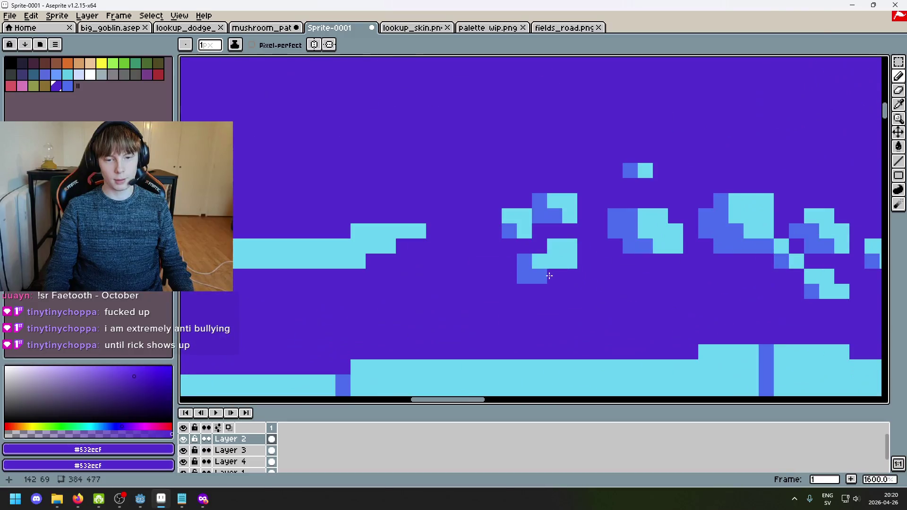
scroll(546, 270, up, 4)
Step: Place a mid-blue pixel in the speckle cluster at the band's left end
alt+click(486, 262)
click(484, 251)
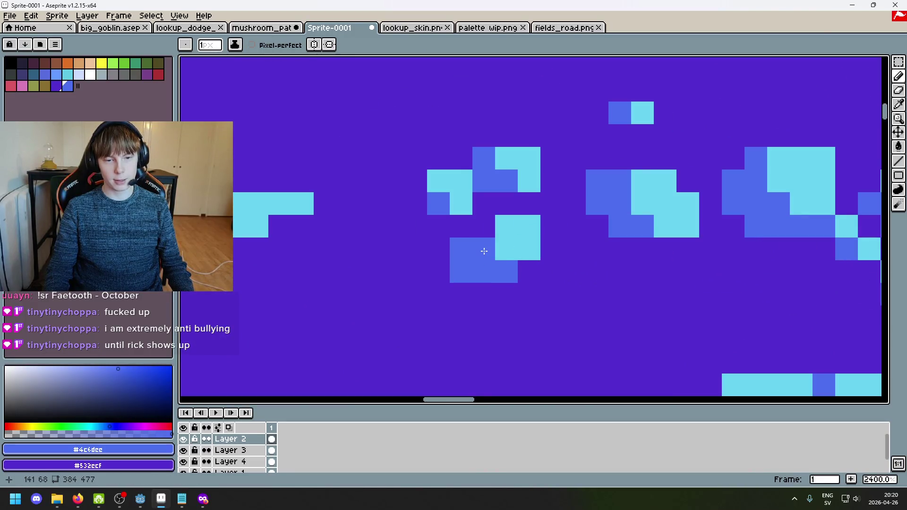
alt+click(531, 245)
scroll(519, 251, down, 6)
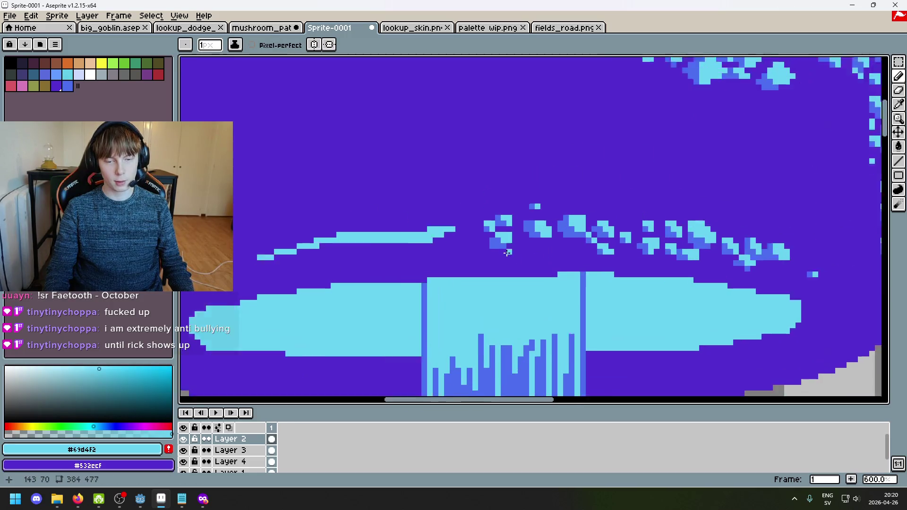
scroll(536, 256, up, 6)
alt+click(449, 226)
scroll(448, 225, down, 6)
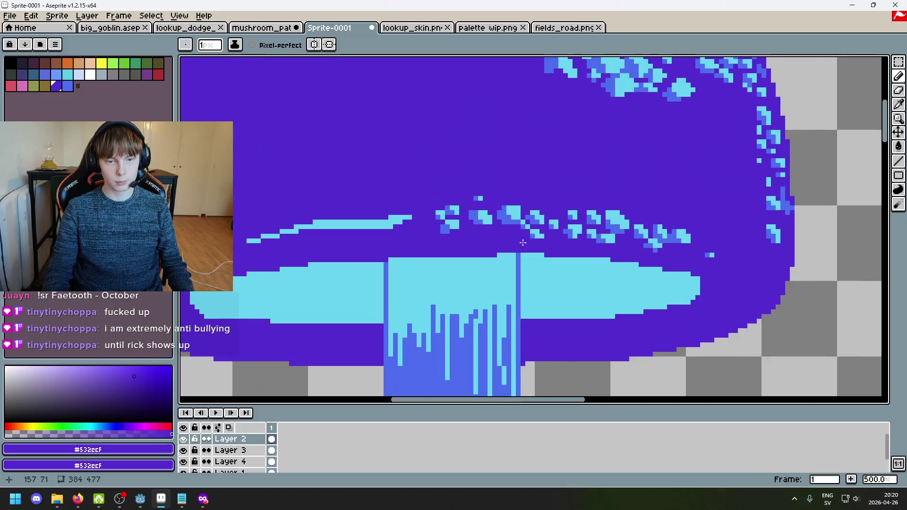
scroll(595, 256, down, 2)
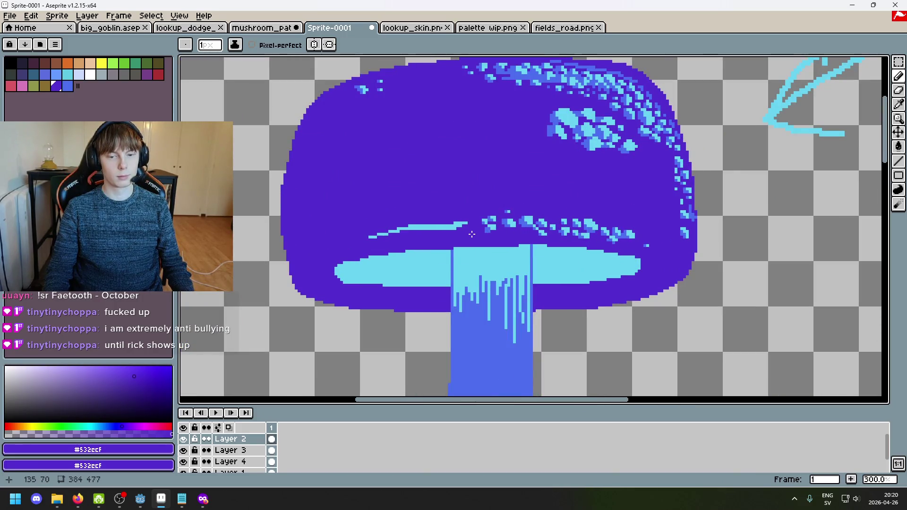
scroll(471, 234, up, 8)
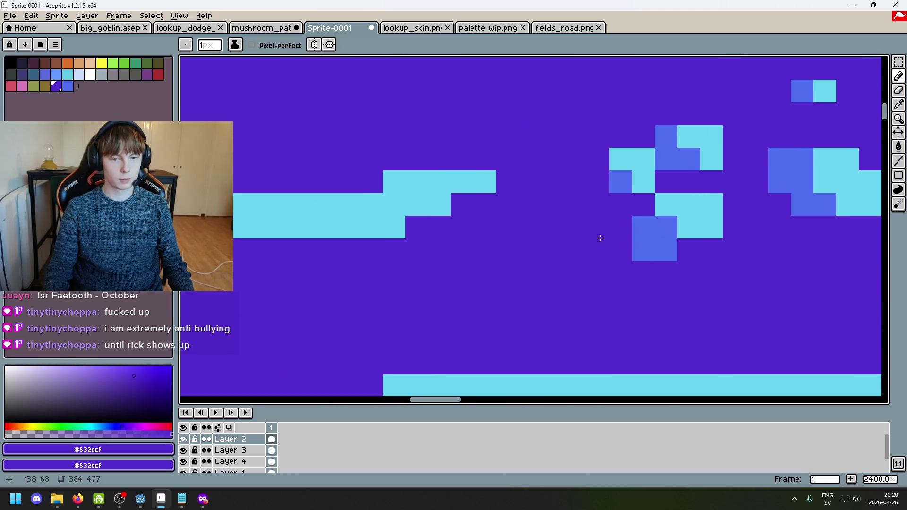
Step: Extend cyan pixels leftward and up, with blue pixels beside and below them
alt+click(563, 190)
key(ctrl+z)
alt+click(690, 196)
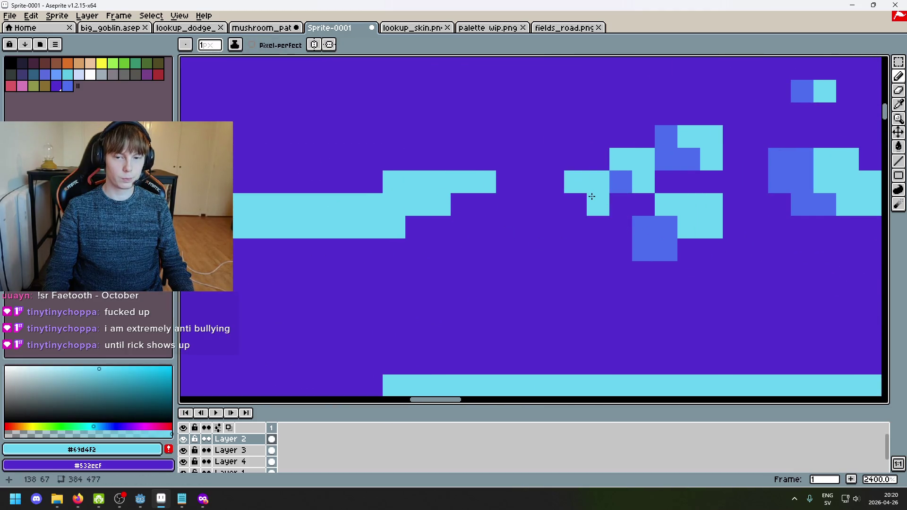
click(612, 206)
drag(611, 206, 575, 188)
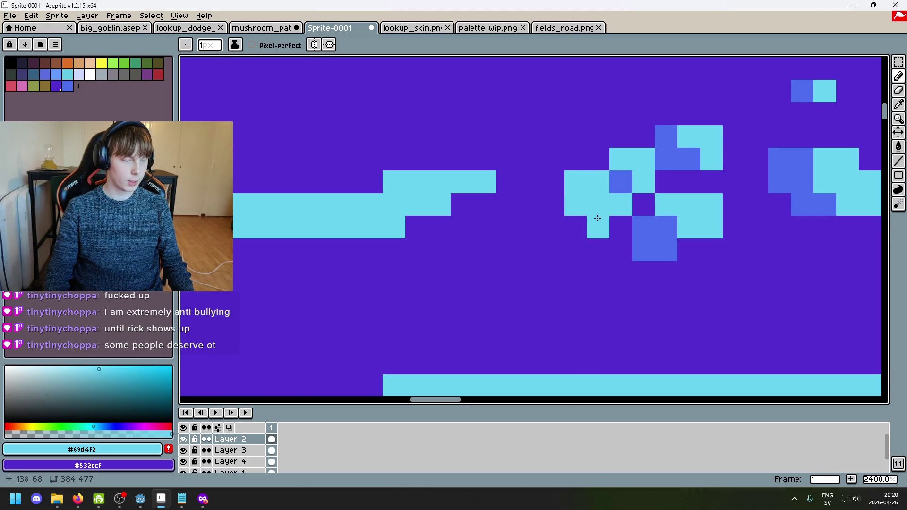
alt+click(651, 233)
click(561, 203)
mouse_move(535, 212)
mouse_down()
mouse_move(571, 235)
mouse_move(568, 226)
mouse_up()
key(ctrl+z)
key(ctrl+z)
click(529, 219)
Step: Paint over excess cyan in dark purple and add an isolated cyan speck left of the cluster
scroll(562, 226, down, 1)
scroll(544, 231, up, 2)
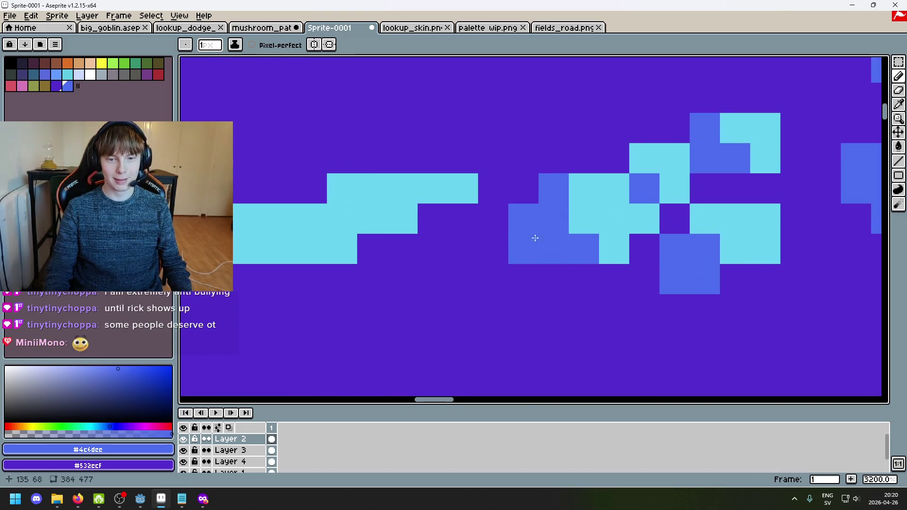
scroll(535, 237, down, 5)
scroll(566, 245, up, 4)
alt+click(562, 234)
click(574, 249)
key(ctrl+z)
alt+click(600, 189)
drag(587, 222, 546, 230)
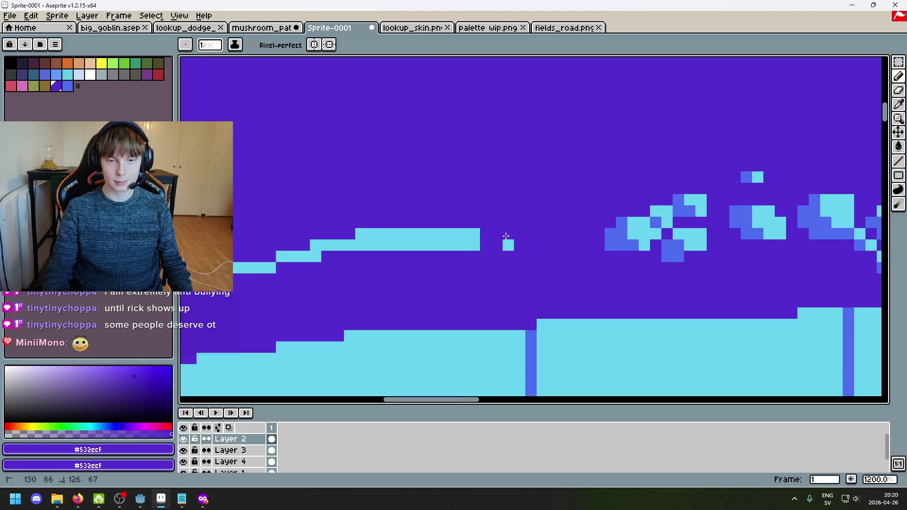
alt+click(636, 220)
click(599, 211)
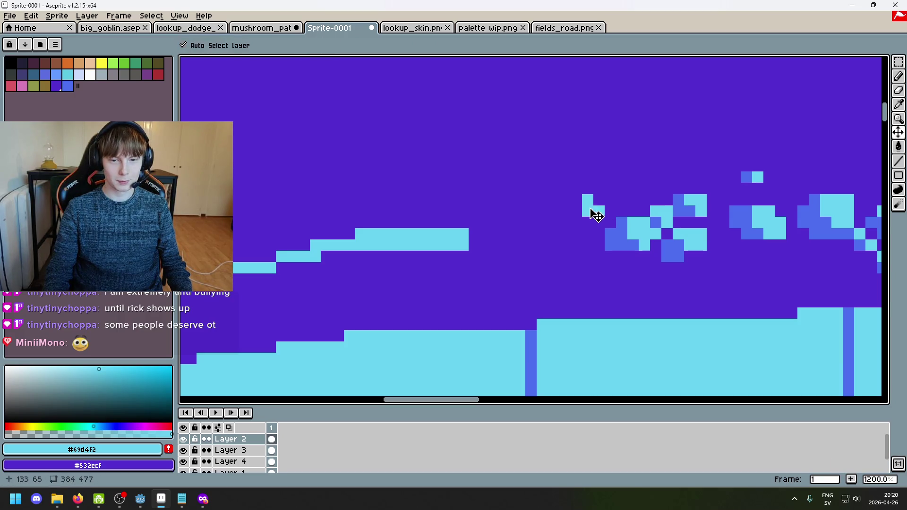
Step: Draw a small cyan staircase of pixels near the cluster
key(alt)
alt+click(621, 220)
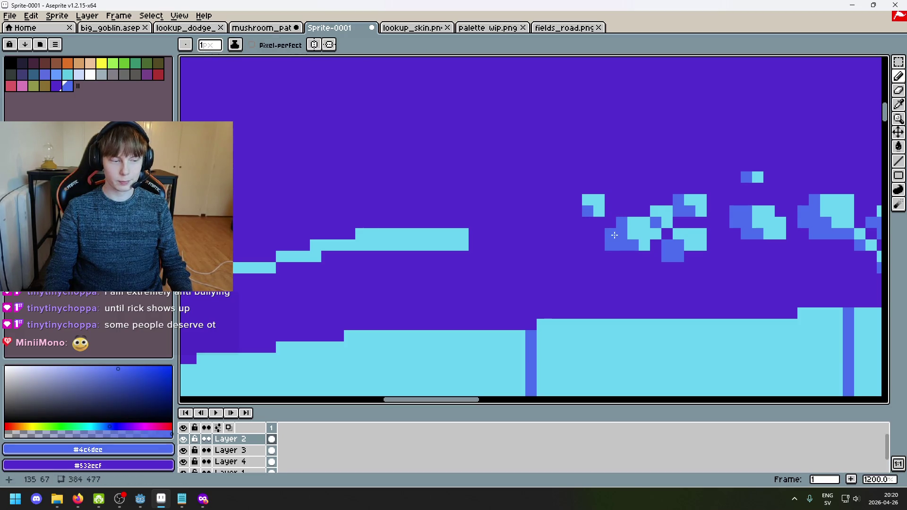
scroll(636, 235, up, 4)
alt+click(633, 192)
click(537, 215)
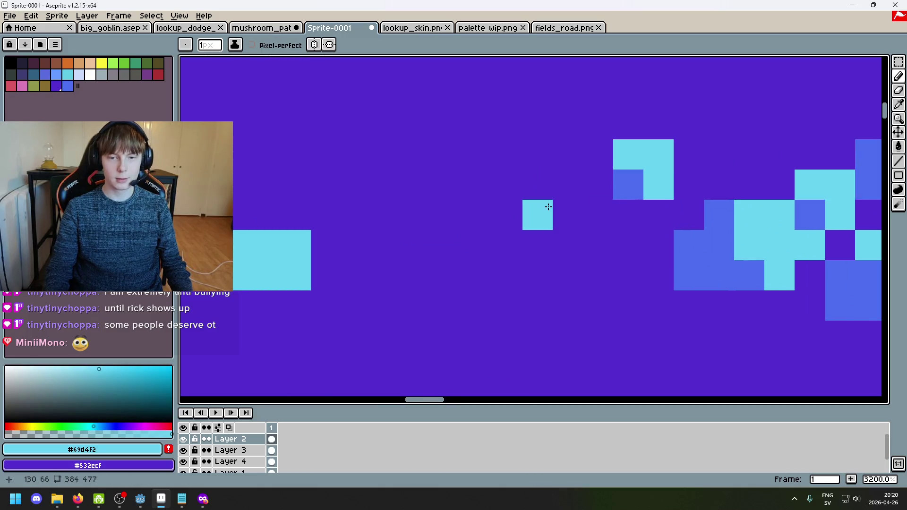
key(ctrl+z)
drag(538, 185, 593, 217)
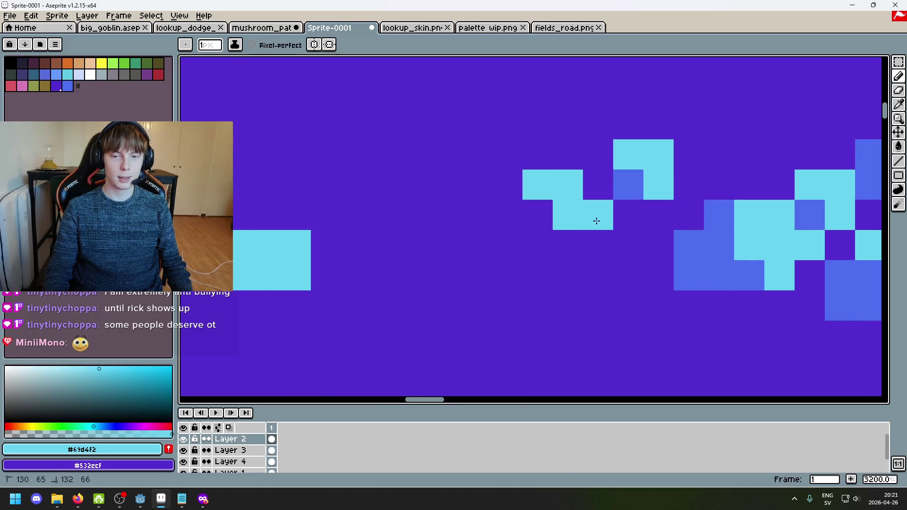
Step: Pencil blue #4c6dee pixels beside the cyan cluster and left of the blue block
alt+click(712, 249)
click(530, 227)
drag(531, 226, 567, 245)
key(ctrl+z)
drag(508, 185, 516, 208)
click(476, 215)
scroll(596, 236, down, 6)
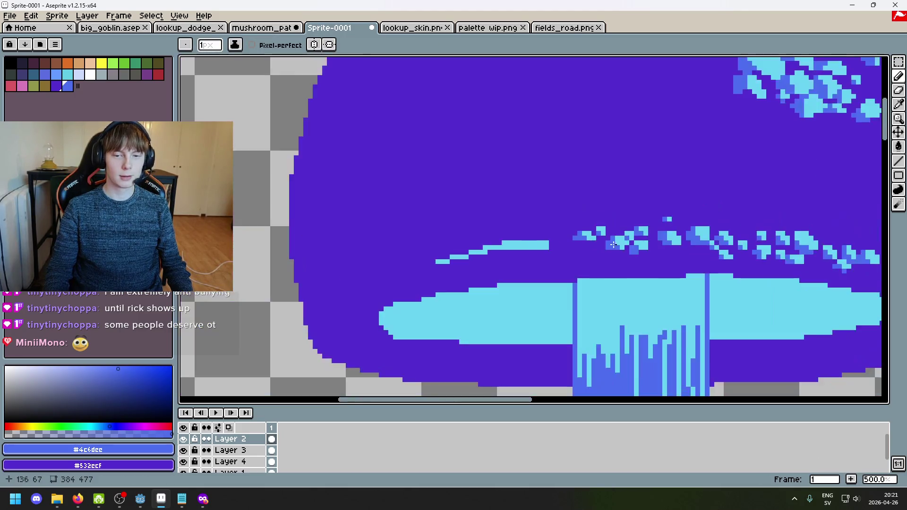
scroll(595, 234, up, 3)
Step: Add cyan pixels below the blue ones and repaint blue at the cluster's edge
alt+click(597, 229)
scroll(597, 229, up, 3)
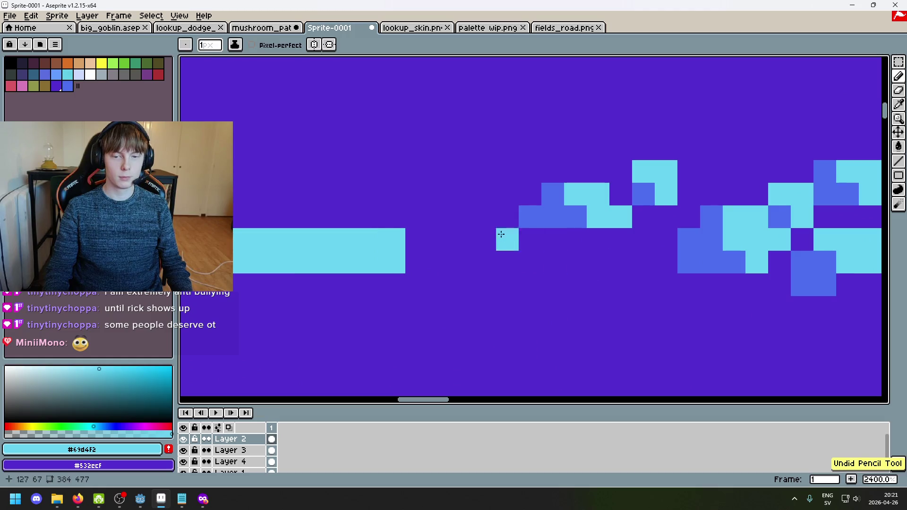
drag(570, 244, 571, 257)
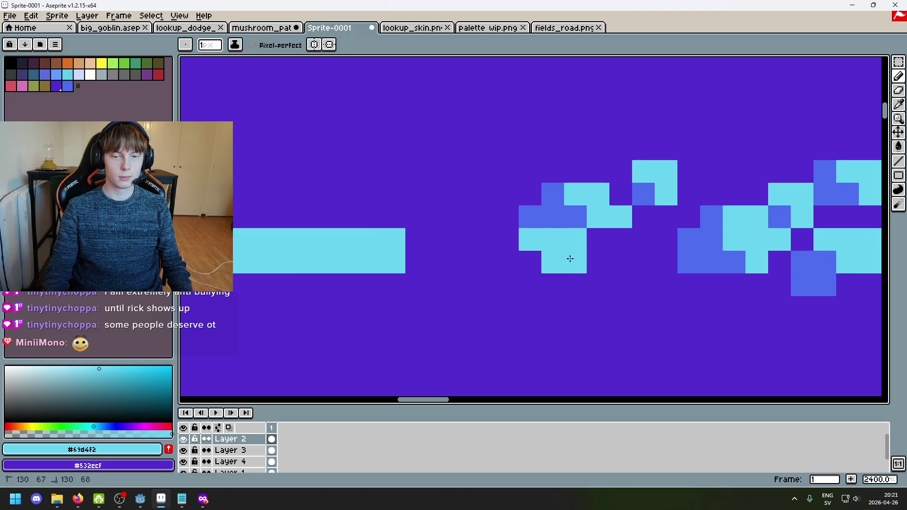
alt+click(584, 222)
click(501, 248)
scroll(526, 273, down, 4)
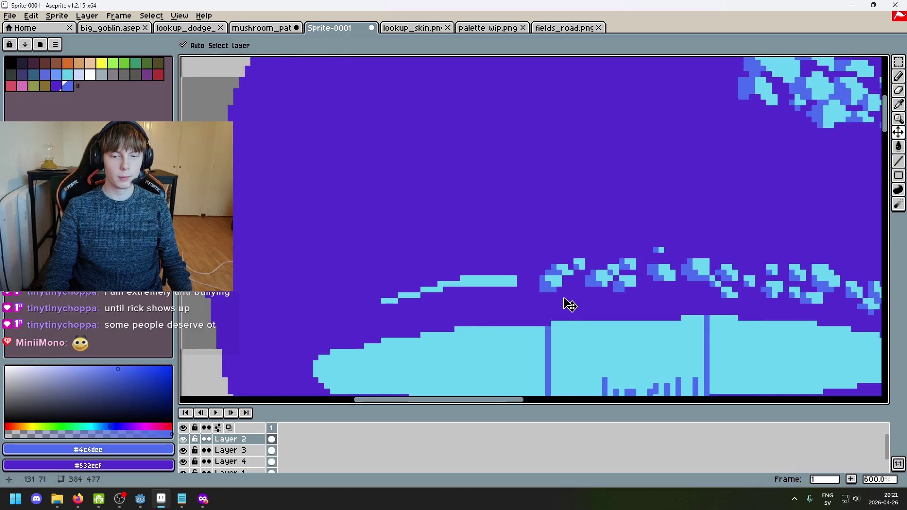
scroll(522, 265, up, 5)
key(ctrl+z)
mouse_move(477, 275)
mouse_down()
mouse_move(486, 255)
mouse_move(496, 304)
mouse_move(548, 302)
mouse_up()
scroll(574, 318, down, 4)
scroll(575, 318, up, 2)
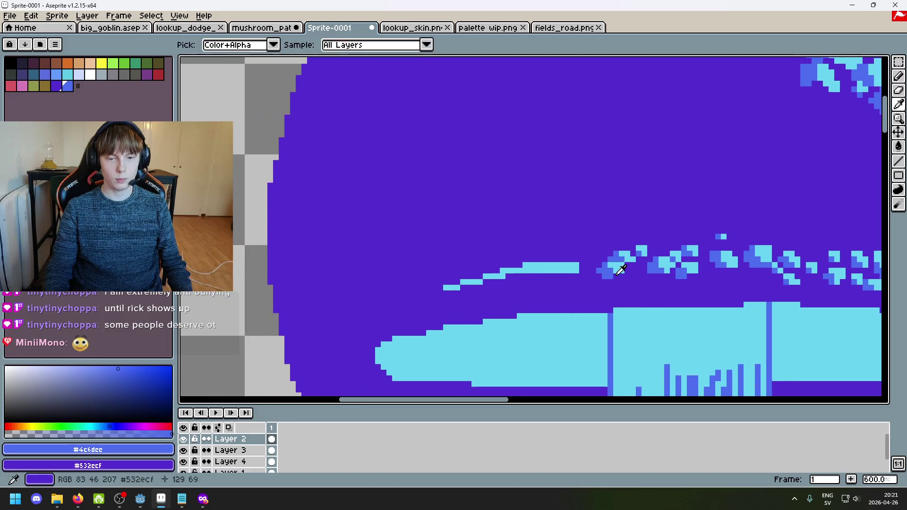
Step: Add a blue pixel above the cyan stroke and trim its right end with purple #532ccf
alt+click(575, 319)
scroll(582, 257, up, 2)
scroll(604, 250, up, 1)
key(ctrl+z)
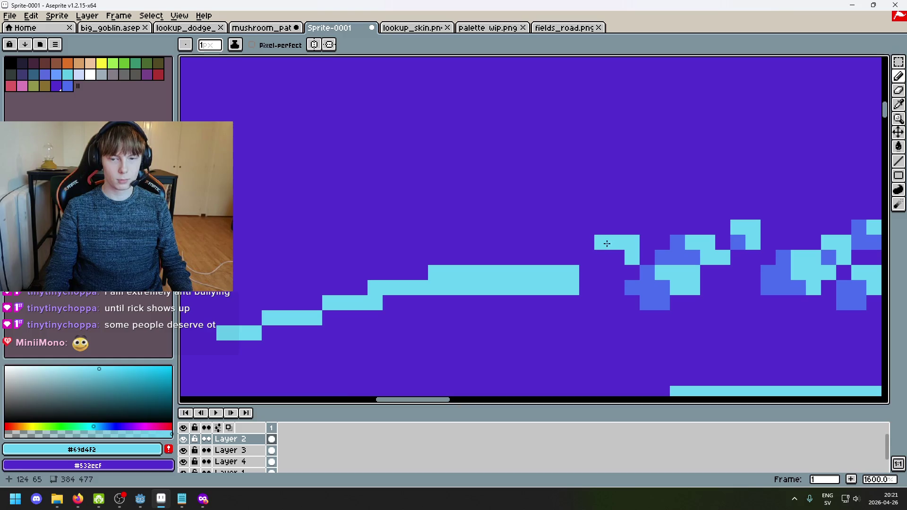
alt+click(672, 259)
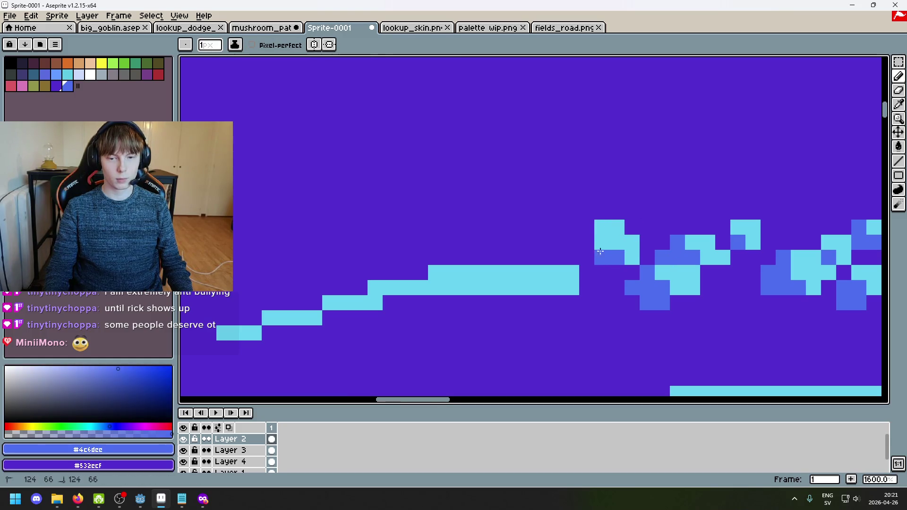
click(587, 228)
alt+click(556, 257)
drag(571, 288, 554, 261)
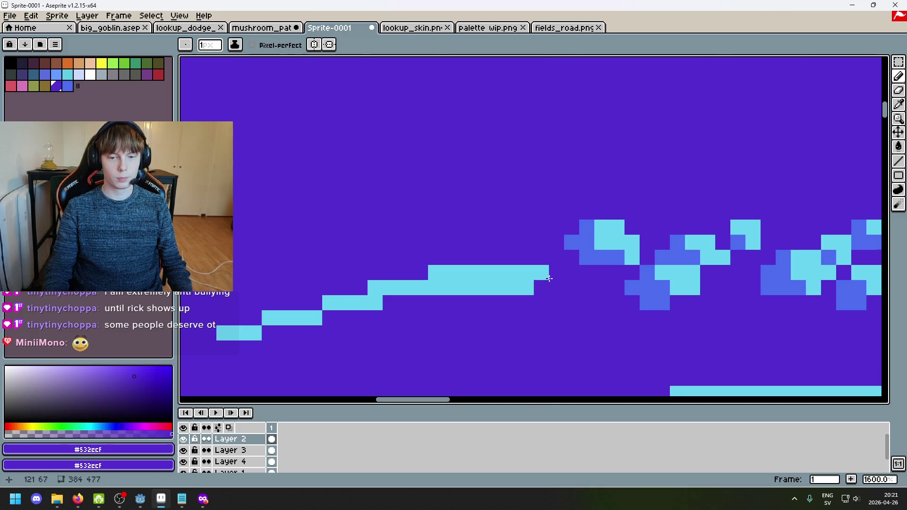
scroll(549, 279, down, 7)
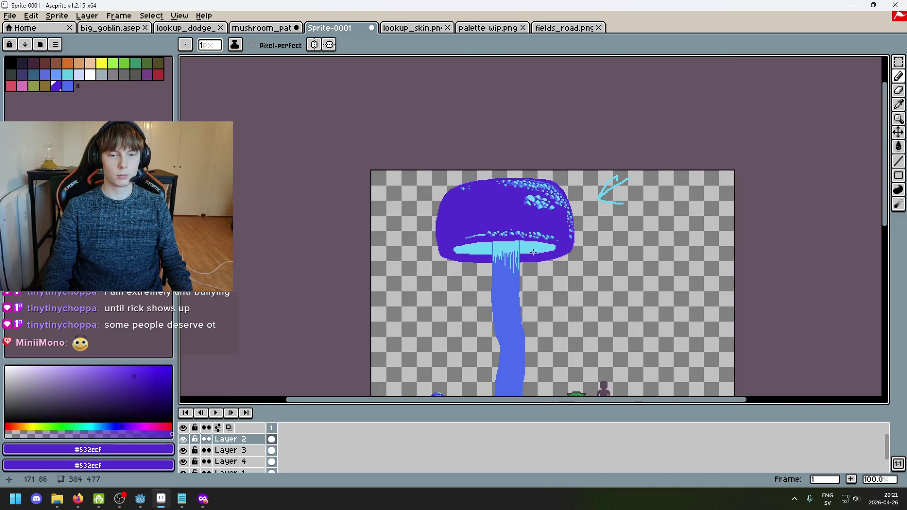
Step: Edge the cyan cluster with two blue pixels on its left
scroll(468, 232, up, 5)
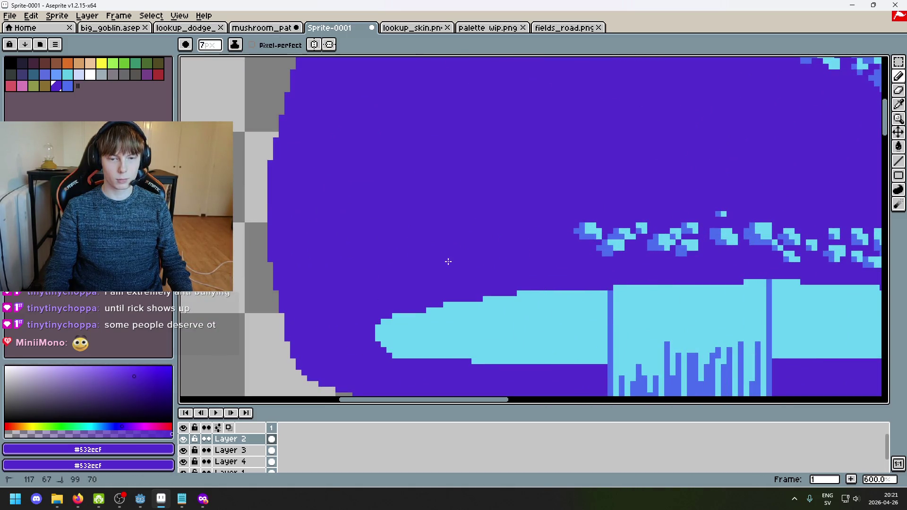
scroll(543, 246, up, 1)
alt+click(562, 244)
scroll(577, 242, up, 10)
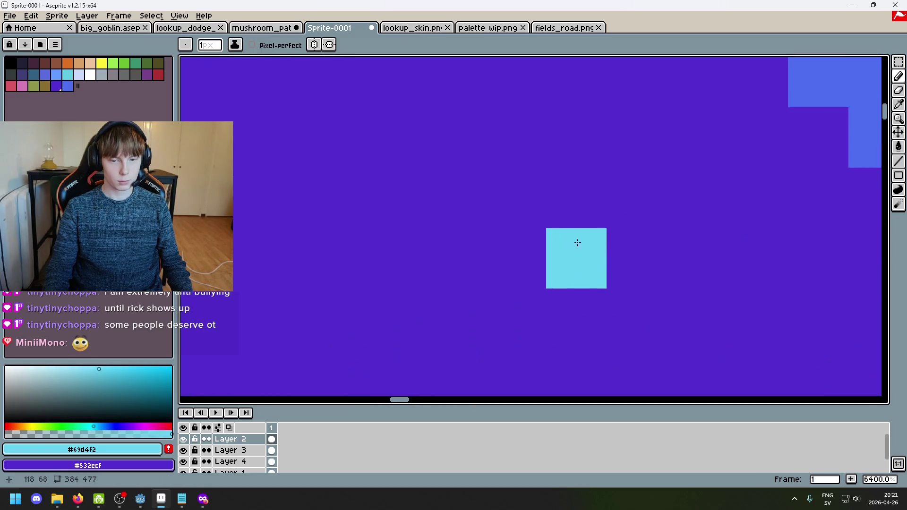
scroll(577, 242, down, 3)
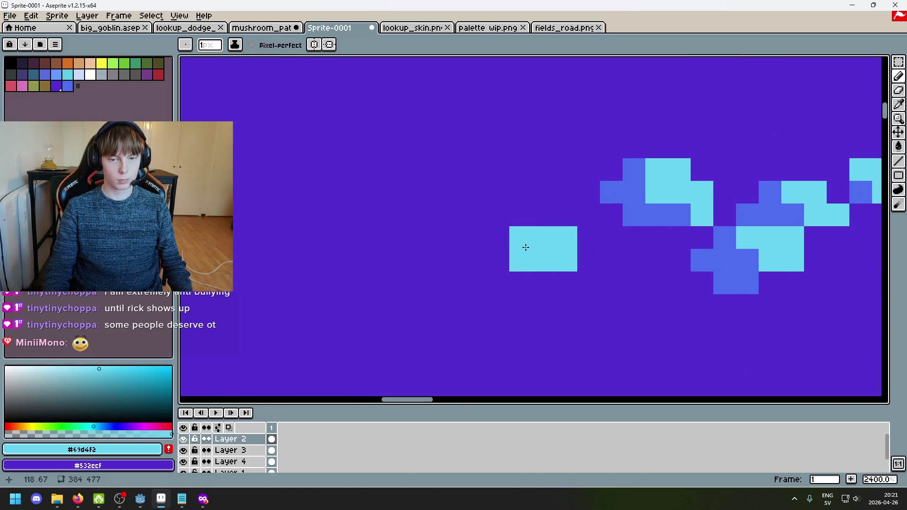
drag(525, 247, 569, 256)
alt+click(526, 257)
drag(498, 260, 516, 268)
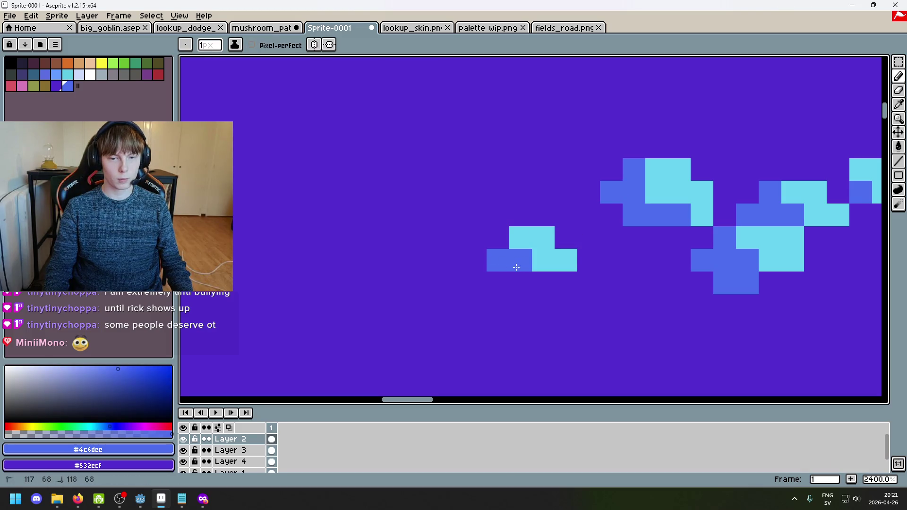
scroll(501, 250, down, 3)
Step: Build a small cyan #69d4f2 speckle further left, edged with blue #4c6dee pixels
alt+click(628, 228)
click(546, 238)
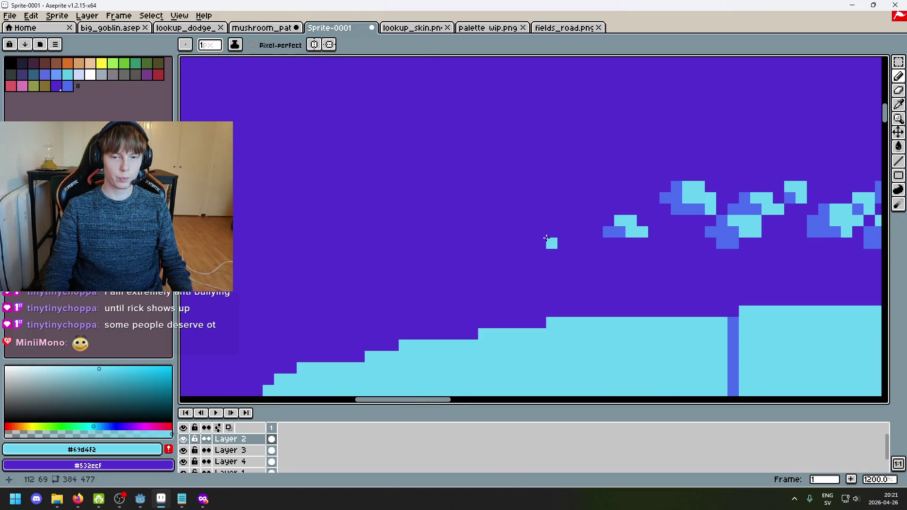
click(563, 232)
alt+click(608, 232)
click(552, 232)
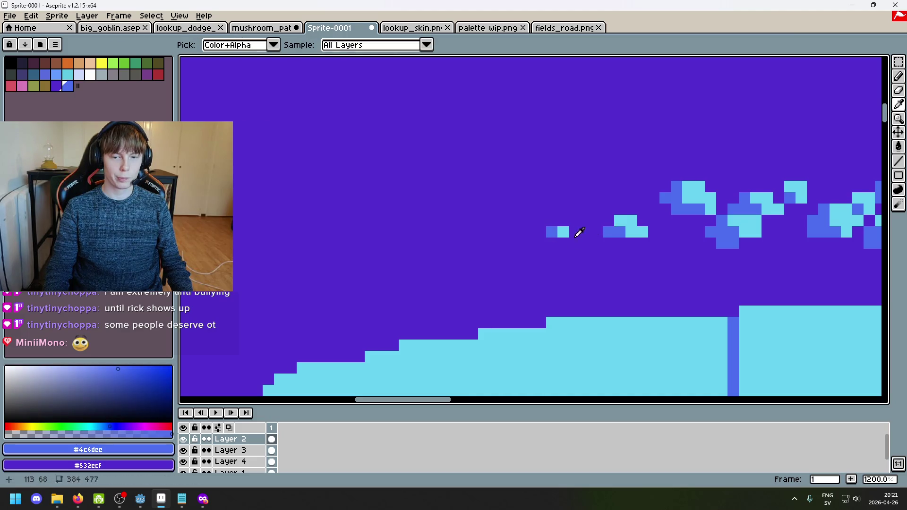
alt+click(563, 232)
click(539, 234)
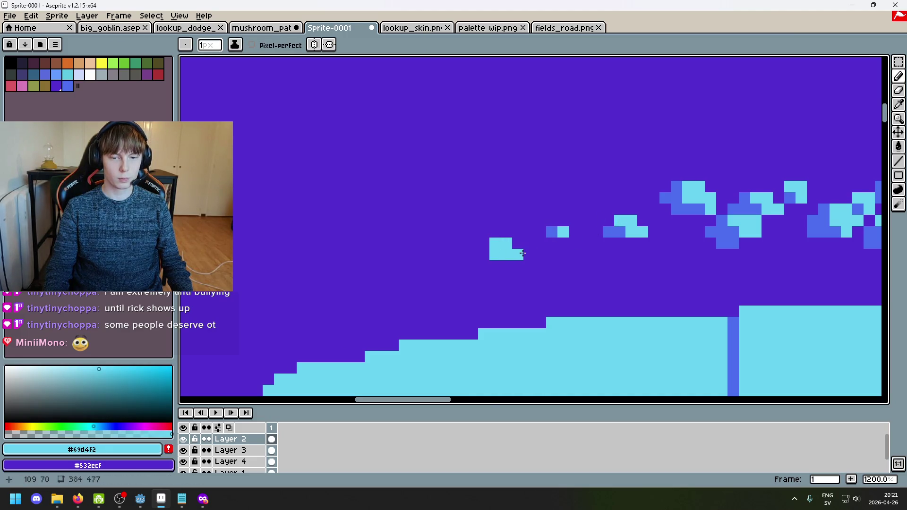
alt+click(551, 232)
click(485, 257)
click(483, 266)
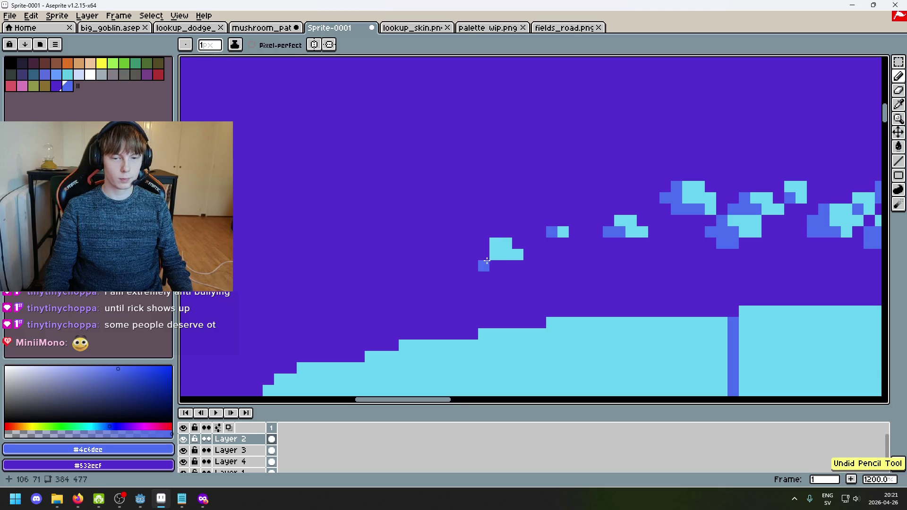
Step: Add a blue pixel at the cyan square's bottom-left corner
scroll(515, 267, down, 5)
scroll(514, 265, up, 5)
alt+click(501, 249)
scroll(516, 260, down, 5)
scroll(516, 259, up, 2)
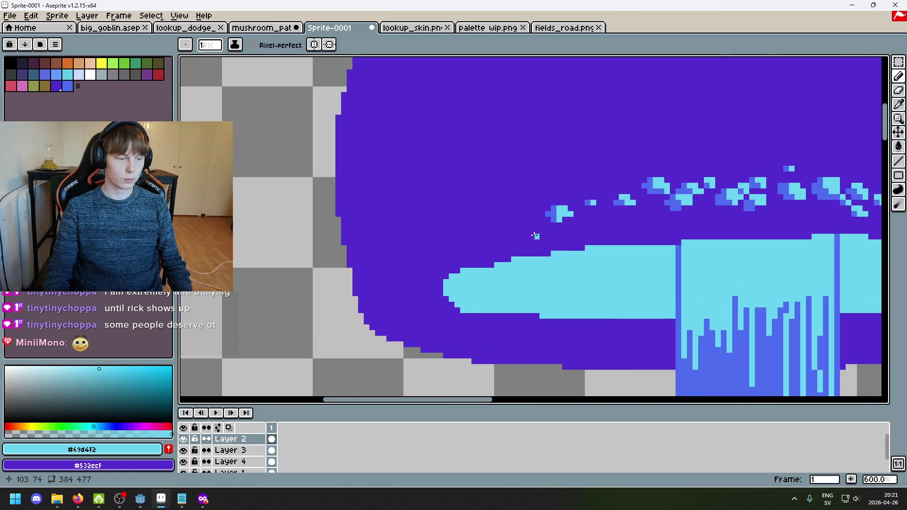
scroll(537, 226, up, 3)
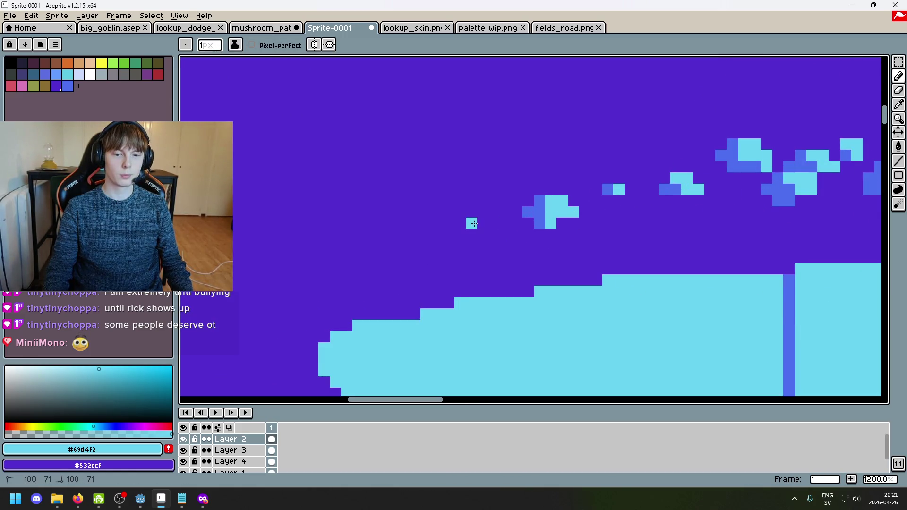
alt+click(537, 209)
click(468, 239)
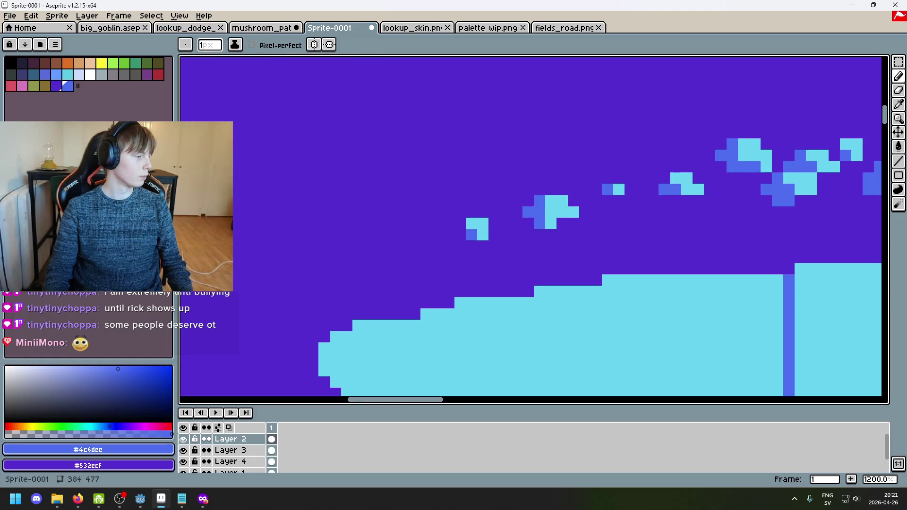
key(alt+Tab)
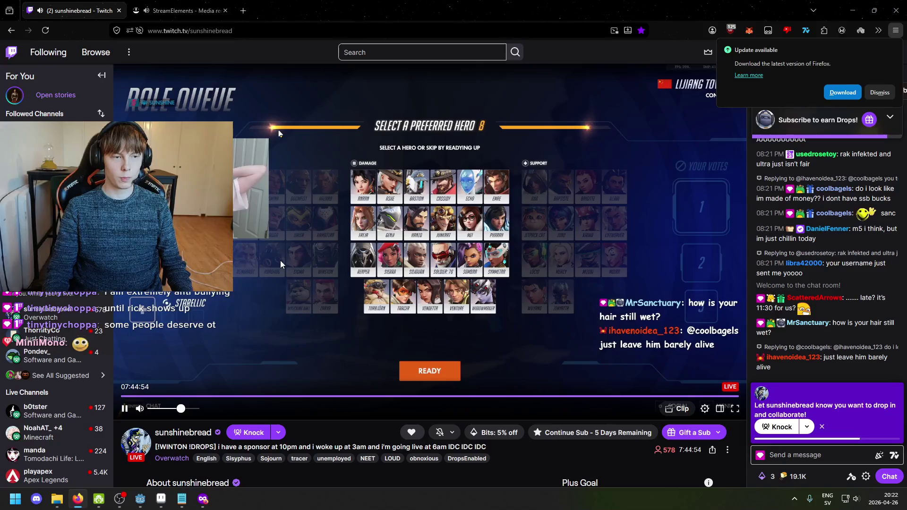
Step: Switch from Firefox back to the mushroom sprite in Aseprite with Alt+Tab
key(alt+Tab)
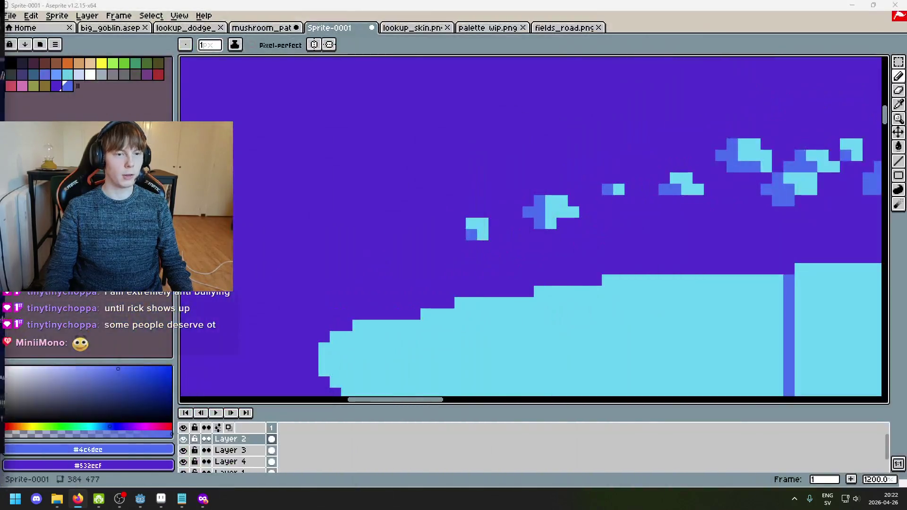
Step: Erase the stray cyan #69d4f2 pixel in the leftmost speckle back to background purple
scroll(369, 265, down, 3)
scroll(502, 217, up, 5)
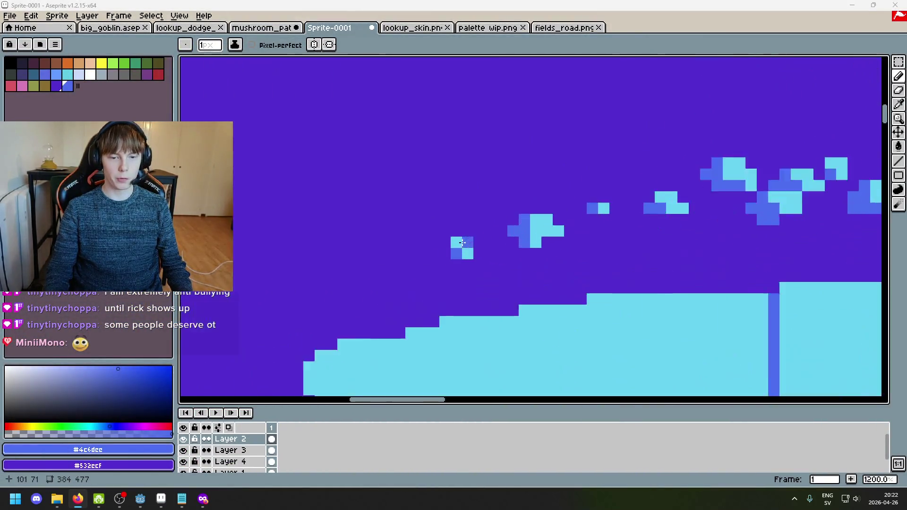
alt+click(503, 217)
scroll(502, 217, up, 2)
right_click(502, 217)
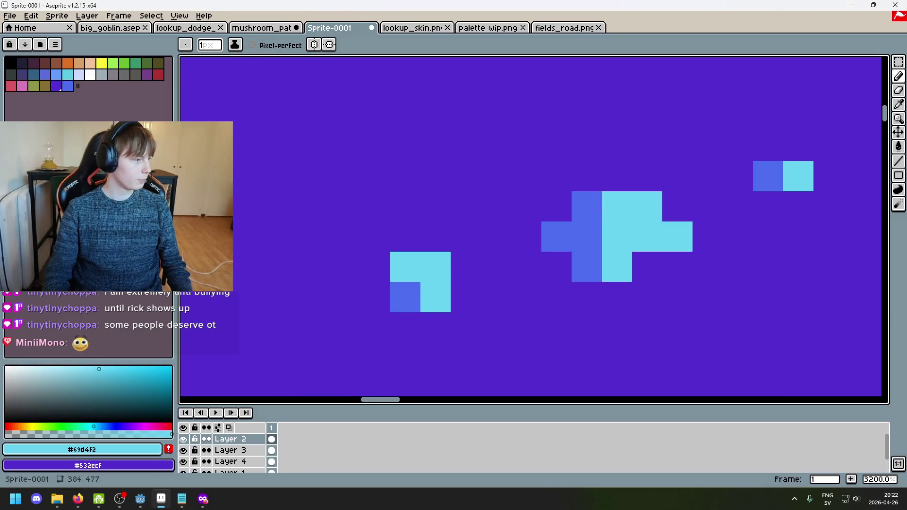
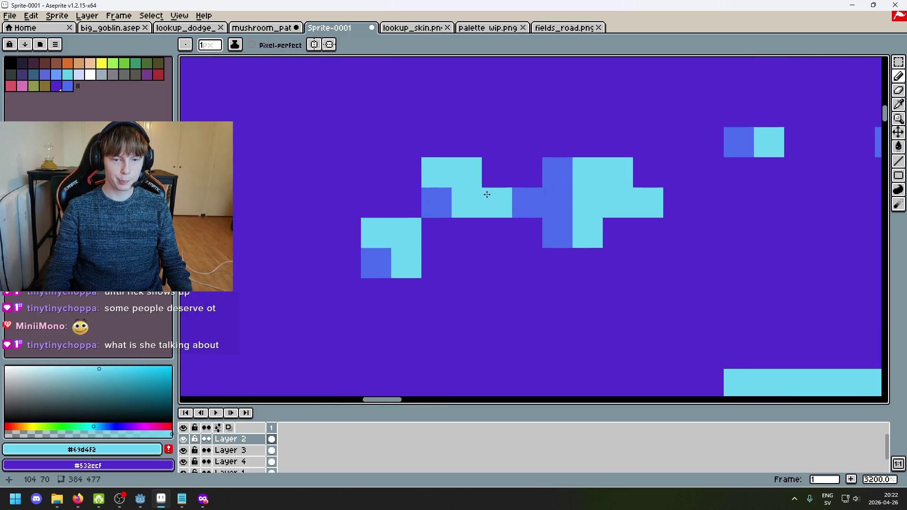
scroll(490, 202, down, 4)
scroll(516, 220, up, 6)
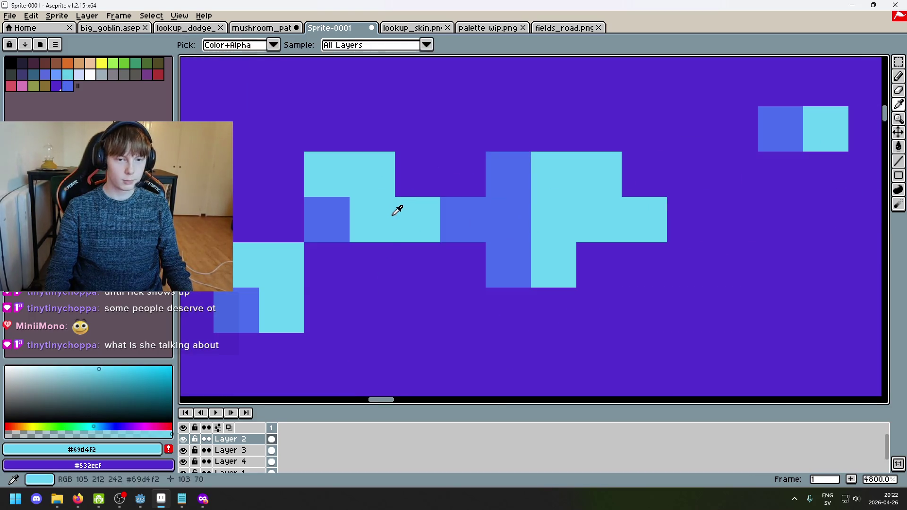
Step: Paint a three-pixel dark-blue shadow row under a cyan speckle on the cap
alt+click(340, 236)
click(352, 267)
click(332, 257)
click(421, 261)
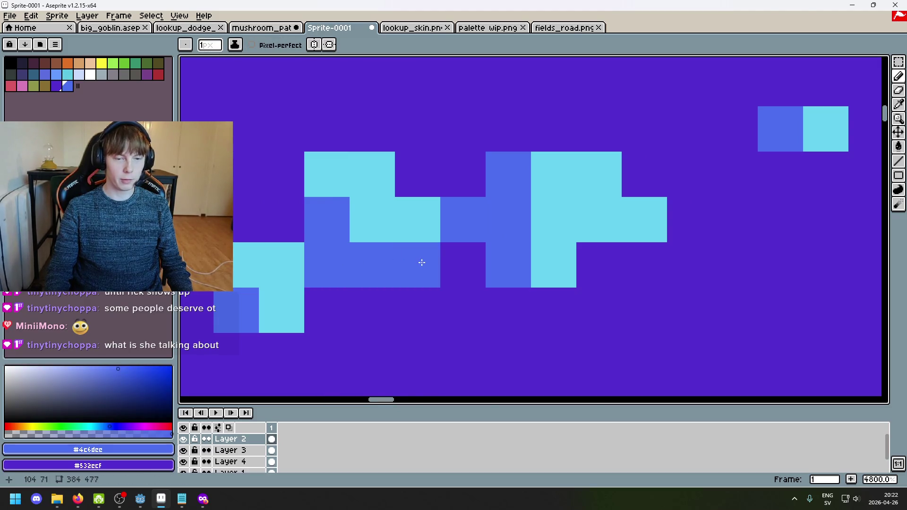
Step: Place a lone cyan speckle pixel, then move it further right and higher
scroll(468, 282, down, 10)
scroll(467, 282, up, 8)
alt+click(532, 215)
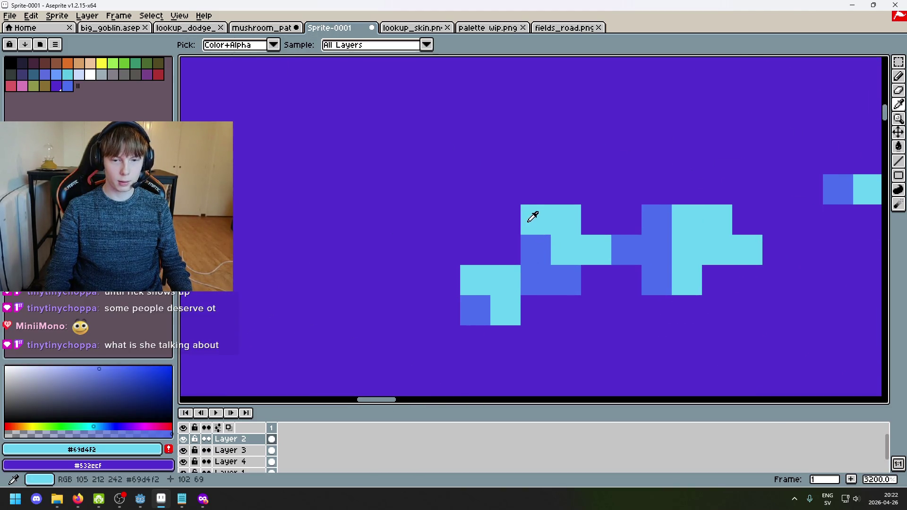
click(467, 228)
right_click(500, 269)
click(558, 261)
scroll(519, 255, down, 5)
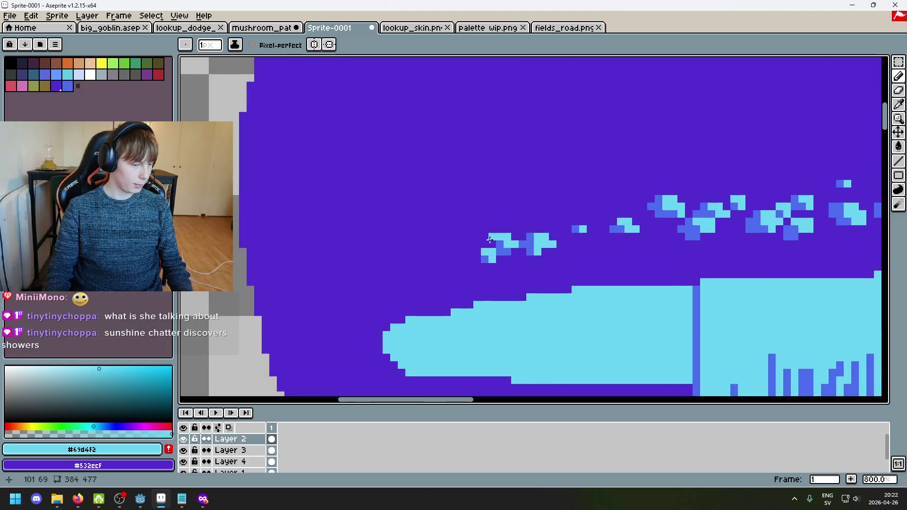
scroll(476, 228, up, 3)
right_click(445, 224)
click(546, 203)
scroll(546, 203, down, 3)
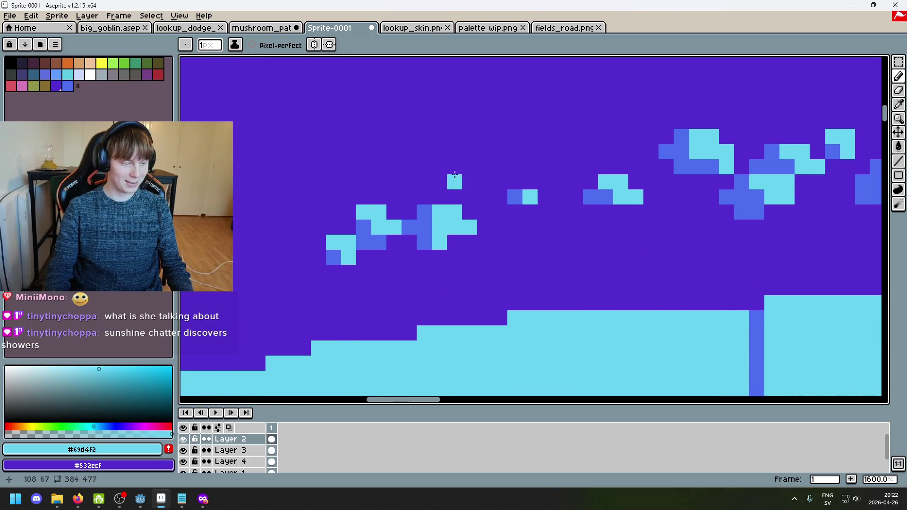
scroll(545, 187, up, 3)
Step: Erase stray cyan pixels and build a small stepped cyan speckle
right_click(466, 212)
click(430, 224)
scroll(546, 182, up, 5)
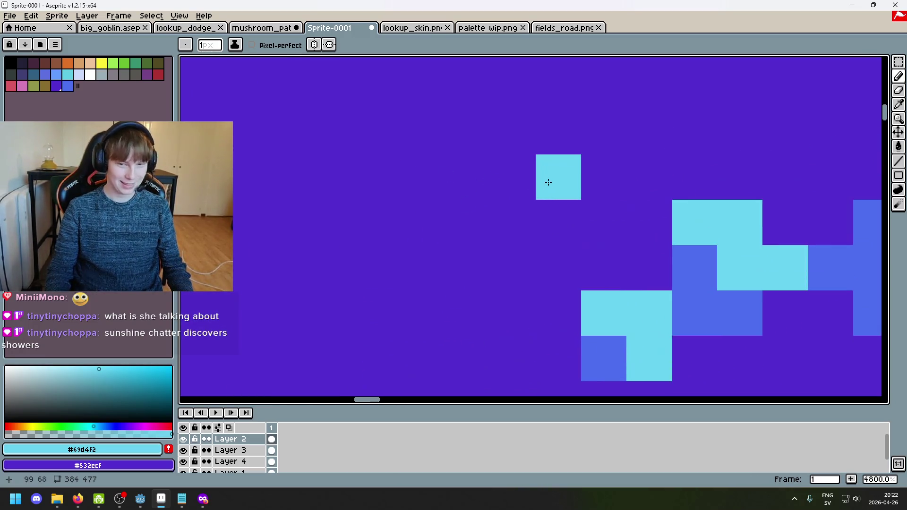
right_click(546, 182)
drag(467, 177, 553, 233)
right_click(553, 233)
click(421, 177)
click(553, 240)
click(500, 188)
Step: Add dark-blue shadow pixels beside the speckle and another cyan pixel on the row
scroll(515, 215, down, 5)
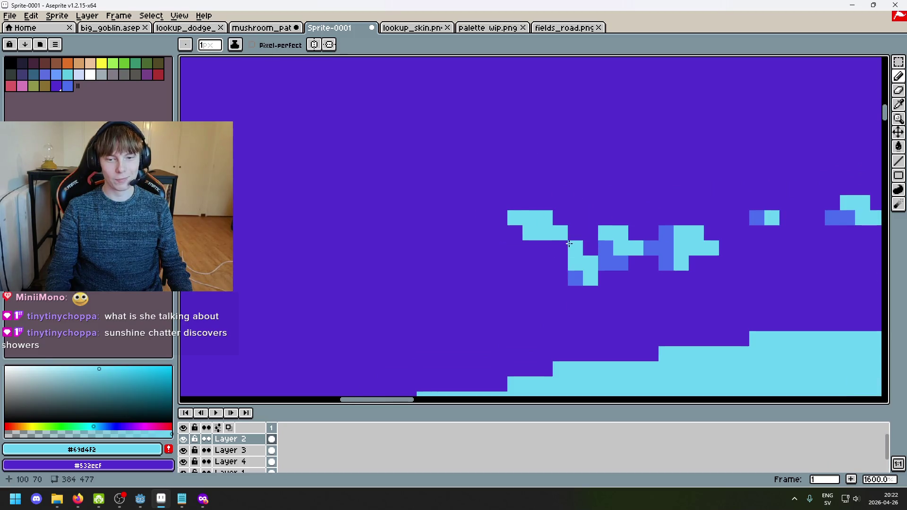
alt+click(573, 276)
click(505, 233)
click(500, 248)
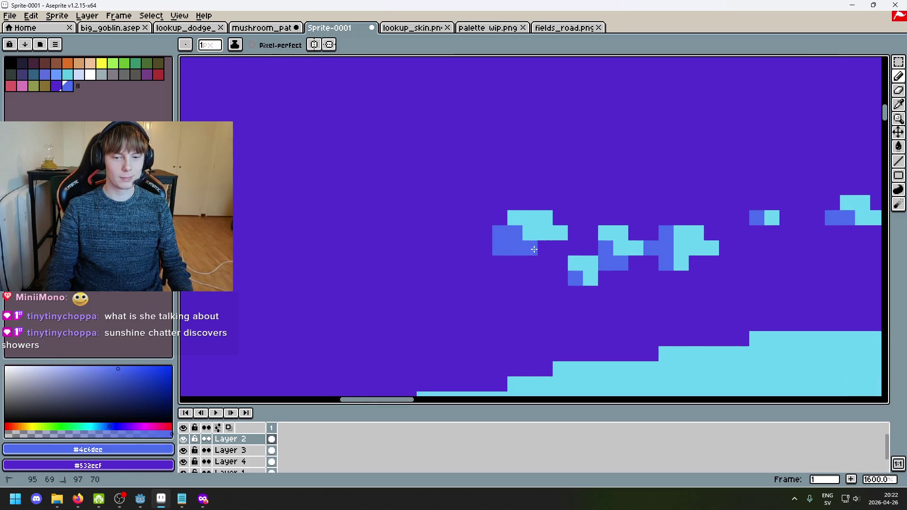
scroll(543, 246, down, 6)
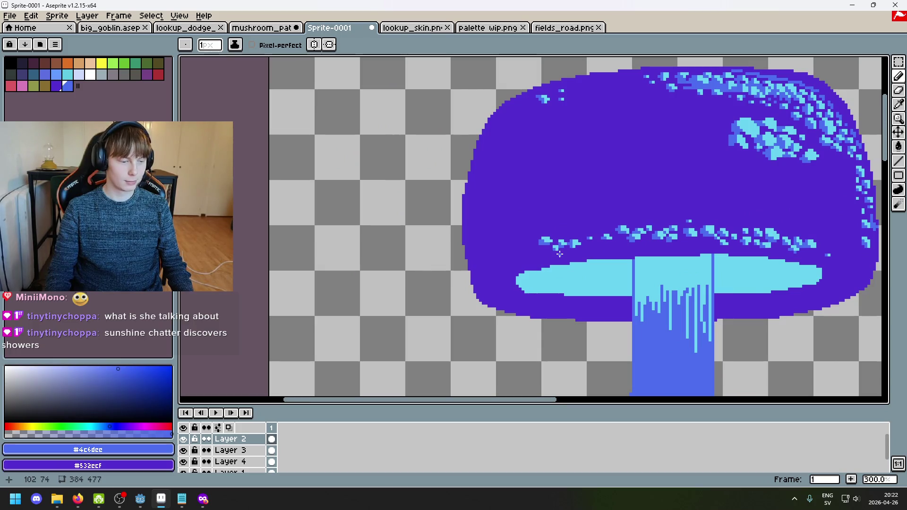
scroll(559, 254, up, 6)
alt+click(496, 169)
Step: Undo a stray pencil stroke and paint a new cyan speckle pixel
scroll(495, 169, left, 3)
drag(557, 214, 607, 214)
key(ctrl+z)
click(622, 213)
scroll(508, 208, down, 6)
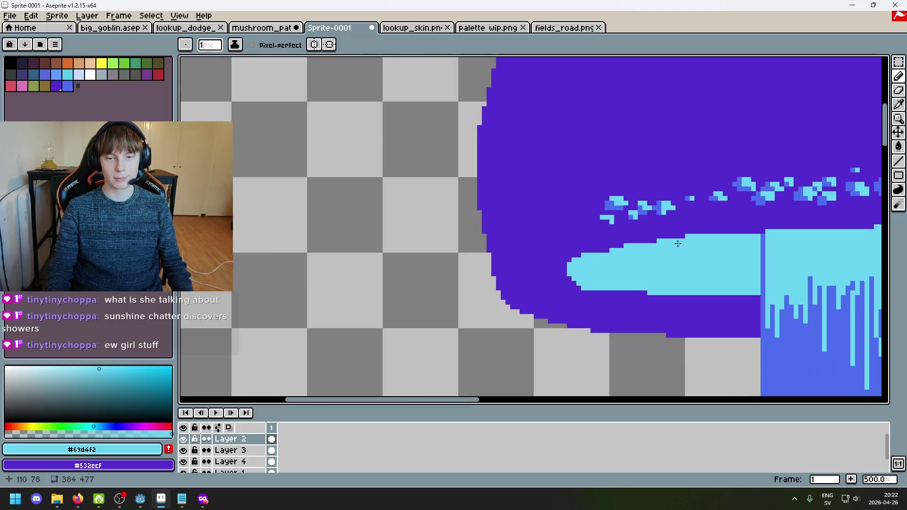
scroll(518, 213, up, 6)
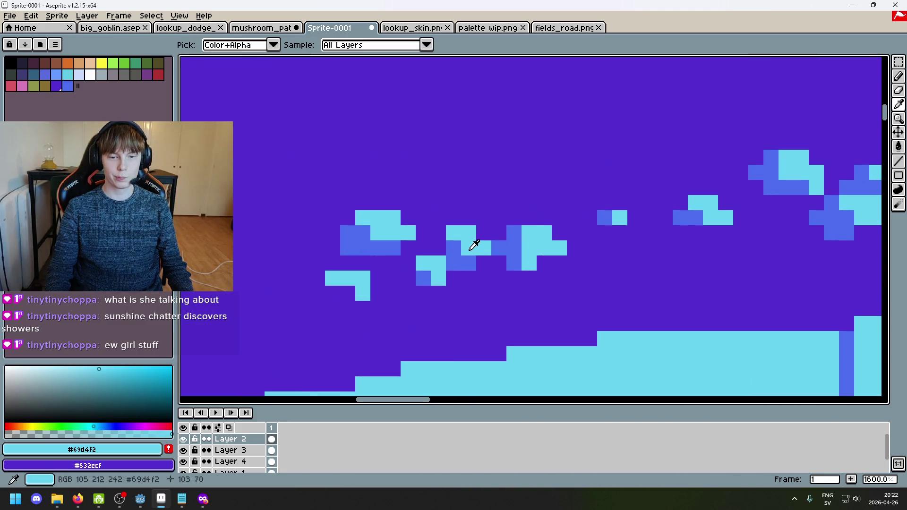
Step: Replace misplaced blue pixels with a three-pixel blue shadow row, ending with a cyan pixel
click(347, 308)
key(ctrl+z)
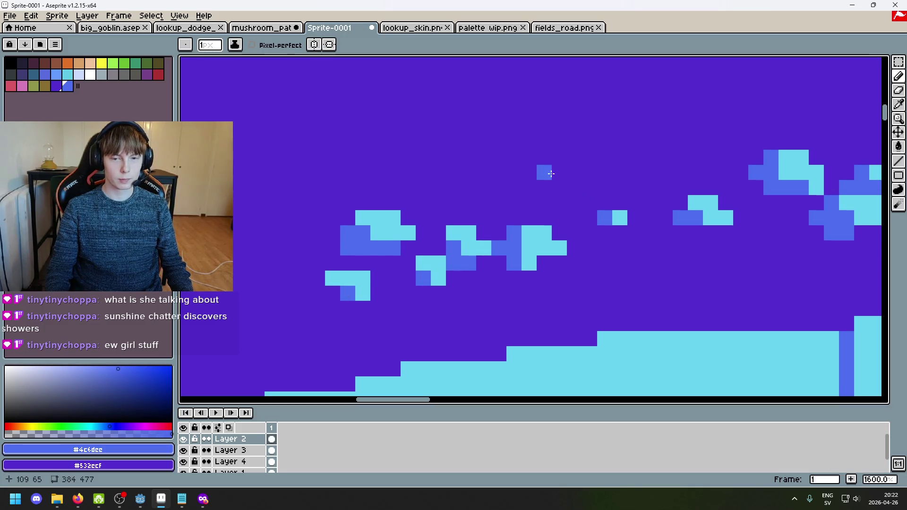
key(ctrl+z)
drag(514, 187, 545, 190)
right_click(592, 213)
alt+click(618, 217)
click(540, 176)
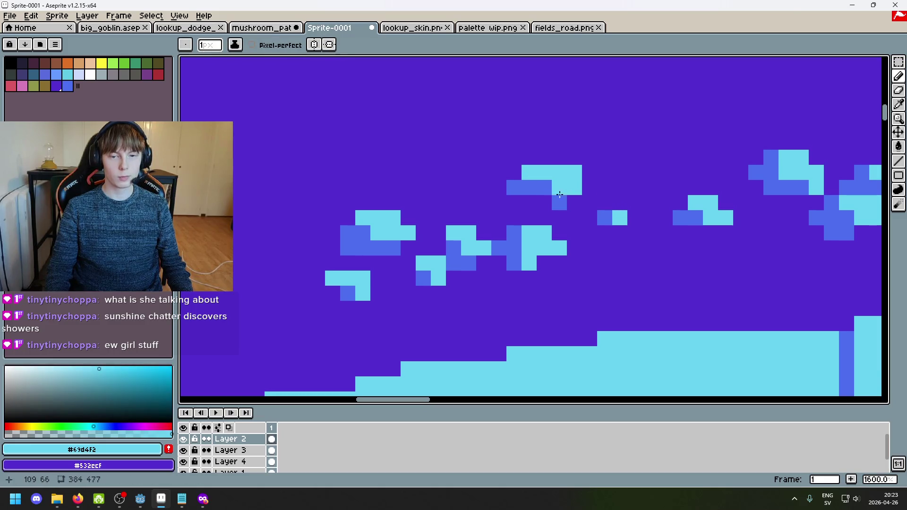
Step: Draw a three-pixel dark-blue row under the leftmost cyan speckle
alt+click(559, 202)
drag(543, 203, 569, 204)
scroll(537, 201, down, 3)
scroll(537, 199, up, 2)
scroll(537, 189, down, 5)
scroll(537, 178, up, 5)
scroll(538, 179, up, 5)
Step: Redraw a blue shadow row one pixel lower after undoing the first attempt
drag(432, 203, 501, 203)
key(ctrl+z)
mouse_move(432, 226)
mouse_down()
mouse_move(477, 225)
mouse_move(501, 206)
mouse_up()
alt+click(527, 235)
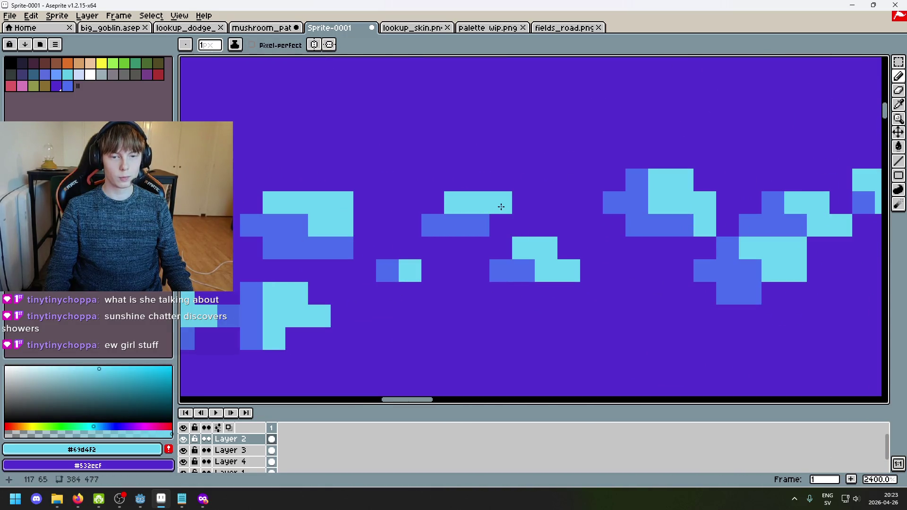
alt+click(466, 234)
scroll(458, 243, down, 4)
scroll(455, 242, down, 3)
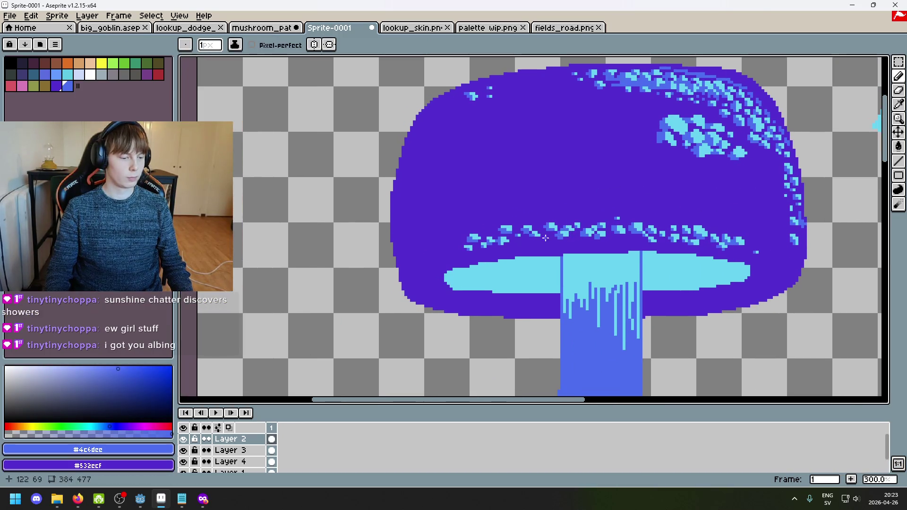
scroll(498, 243, up, 6)
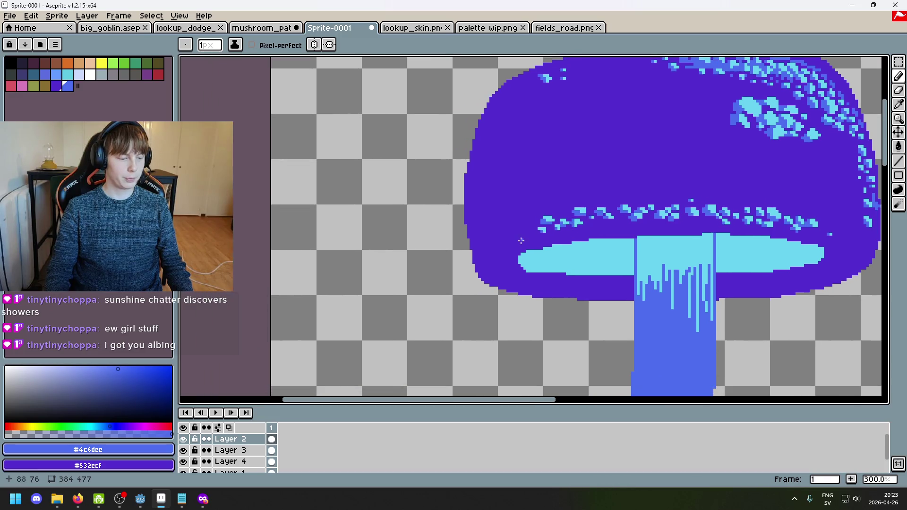
Step: Paint a new cyan speckle pixel with a blue shadow pixel beside it
alt+click(590, 220)
click(554, 219)
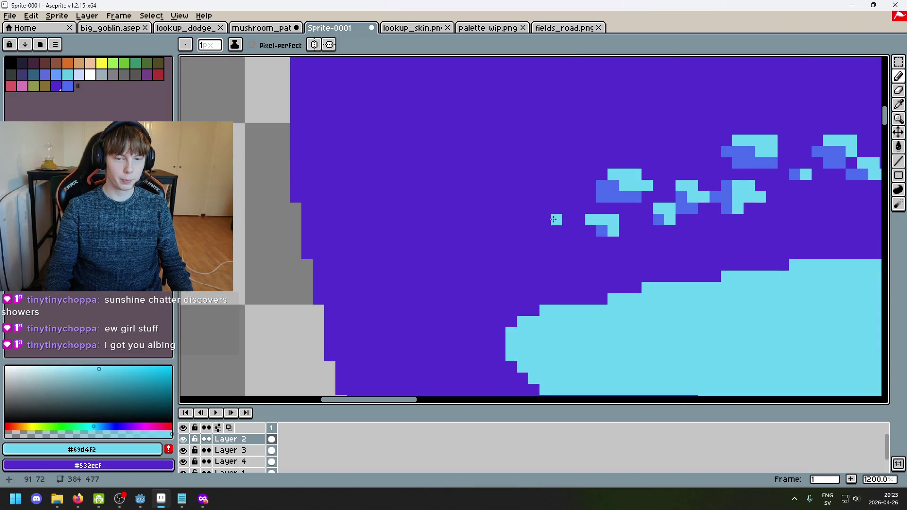
alt+click(604, 229)
click(547, 223)
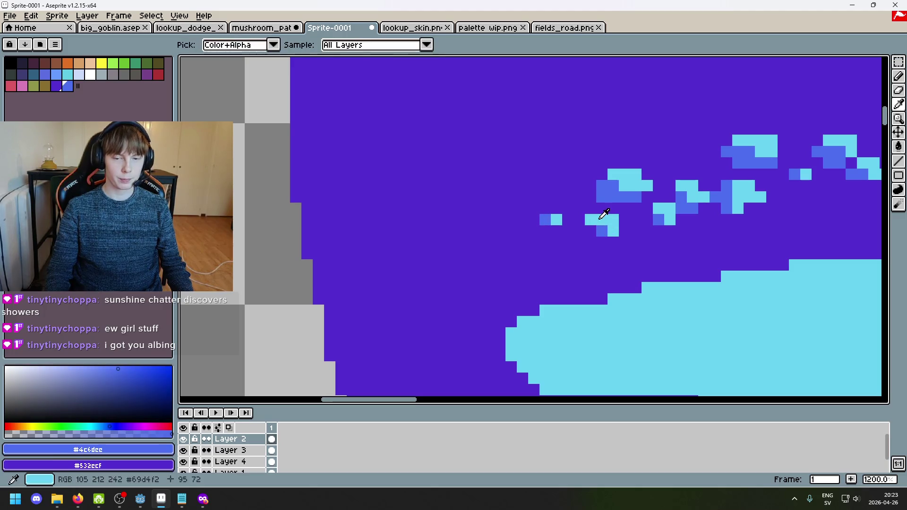
alt+click(601, 219)
scroll(563, 253, up, 3)
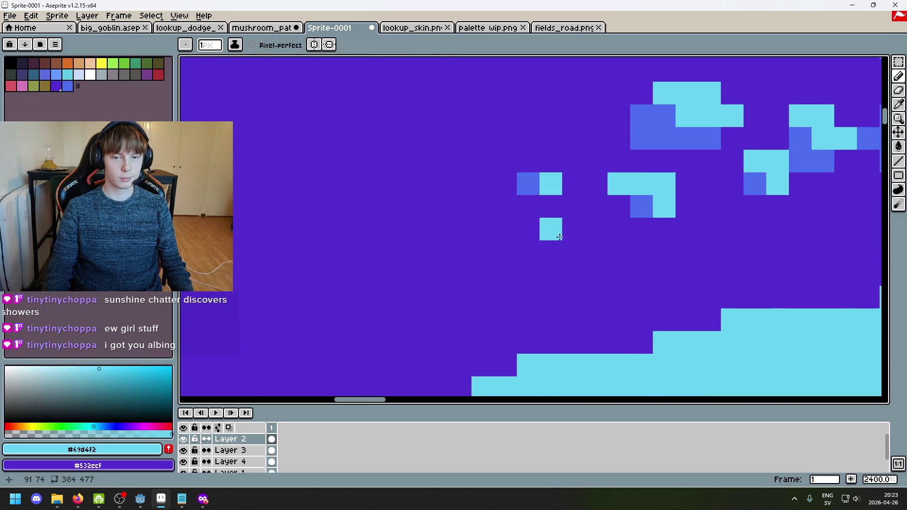
Step: Cover a stray blue pixel with cap purple and add a blue pixel left of the cyan square
alt+click(619, 206)
click(638, 217)
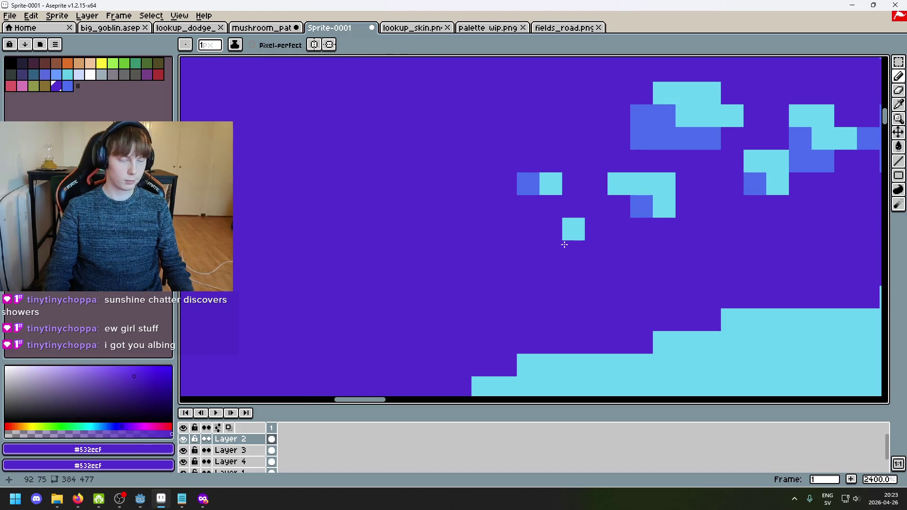
alt+click(635, 201)
click(547, 229)
scroll(549, 266, down, 5)
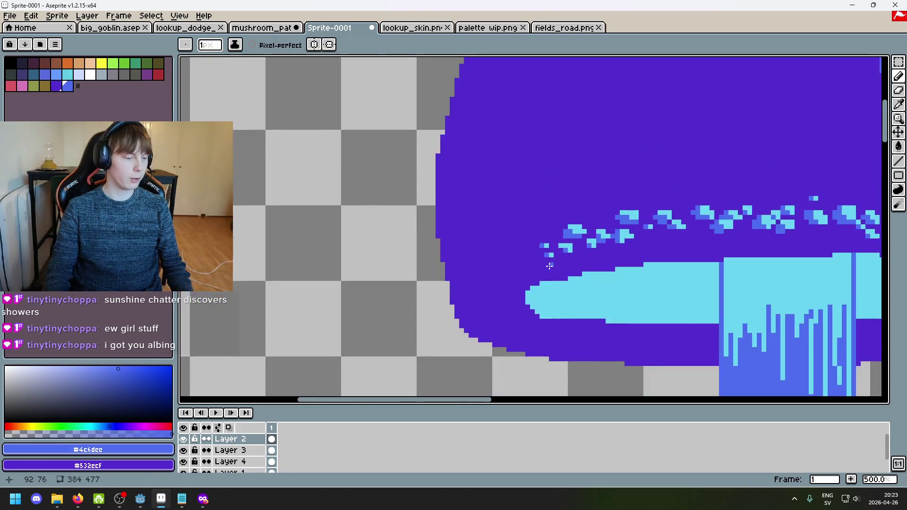
scroll(572, 268, down, 3)
scroll(573, 267, up, 4)
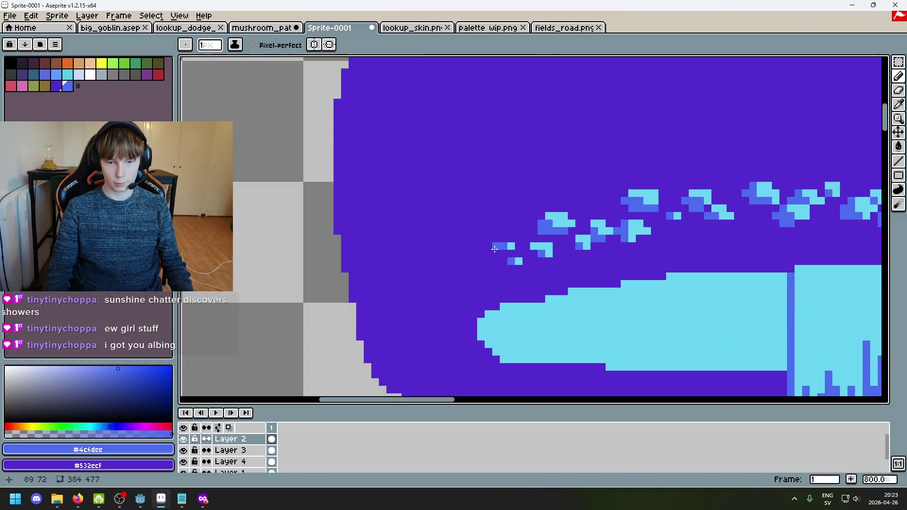
Step: Switch briefly to the rectangular selection tool, then back to the Pencil (B)
click(898, 62)
scroll(330, 274, up, 5)
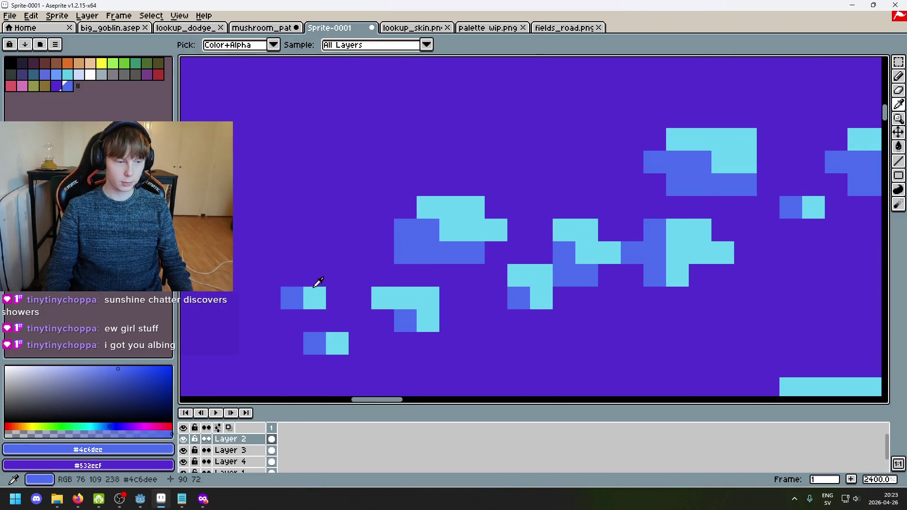
scroll(518, 231, down, 2)
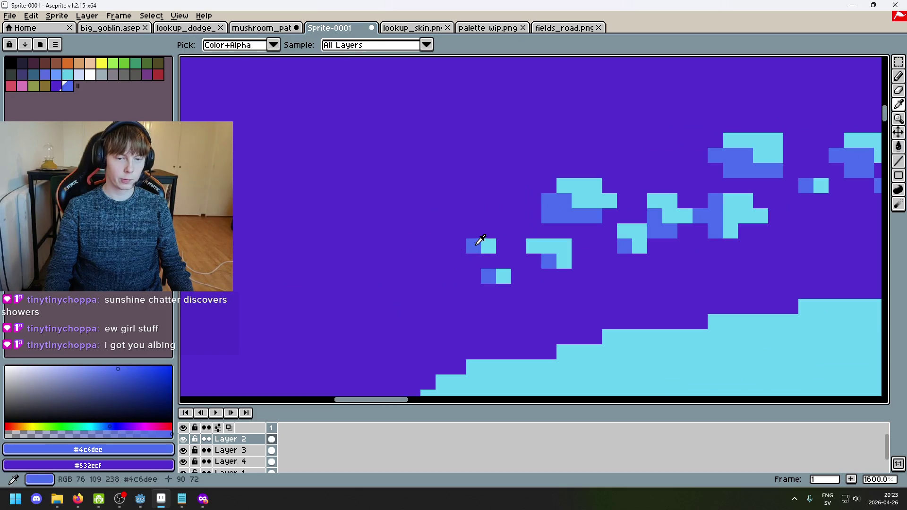
key(b)
scroll(427, 259, down, 8)
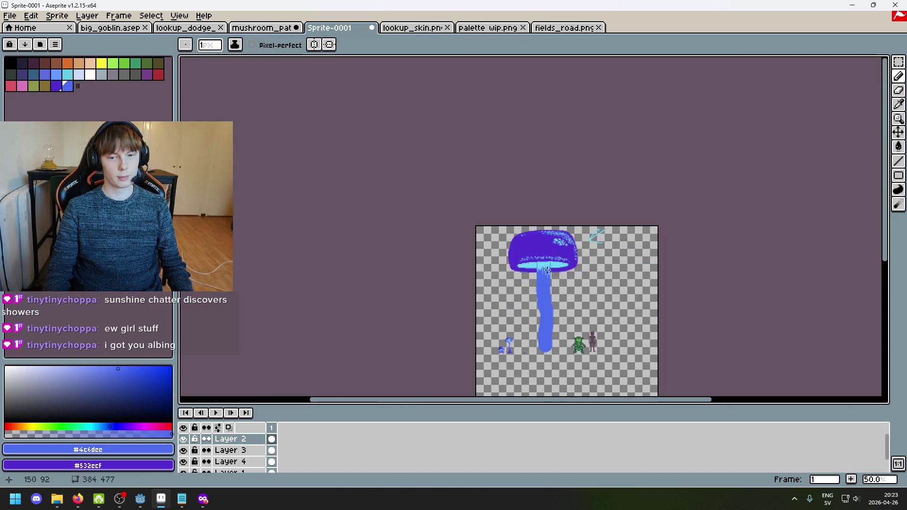
scroll(557, 269, up, 2)
scroll(583, 235, down, 1)
scroll(548, 179, up, 1)
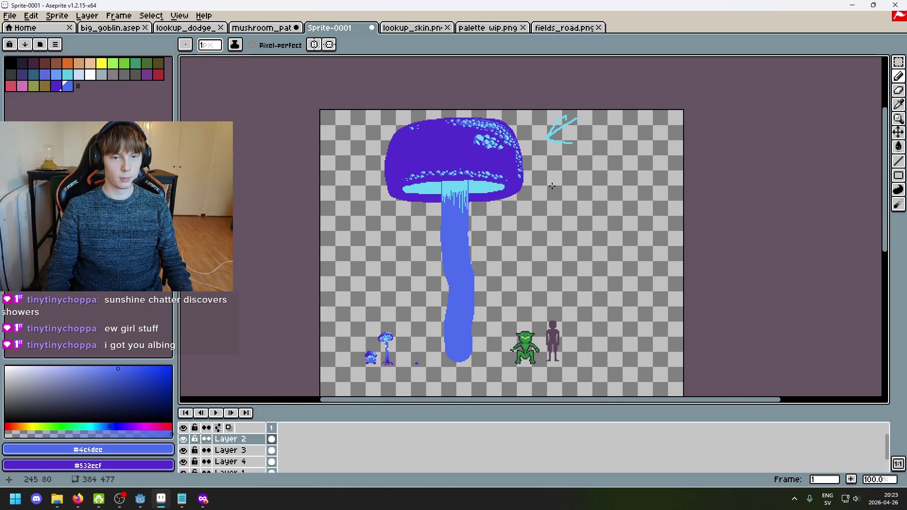
scroll(499, 138, up, 2)
scroll(498, 138, down, 2)
scroll(490, 147, down, 1)
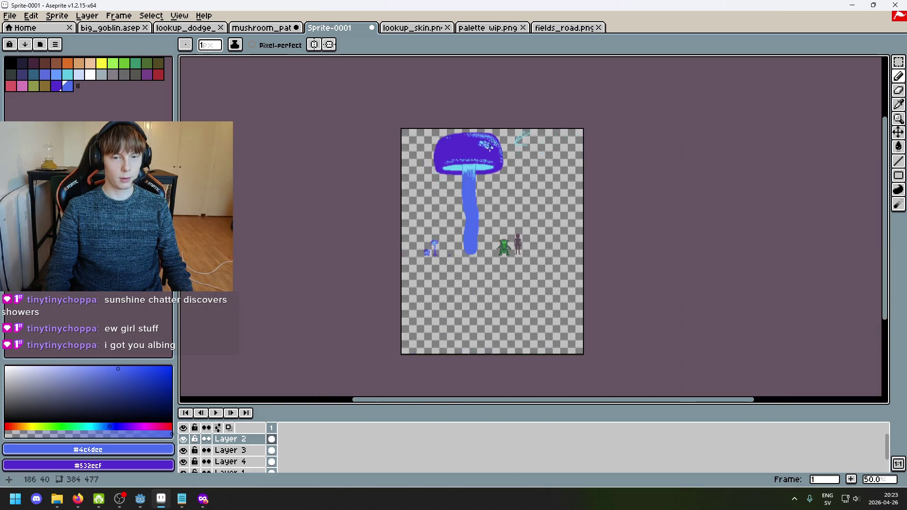
scroll(499, 155, up, 1)
scroll(502, 165, down, 1)
scroll(503, 177, up, 1)
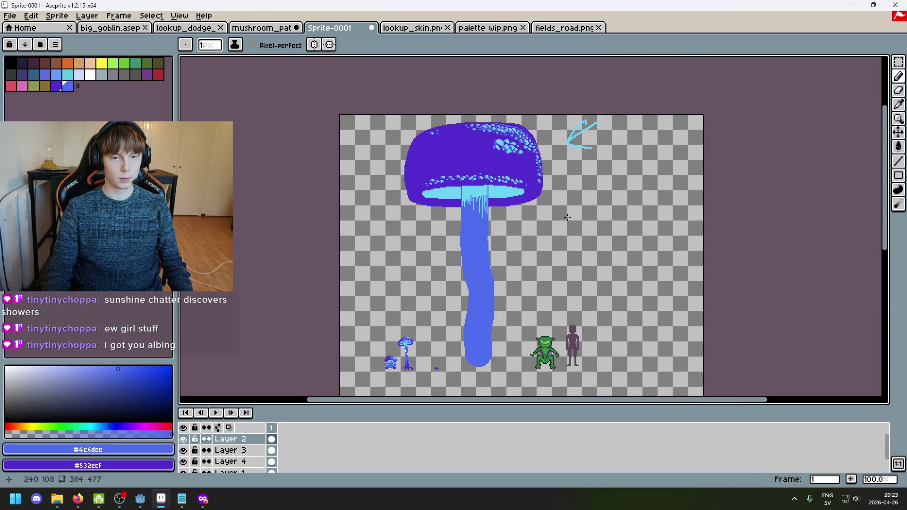
scroll(407, 125, up, 4)
drag(309, 191, 418, 151)
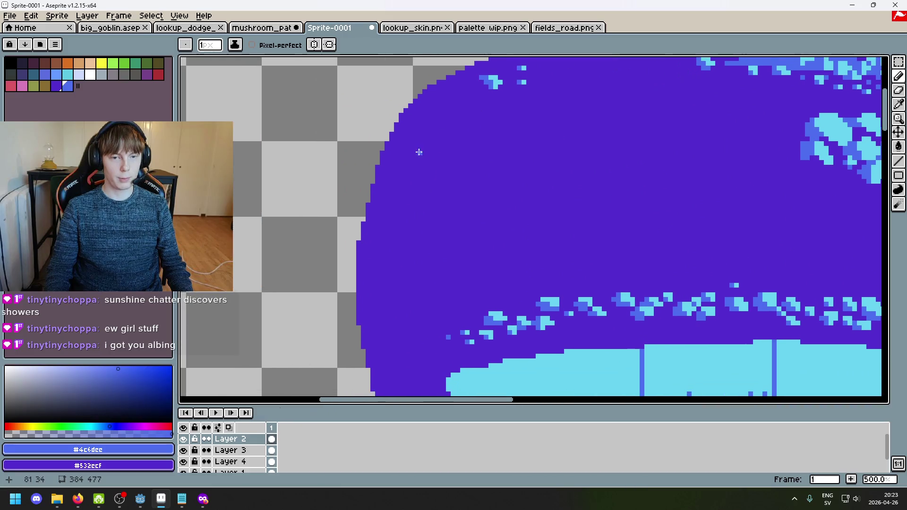
Step: Dot blue #4c6dcc pixels into the cyan speckle near the cap's upper-left edge
alt+click(416, 124)
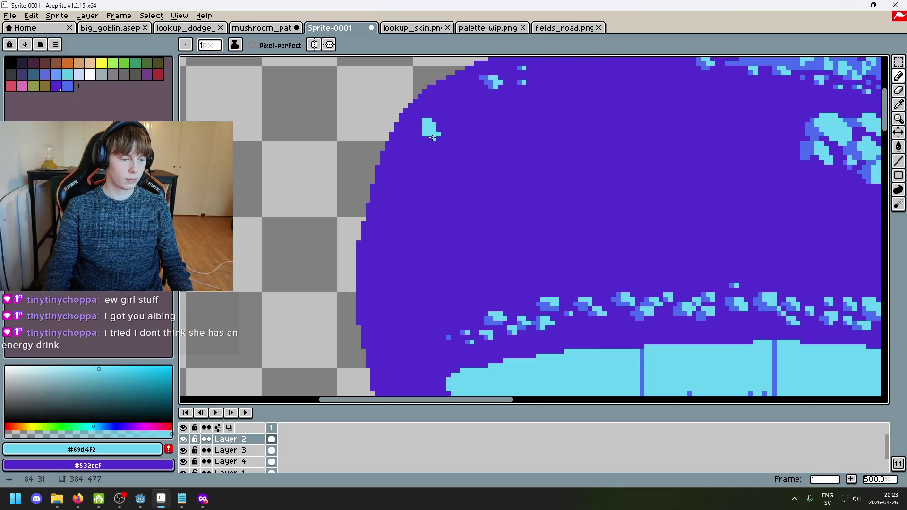
scroll(432, 138, up, 2)
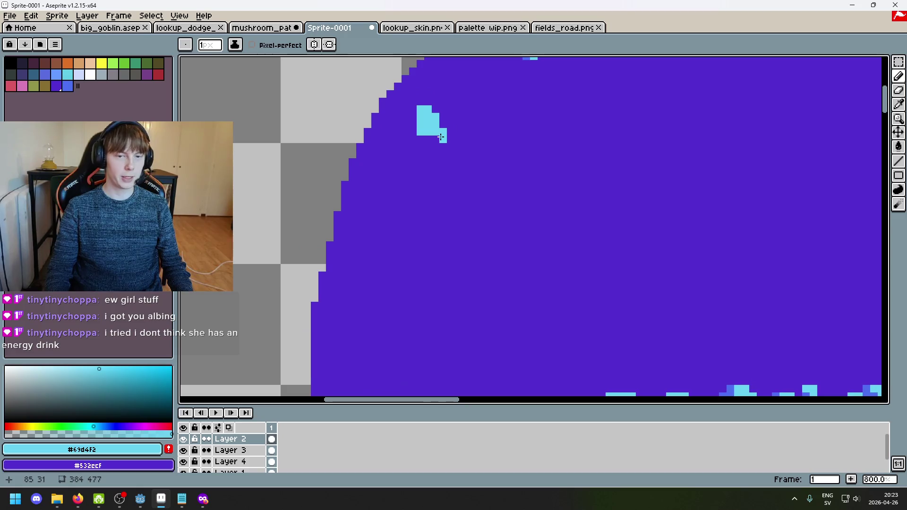
drag(426, 137, 460, 194)
alt+click(552, 96)
click(454, 181)
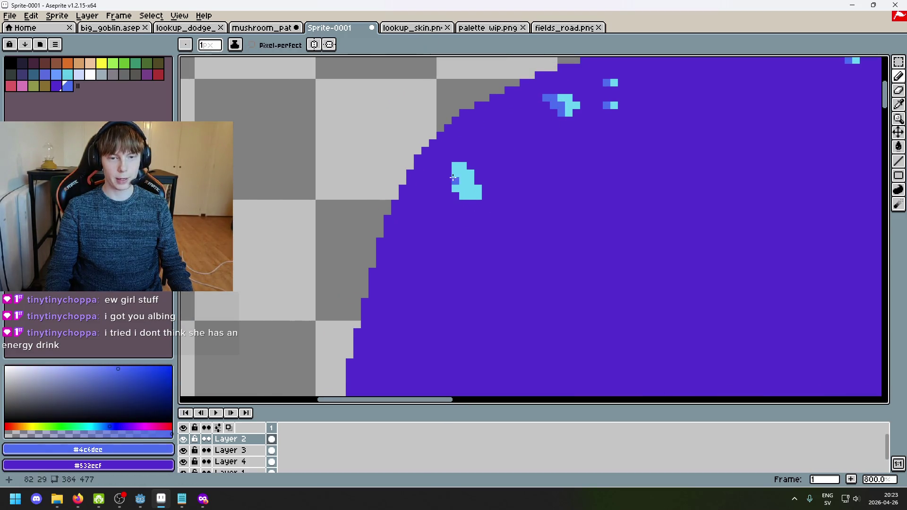
Step: Add a cyan pixel below the speckle with blue pixels beside it, undoing the last stroke
alt+click(430, 193)
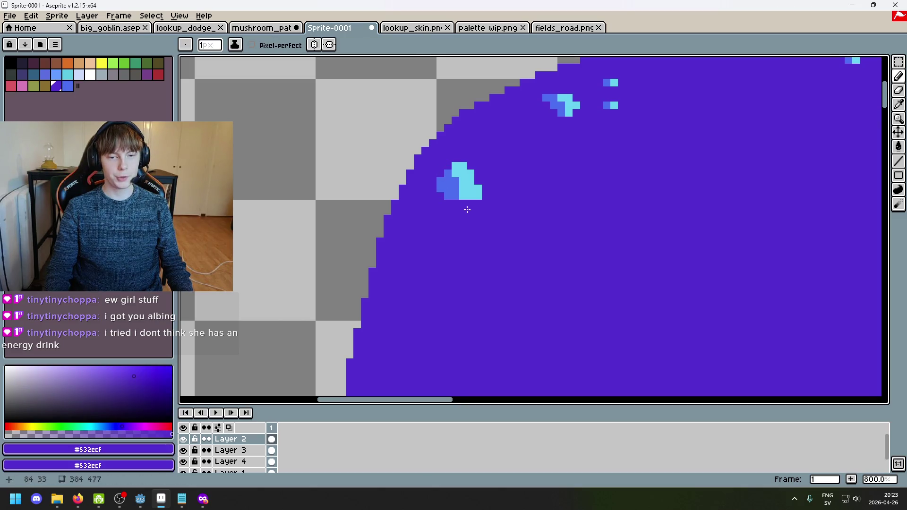
alt+click(463, 189)
click(463, 203)
alt+click(451, 194)
click(455, 203)
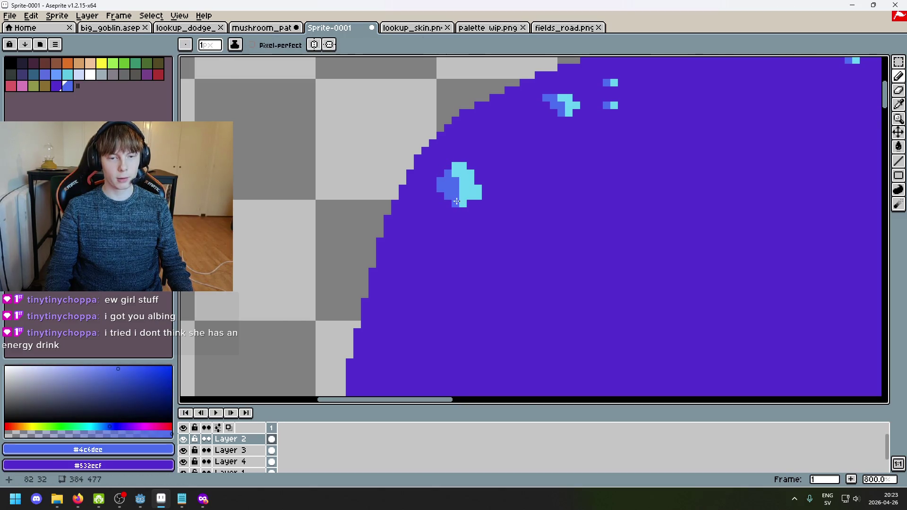
scroll(457, 202, down, 5)
scroll(479, 233, up, 1)
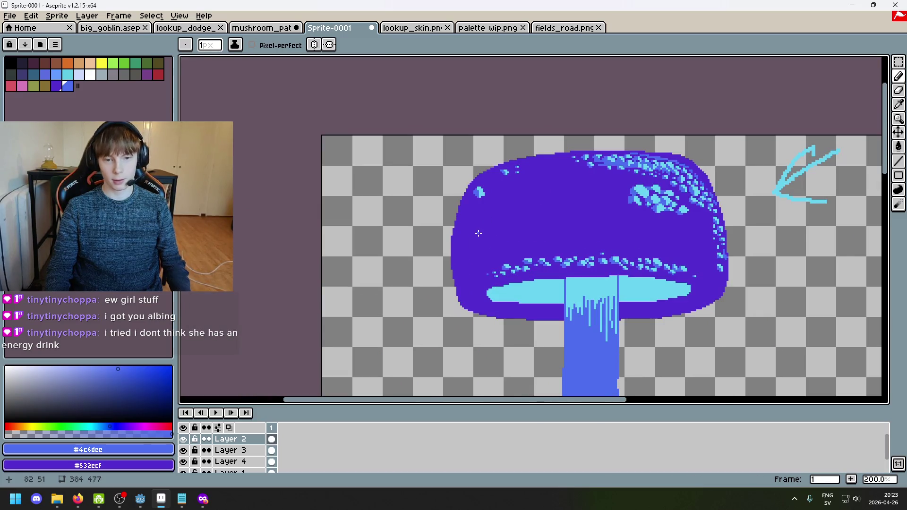
key(ctrl+z)
Step: Sample the speckle's cyan and blue, then add cyan pixels below it, undoing the last row
scroll(479, 222, up, 4)
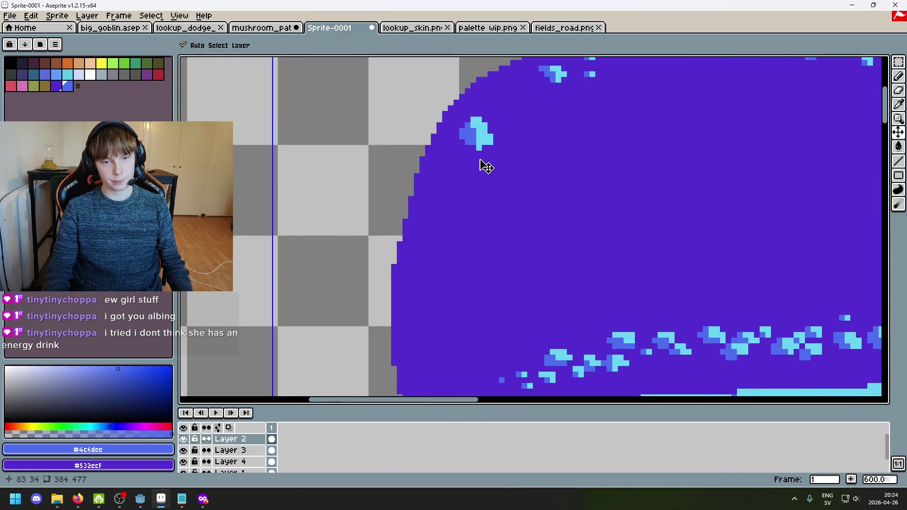
alt+click(478, 148)
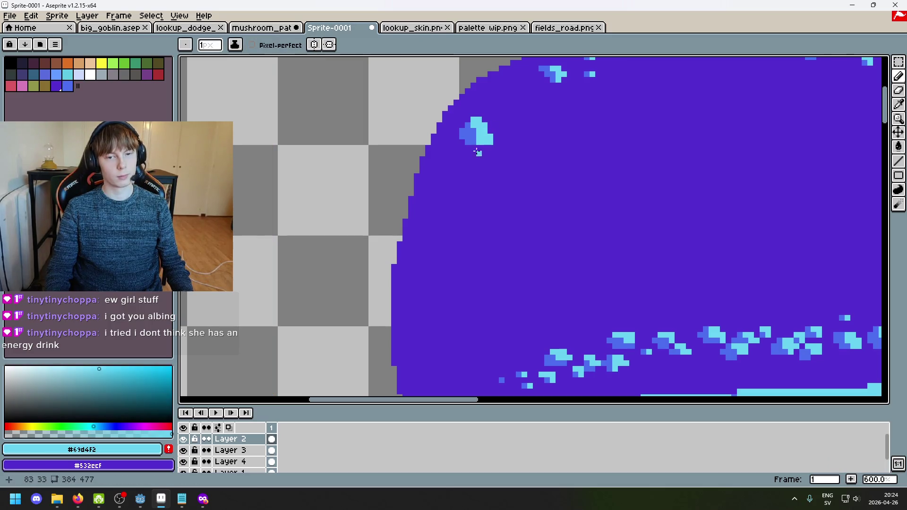
alt+click(472, 147)
scroll(479, 143, up, 2)
alt+click(479, 142)
click(442, 161)
click(459, 177)
key(ctrl+z)
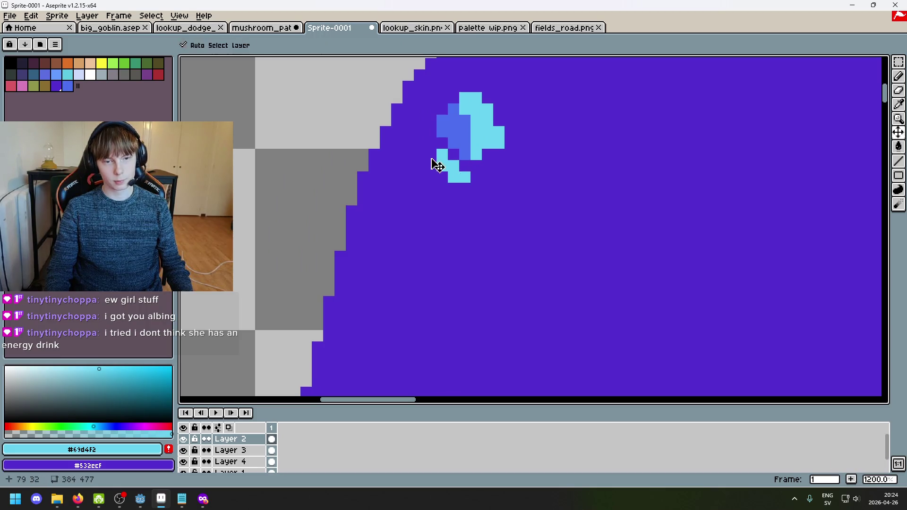
Step: Dot and stroke more cyan pixels below the speckle, including a lone cyan dot
alt+click(420, 166)
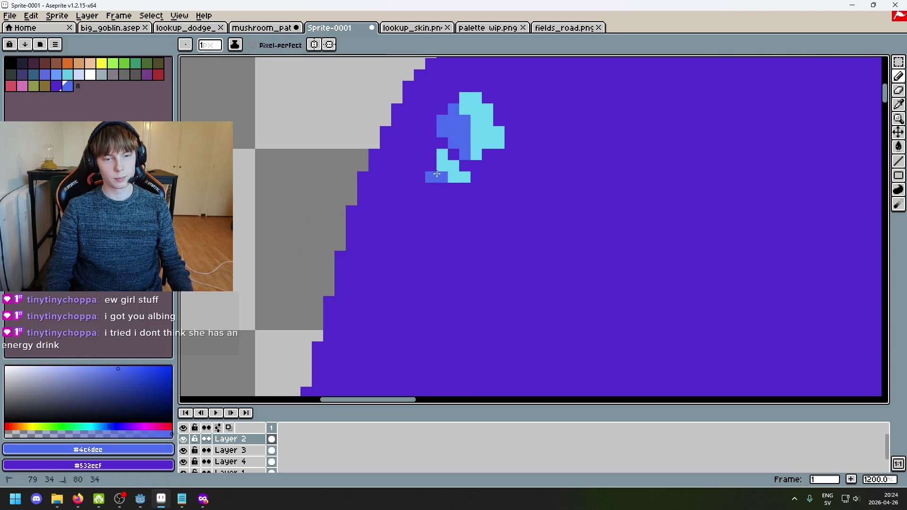
alt+click(456, 176)
scroll(453, 175, down, 2)
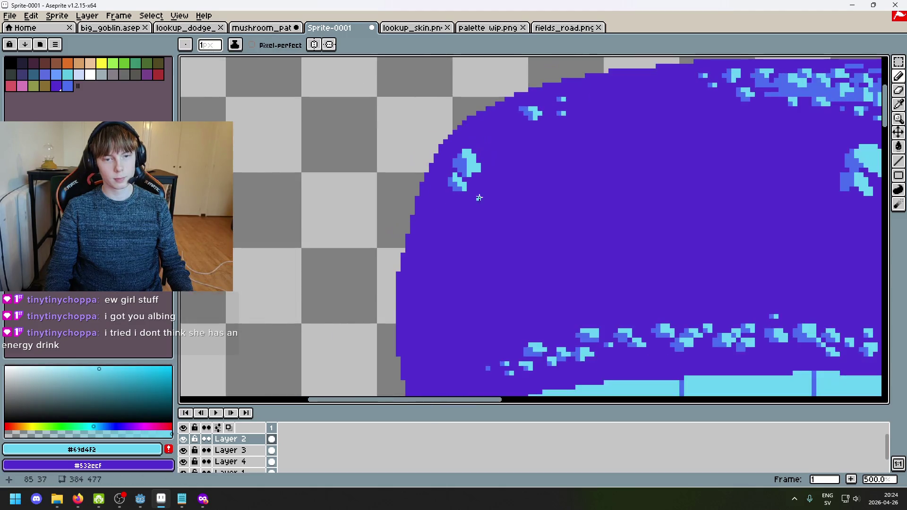
scroll(453, 175, up, 2)
drag(442, 173, 442, 185)
scroll(429, 192, down, 3)
click(581, 171)
scroll(581, 171, up, 3)
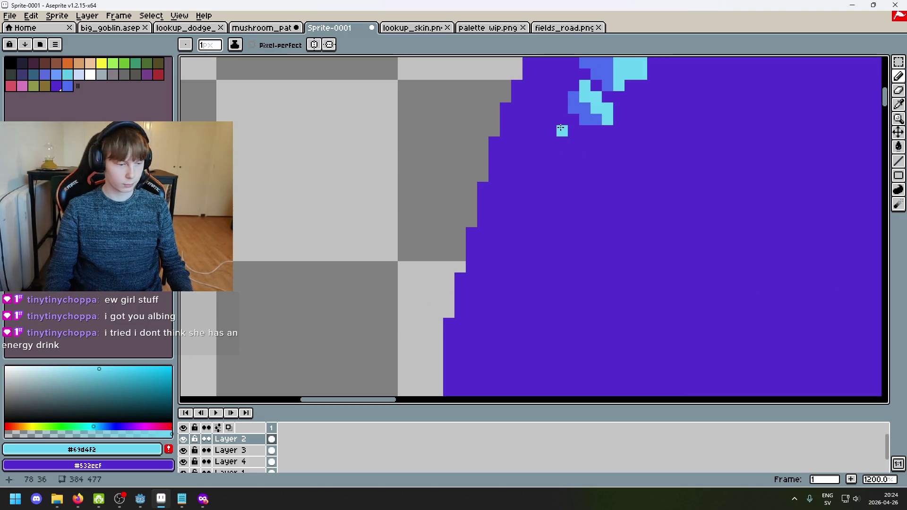
scroll(533, 196, down, 3)
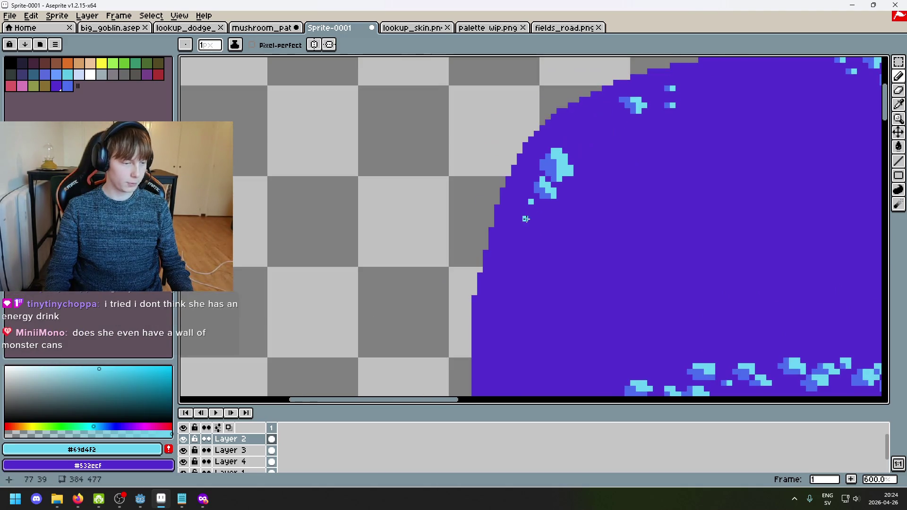
scroll(554, 208, up, 4)
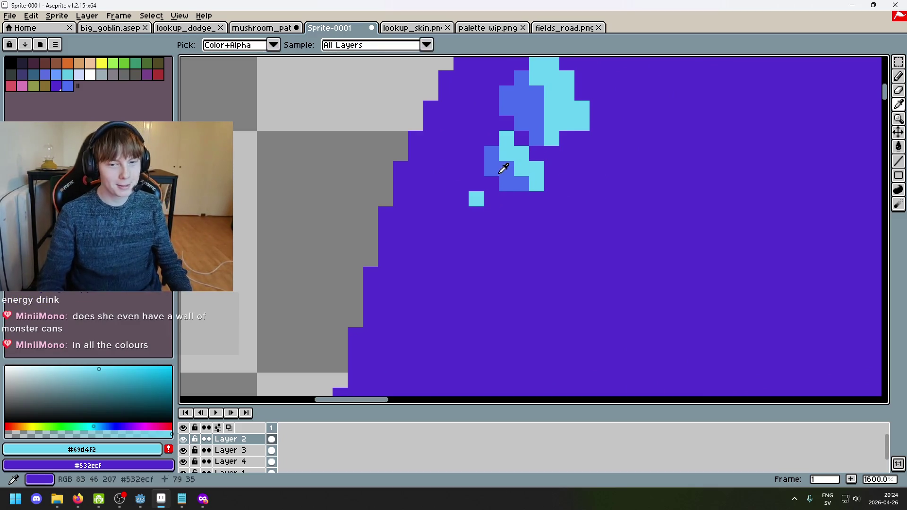
Step: Try recolouring the lone dot blue, then return it to cyan
alt+click(502, 168)
click(468, 198)
key(ctrl+z)
click(468, 196)
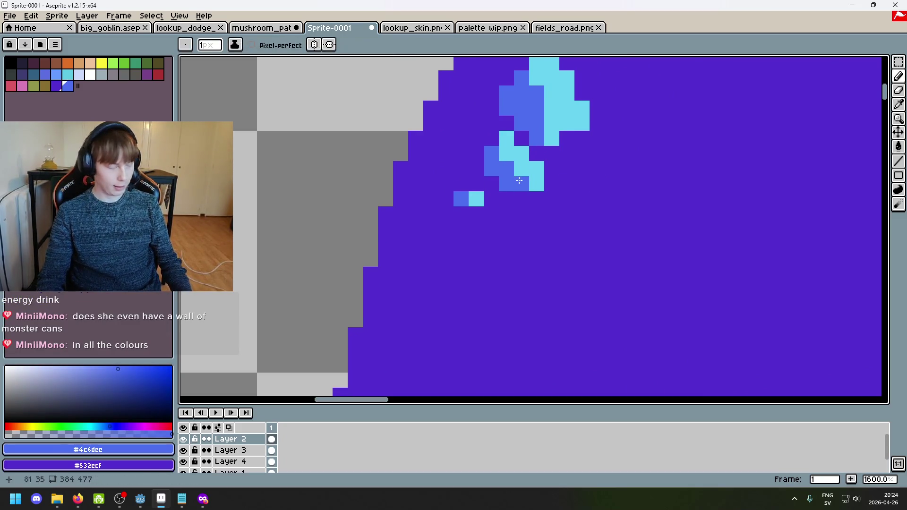
scroll(498, 194, down, 3)
scroll(471, 219, up, 3)
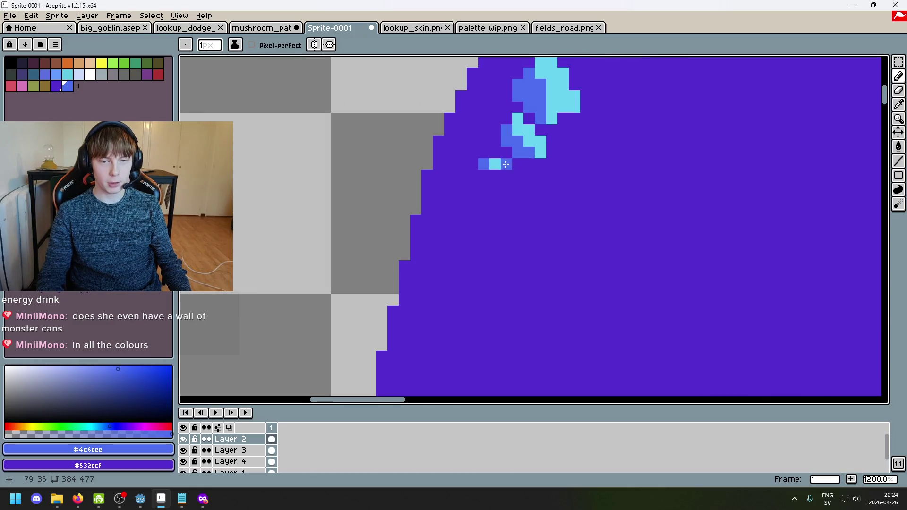
Step: Test several blue pixel placements near the small dots, undoing each misplaced one
click(478, 188)
scroll(467, 191, down, 3)
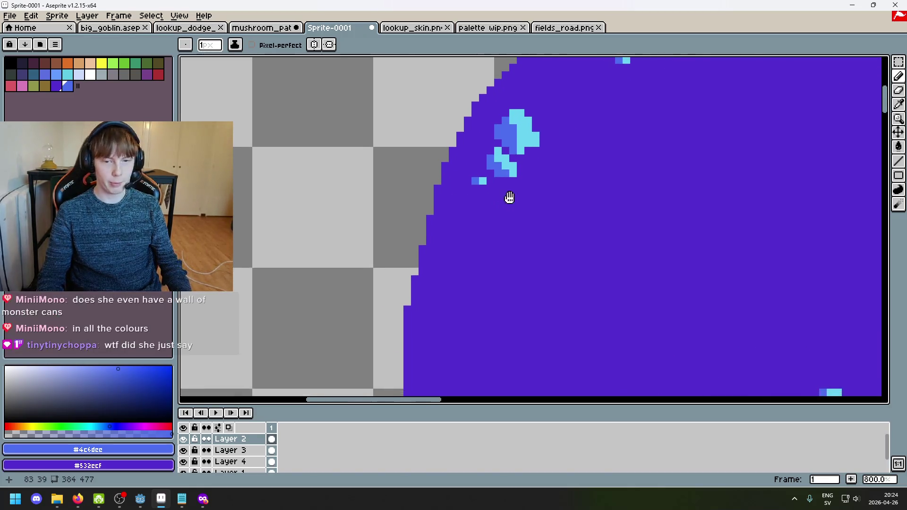
scroll(508, 197, up, 3)
key(ctrl+z)
click(591, 201)
key(ctrl+z)
mouse_move(566, 193)
mouse_down()
mouse_move(567, 208)
mouse_move(571, 193)
mouse_up()
key(ctrl+z)
Step: Turn the small block into a cyan-and-blue checker, discarding stray blue pixels
alt+click(596, 148)
click(567, 193)
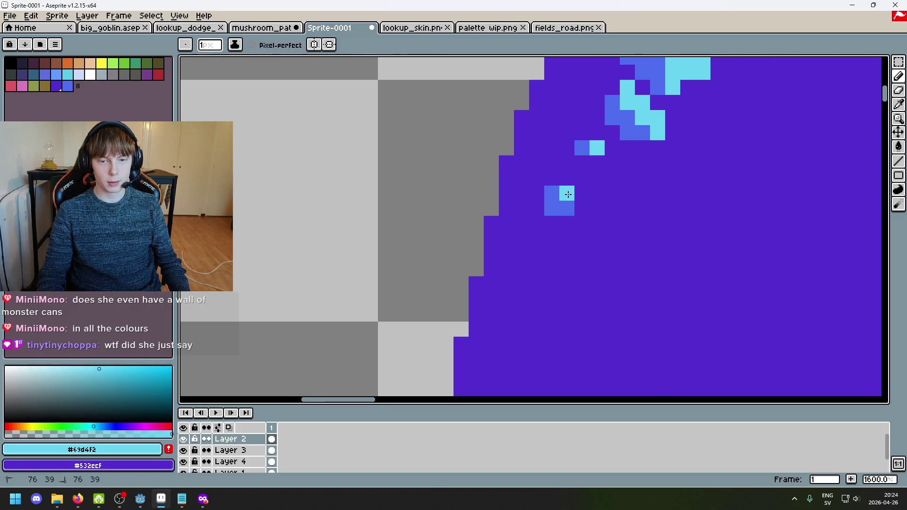
click(582, 193)
key(ctrl+z)
click(567, 208)
click(552, 193)
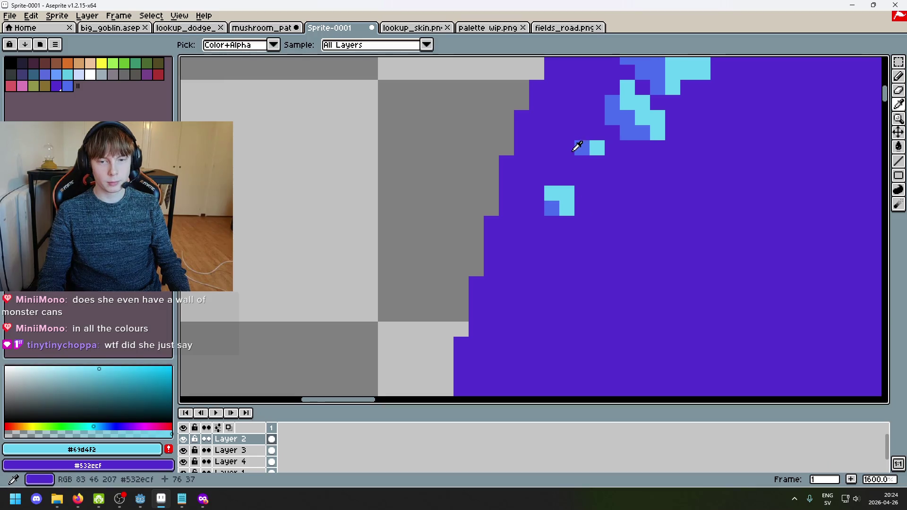
alt+click(580, 146)
click(569, 197)
key(ctrl+z)
click(569, 238)
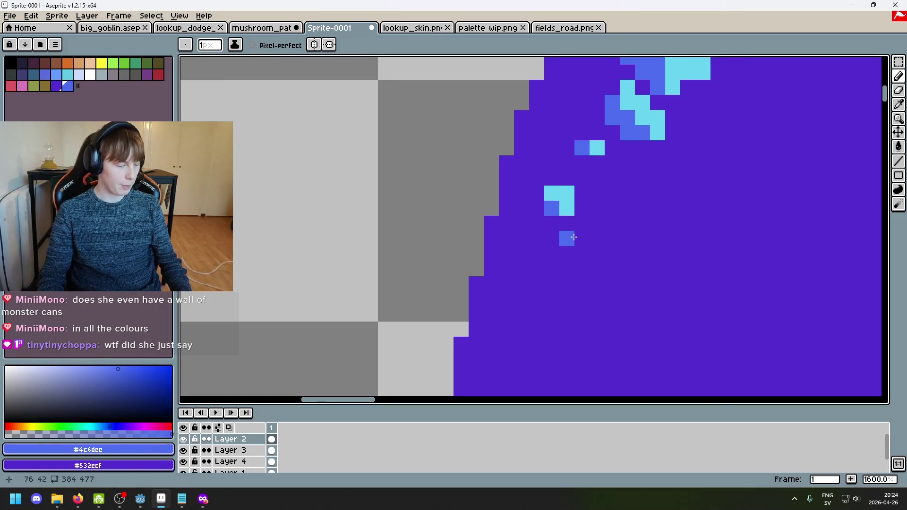
key(ctrl+z)
Step: Place a single blue pixel right of the speckles with two cyan pixels beside it
drag(569, 212, 476, 220)
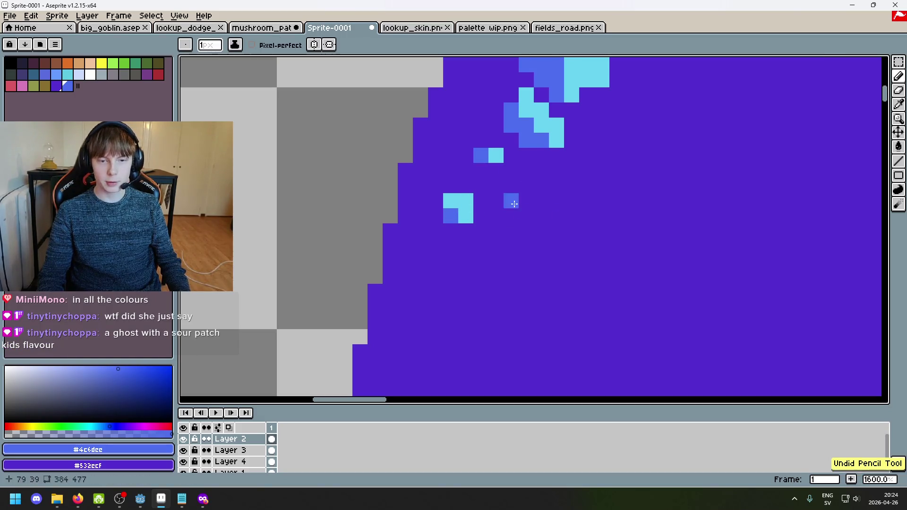
drag(526, 201, 540, 227)
key(ctrl+z)
key(ctrl+z)
alt+click(489, 152)
key(ctrl+z)
alt+click(529, 135)
click(554, 187)
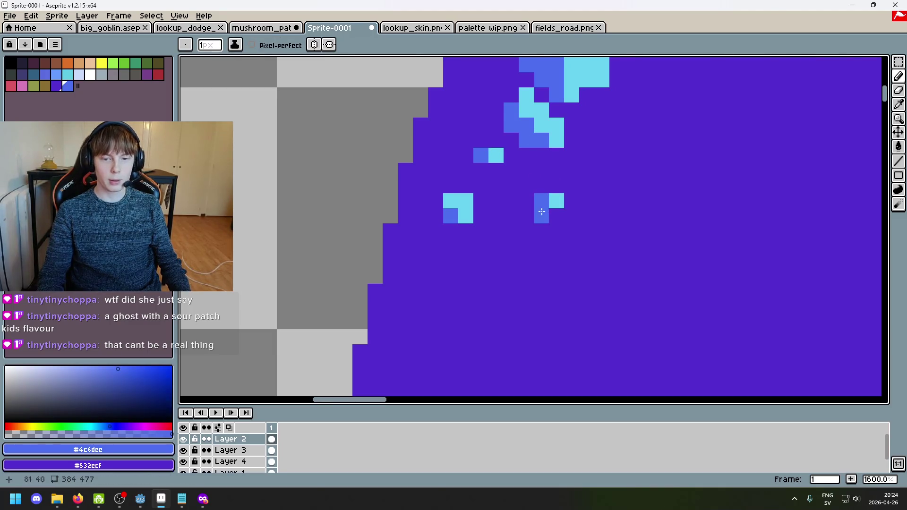
alt+click(552, 202)
drag(541, 186, 556, 181)
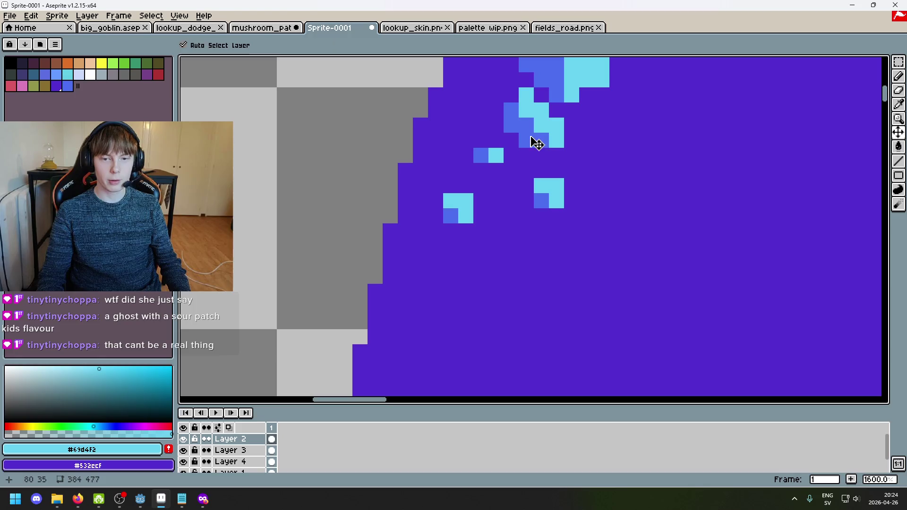
Step: Revert the top cyan pixel to purple and paint the pixel below it cyan
scroll(584, 185, down, 1)
scroll(587, 203, up, 1)
right_click(587, 203)
click(590, 208)
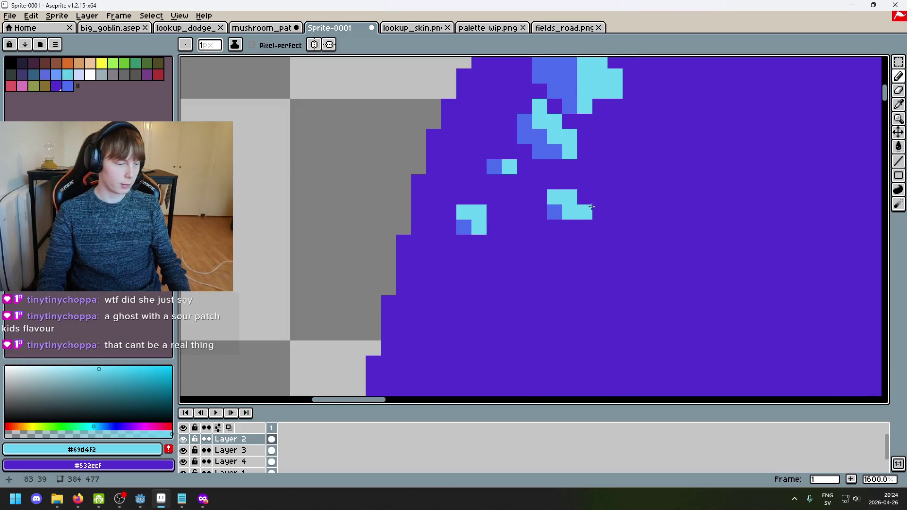
scroll(592, 206, down, 3)
scroll(590, 208, up, 3)
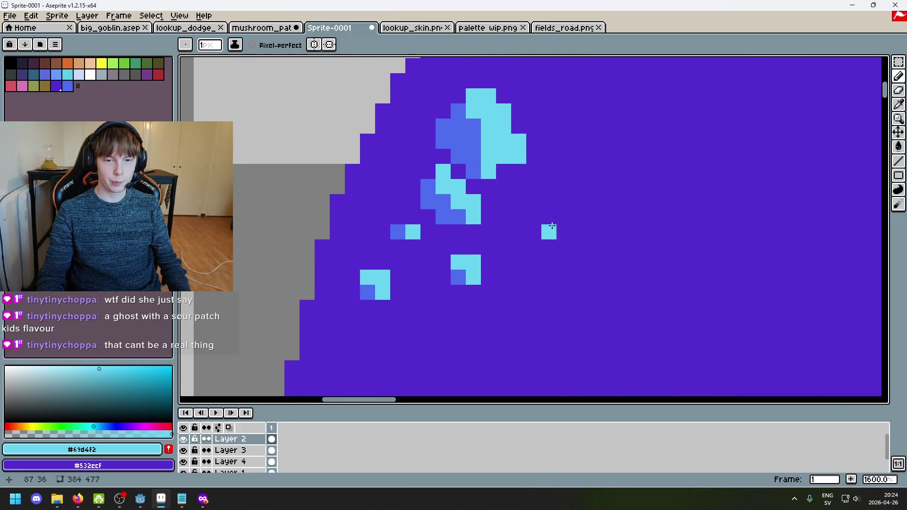
scroll(544, 217, down, 3)
scroll(523, 218, up, 3)
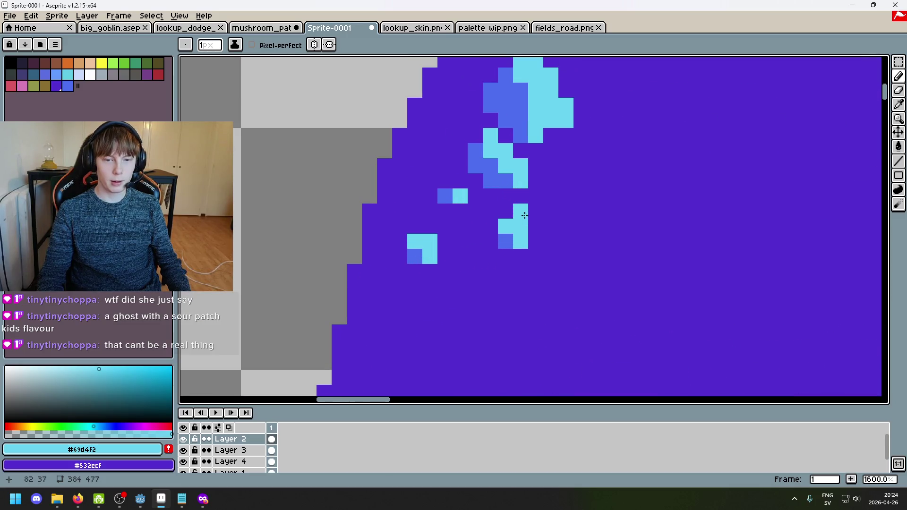
Step: Select the small cyan block and shift it two pixels left
key(m)
drag(542, 263, 498, 218)
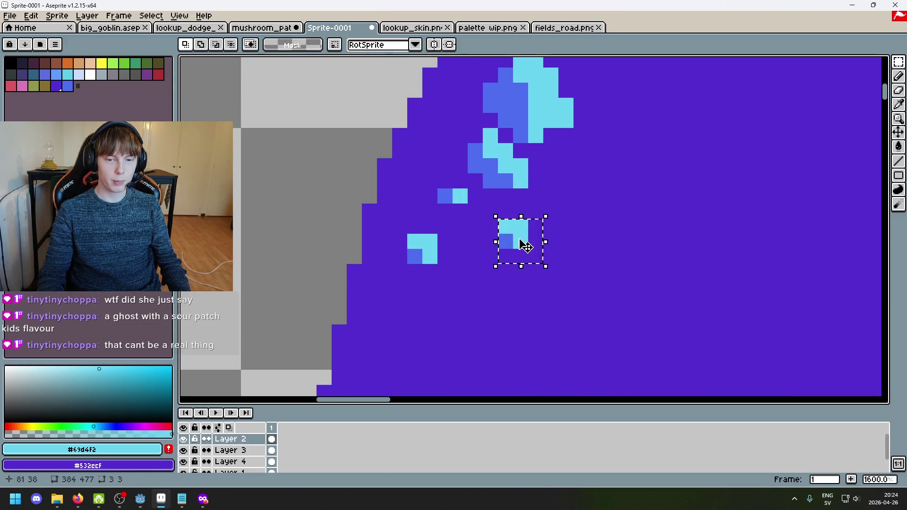
key(Left)
key(Left)
key(ctrl+d)
key(i)
Step: Fill the transparent gaps left by the moved block with the cap's purple
click(559, 217)
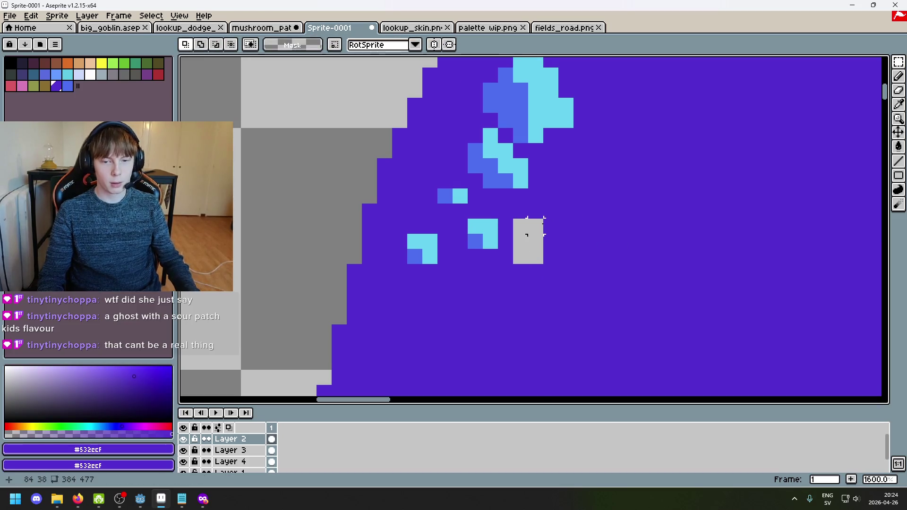
key(b)
click(540, 222)
click(535, 242)
drag(521, 226, 522, 247)
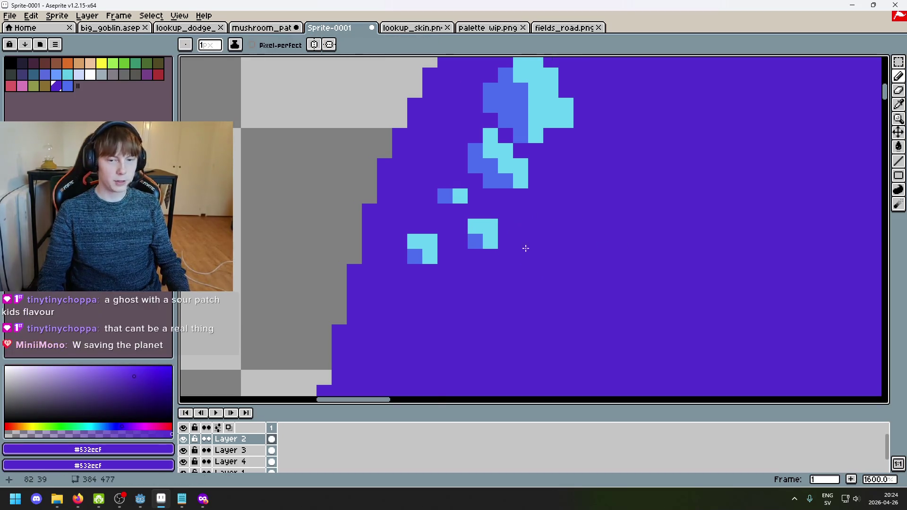
scroll(523, 247, down, 3)
Step: Revert a stray blue pixel to purple and add a speckle pixel on the cap edge
alt+click(555, 189)
scroll(574, 189, up, 3)
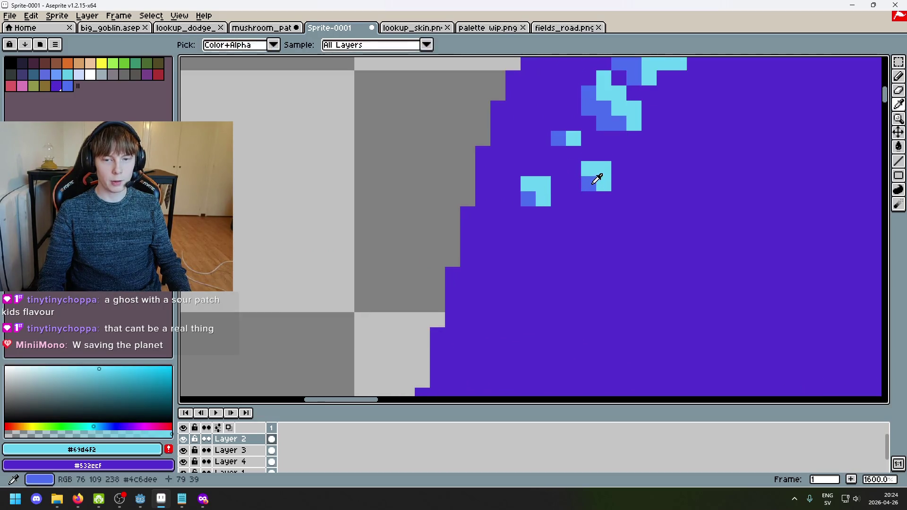
alt+click(577, 185)
right_click(573, 199)
alt+click(604, 182)
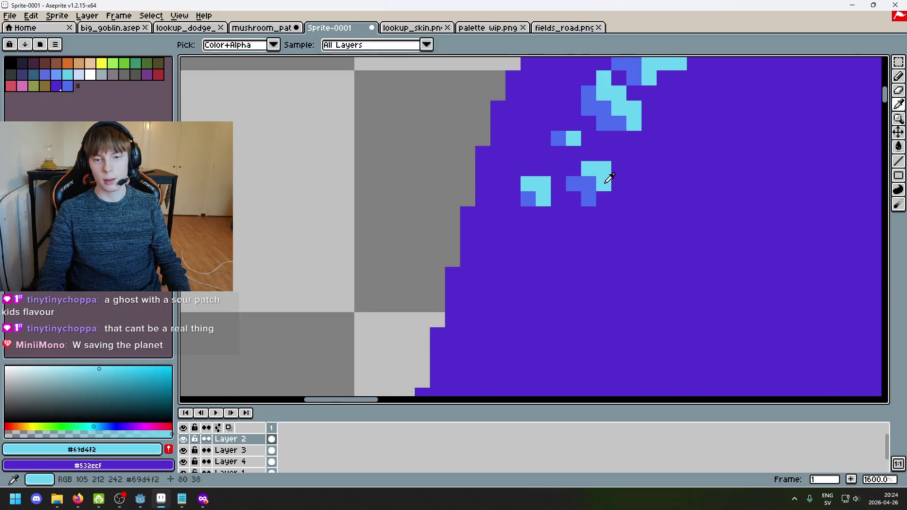
Step: Add two more cyan speckle pixels and a blue shadow pixel beside the cyan
click(604, 198)
click(577, 169)
click(589, 183)
scroll(586, 184, down, 4)
scroll(579, 184, up, 3)
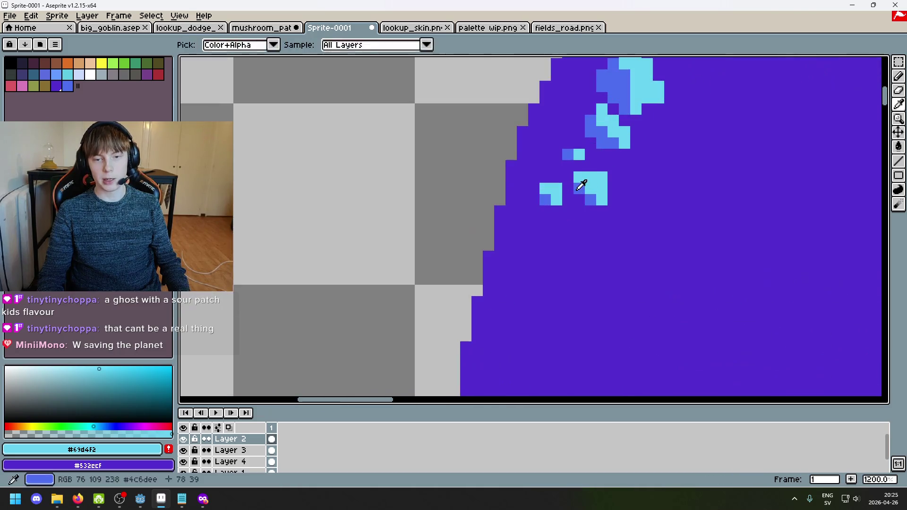
alt+click(579, 187)
click(580, 199)
scroll(571, 187, down, 5)
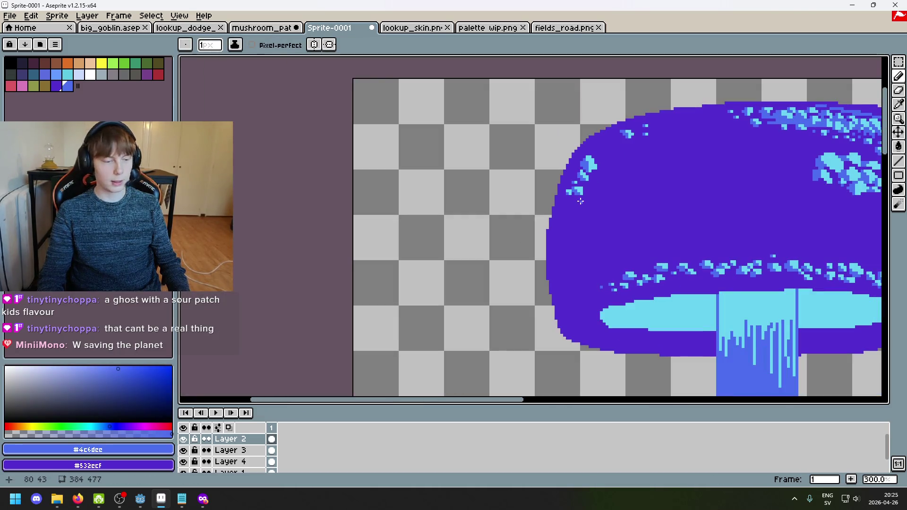
Step: Add a blue pixel below the speckles and a cyan pixel starting a new speckle
scroll(580, 202, up, 6)
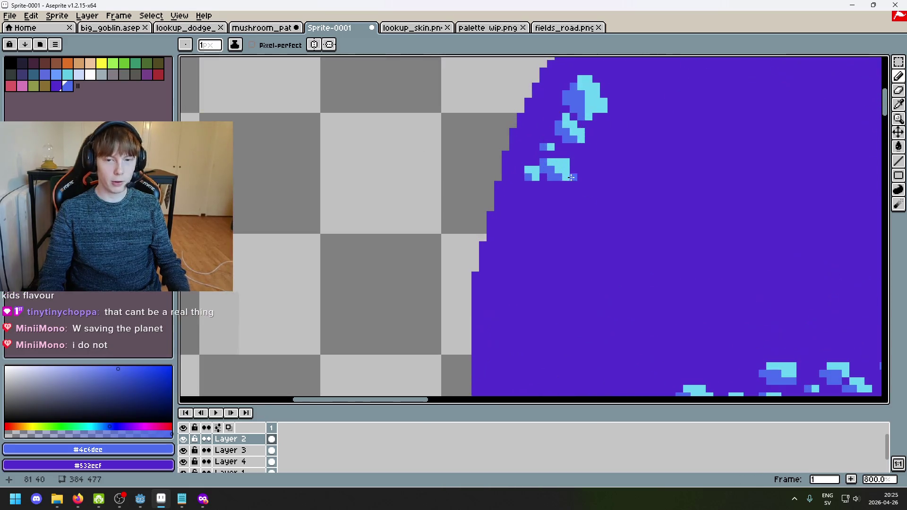
scroll(607, 179, up, 5)
key(e)
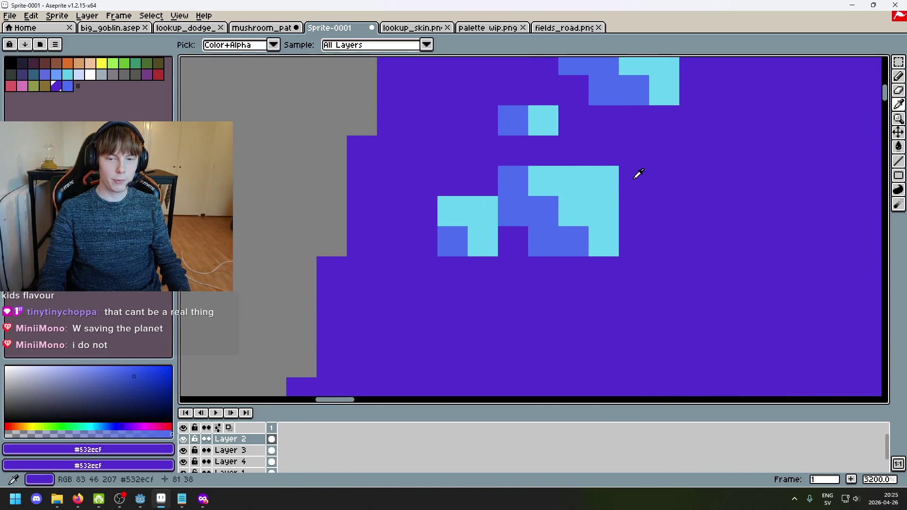
key(b)
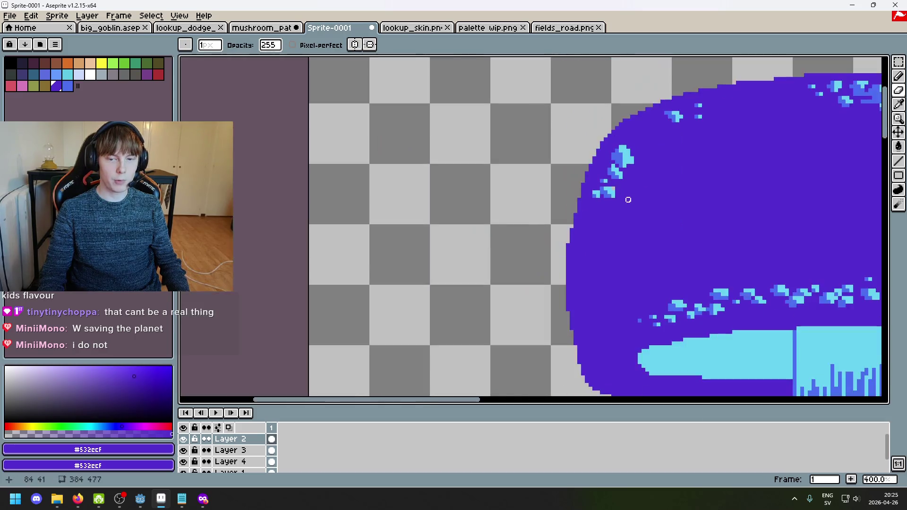
scroll(614, 182, down, 3)
scroll(589, 192, down, 5)
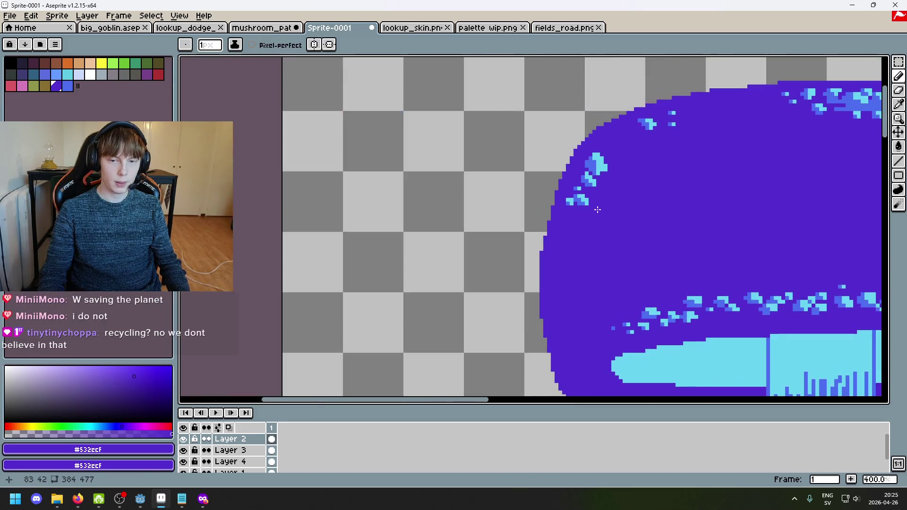
drag(594, 208, 673, 187)
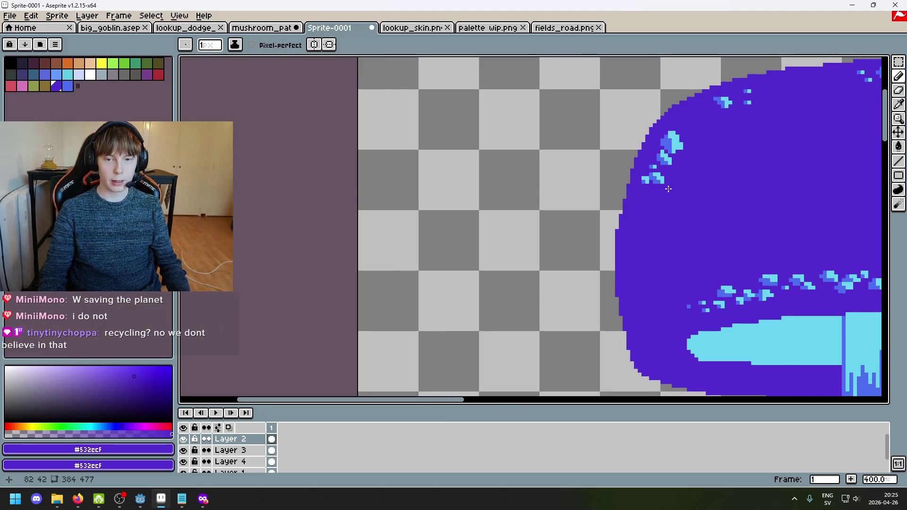
scroll(673, 187, up, 6)
alt+click(680, 98)
click(648, 160)
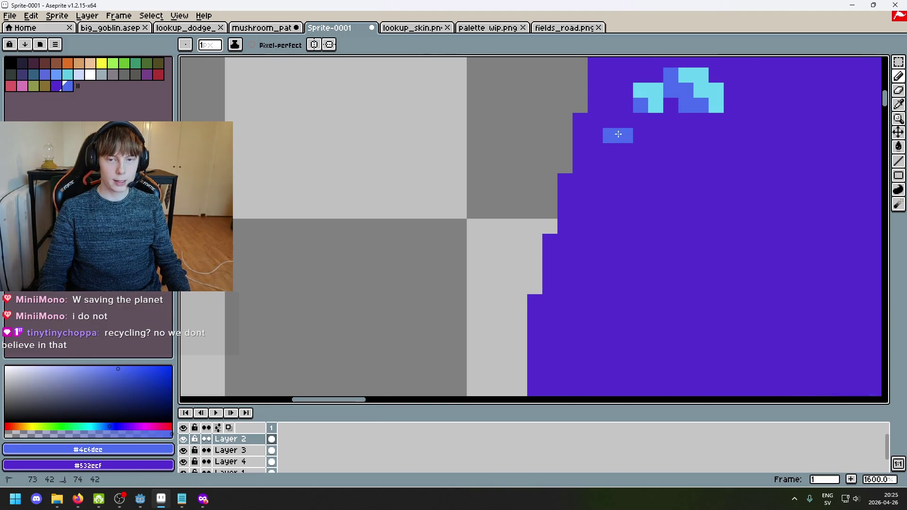
alt+click(654, 97)
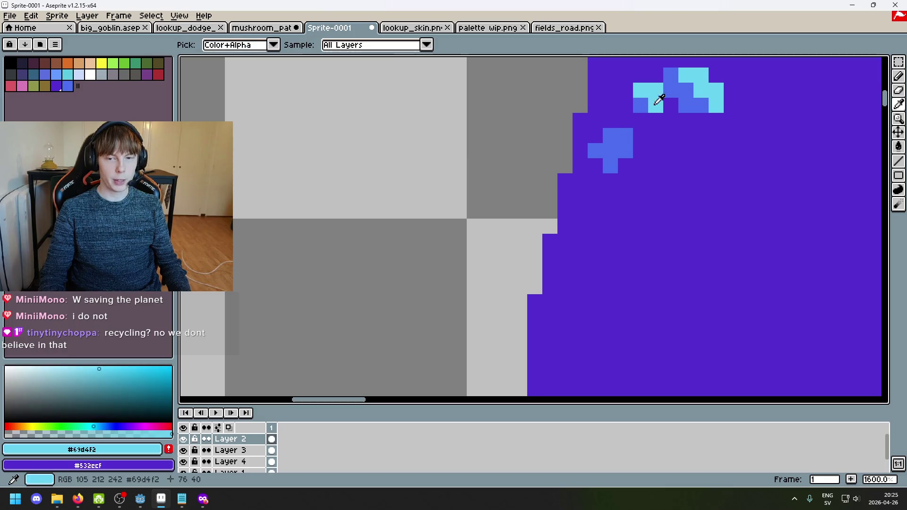
click(615, 137)
Step: Revert a stray cyan pixel to purple, then build blue shadow pixels with cyan above
scroll(662, 179, down, 3)
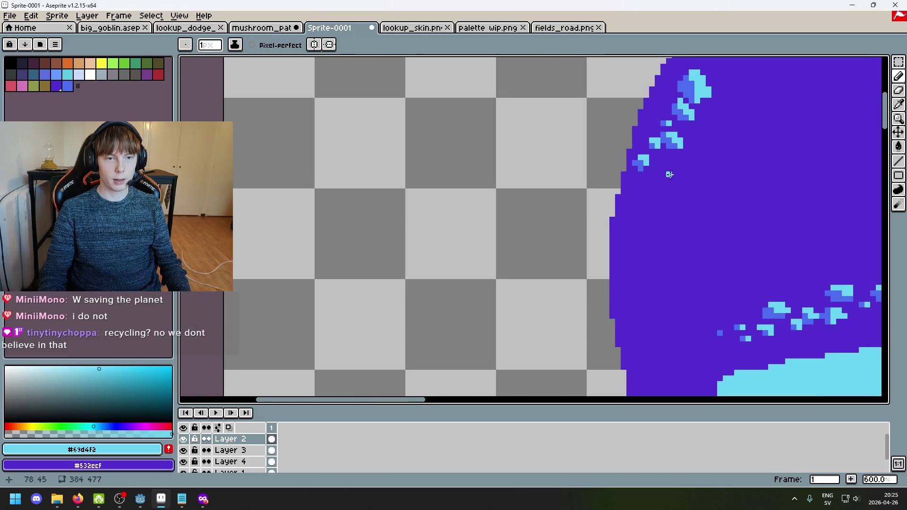
scroll(669, 175, up, 3)
scroll(573, 209, down, 2)
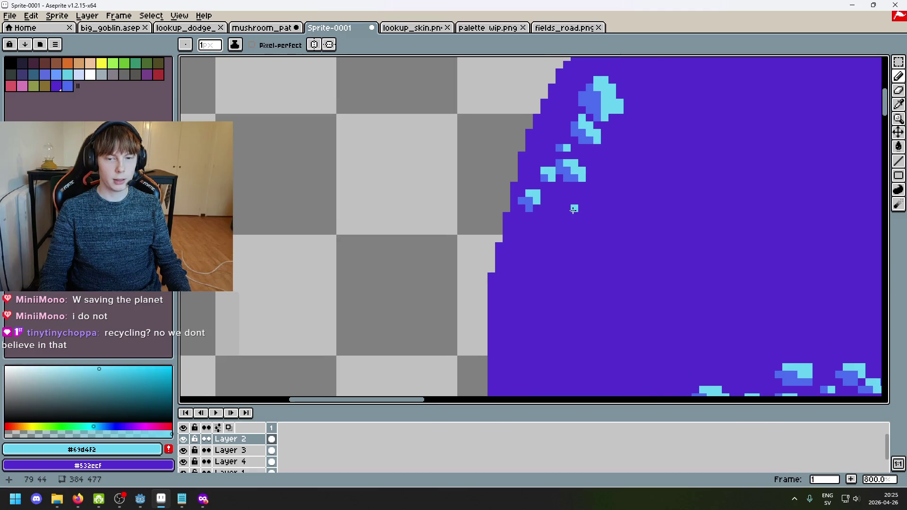
scroll(573, 209, up, 1)
scroll(590, 229, up, 1)
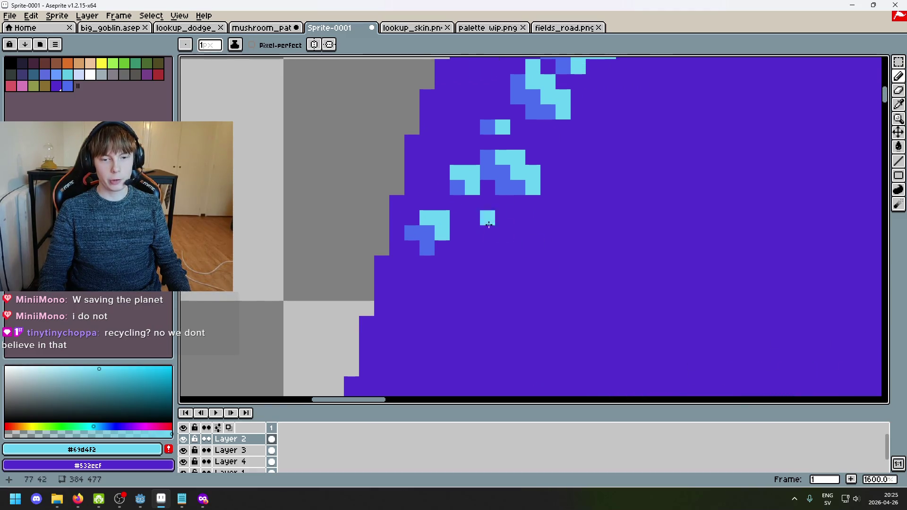
right_click(469, 232)
alt+click(457, 187)
click(494, 233)
right_click(494, 232)
click(487, 225)
mouse_move(487, 248)
mouse_down()
mouse_move(474, 246)
mouse_move(476, 222)
mouse_up()
alt+click(441, 233)
Step: Add a lone cyan speckle pixel below the new cluster
scroll(507, 239, down, 5)
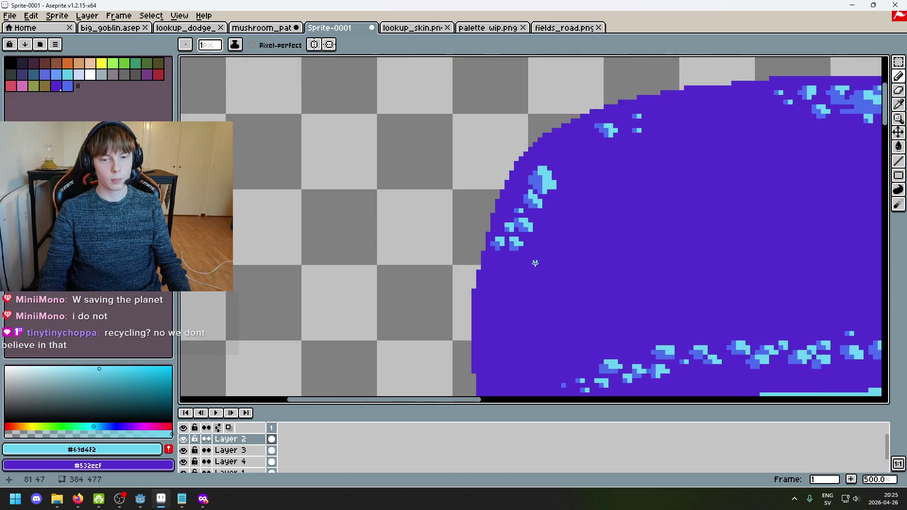
scroll(500, 212, up, 5)
scroll(496, 179, down, 2)
scroll(491, 148, up, 1)
click(475, 222)
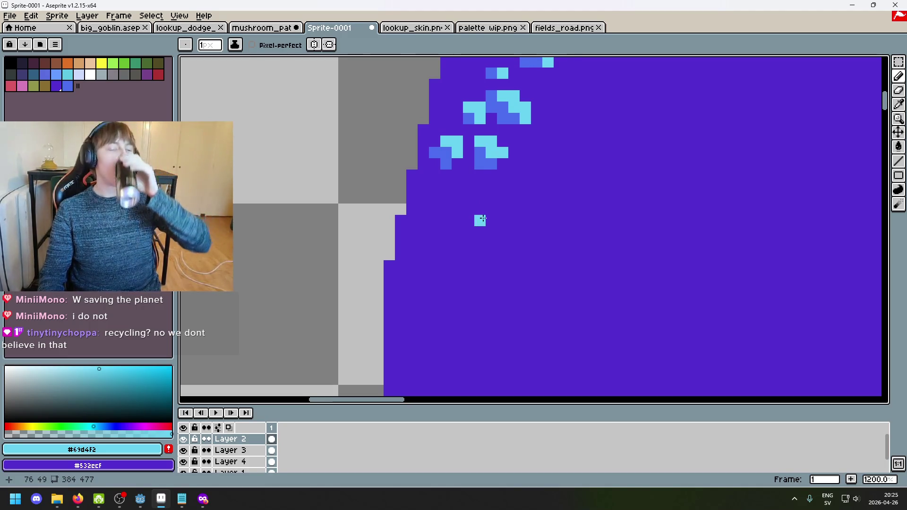
drag(502, 204, 575, 194)
scroll(575, 193, down, 4)
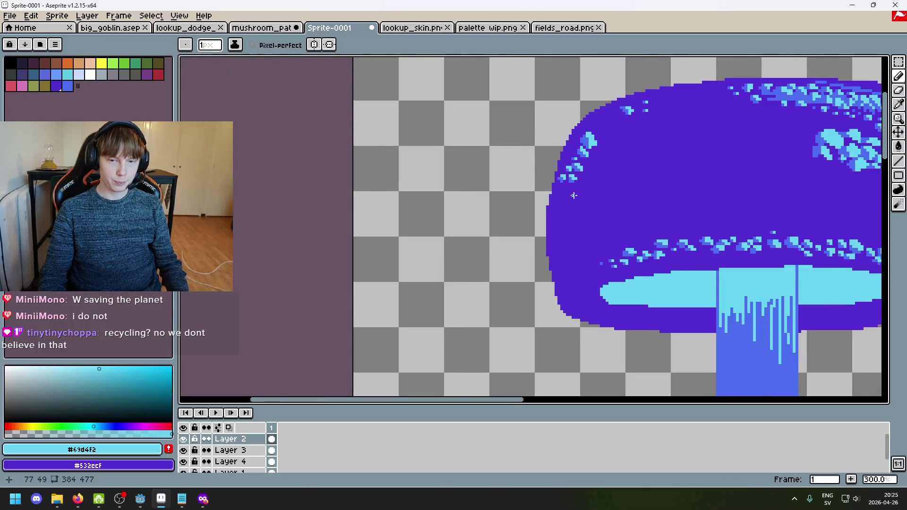
Step: Sample the cap's cyan and blue speckle colours and add a blue pixel beside a cyan speckle
scroll(587, 127, up, 4)
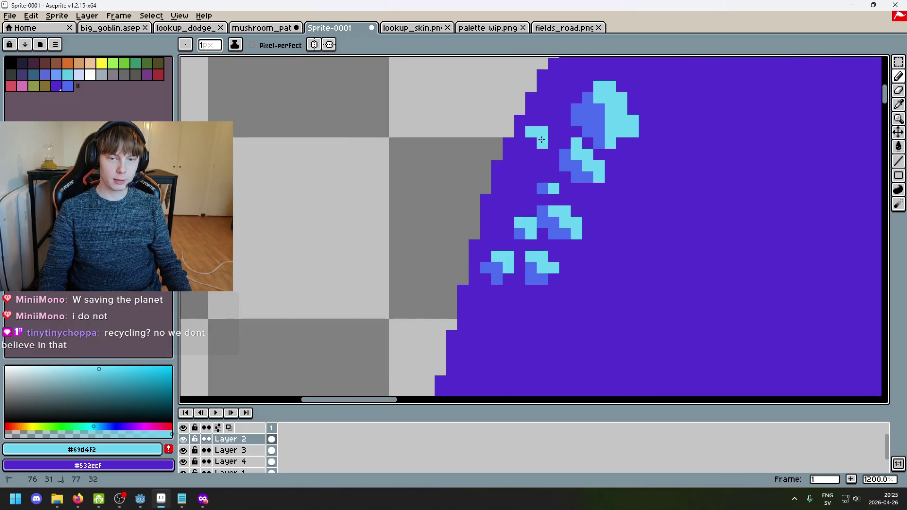
alt+click(569, 153)
click(531, 150)
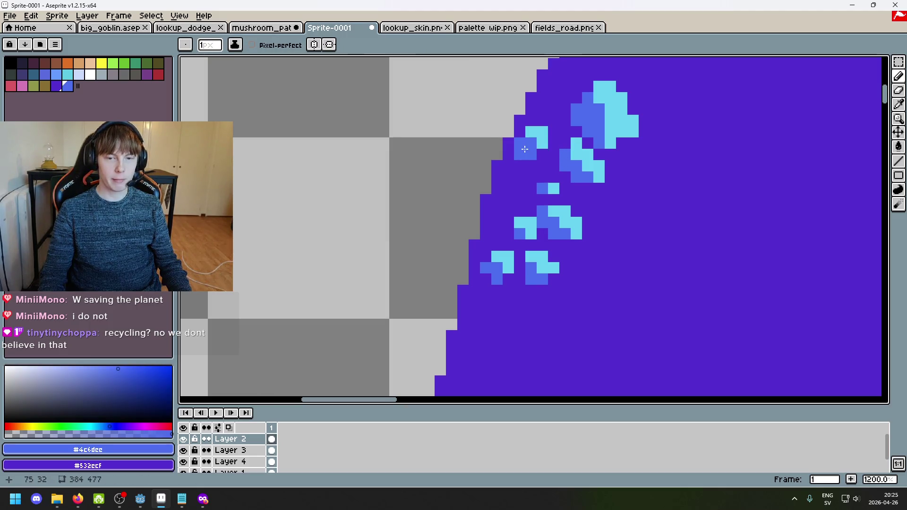
alt+click(534, 134)
scroll(523, 161, down, 3)
scroll(523, 161, up, 6)
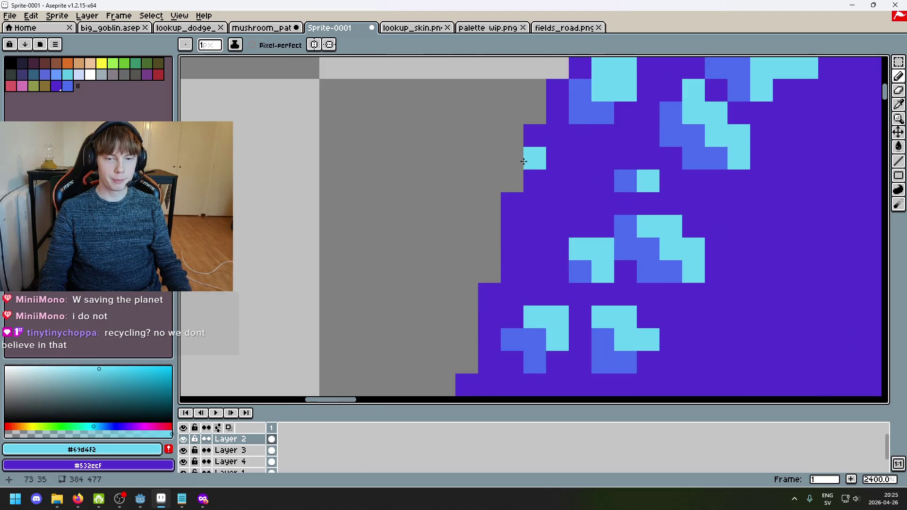
alt+click(597, 114)
scroll(630, 127, down, 4)
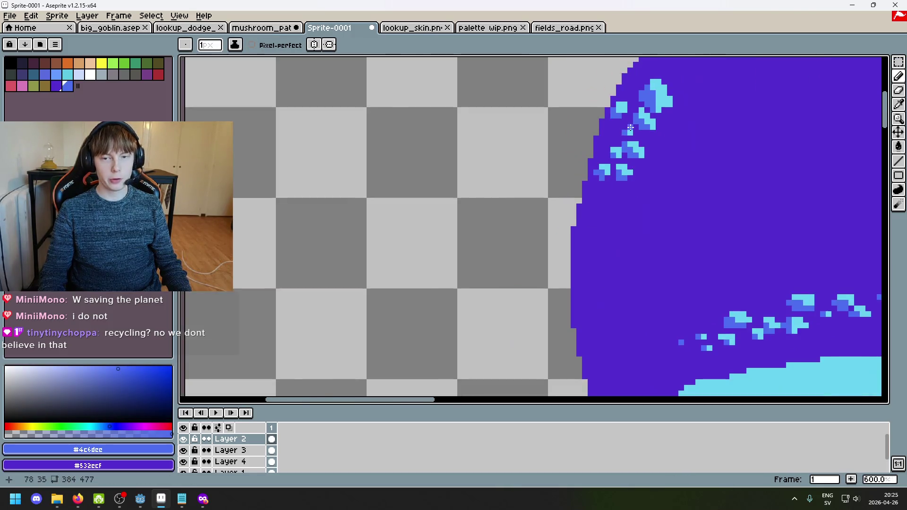
scroll(630, 127, up, 4)
alt+click(614, 140)
scroll(617, 161, down, 4)
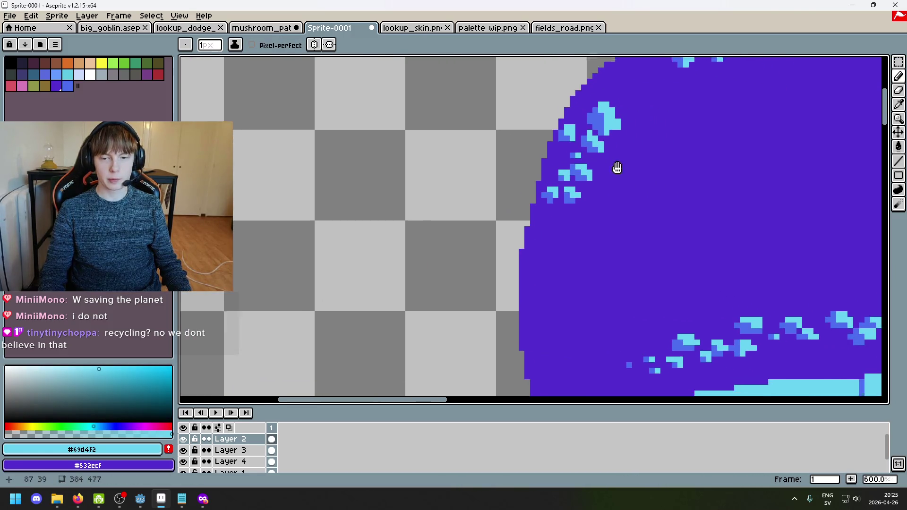
scroll(577, 146, up, 4)
Step: Add cyan pixels and blue shadow pixels to the speckle cluster
click(424, 142)
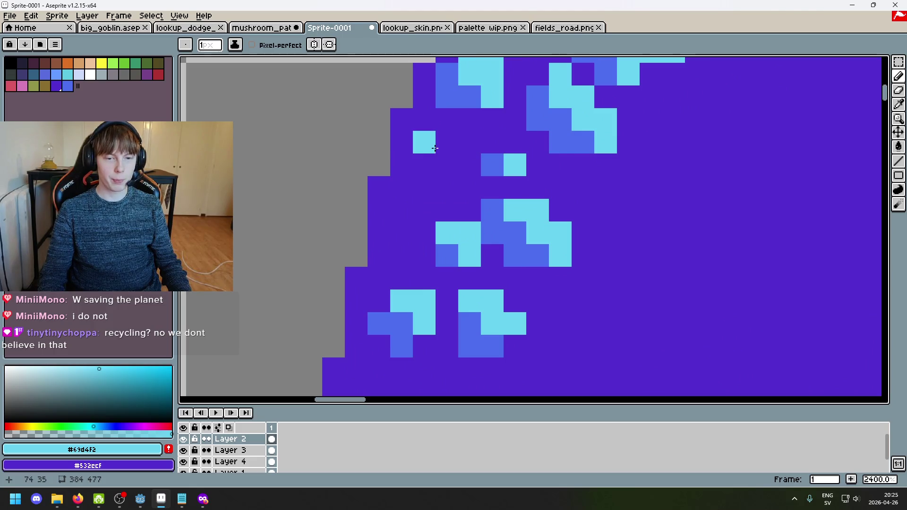
click(447, 142)
alt+click(492, 164)
click(424, 165)
click(444, 183)
Step: Try two blue strokes at the cap's left edge, undoing both
scroll(443, 183, down, 5)
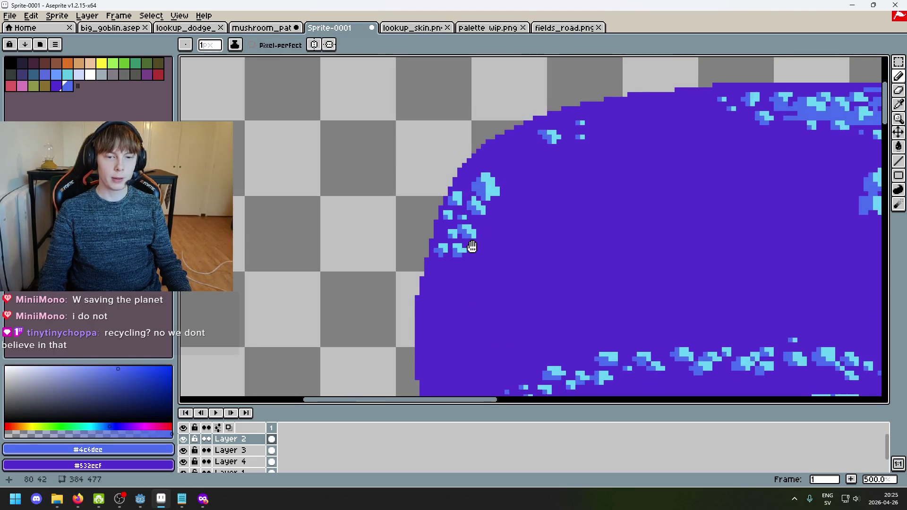
drag(464, 269, 485, 233)
scroll(485, 233, up, 1)
scroll(485, 233, down, 1)
scroll(485, 233, up, 4)
drag(472, 85, 460, 132)
key(ctrl+z)
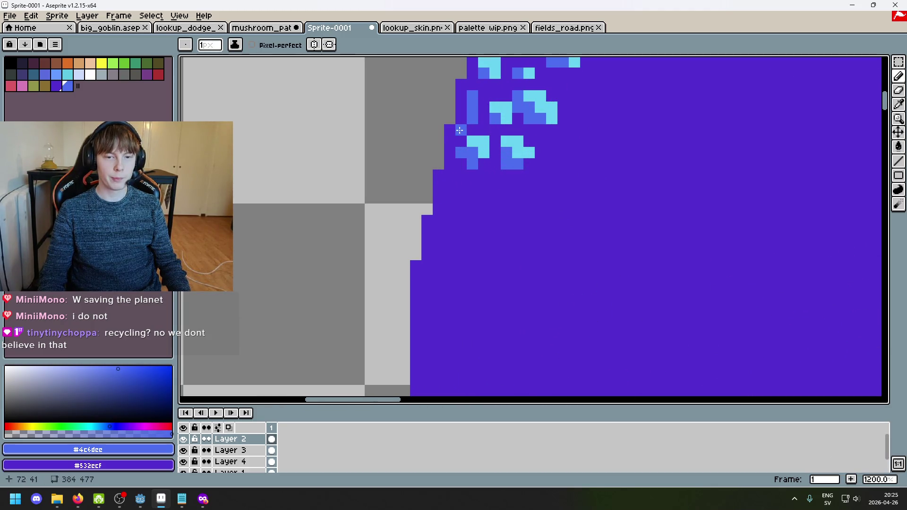
scroll(474, 100, down, 4)
scroll(477, 176, up, 4)
scroll(471, 157, up, 3)
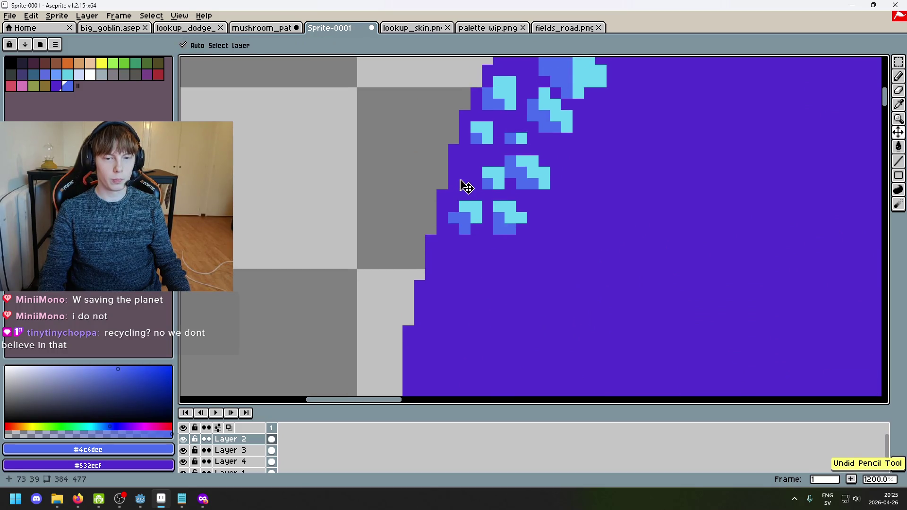
scroll(452, 192, down, 5)
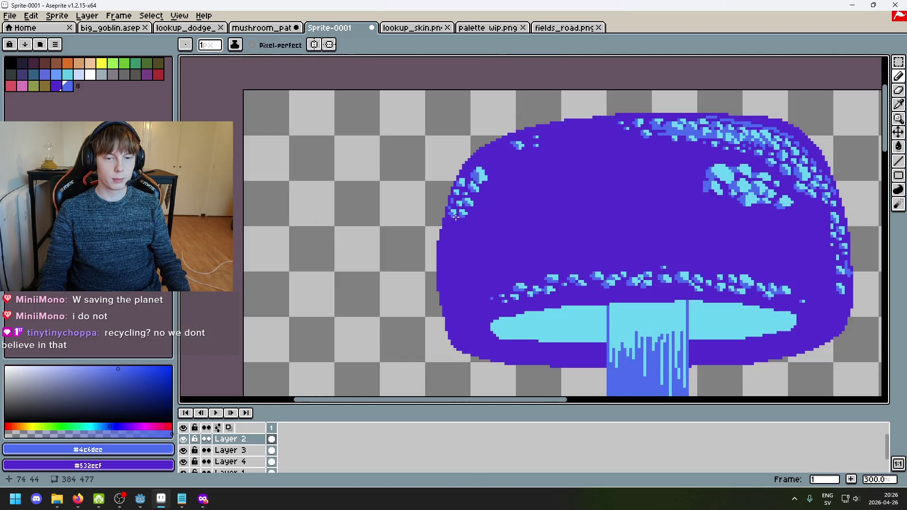
scroll(545, 156, up, 4)
scroll(545, 157, up, 1)
drag(490, 118, 490, 180)
scroll(490, 180, down, 3)
key(ctrl+z)
scroll(495, 198, up, 4)
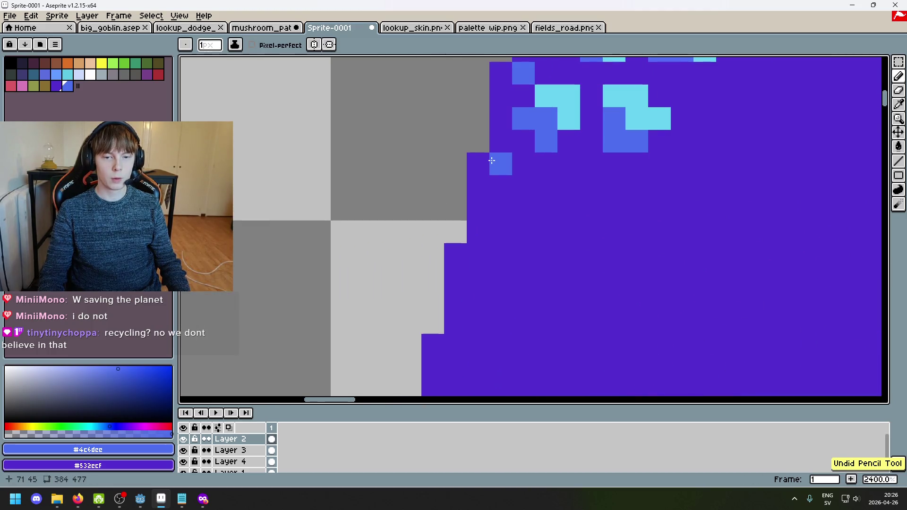
scroll(465, 217, down, 5)
scroll(474, 210, up, 6)
Step: Paint blue pixels along the cap's left edge
drag(474, 209, 430, 238)
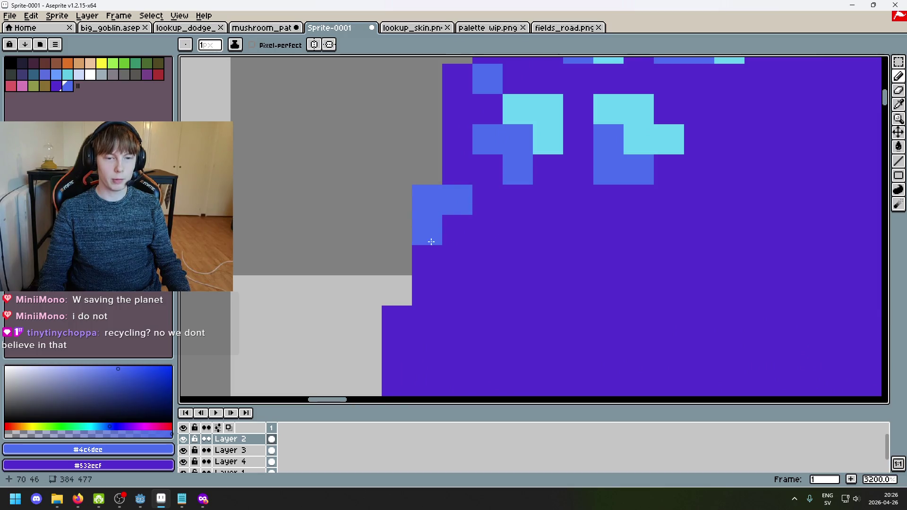
scroll(430, 239, down, 2)
scroll(406, 283, up, 1)
scroll(415, 294, down, 1)
scroll(500, 197, down, 3)
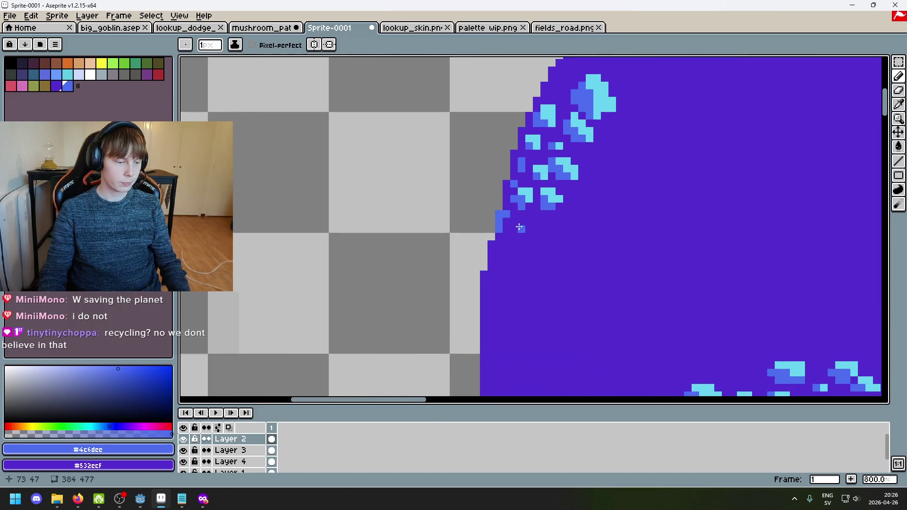
scroll(500, 282, up, 8)
scroll(480, 246, down, 7)
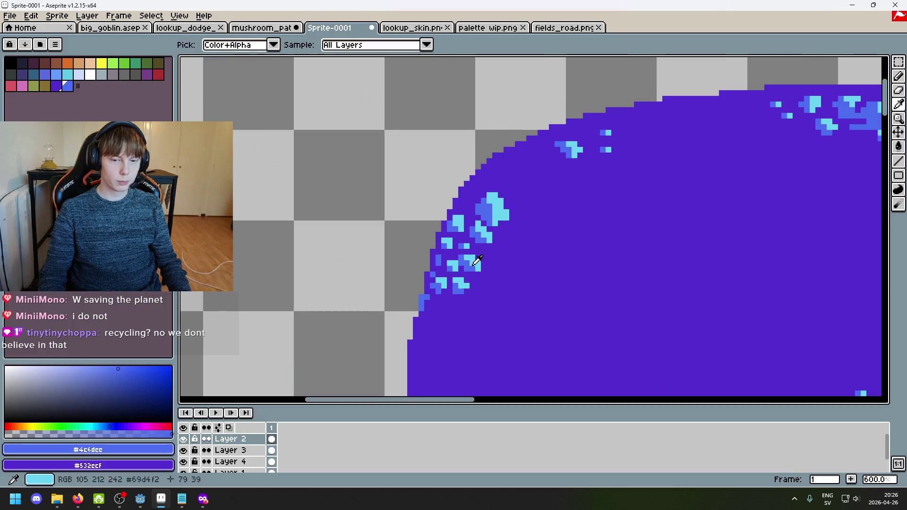
Step: Sample cap colours and add cyan pixels to form a new speckle
alt+click(480, 246)
scroll(541, 244, up, 4)
alt+click(547, 193)
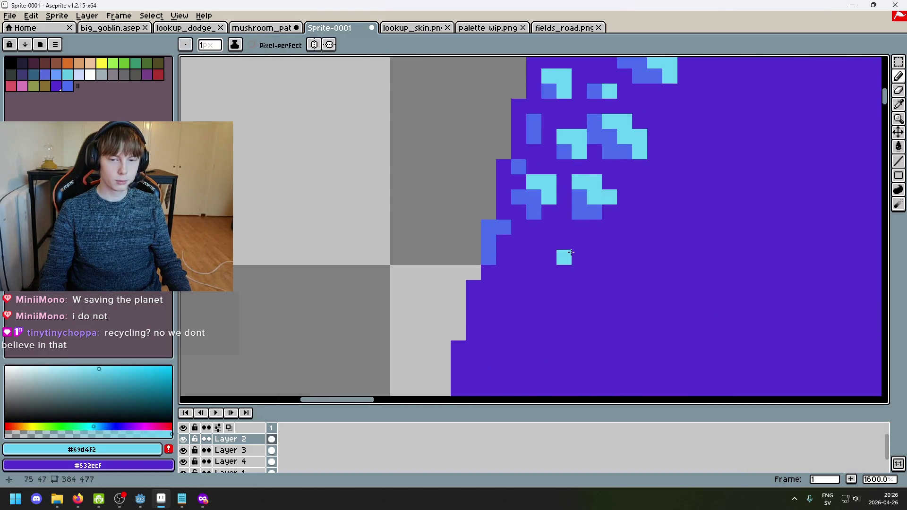
alt+click(537, 235)
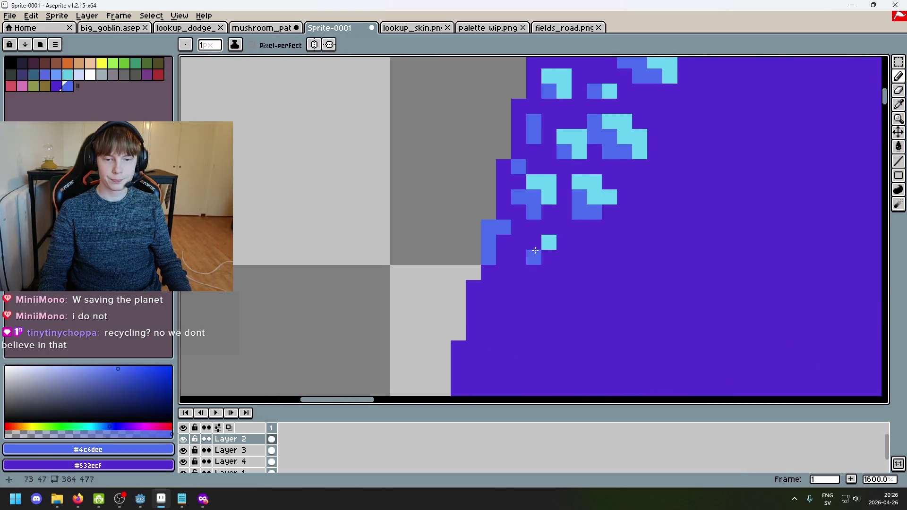
alt+click(601, 193)
click(594, 257)
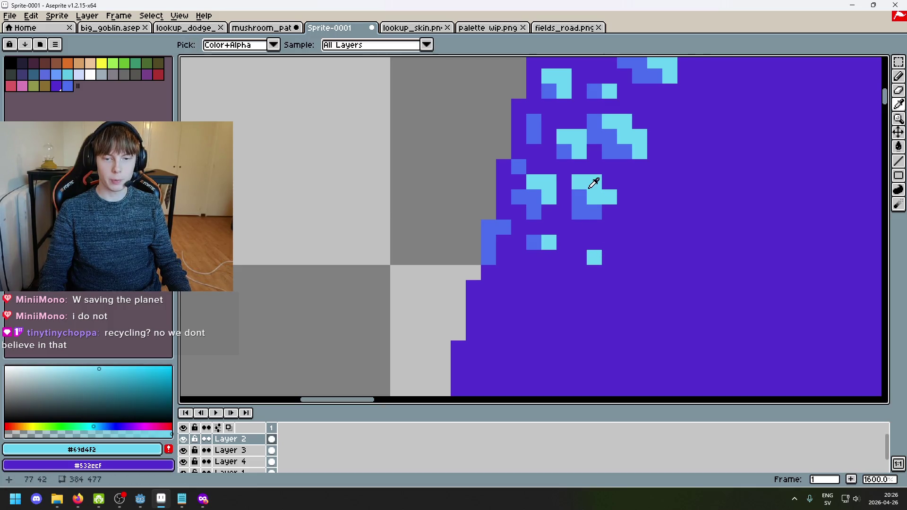
alt+click(579, 208)
alt+click(593, 259)
scroll(587, 268, down, 1)
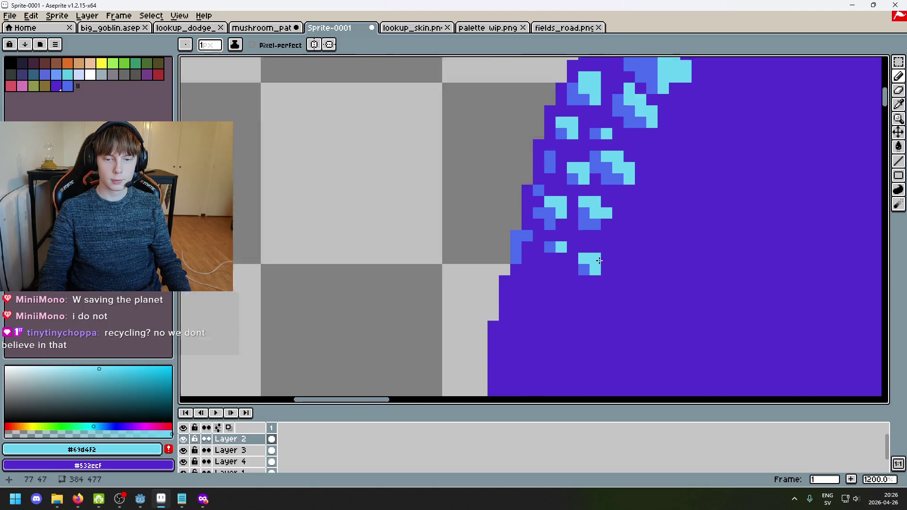
scroll(599, 186, up, 1)
click(589, 182)
Step: Turn a stray cyan pixel back to purple and add a blue shadow pixel to the speckle
alt+click(588, 198)
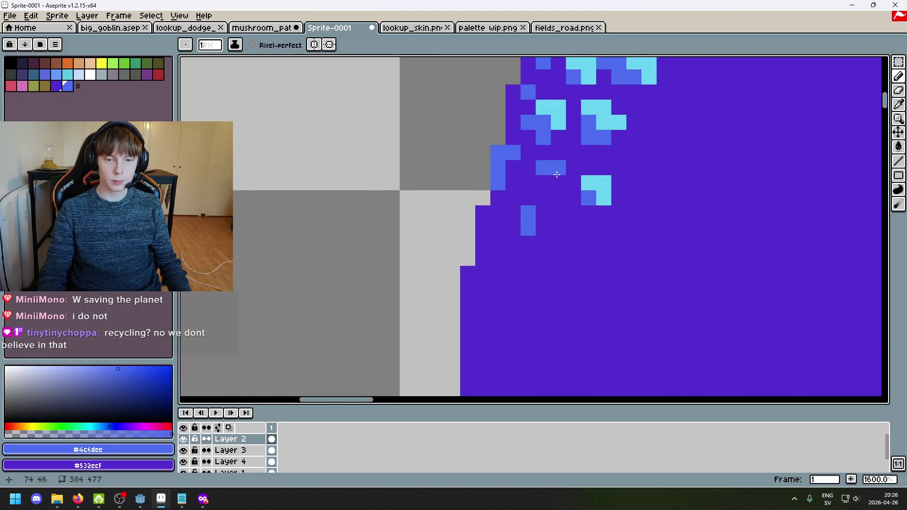
alt+click(556, 174)
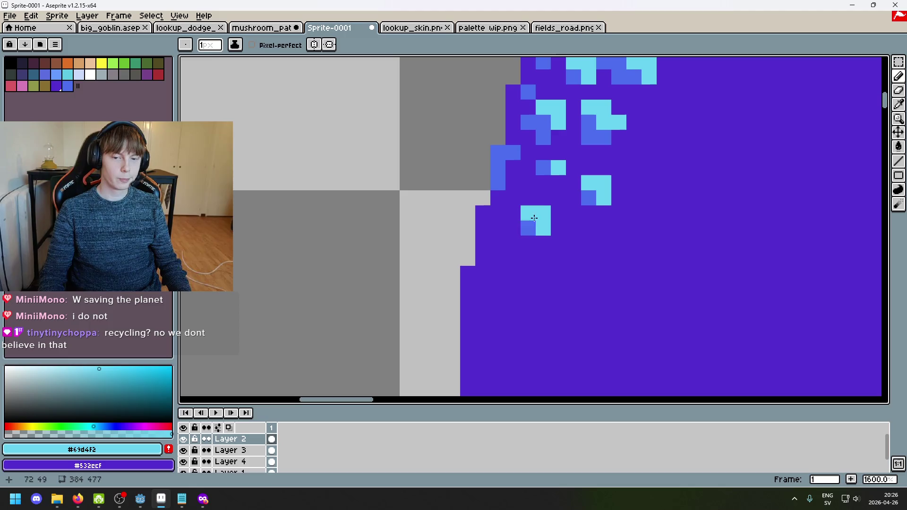
right_click(558, 228)
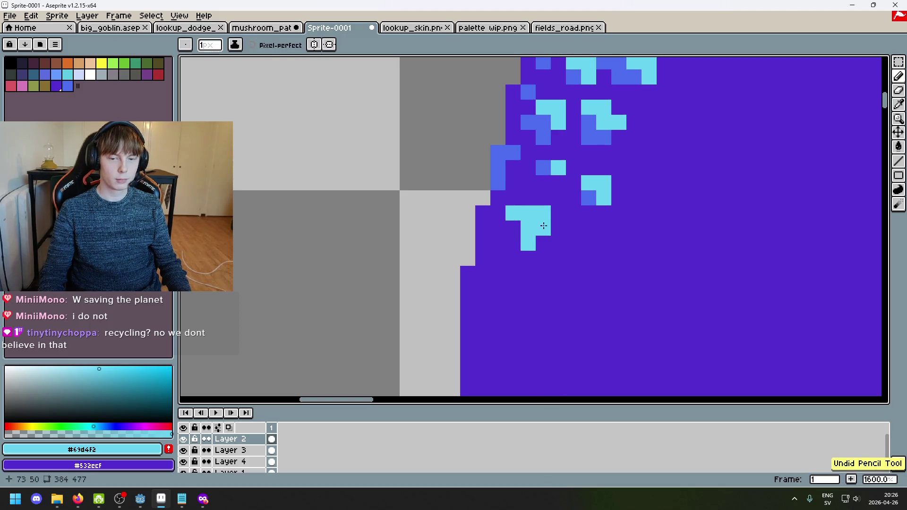
alt+click(543, 167)
click(497, 228)
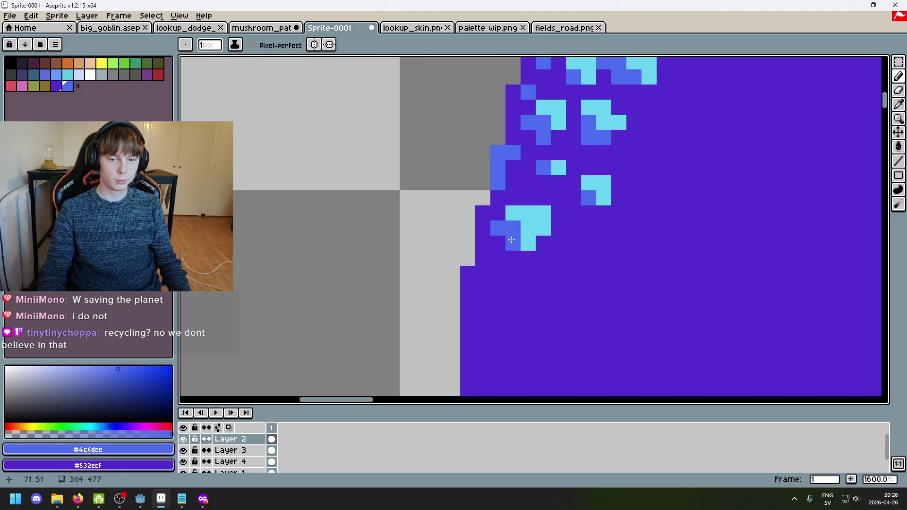
scroll(511, 240, down, 6)
scroll(624, 190, up, 1)
scroll(624, 190, down, 2)
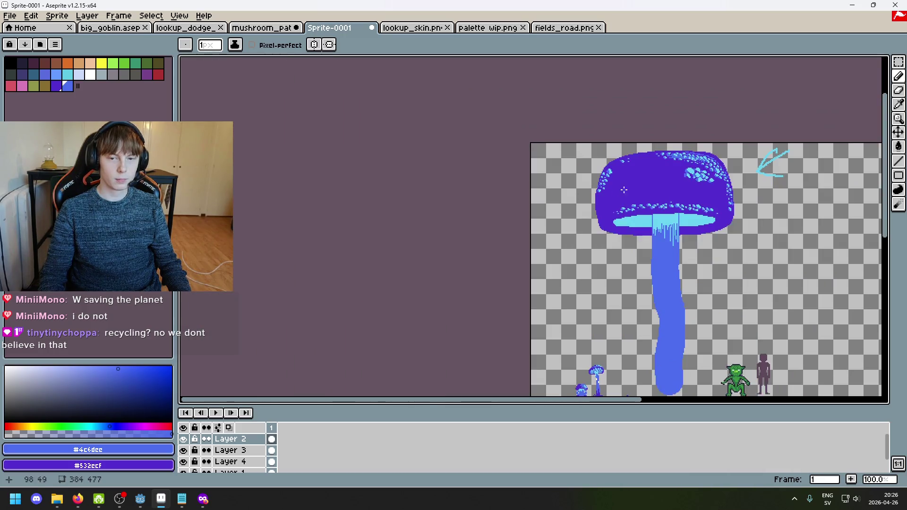
scroll(556, 143, up, 1)
scroll(548, 147, up, 7)
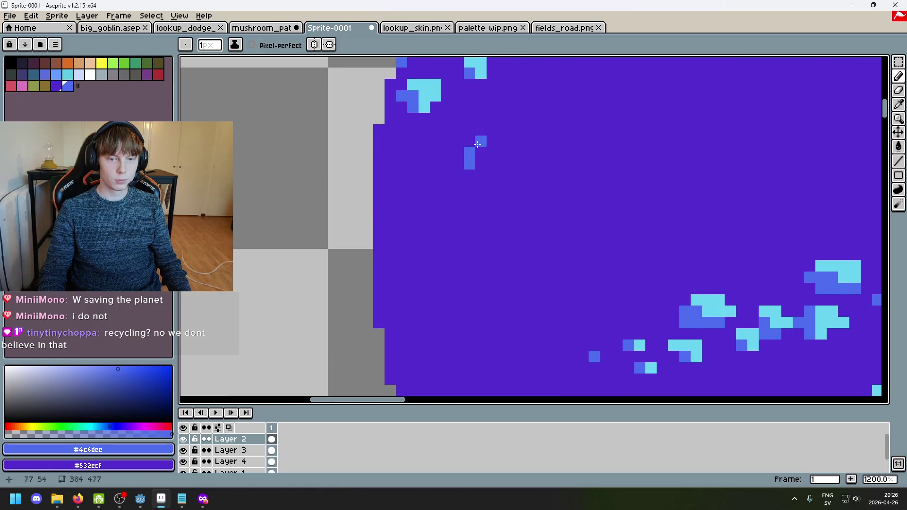
Step: Shape another speckle with cyan pixels and blue lower-left shadow, undoing the last stroke
alt+click(478, 143)
click(481, 164)
alt+click(469, 152)
click(458, 152)
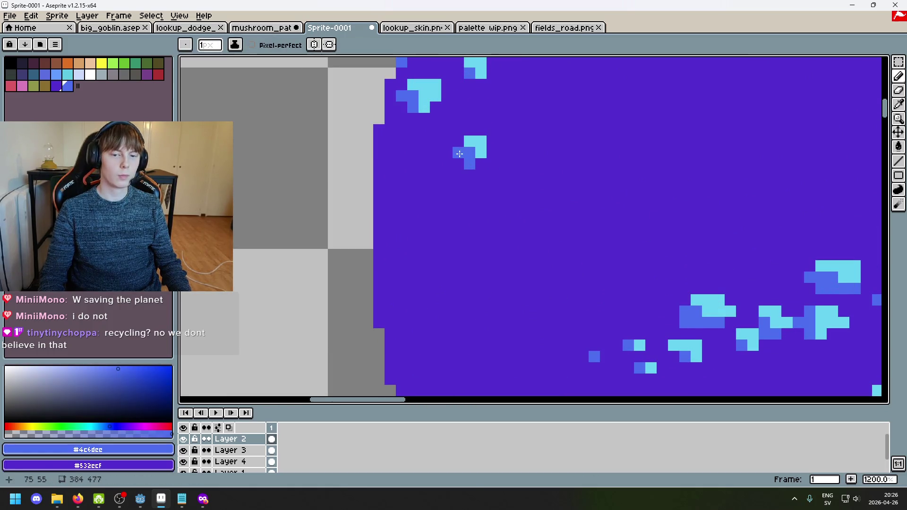
alt+click(481, 141)
click(458, 142)
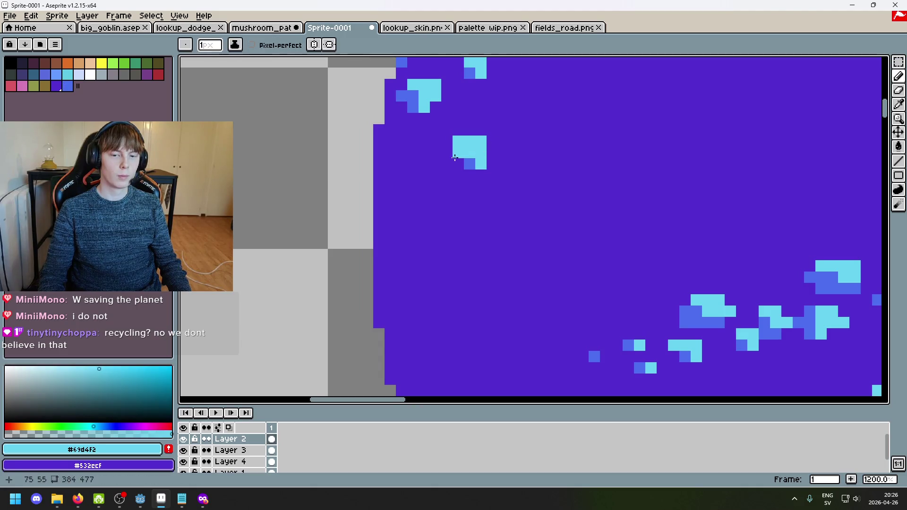
alt+click(469, 164)
drag(447, 152, 467, 169)
alt+click(484, 158)
click(466, 158)
scroll(475, 169, down, 7)
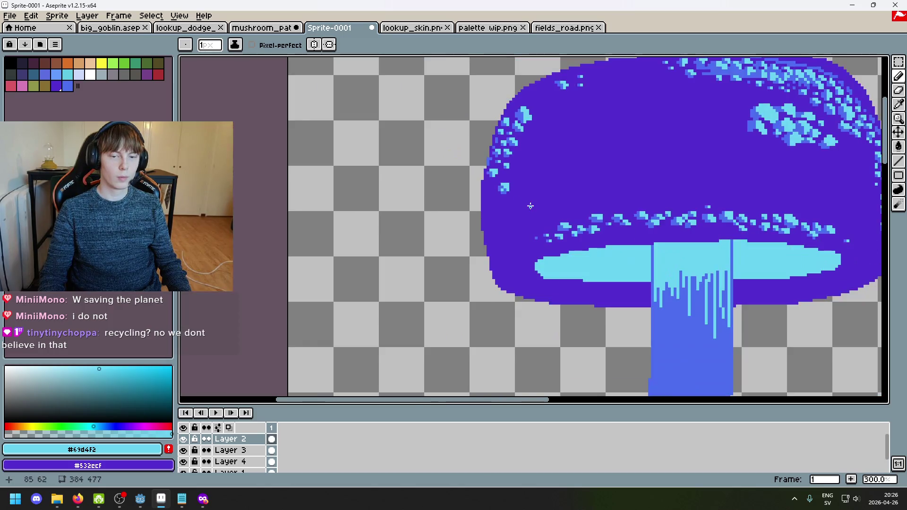
scroll(539, 209, up, 1)
key(ctrl+z)
Step: Select the cyan speckle with the Rectangular Marquee and shift it upward
scroll(467, 195, up, 6)
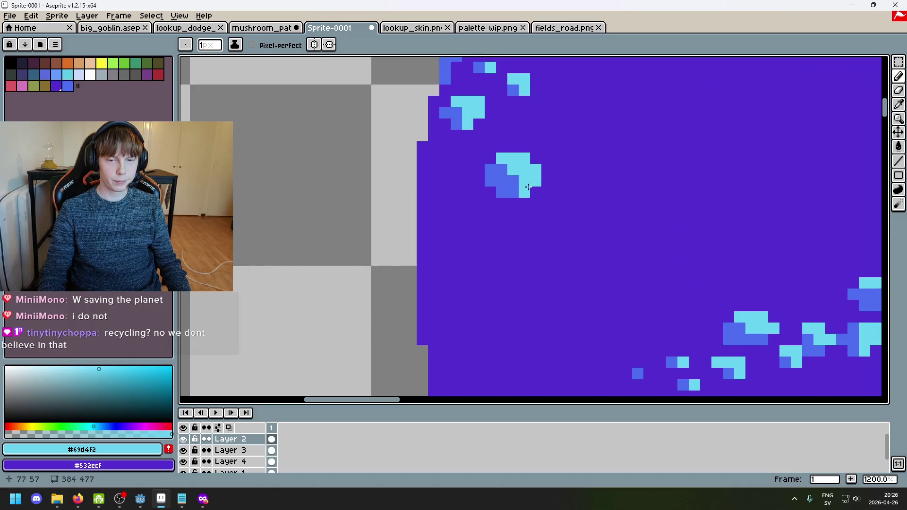
scroll(541, 195, down, 6)
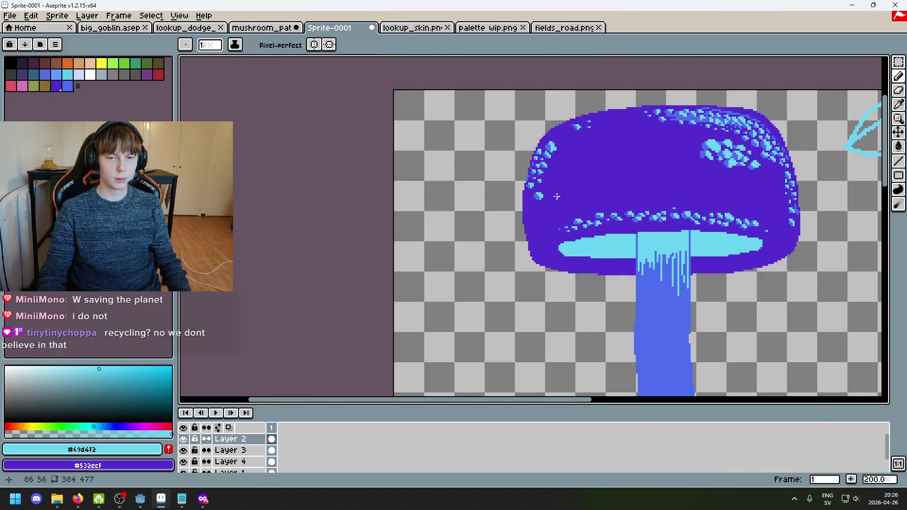
scroll(566, 180, up, 1)
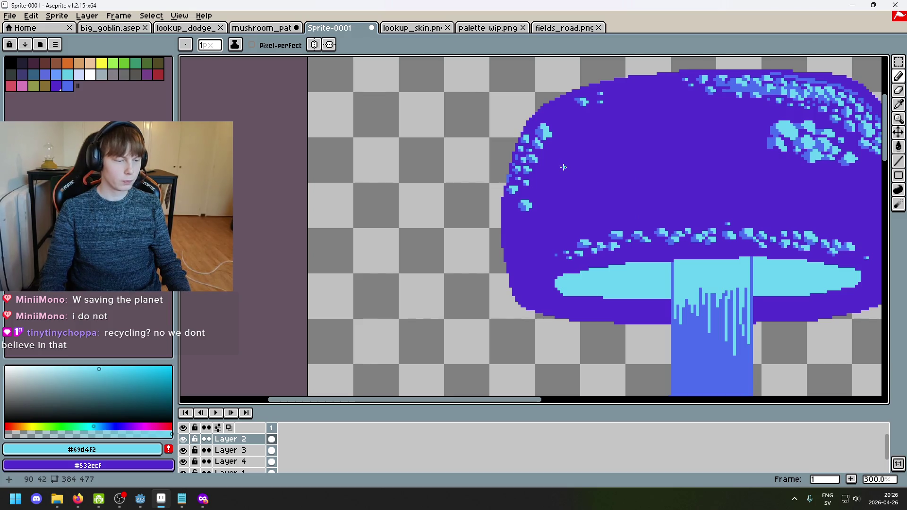
scroll(395, 243, up, 4)
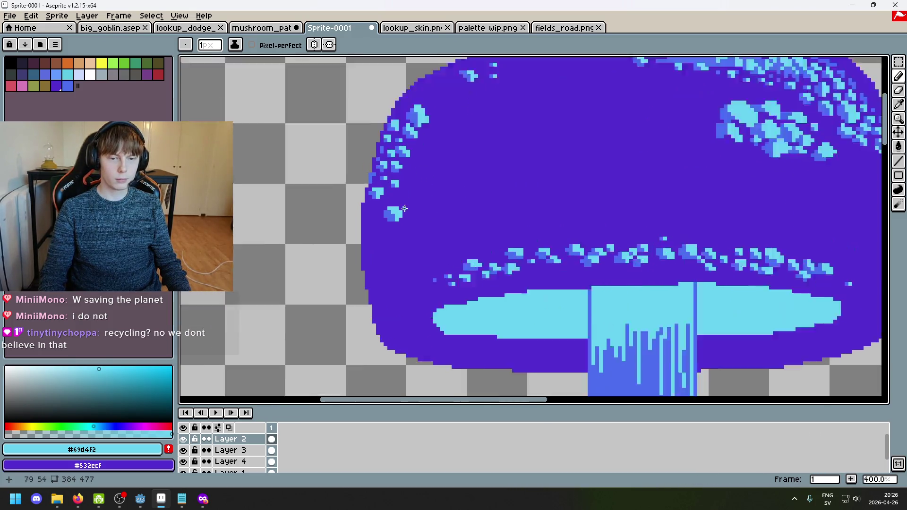
click(899, 63)
mouse_move(403, 246)
mouse_down()
mouse_move(369, 206)
mouse_move(402, 204)
mouse_up()
Step: Retry moving the speckle upward, then undo the move and clear the selection
key(ctrl+z)
key(ctrl+z)
key(ctrl+z)
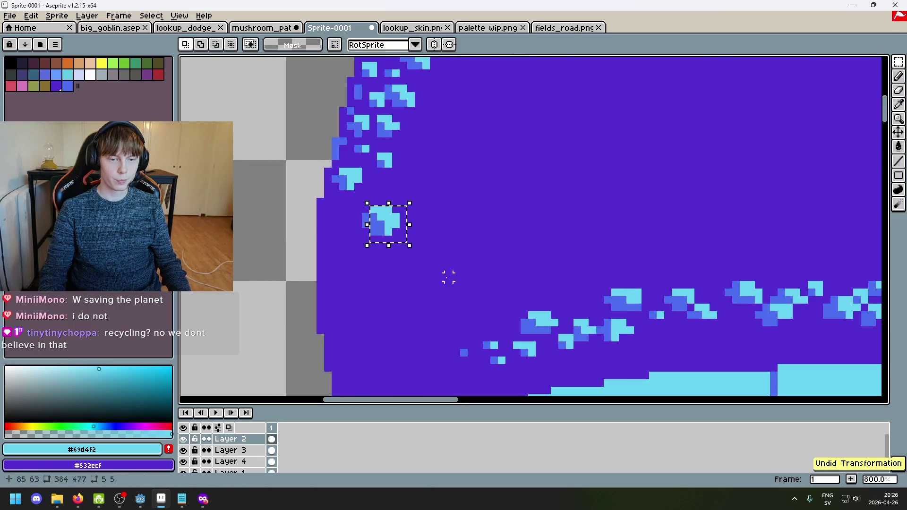
drag(448, 277, 358, 209)
drag(405, 236, 407, 214)
click(524, 201)
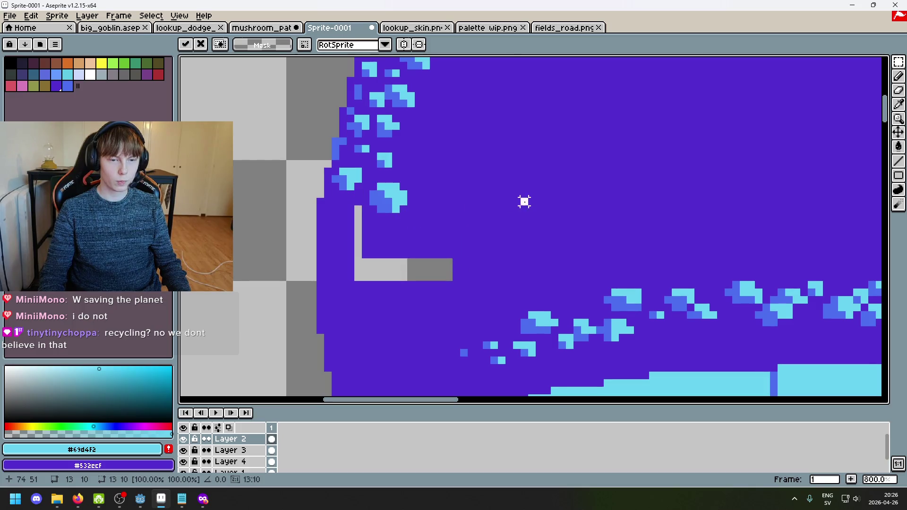
scroll(524, 203, down, 4)
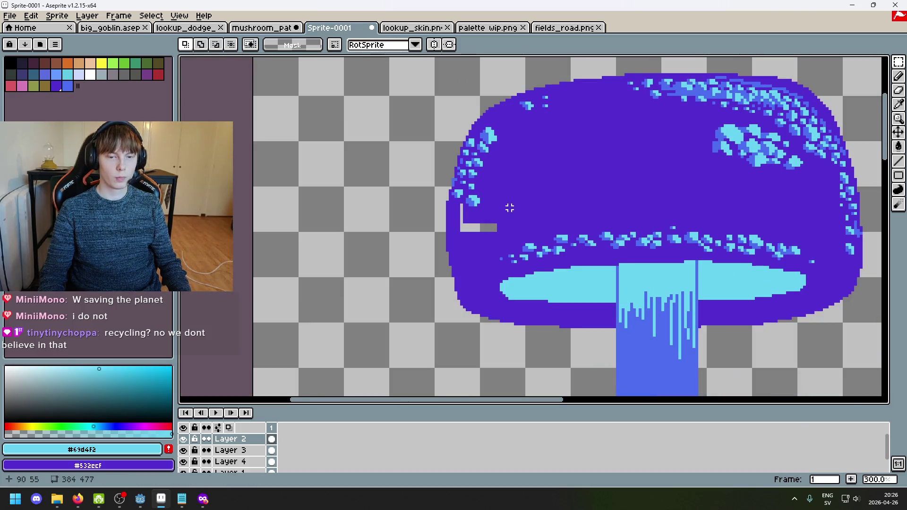
key(ctrl+z)
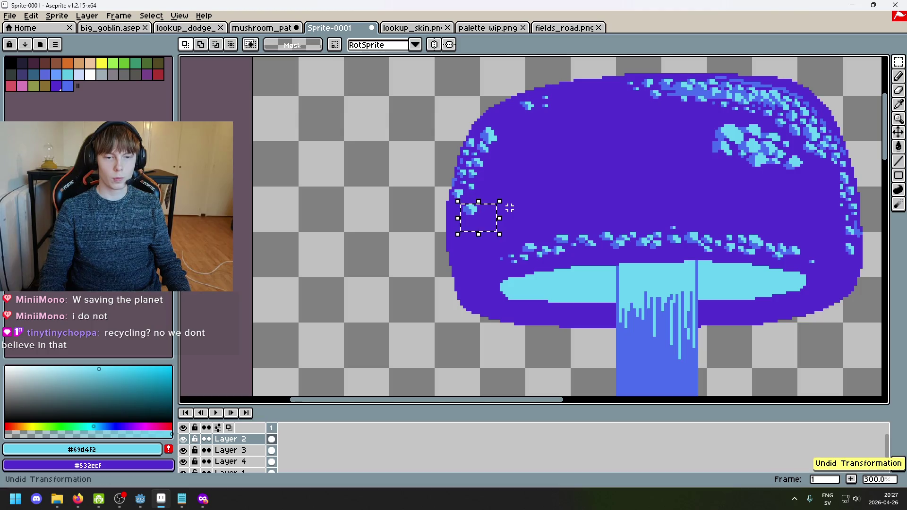
key(ctrl+d)
Step: With the Pencil, add a cyan pixel and a blue pixel beside it near the cap's left edge
key(b)
alt+click(486, 221)
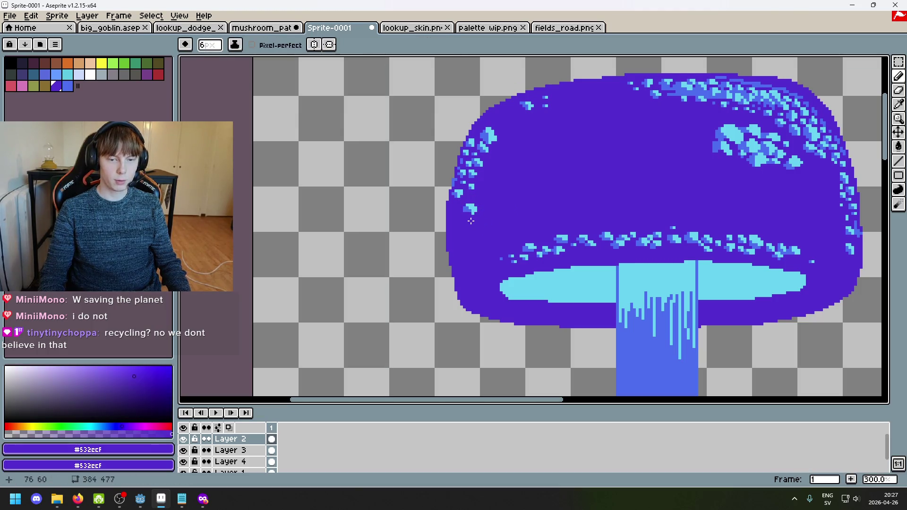
scroll(475, 216, up, 5)
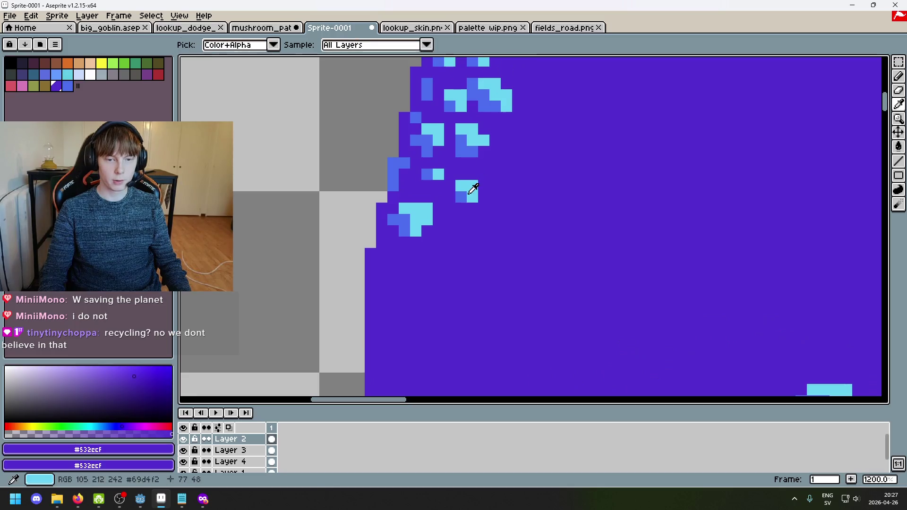
alt+click(466, 189)
alt+click(517, 140)
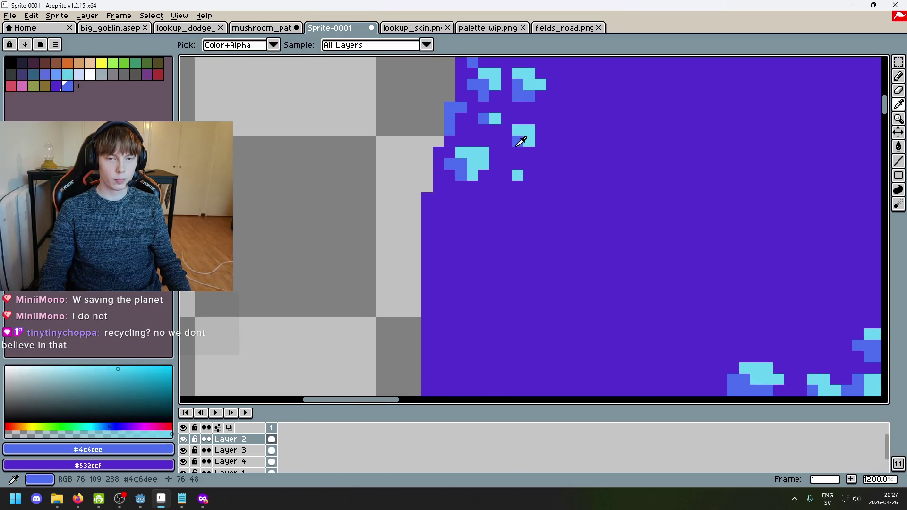
scroll(503, 189, down, 7)
scroll(504, 191, up, 5)
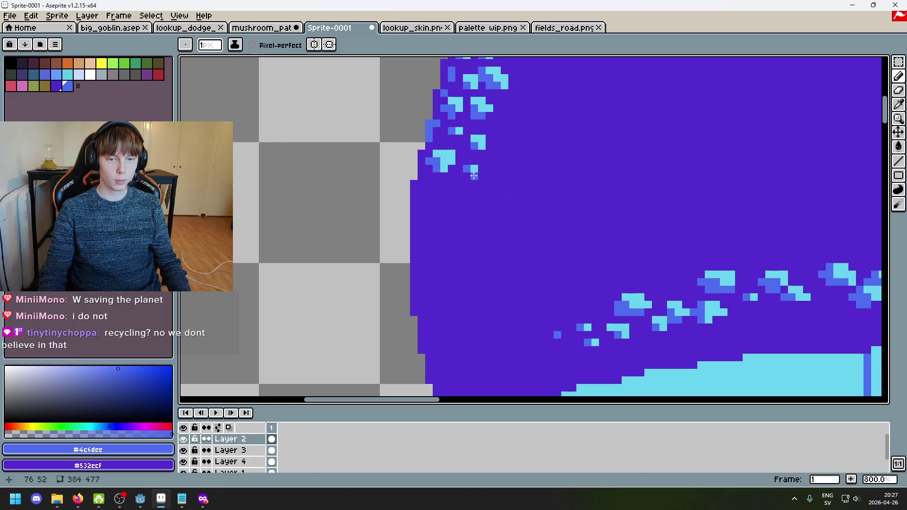
alt+click(473, 169)
click(443, 214)
alt+click(439, 157)
click(437, 220)
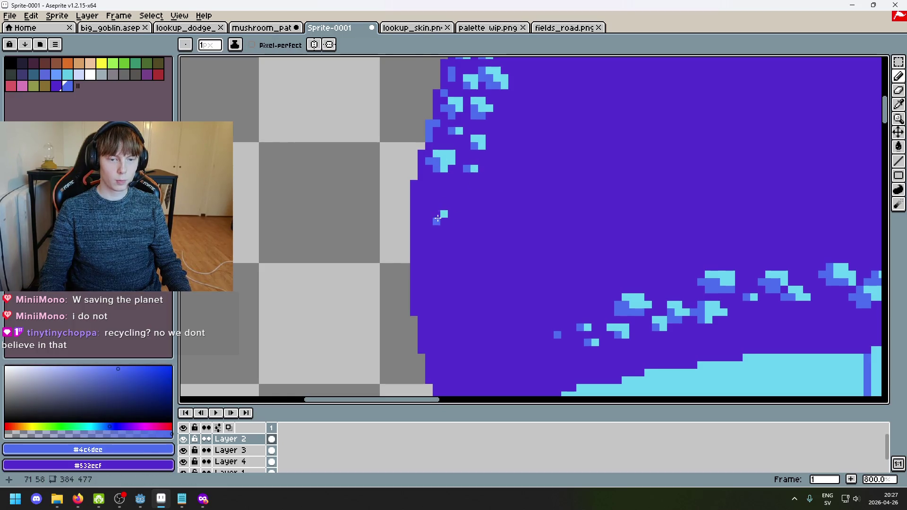
scroll(453, 186, down, 7)
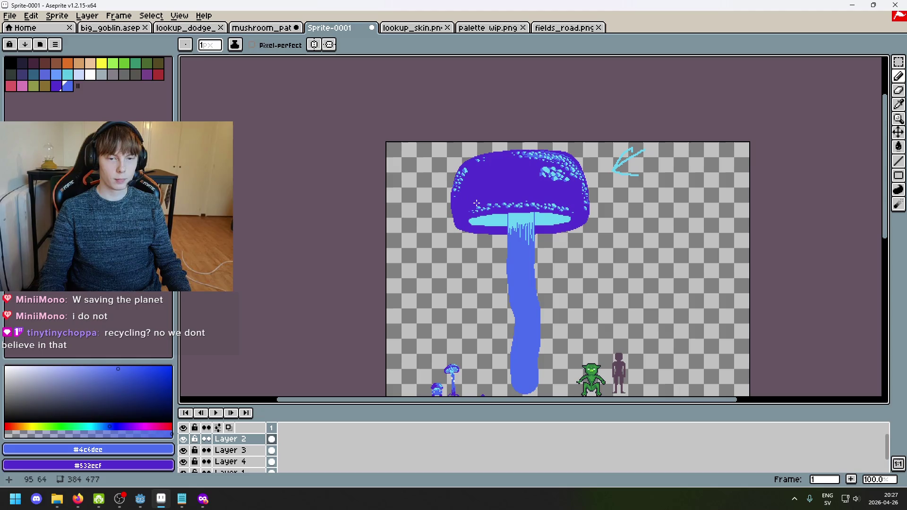
Step: Add cyan pixels near the cap's upper-left edge, with blue pixels to their left
scroll(476, 203, up, 5)
alt+click(424, 200)
click(439, 187)
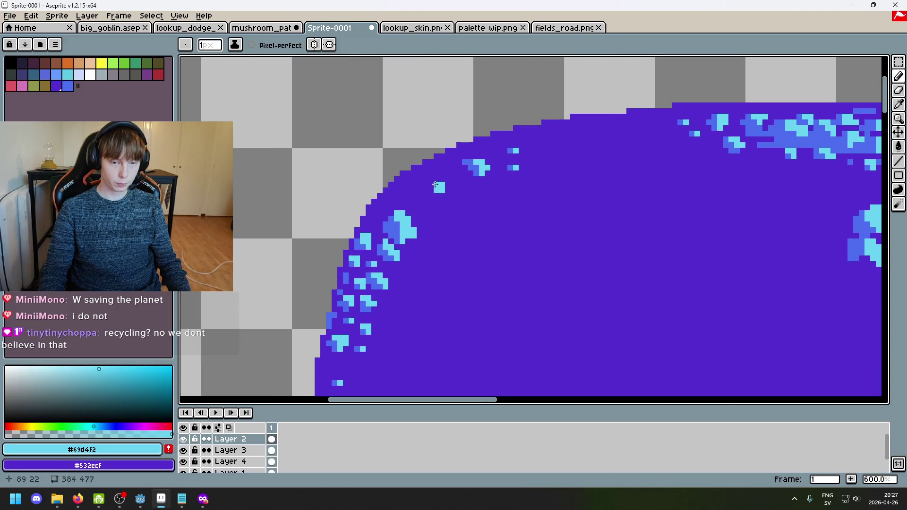
alt+click(468, 163)
drag(420, 185, 425, 191)
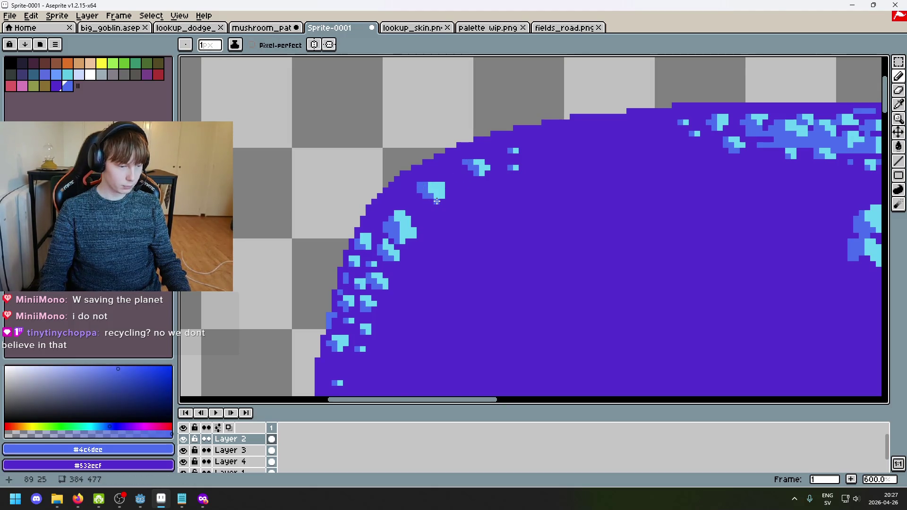
scroll(436, 201, down, 5)
scroll(437, 197, up, 11)
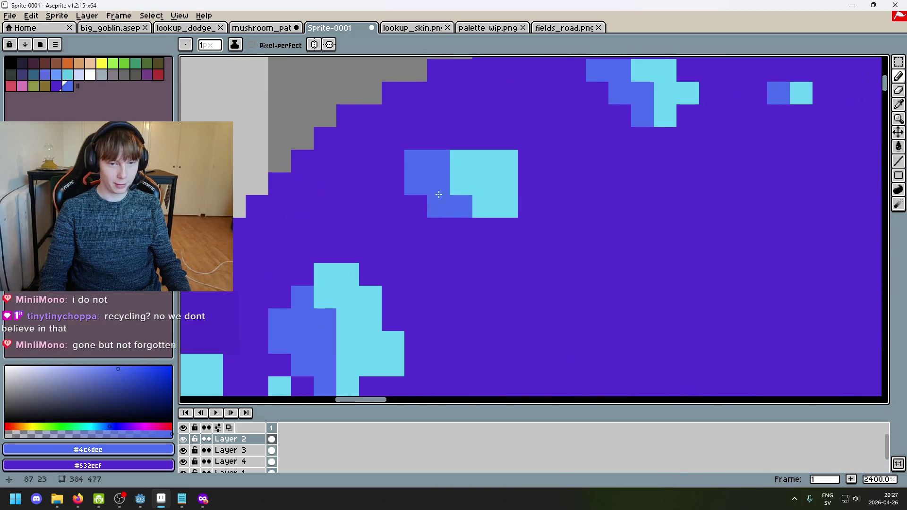
Step: Extend the cyan speckle left and turn a blue pixel below it purple, undoing the edge touch-ups
alt+click(455, 137)
scroll(450, 184, down, 4)
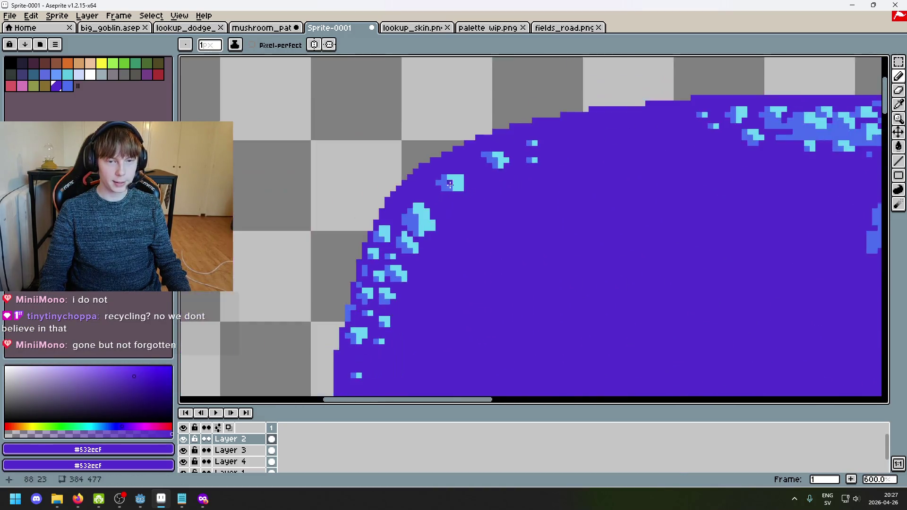
scroll(450, 184, up, 5)
scroll(446, 170, down, 3)
scroll(443, 152, up, 5)
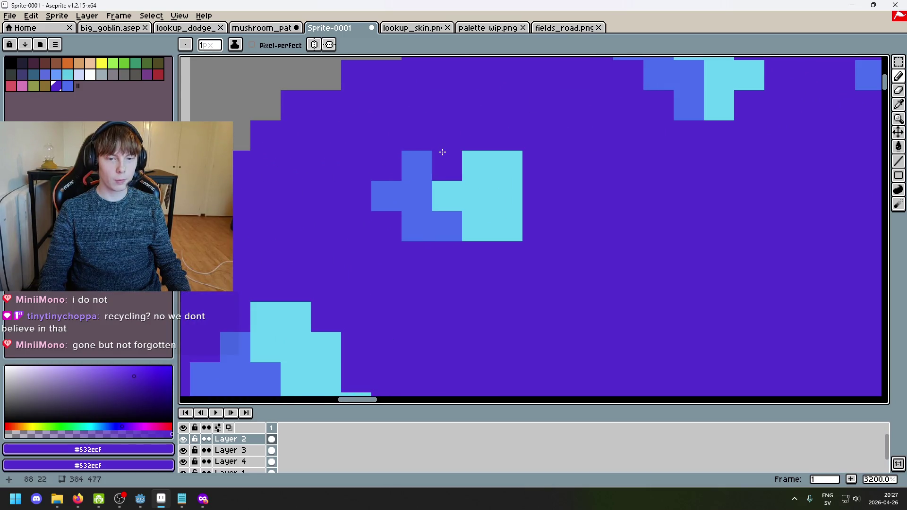
scroll(443, 152, down, 6)
scroll(480, 196, up, 5)
alt+click(502, 204)
click(480, 203)
alt+click(496, 273)
click(486, 251)
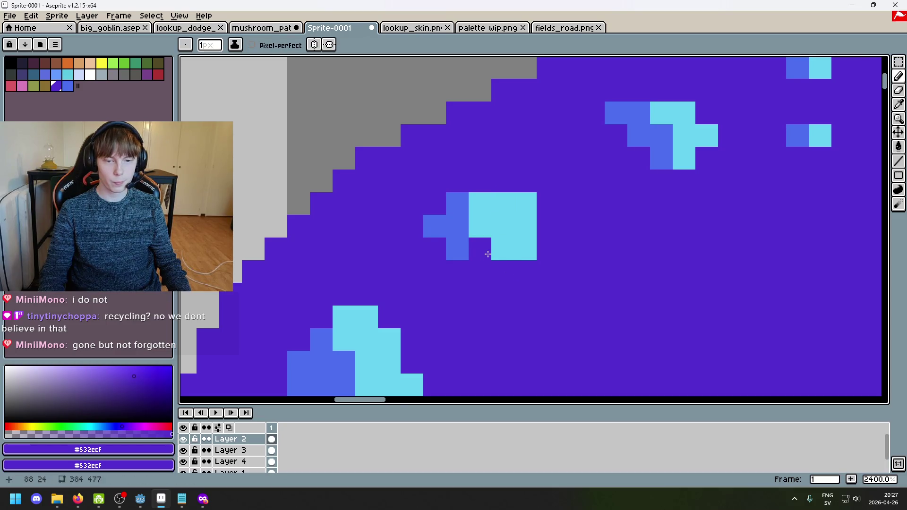
key(ctrl+z)
Step: Turn the blue pixel under the speckle purple, removing a stray cyan pixel
scroll(488, 254, down, 4)
scroll(513, 253, up, 3)
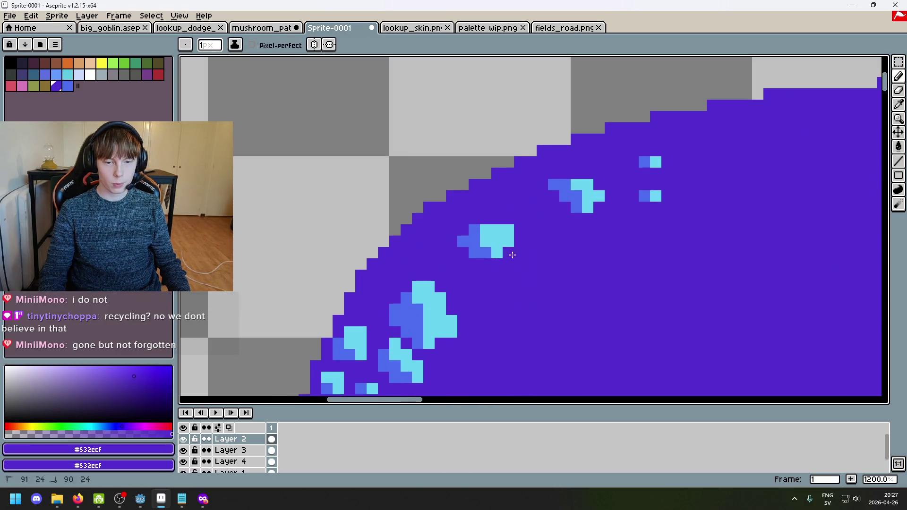
scroll(472, 256, up, 3)
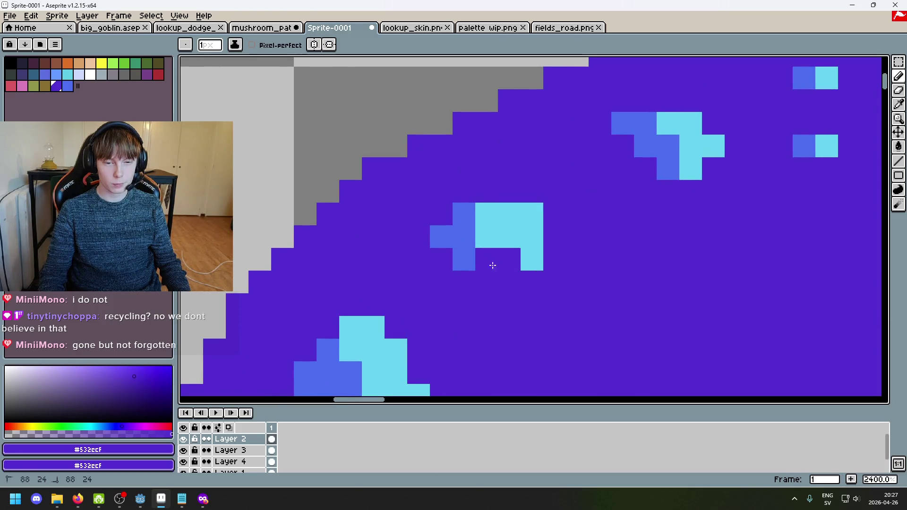
click(464, 260)
click(486, 237)
scroll(487, 239, down, 3)
key(ctrl+z)
Step: Try a cyan bottom row on the speckle, undo it, and add a blue pixel beside it
scroll(489, 259, up, 3)
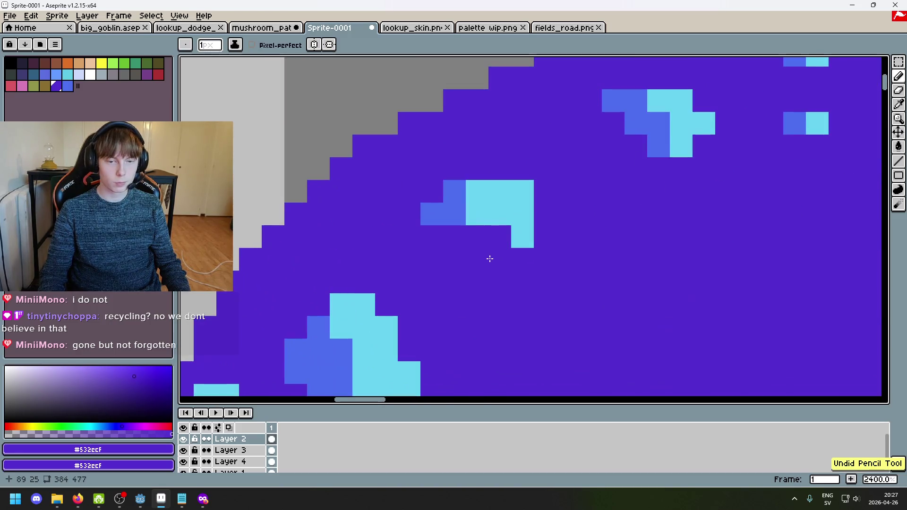
alt+click(519, 236)
click(477, 236)
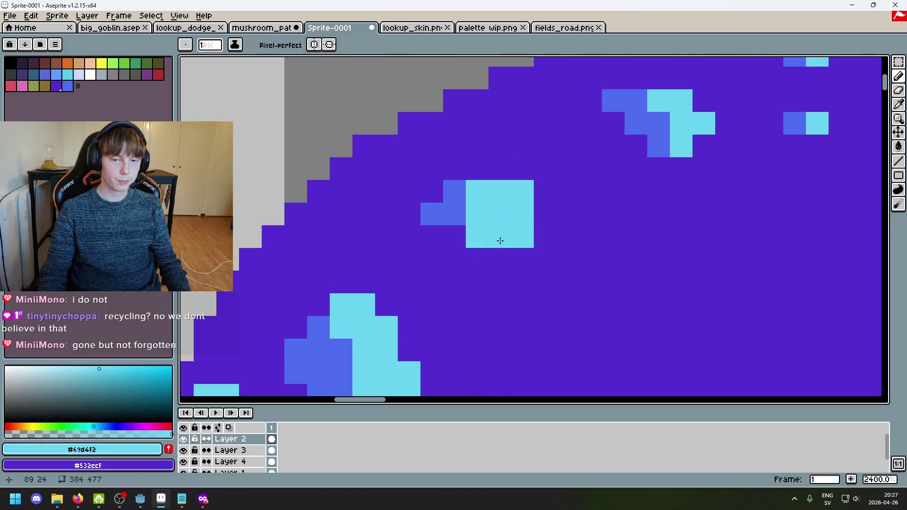
scroll(500, 241, down, 3)
key(ctrl+z)
key(ctrl+z)
scroll(516, 259, up, 2)
alt+click(495, 244)
click(507, 248)
scroll(517, 263, down, 5)
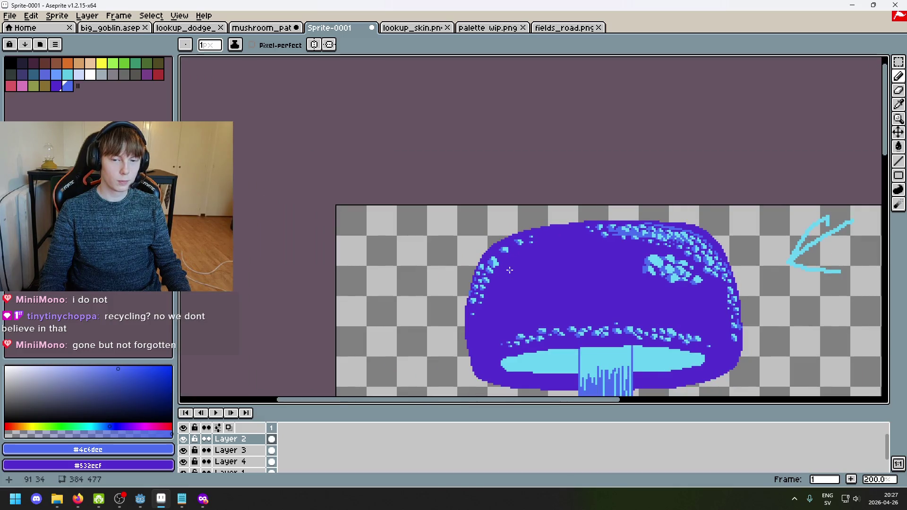
scroll(510, 270, up, 5)
Step: Add a new cyan dot with blue pixels near the cap edge, fixing a stray pixel to purple
alt+click(497, 138)
click(454, 190)
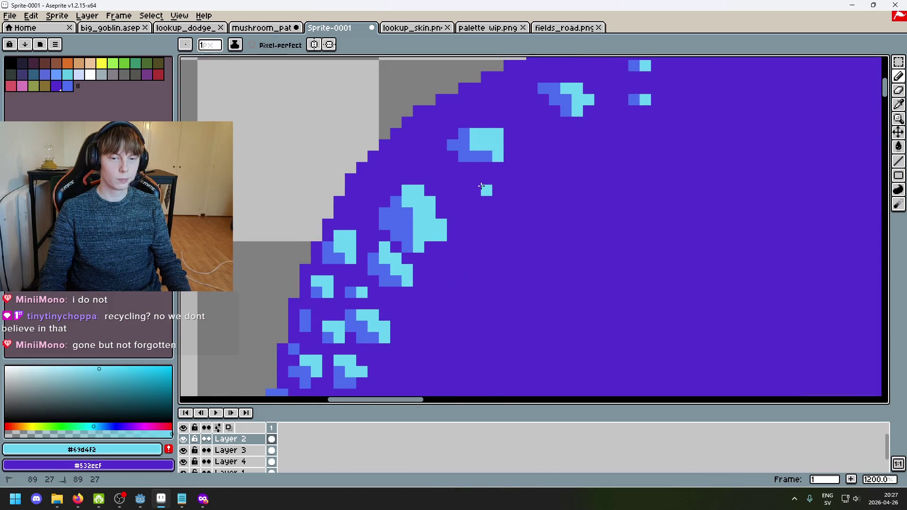
alt+click(463, 157)
click(471, 184)
right_click(469, 172)
click(399, 159)
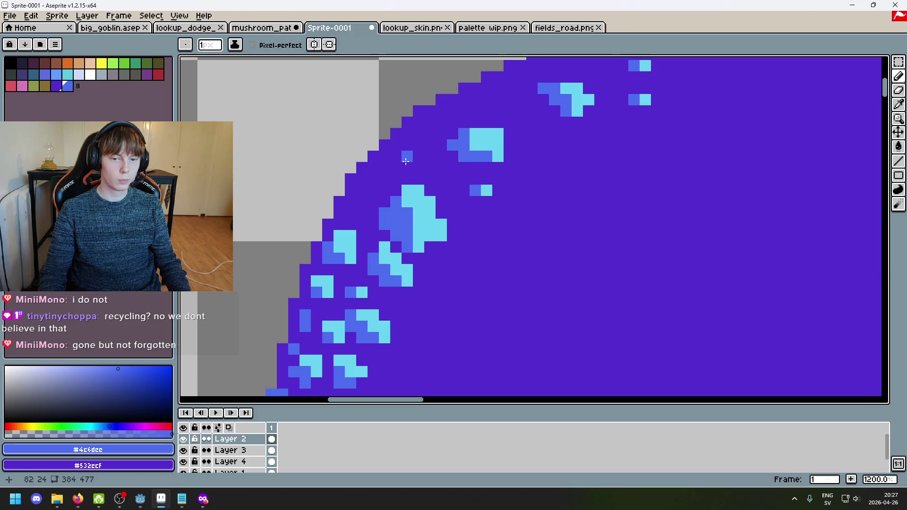
Step: Add a cyan dot on the cap's upper-left with two blue pixels under and beside it
alt+click(477, 136)
scroll(484, 188, down, 5)
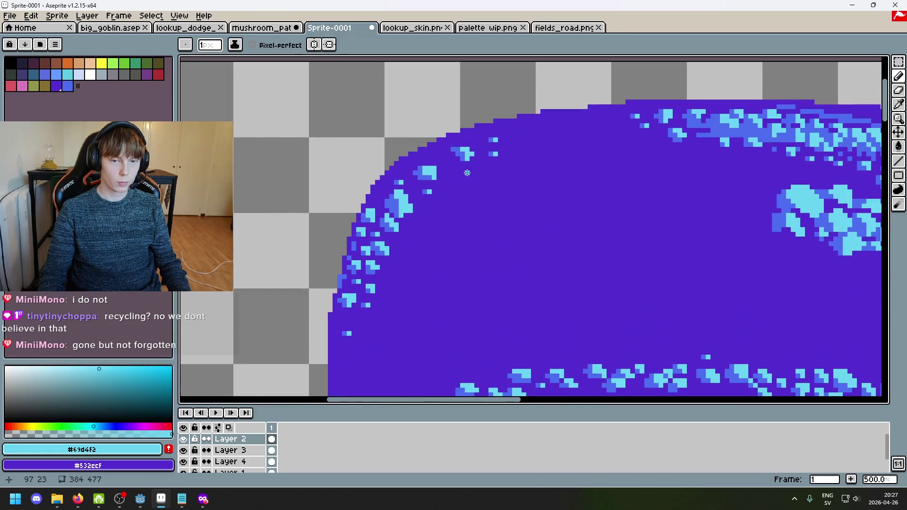
scroll(483, 188, up, 7)
click(451, 170)
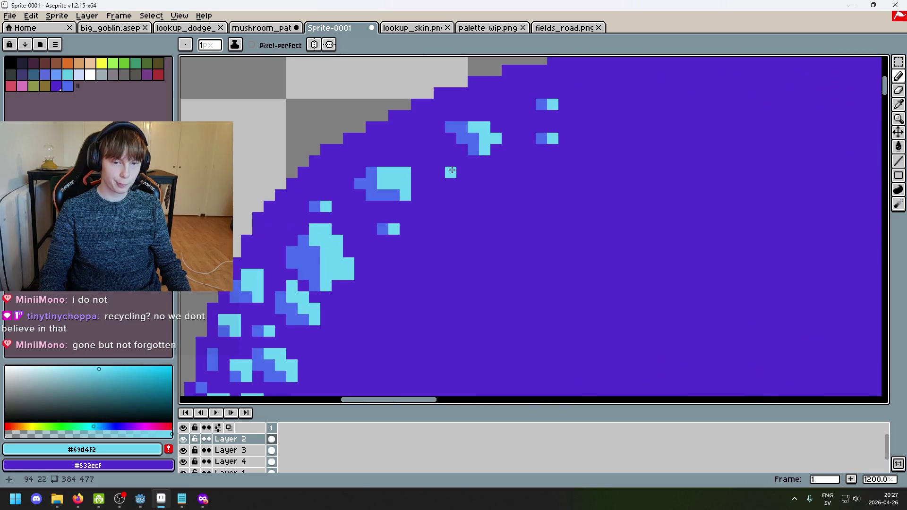
alt+click(371, 173)
click(435, 181)
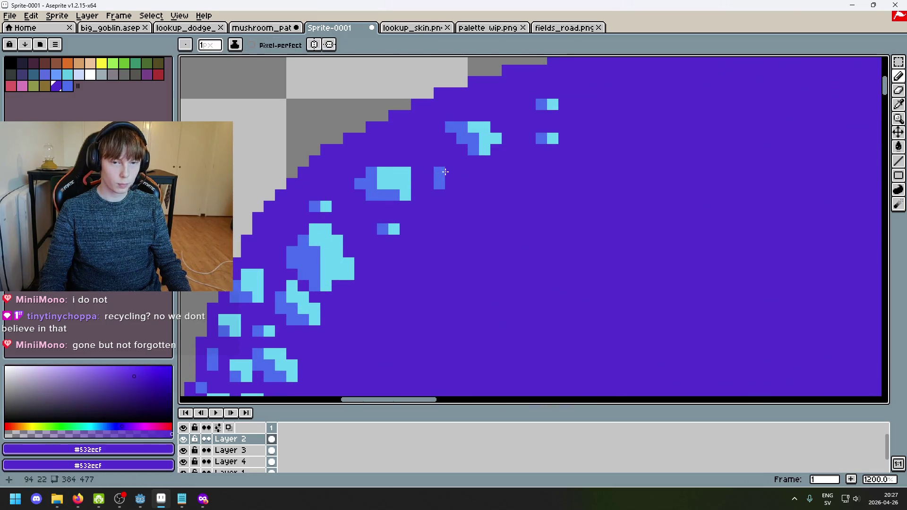
click(450, 184)
scroll(463, 200, down, 5)
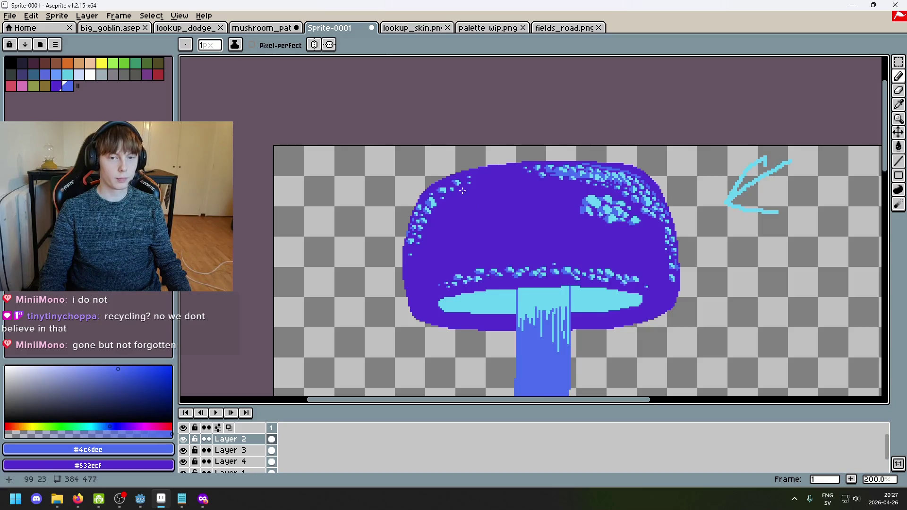
scroll(463, 190, up, 4)
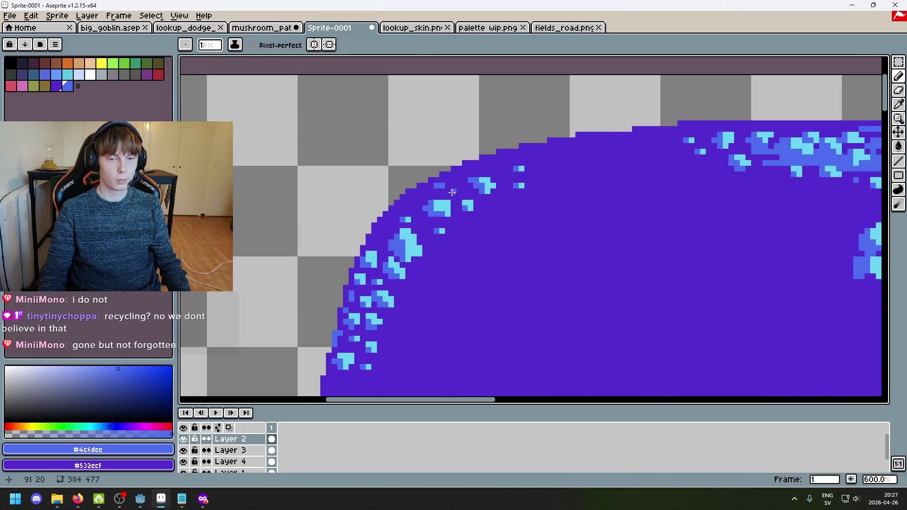
Step: Undo the latest cyan pixels and switch to a different ink mode for shading
alt+click(448, 191)
key(ctrl+z)
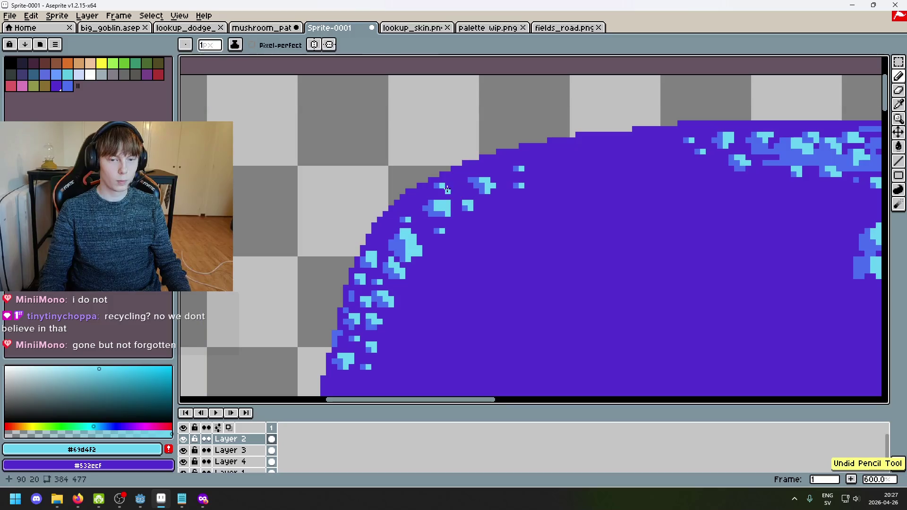
alt+click(437, 190)
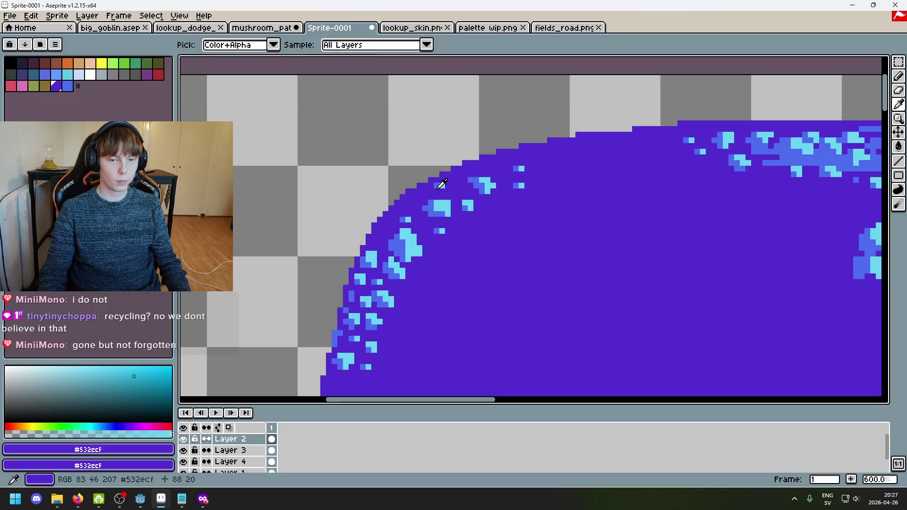
alt+click(464, 208)
scroll(456, 198, down, 5)
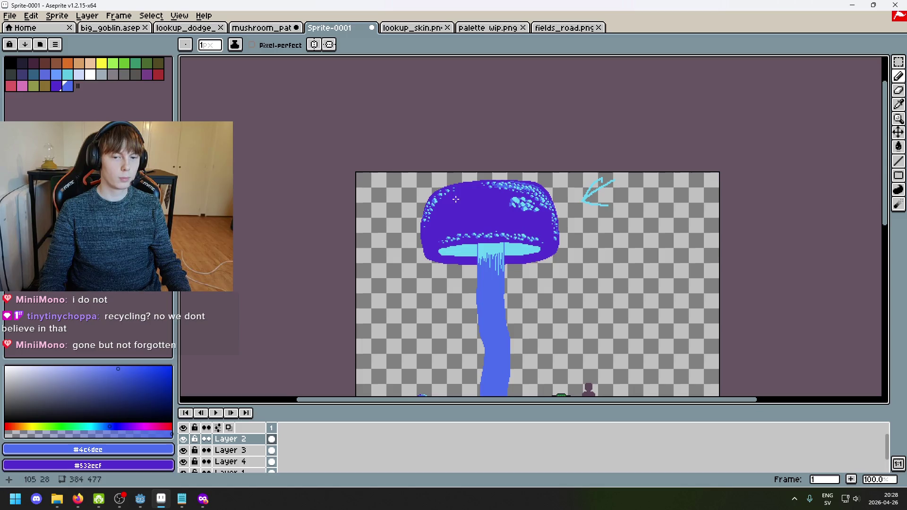
scroll(448, 194, right, 2)
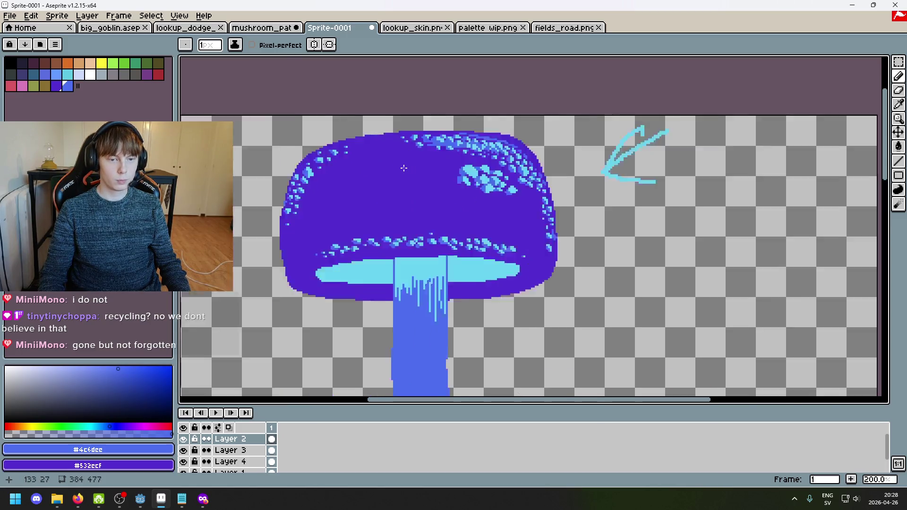
scroll(397, 171, up, 2)
alt+click(496, 252)
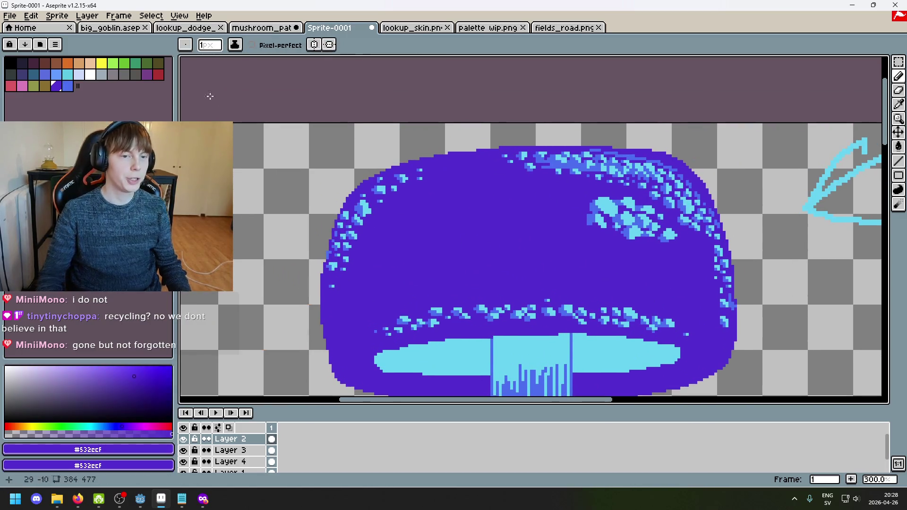
click(251, 45)
click(286, 101)
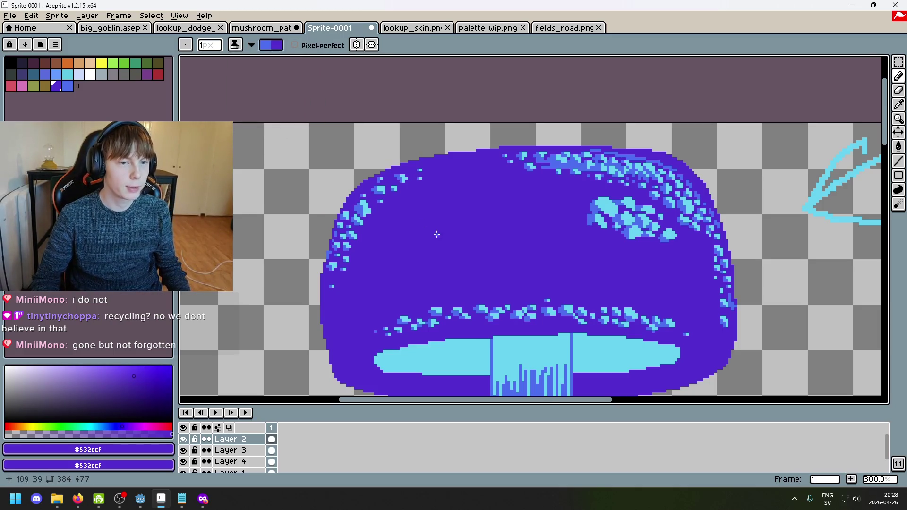
drag(376, 203, 374, 207)
key(minus)
key(minus)
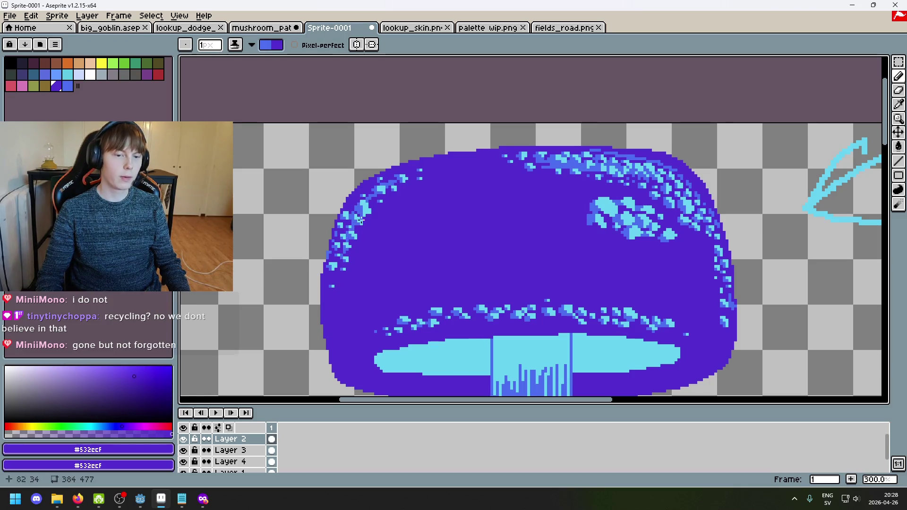
drag(335, 285, 331, 258)
key(ctrl+z)
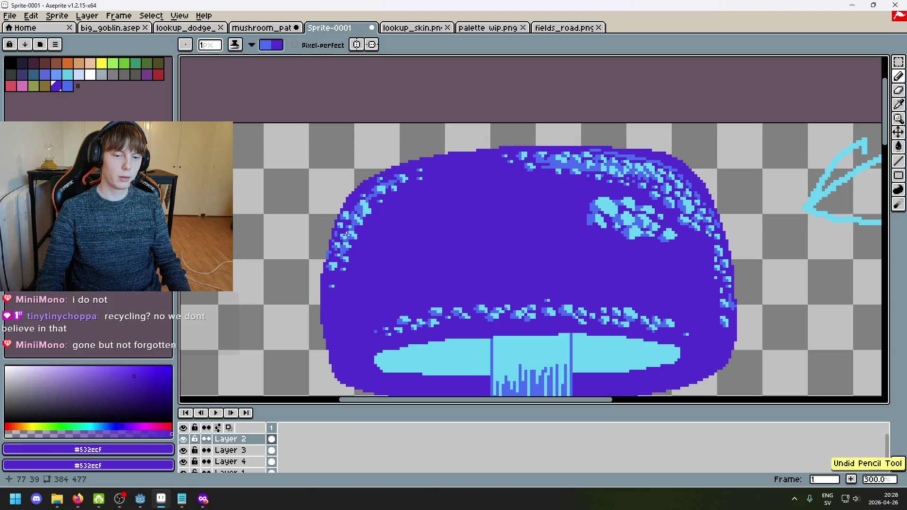
key(ctrl+y)
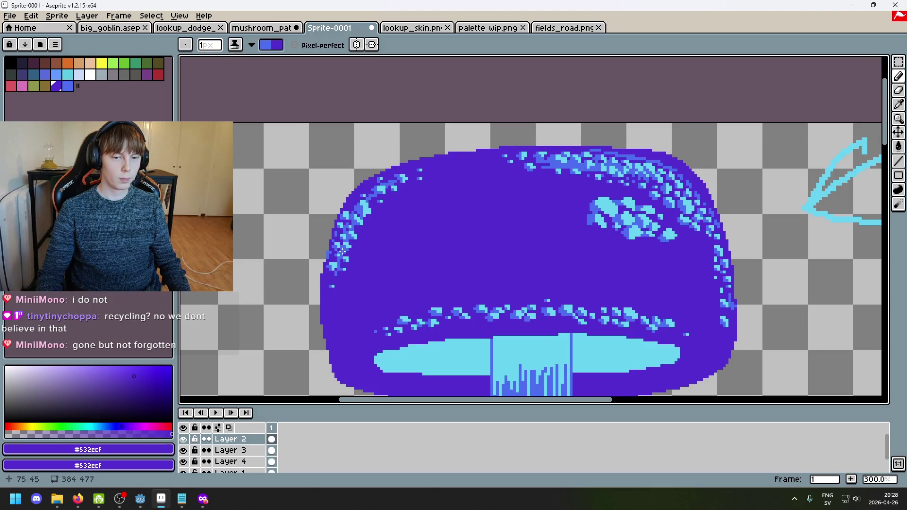
drag(363, 223, 364, 214)
scroll(405, 207, down, 2)
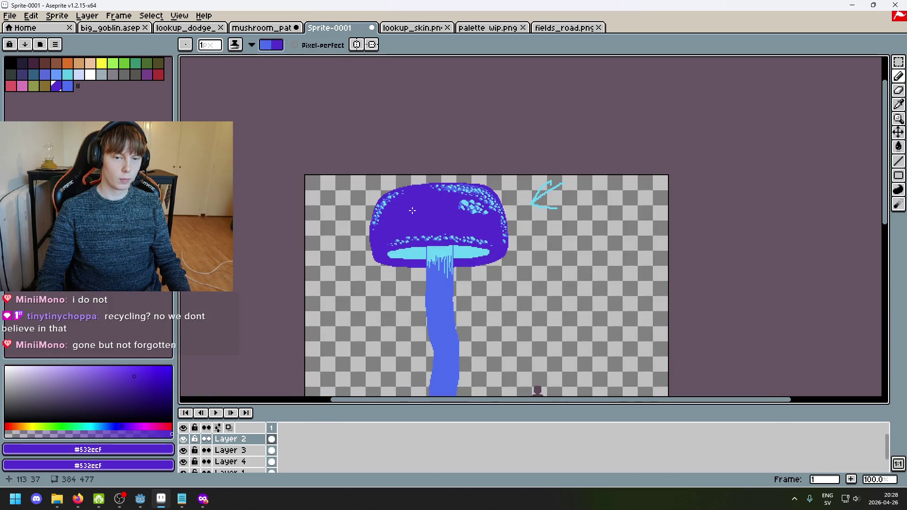
scroll(411, 210, up, 2)
key(ctrl+z)
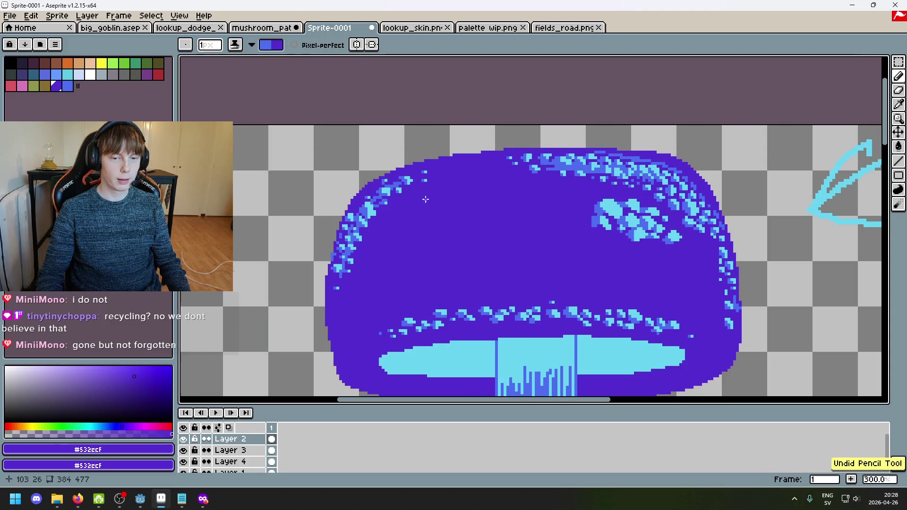
scroll(411, 198, down, 2)
scroll(436, 260, up, 3)
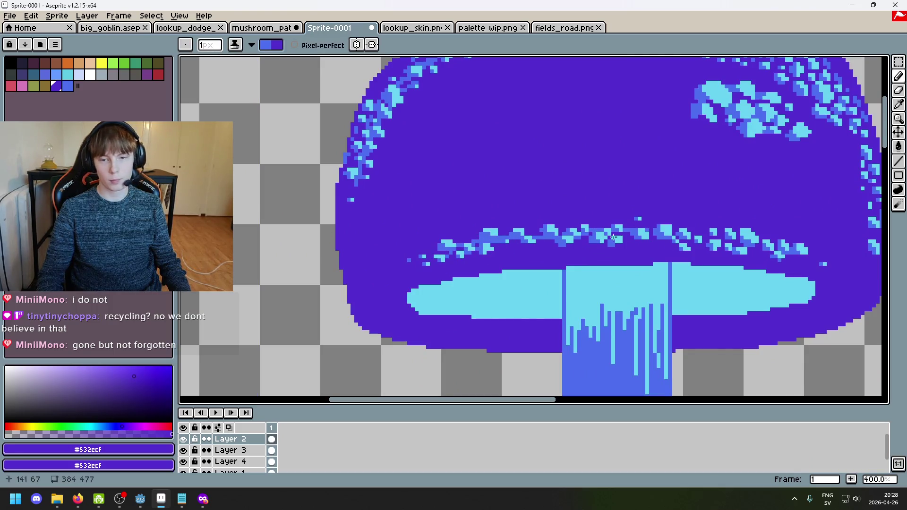
scroll(782, 262, down, 3)
scroll(648, 243, up, 1)
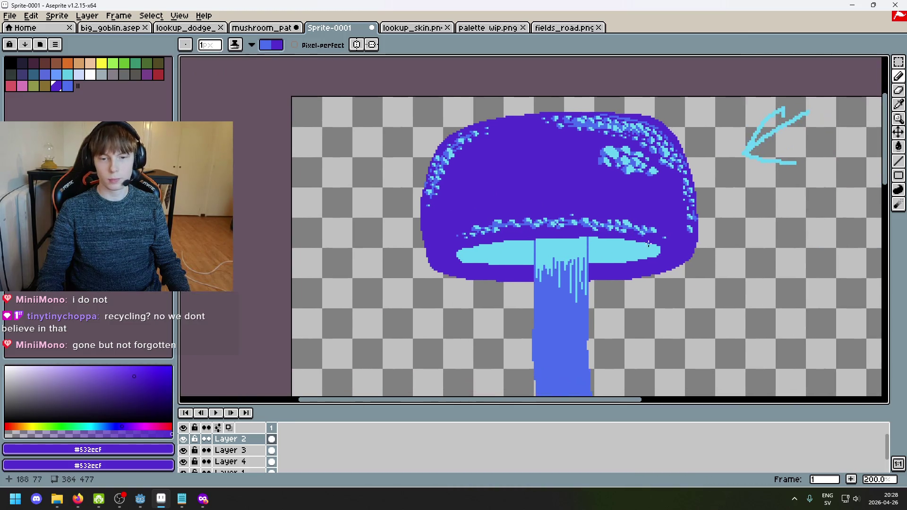
scroll(660, 249, down, 1)
scroll(544, 217, up, 4)
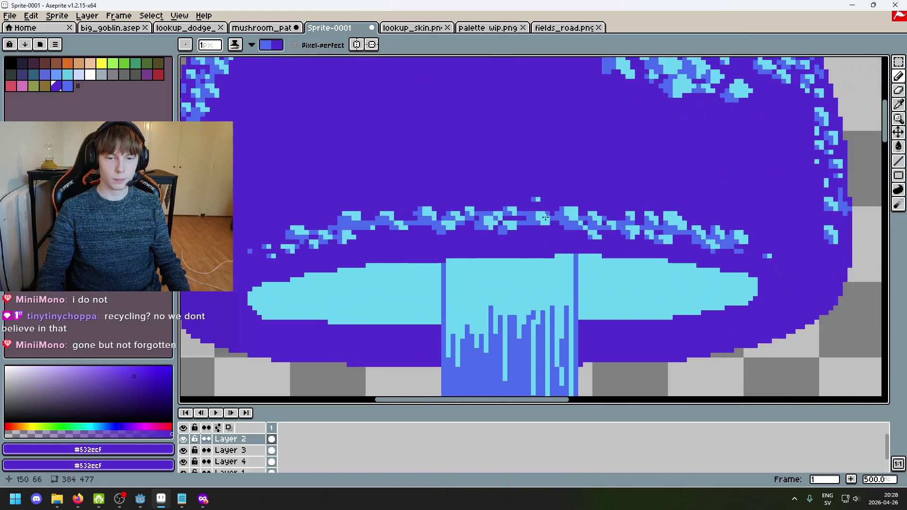
scroll(524, 210, down, 3)
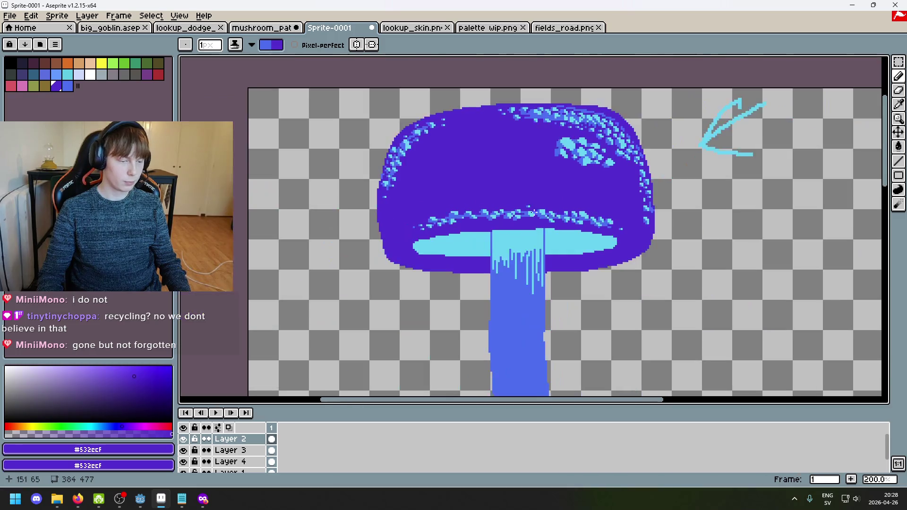
scroll(491, 137, up, 3)
scroll(537, 181, down, 3)
scroll(529, 184, up, 3)
scroll(520, 189, down, 5)
scroll(513, 193, up, 1)
scroll(513, 192, up, 2)
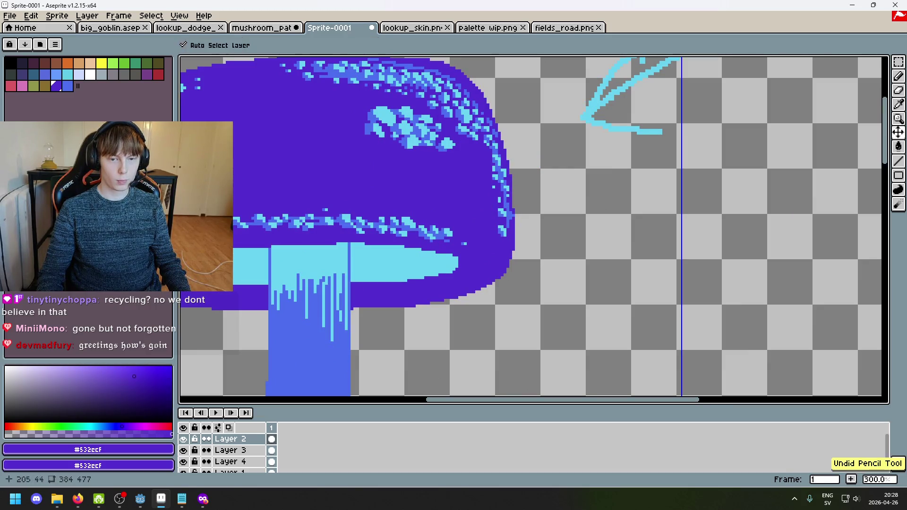
scroll(505, 240, down, 2)
drag(520, 225, 529, 227)
scroll(447, 164, up, 3)
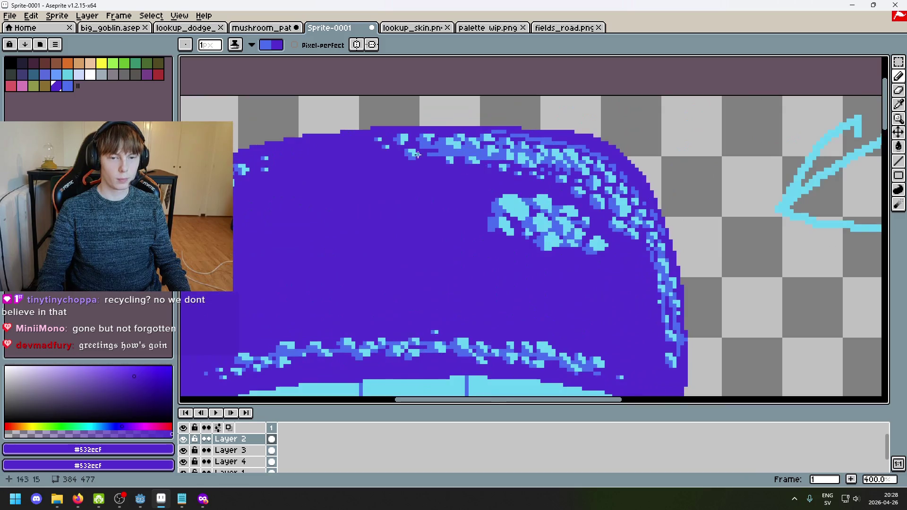
drag(412, 177, 529, 171)
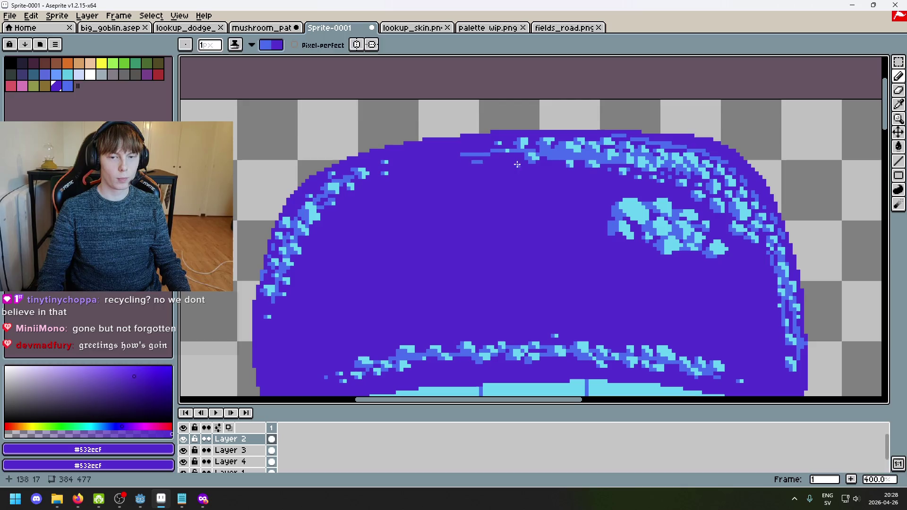
scroll(521, 188, down, 1)
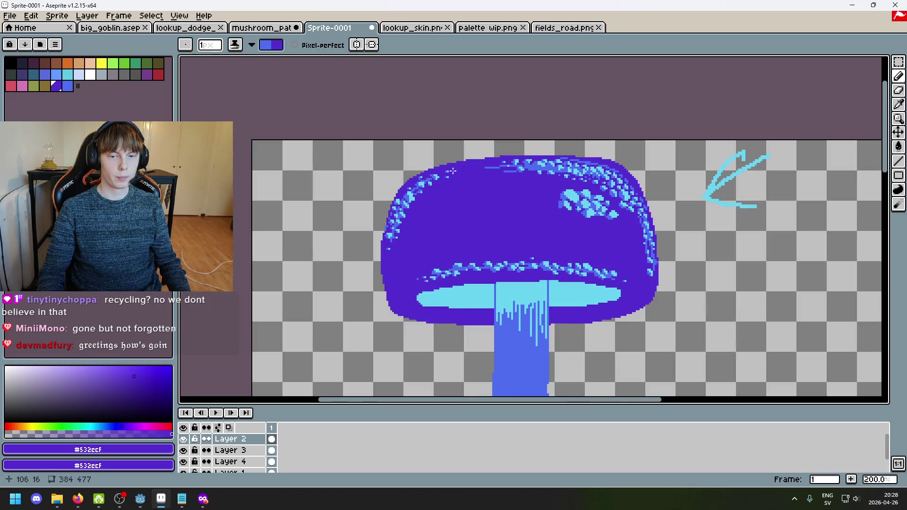
scroll(452, 174, down, 2)
scroll(504, 212, up, 1)
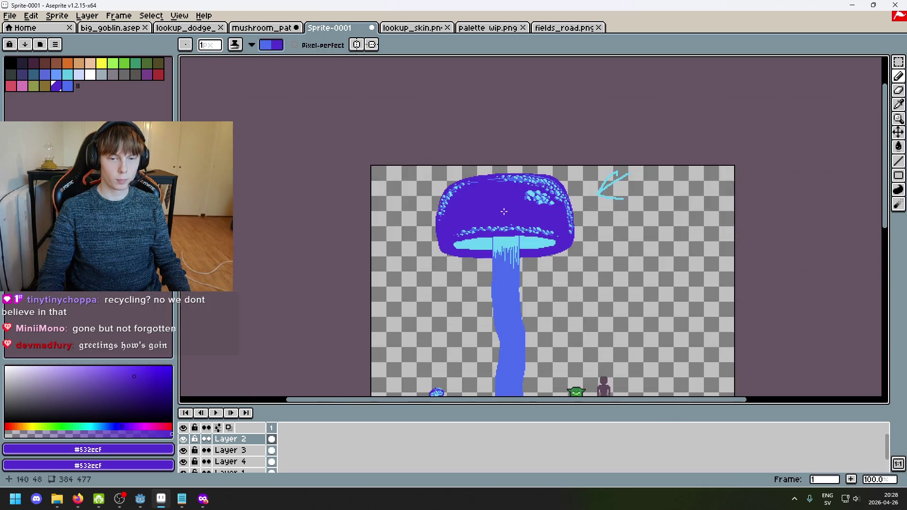
scroll(474, 194, up, 2)
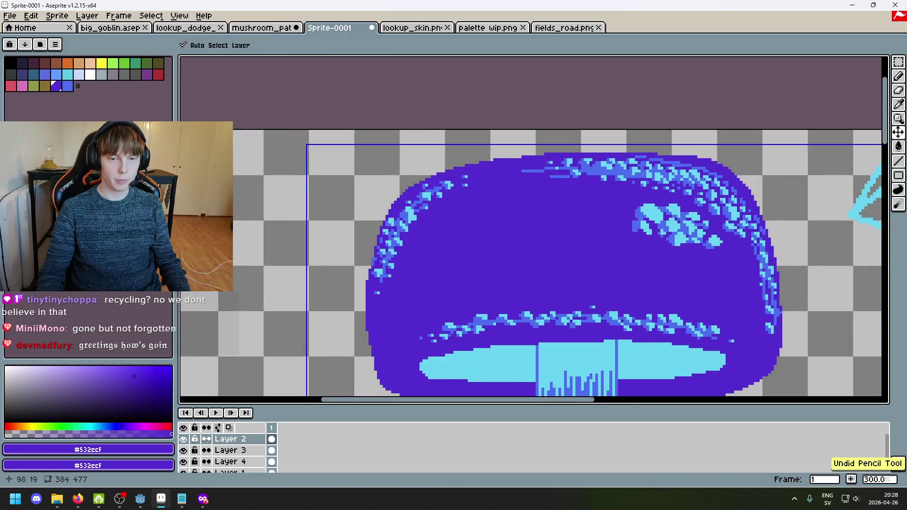
scroll(511, 206, down, 2)
scroll(511, 207, up, 2)
scroll(568, 250, down, 1)
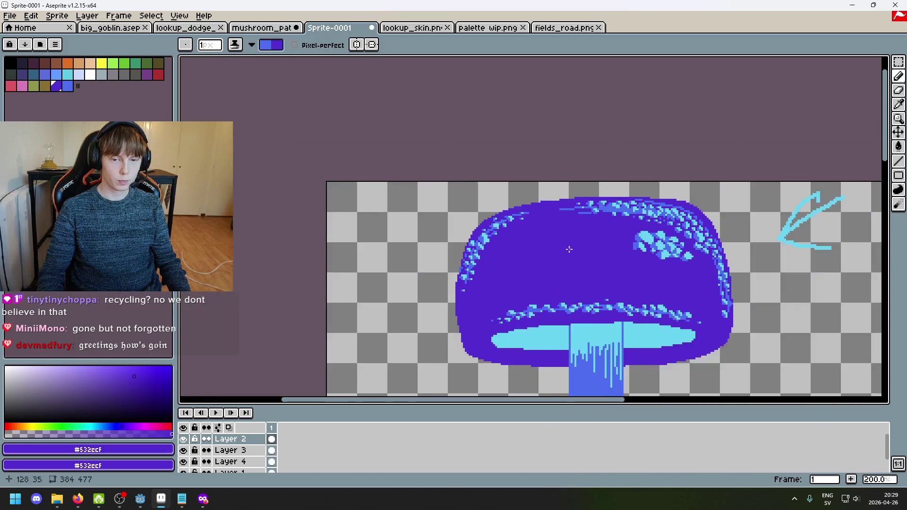
scroll(526, 214, down, 1)
scroll(526, 215, down, 1)
scroll(543, 227, up, 2)
scroll(520, 198, up, 1)
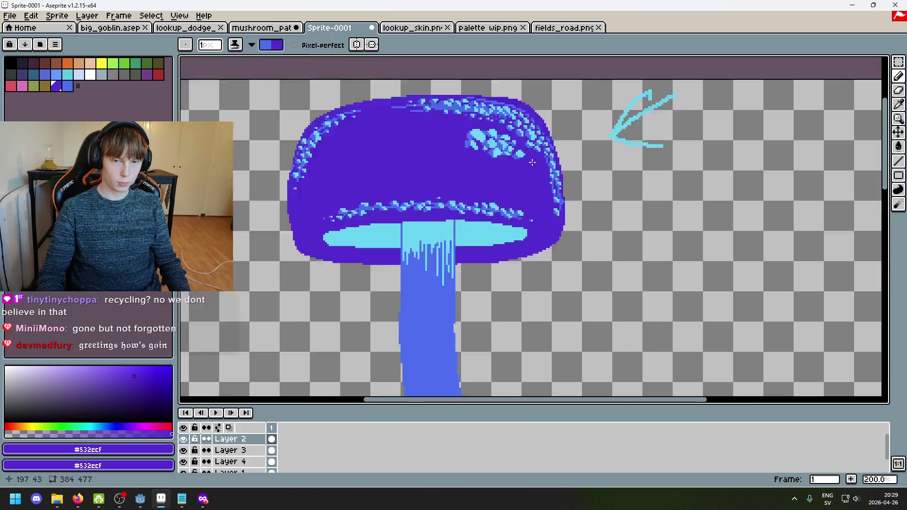
scroll(425, 156, up, 2)
key(b)
Step: Undo a stray blue stroke, sample the cluster's cyan, and set the brush to 1 pixel
drag(399, 134, 466, 164)
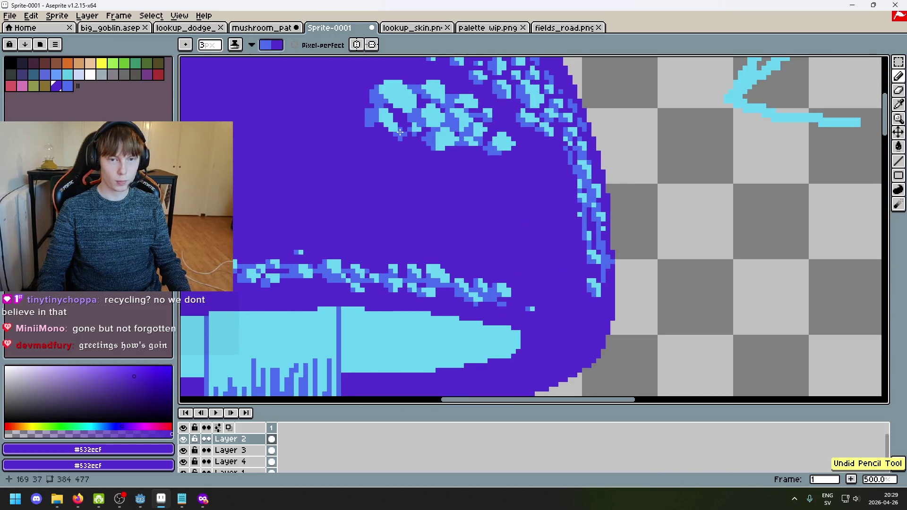
key(ctrl+z)
key(ctrl+z)
key(ctrl+z)
scroll(402, 121, up, 1)
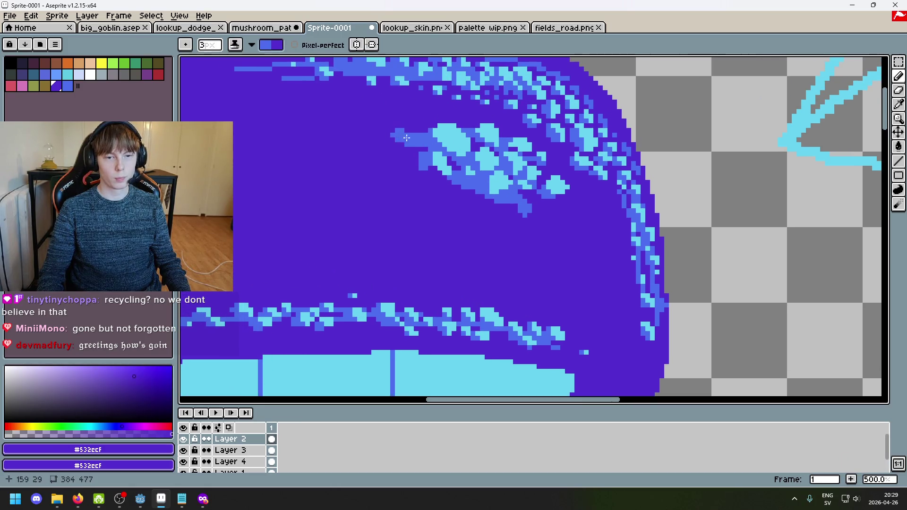
drag(472, 146, 616, 177)
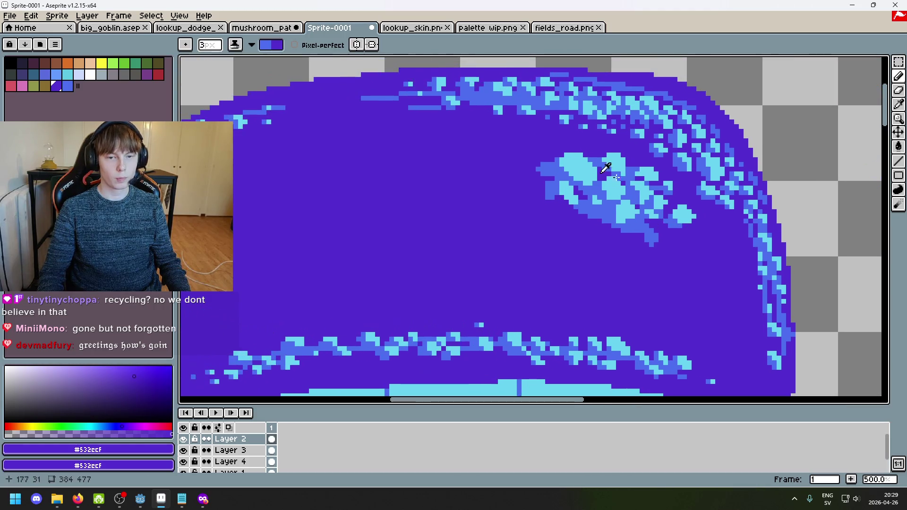
alt+click(616, 177)
scroll(498, 153, up, 5)
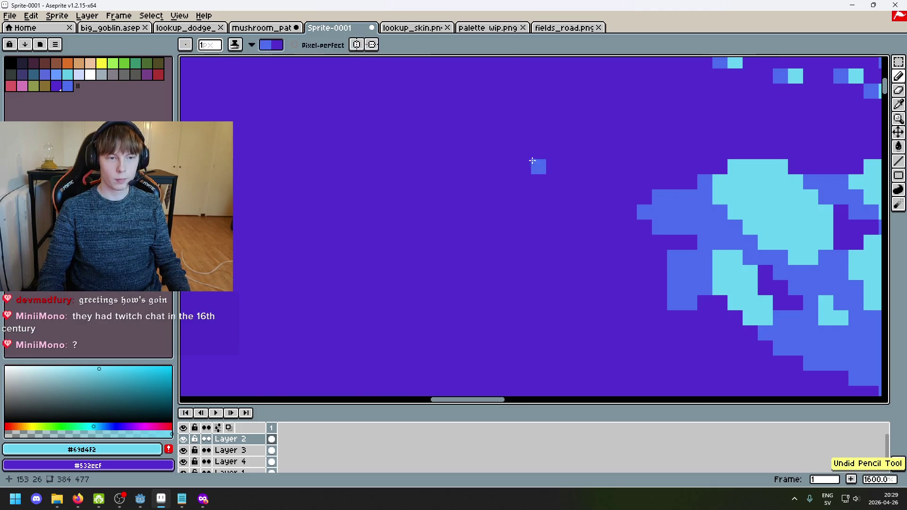
click(210, 45)
click(236, 47)
Step: Place cyan pixels and a blue pixel left of the big cyan cluster
click(523, 137)
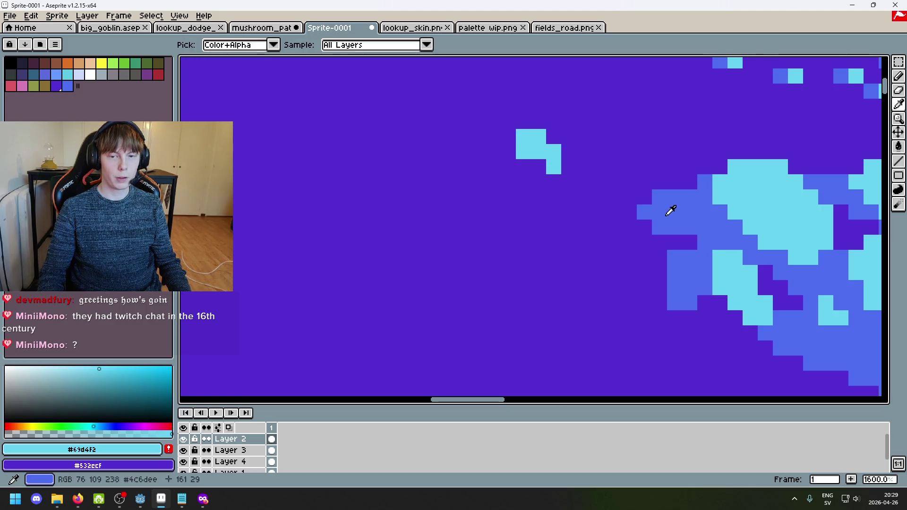
alt+click(670, 208)
click(534, 170)
alt+click(538, 155)
click(488, 142)
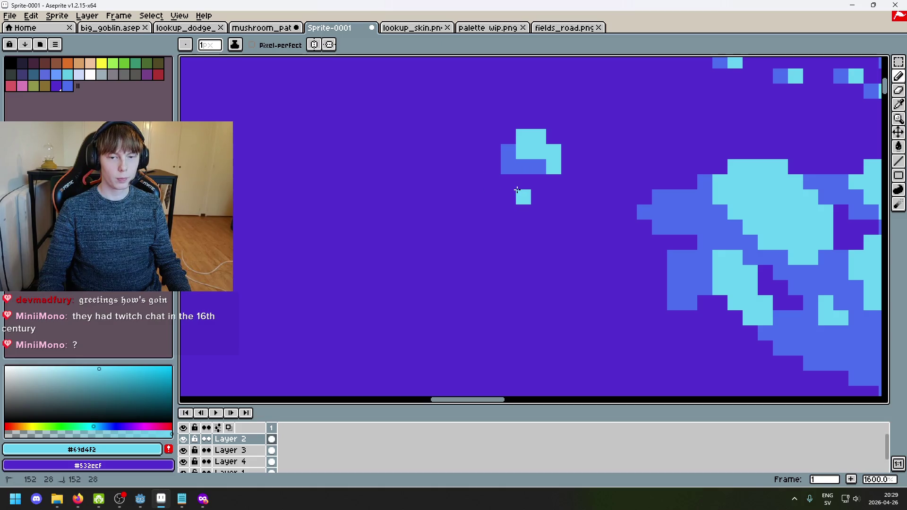
alt+click(522, 170)
alt+click(511, 191)
Step: Turn one cyan pixel in the new small cluster medium blue
click(522, 186)
alt+click(511, 169)
click(508, 198)
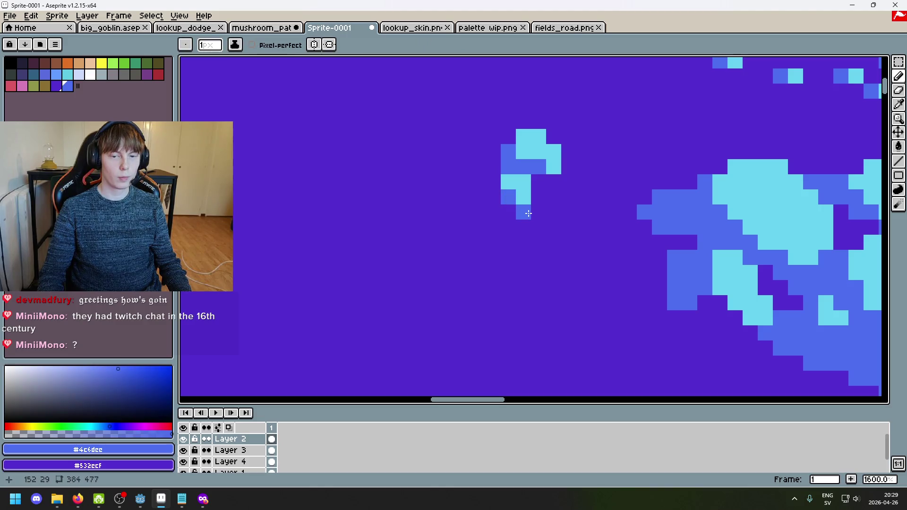
alt+click(528, 199)
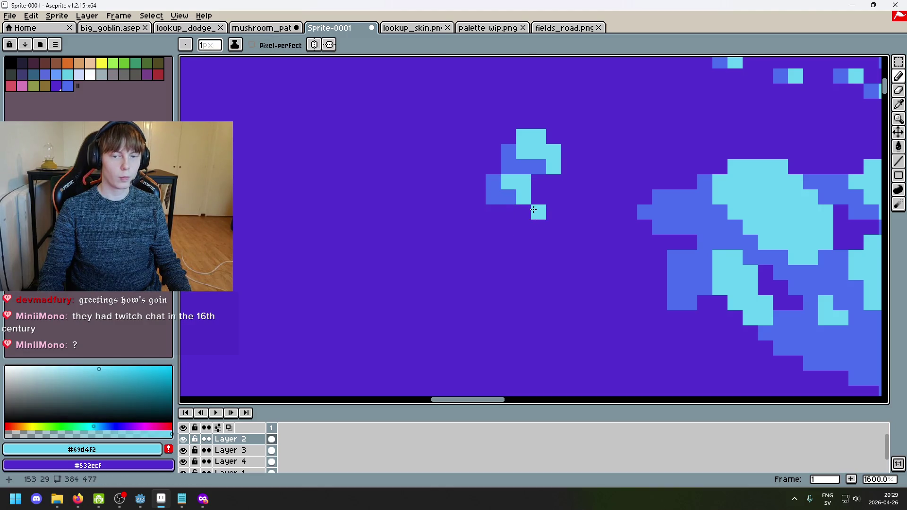
scroll(527, 198, down, 6)
scroll(547, 198, up, 5)
Step: Grow the small cluster with a new cyan pixel, a blue pixel and two cyan pixels on its right
click(548, 198)
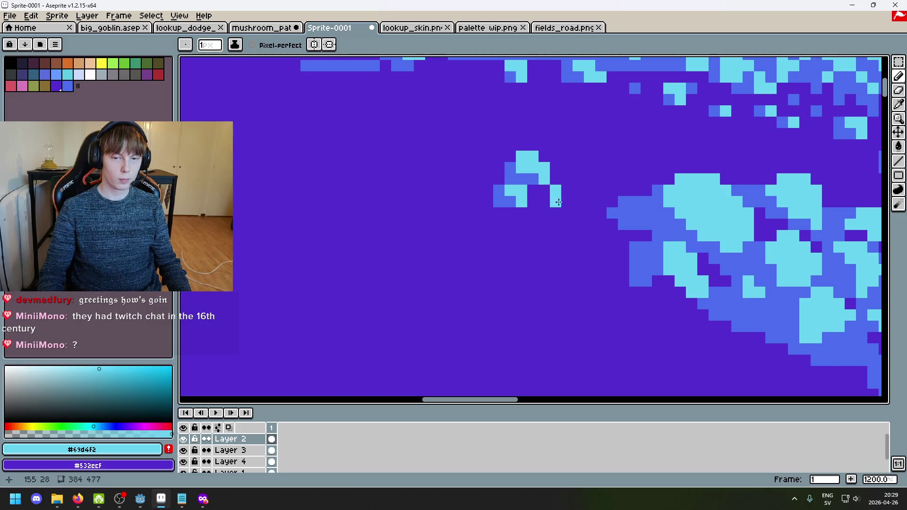
alt+click(533, 179)
click(544, 191)
alt+click(555, 191)
click(566, 202)
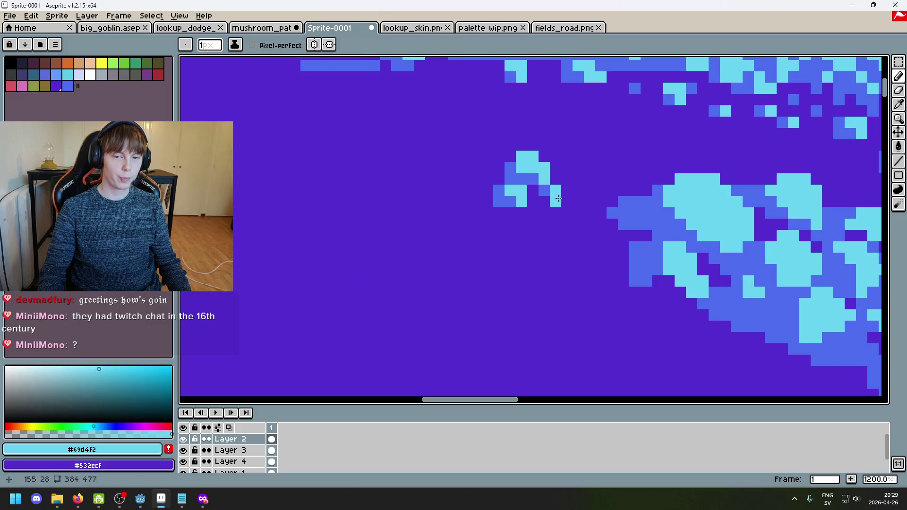
click(567, 191)
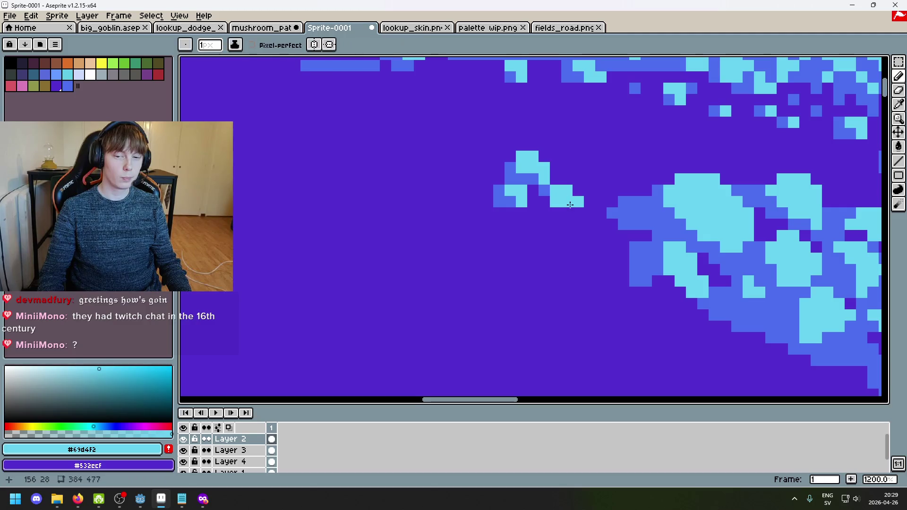
Step: Drop an unwanted blue pixel below the shape and recolour a cyan pixel to medium blue
alt+click(575, 206)
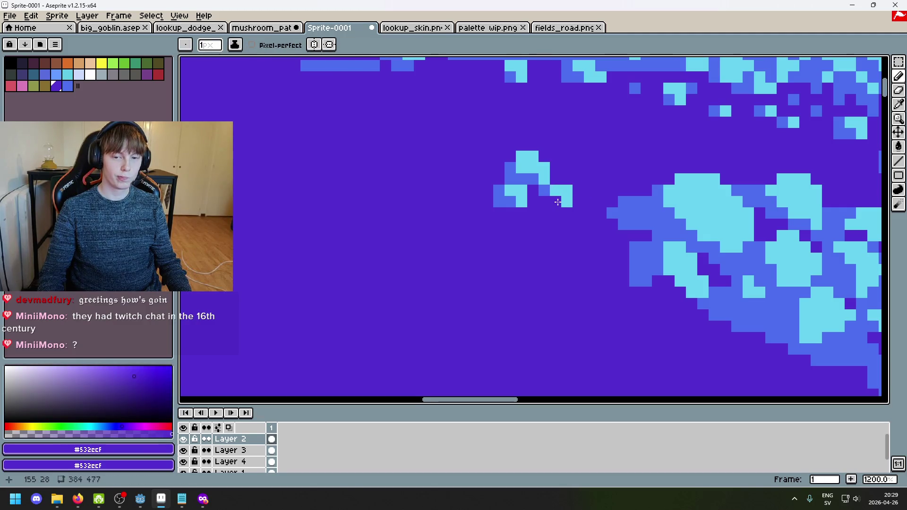
alt+click(561, 204)
click(560, 205)
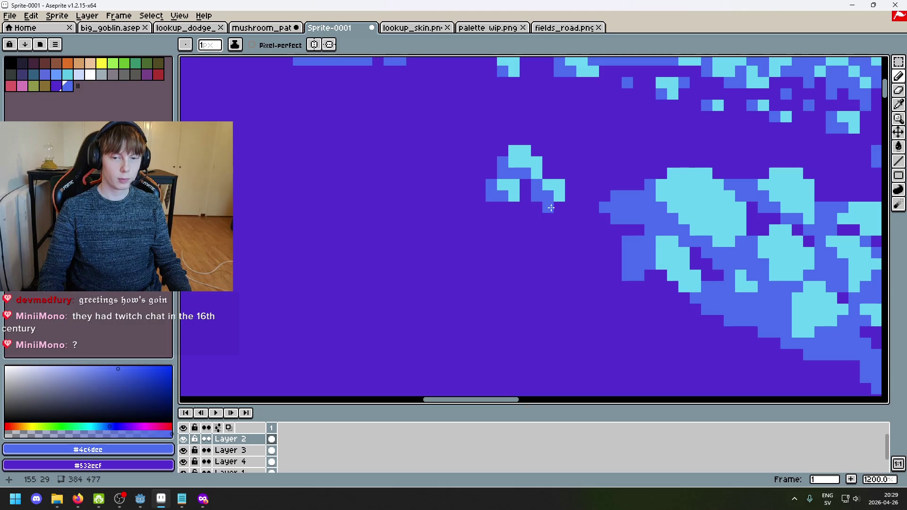
scroll(551, 208, down, 5)
key(ctrl+z)
scroll(551, 216, up, 4)
alt+click(504, 184)
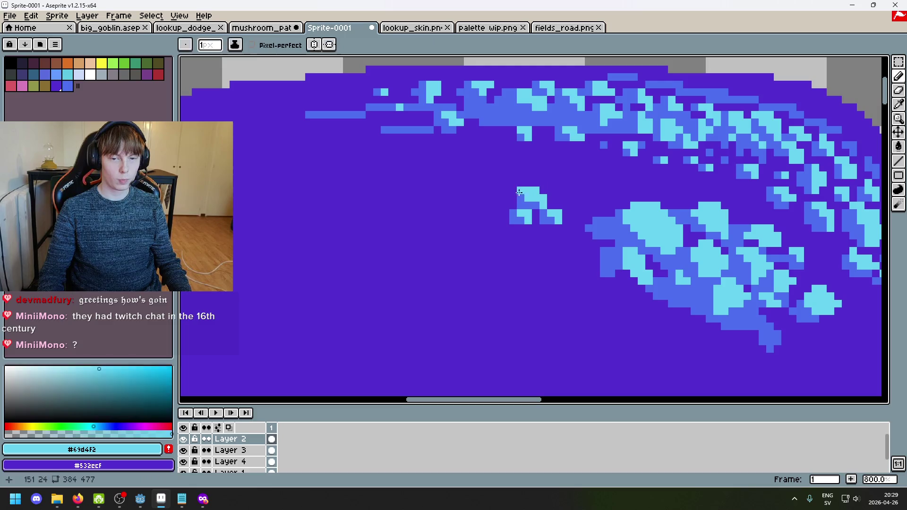
scroll(510, 191, down, 5)
scroll(524, 216, up, 5)
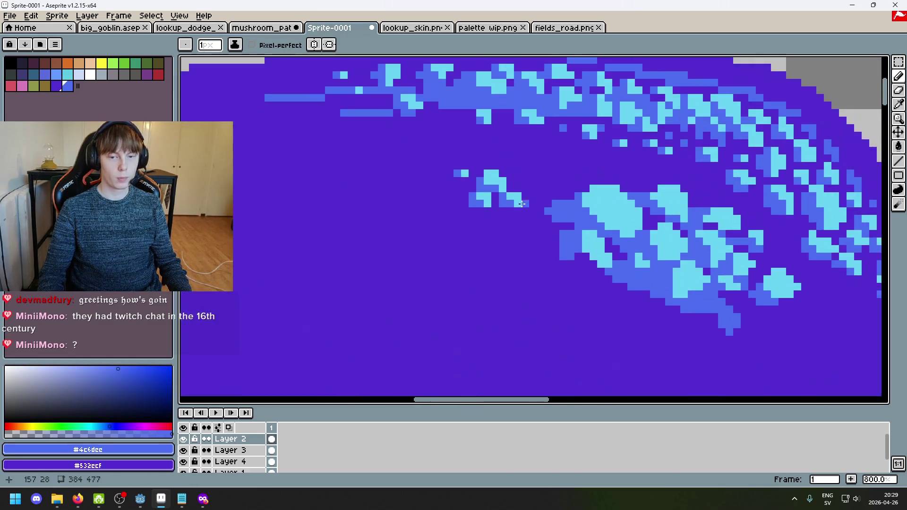
click(520, 174)
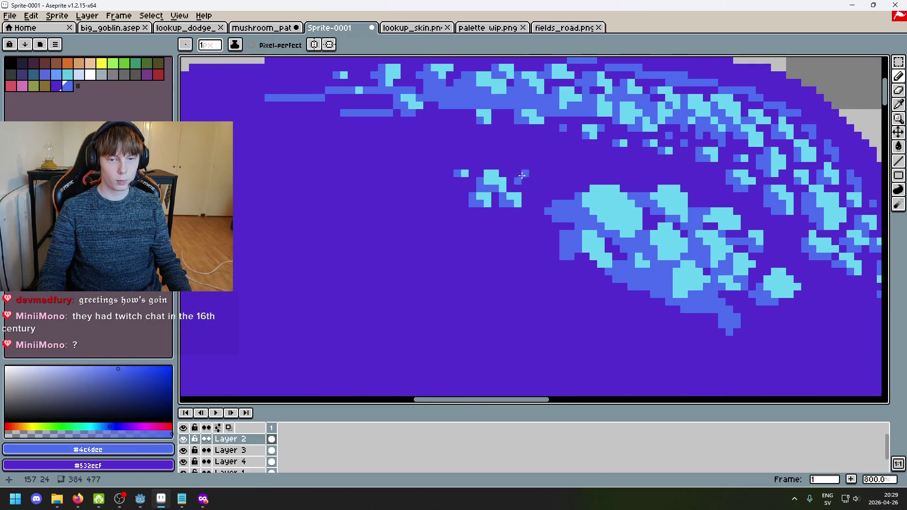
alt+click(520, 191)
Step: Paint a short medium-blue strip beside the small cluster
scroll(513, 222, down, 6)
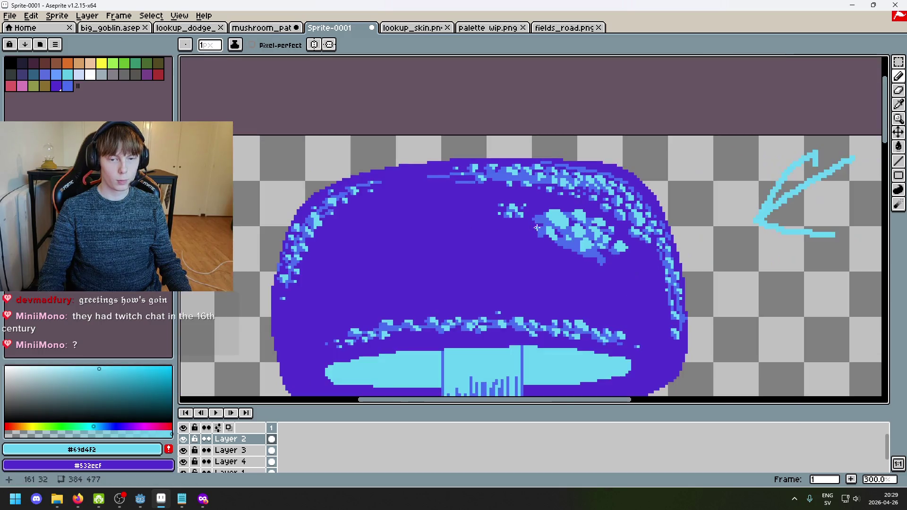
scroll(591, 250, up, 3)
scroll(592, 254, down, 2)
scroll(591, 253, down, 1)
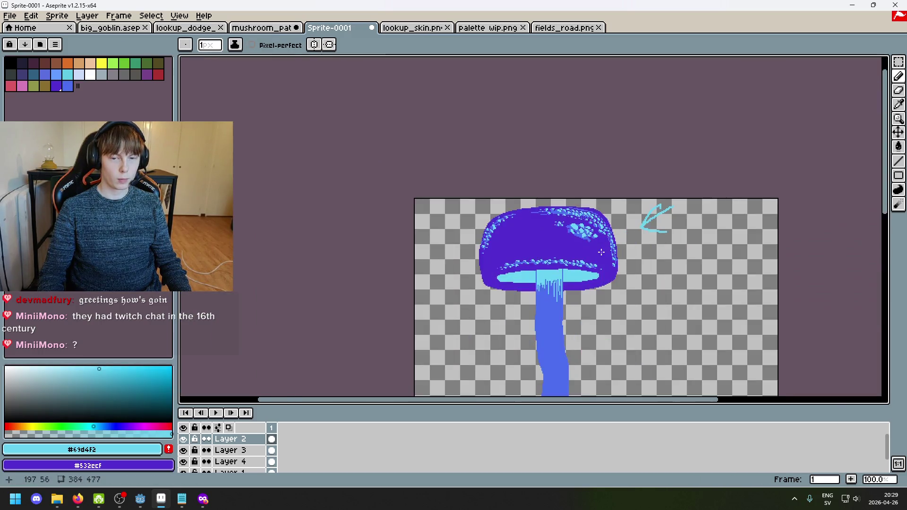
scroll(537, 214, up, 4)
alt+click(538, 214)
scroll(543, 212, up, 4)
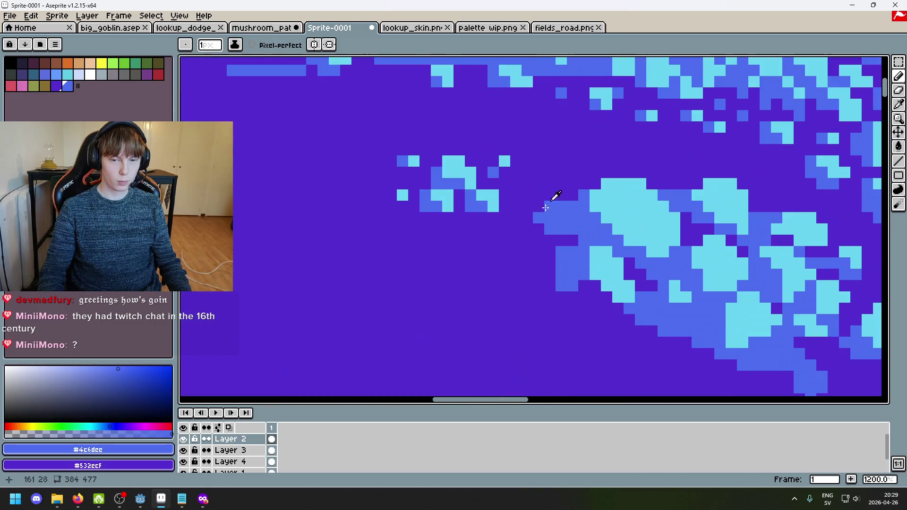
alt+click(557, 210)
alt+click(558, 226)
drag(527, 195, 508, 194)
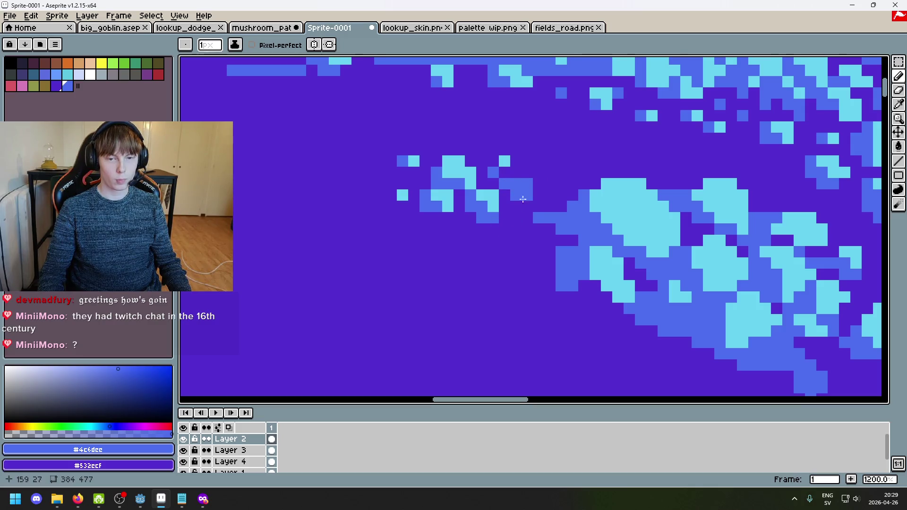
Step: Add one more blue pixel linking into the small speckle cluster
scroll(508, 216, down, 4)
scroll(477, 207, up, 4)
click(474, 193)
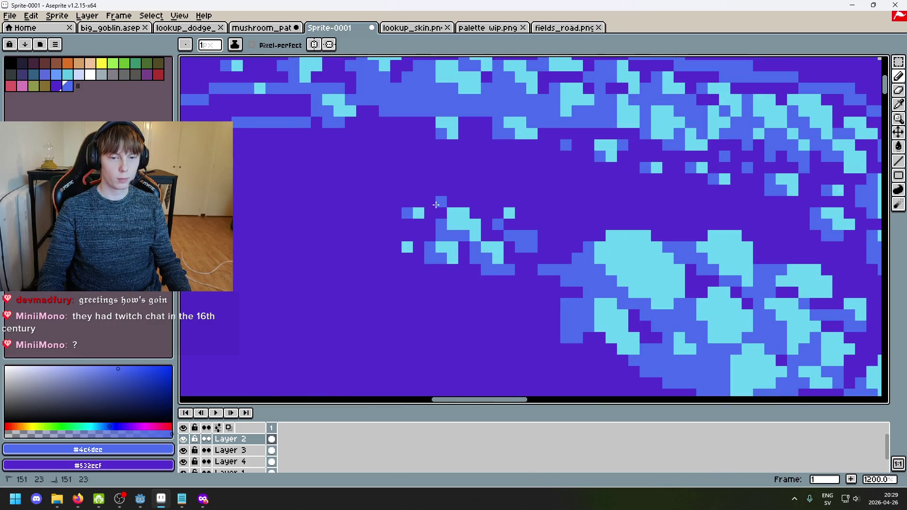
scroll(436, 204, down, 5)
scroll(436, 204, down, 4)
scroll(425, 232, up, 5)
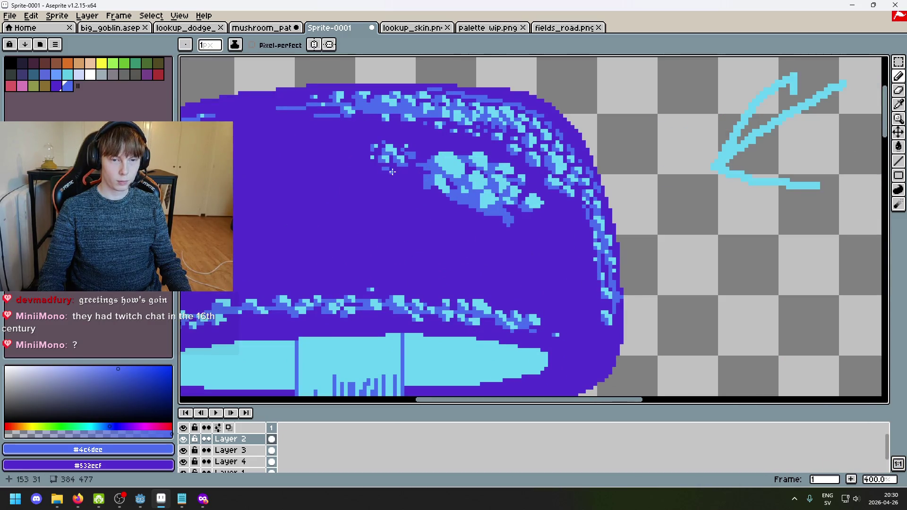
scroll(392, 172, down, 3)
scroll(463, 157, up, 4)
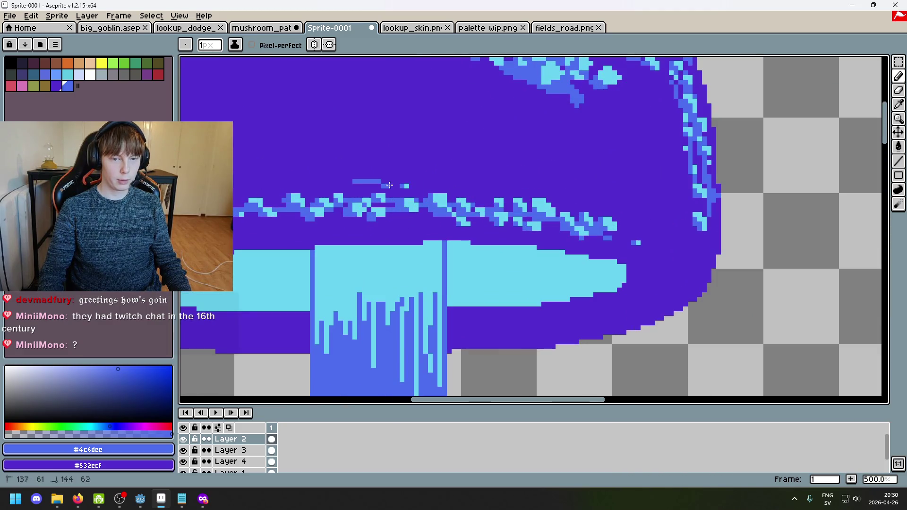
Step: Draw the first #4c6dee blue dashes along the top edge of the cap's speckle band
scroll(389, 185, up, 2)
scroll(475, 205, down, 1)
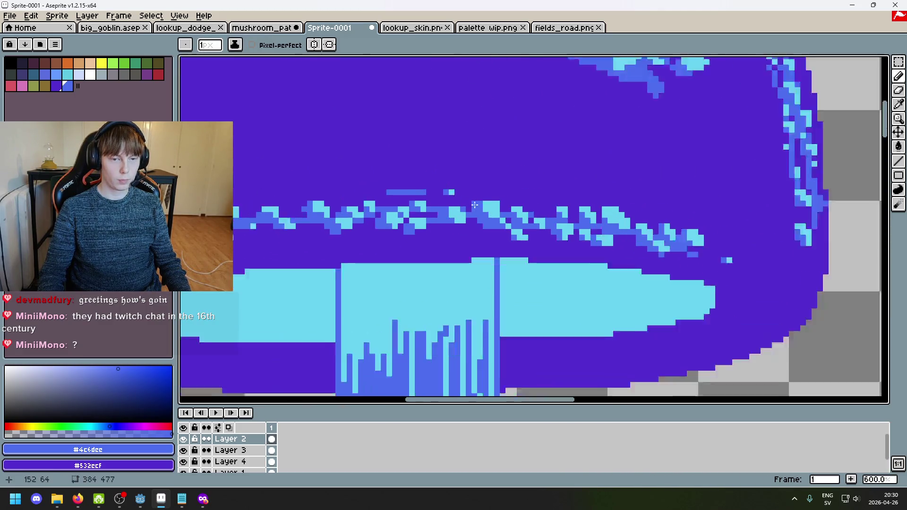
scroll(474, 204, down, 2)
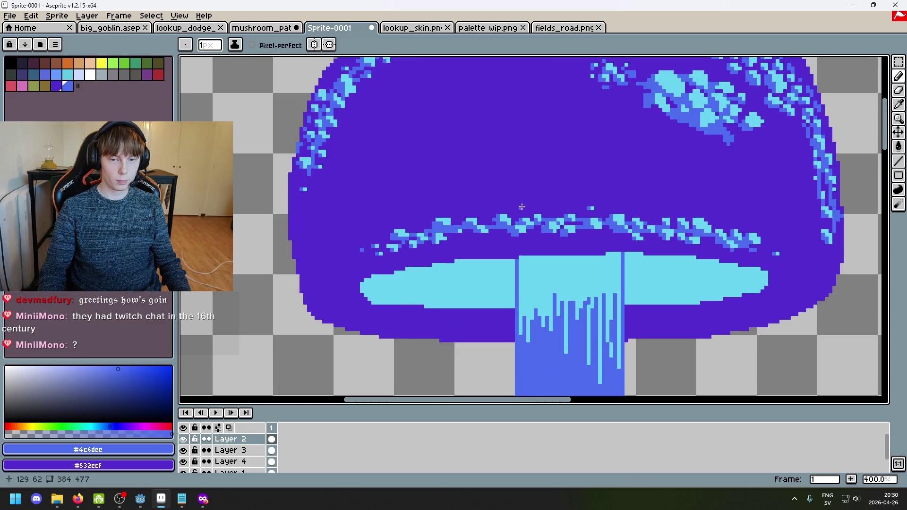
drag(553, 209, 555, 211)
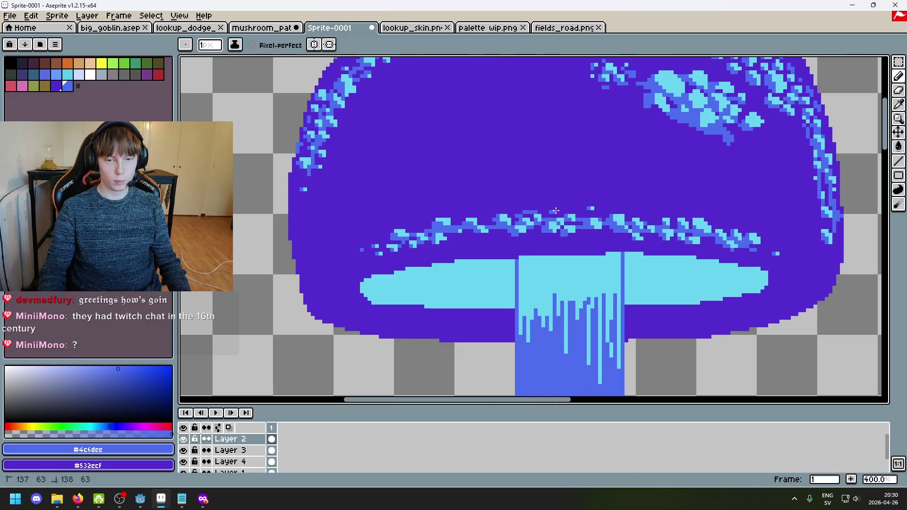
drag(630, 211, 661, 220)
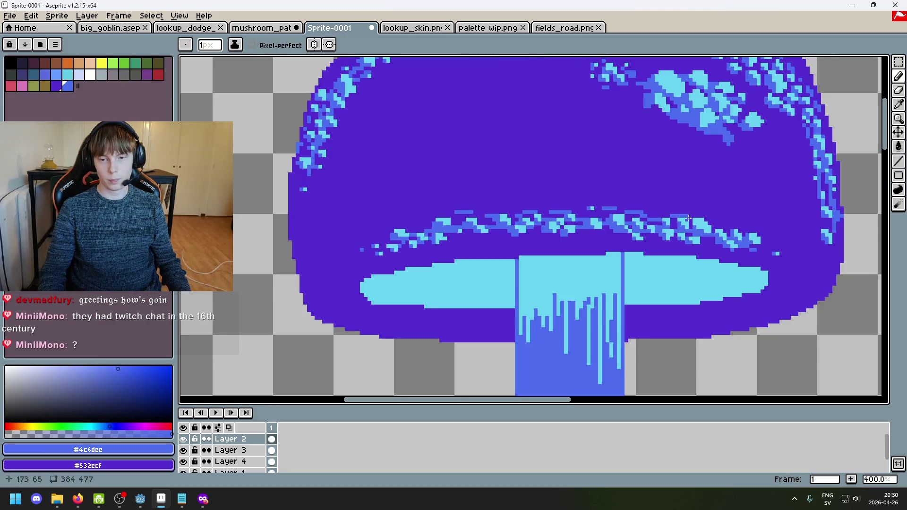
scroll(734, 233, up, 1)
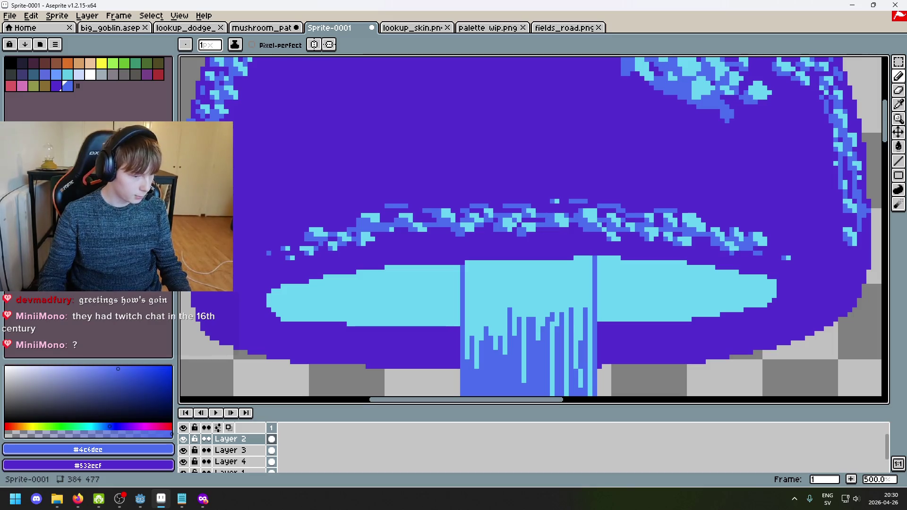
Step: Remove a stray blue pixel, then reshape and add blue pixels along the band's top edge
key(1)
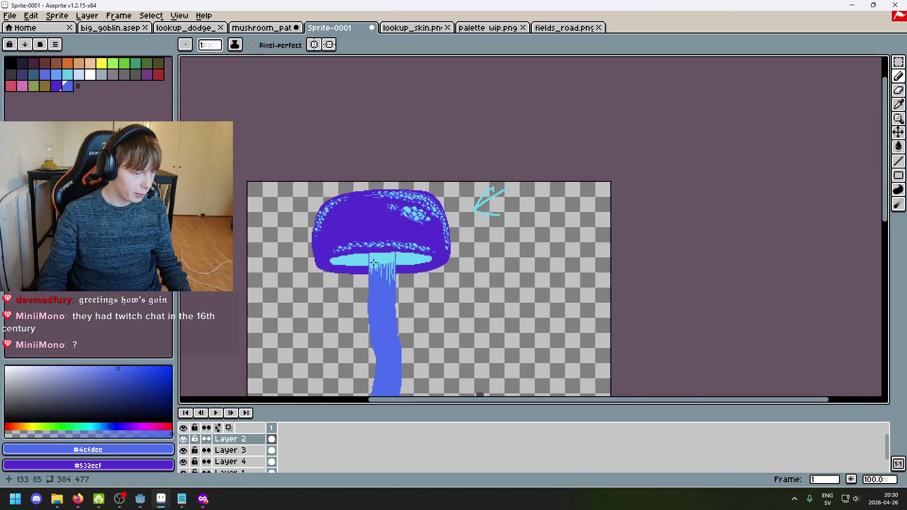
scroll(373, 263, up, 5)
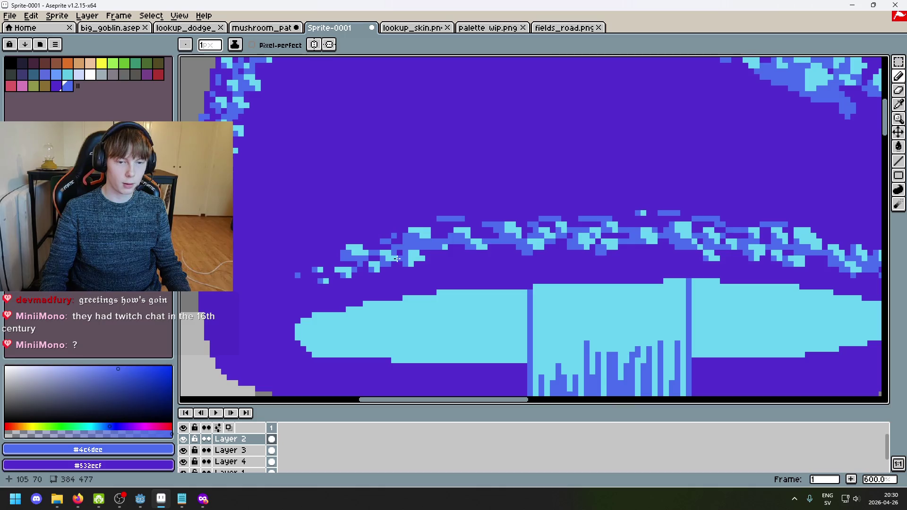
scroll(441, 266, up, 4)
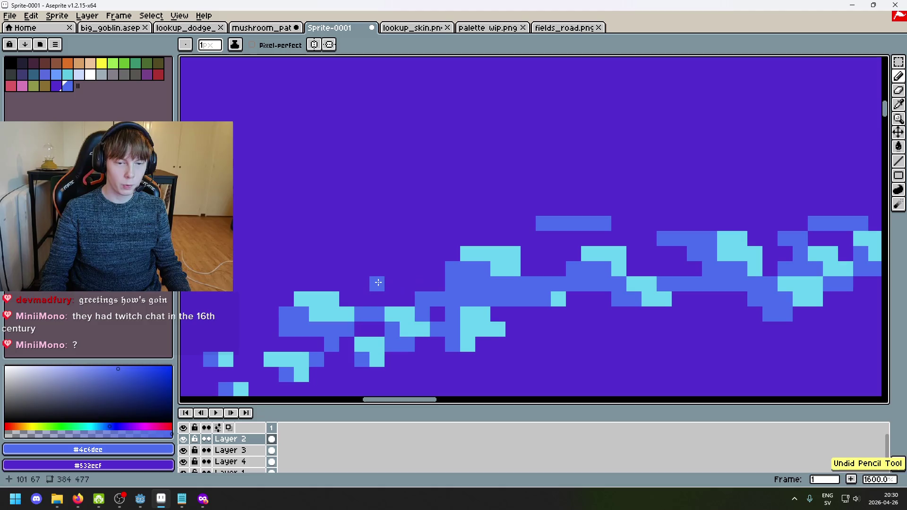
scroll(404, 293, down, 3)
scroll(404, 293, up, 6)
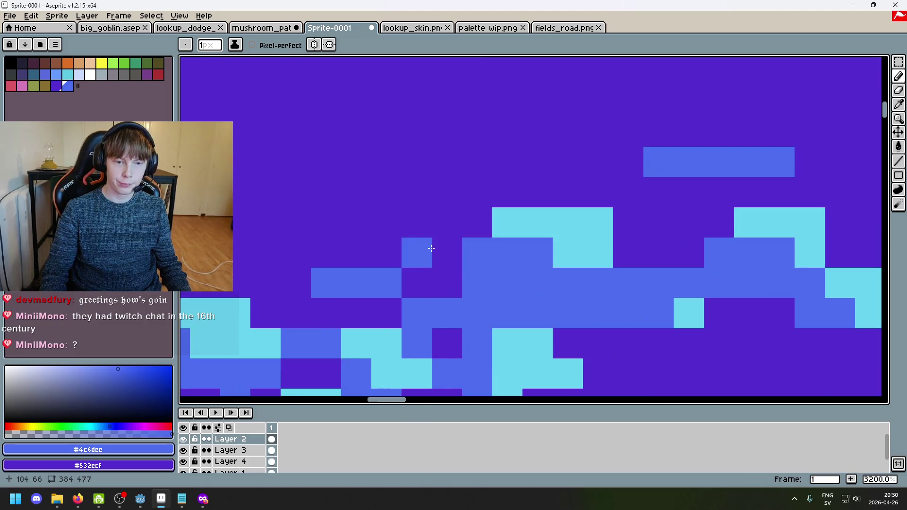
key(ctrl+z)
drag(356, 284, 387, 283)
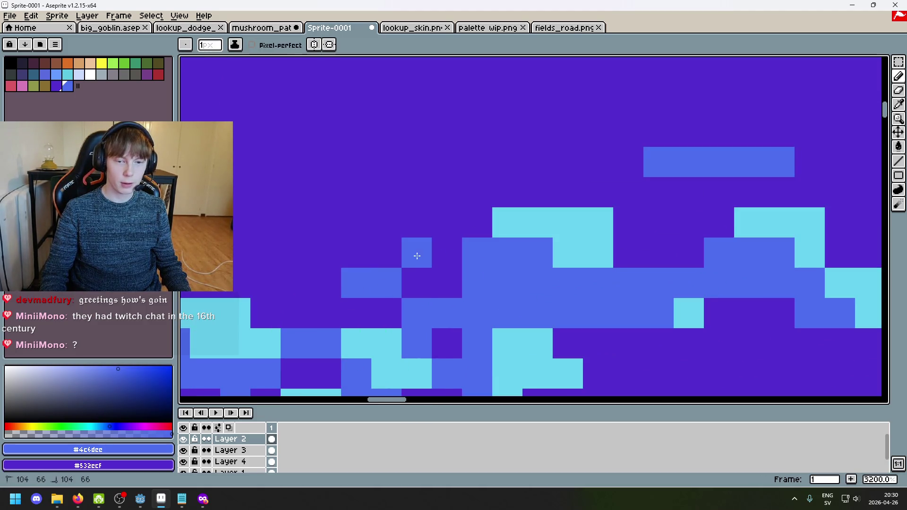
scroll(428, 252, down, 2)
scroll(428, 252, up, 1)
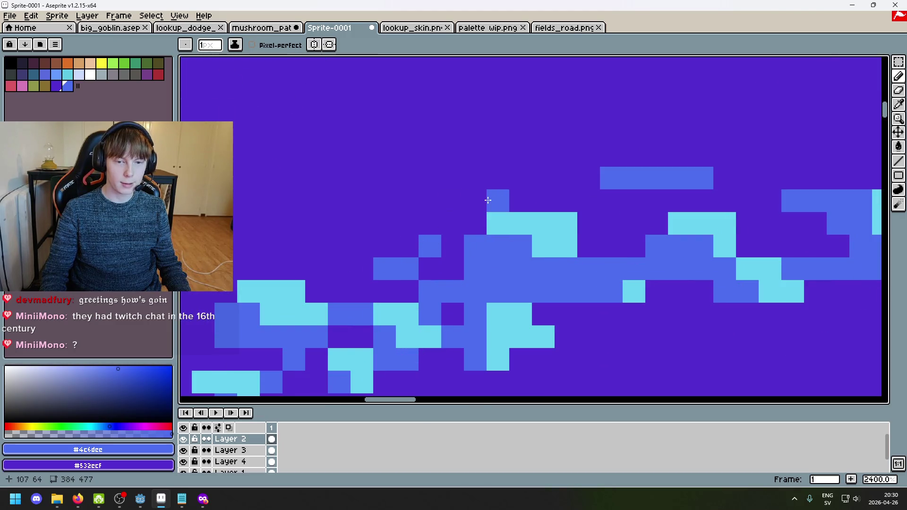
click(472, 200)
Step: Undo recent pixel edits and redraw a short blue dash above the speckle band
scroll(488, 243, up, 1)
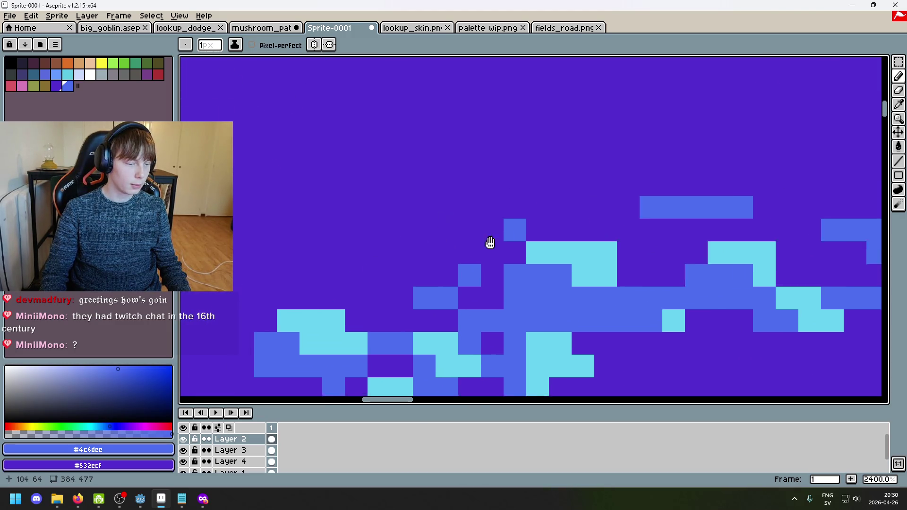
key(ctrl+z)
key(ctrl+y)
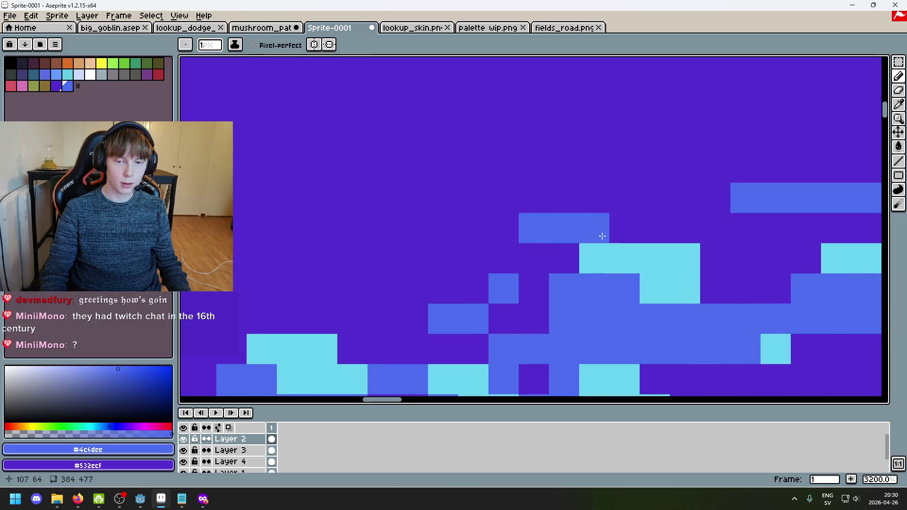
key(ctrl+z)
key(ctrl+z)
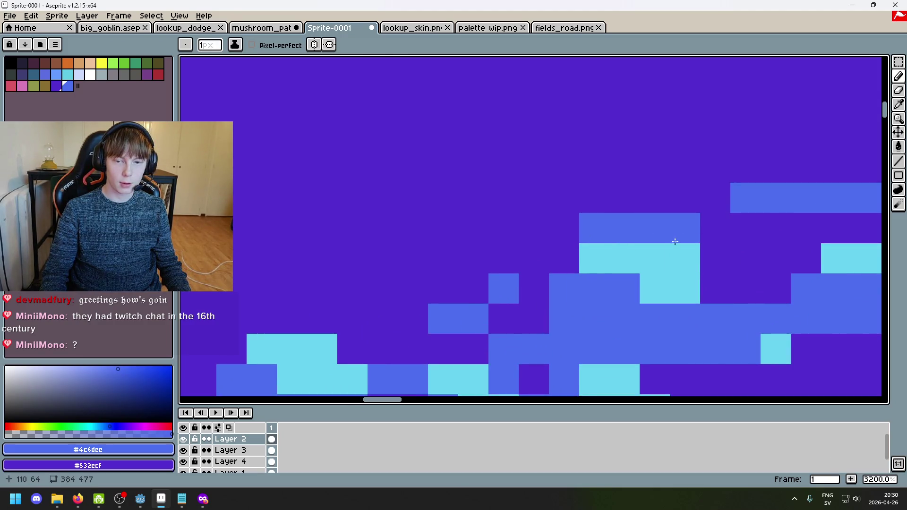
drag(653, 235, 534, 232)
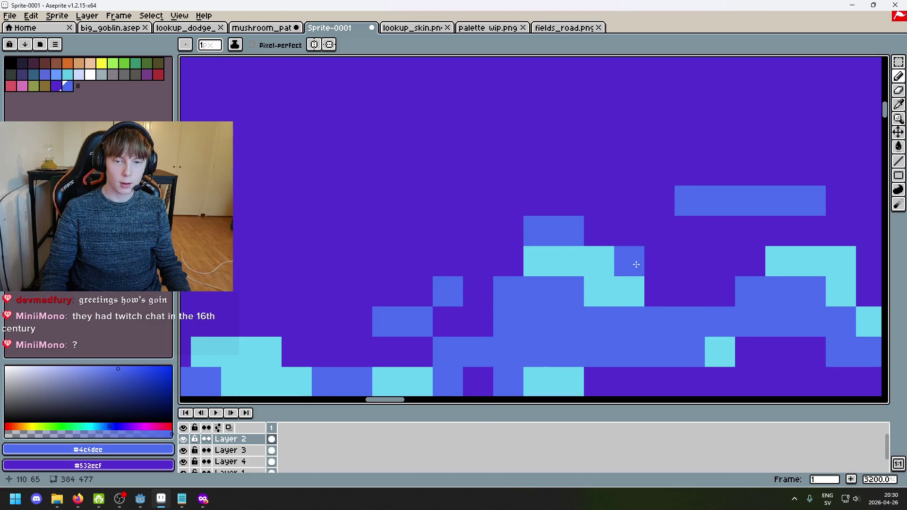
scroll(634, 259, down, 5)
drag(586, 252, 418, 191)
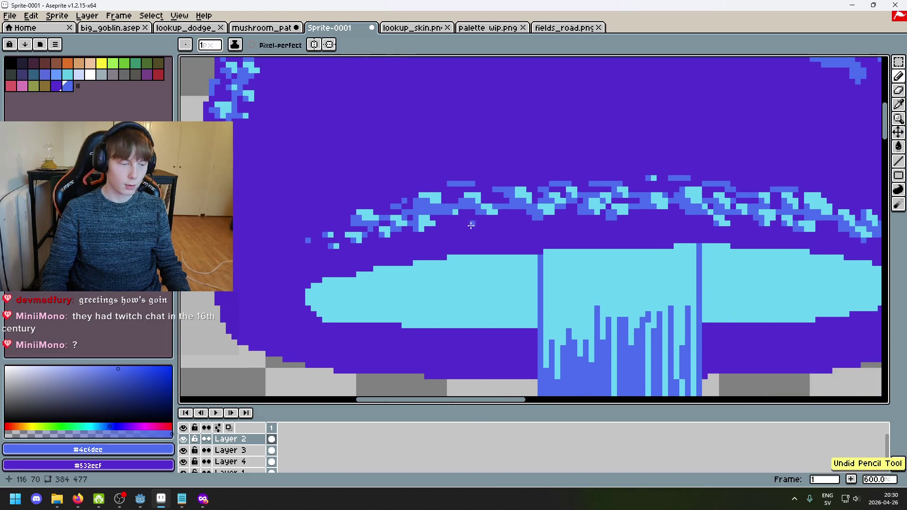
key(alt+Tab)
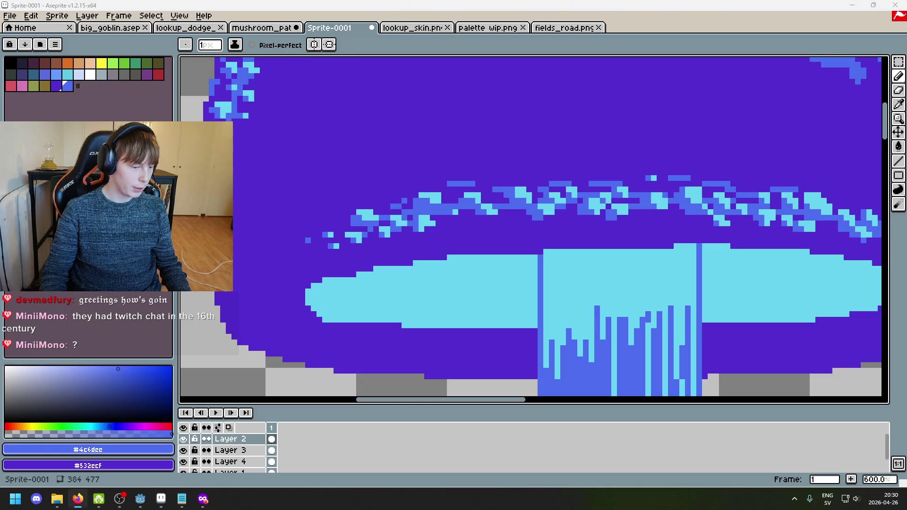
scroll(410, 309, down, 4)
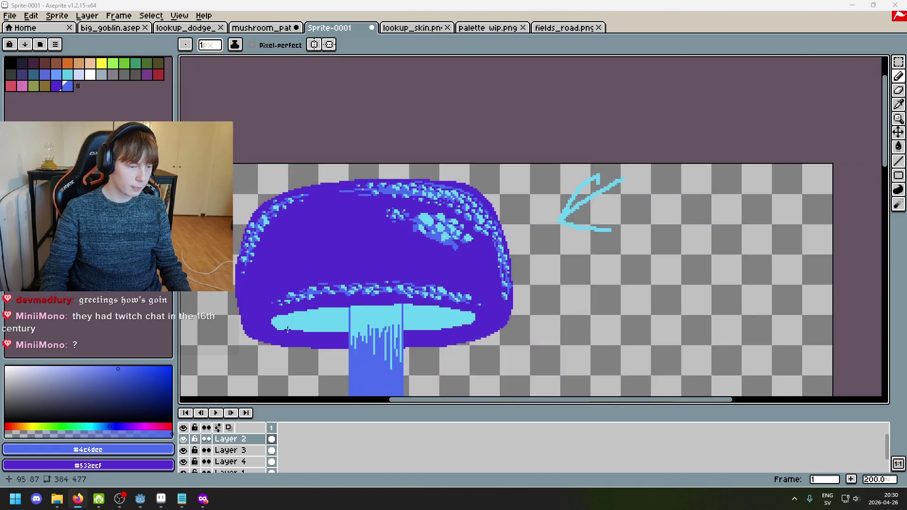
Step: Paint a few blue pixels and one cyan pixel at the left end of the speckle band
scroll(408, 310, up, 4)
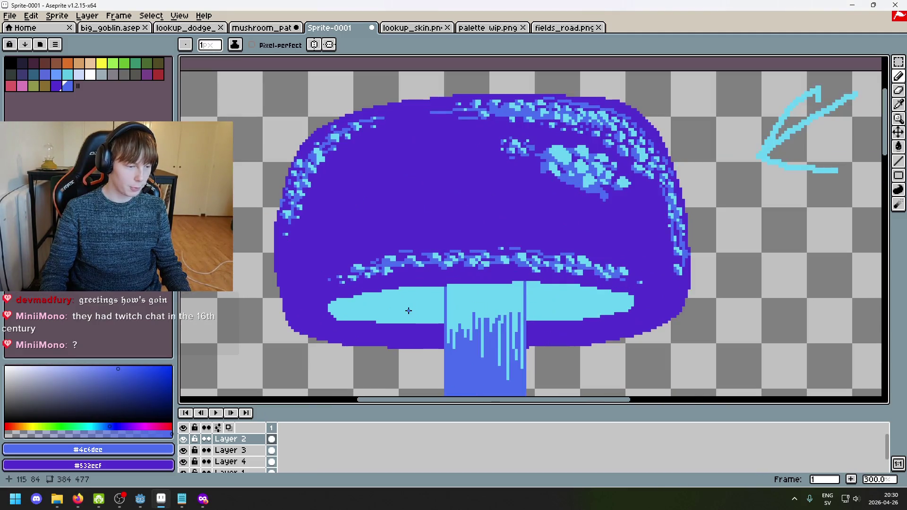
scroll(432, 260, up, 3)
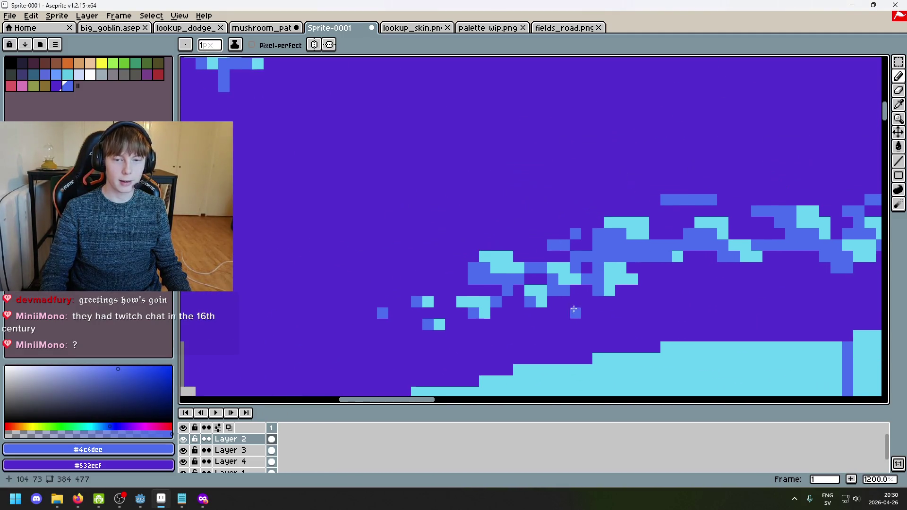
mouse_move(519, 245)
mouse_down()
mouse_move(504, 245)
mouse_move(529, 244)
mouse_up()
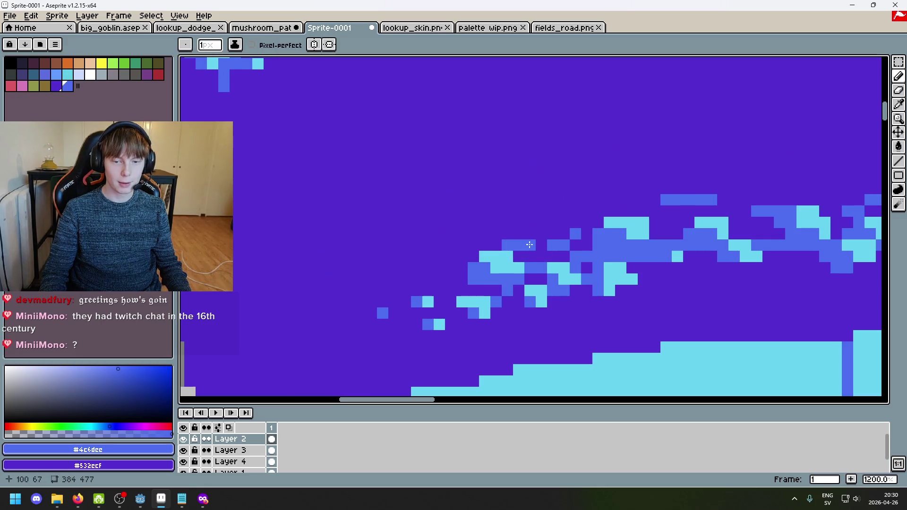
scroll(528, 277, down, 3)
scroll(623, 284, up, 3)
drag(581, 281, 623, 285)
click(430, 260)
click(467, 227)
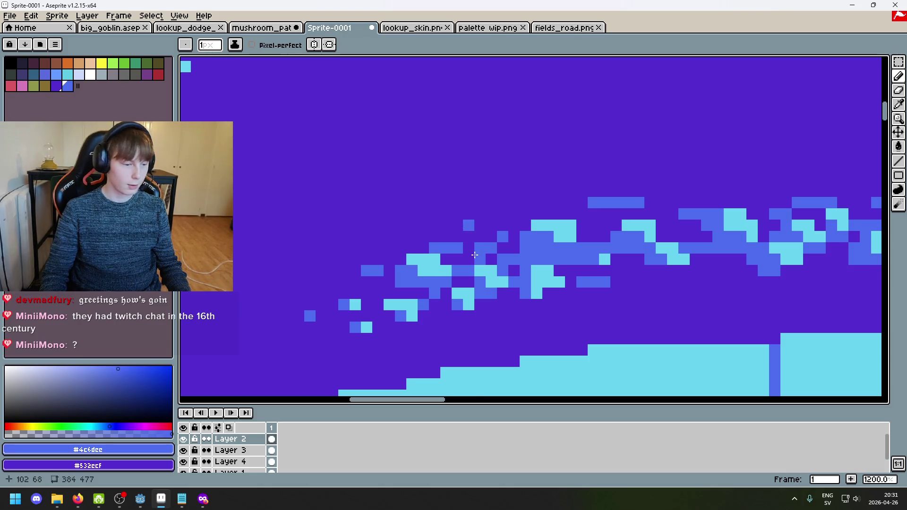
Step: Undo the latest pencil edit and zoom back out from the band
scroll(475, 255, down, 4)
scroll(541, 275, down, 1)
scroll(428, 250, up, 3)
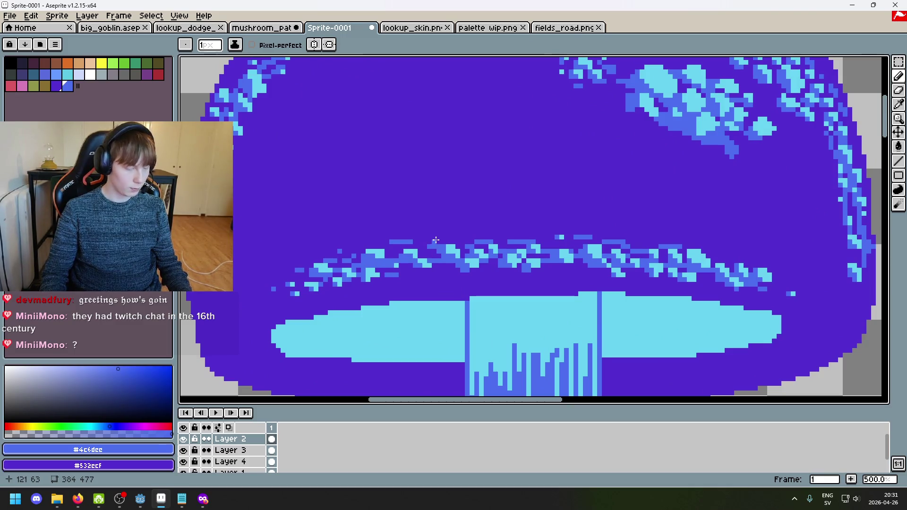
scroll(427, 245, up, 2)
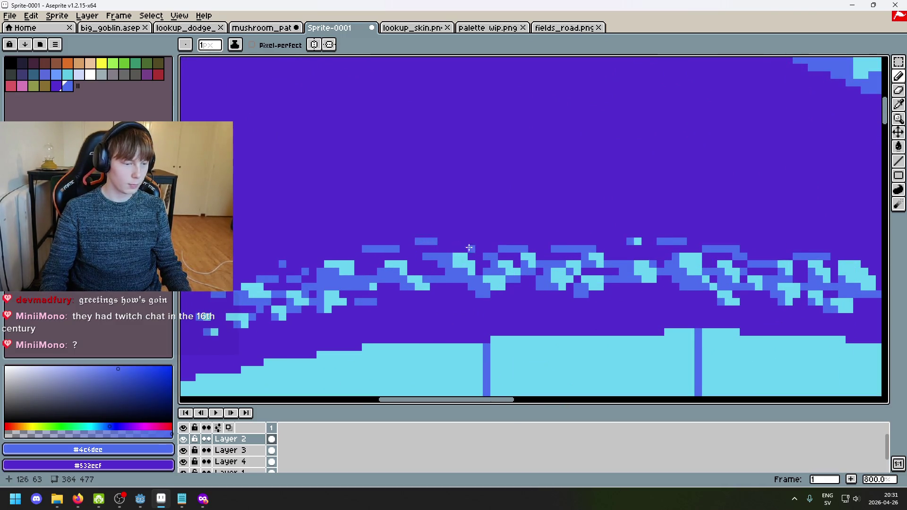
scroll(469, 247, up, 3)
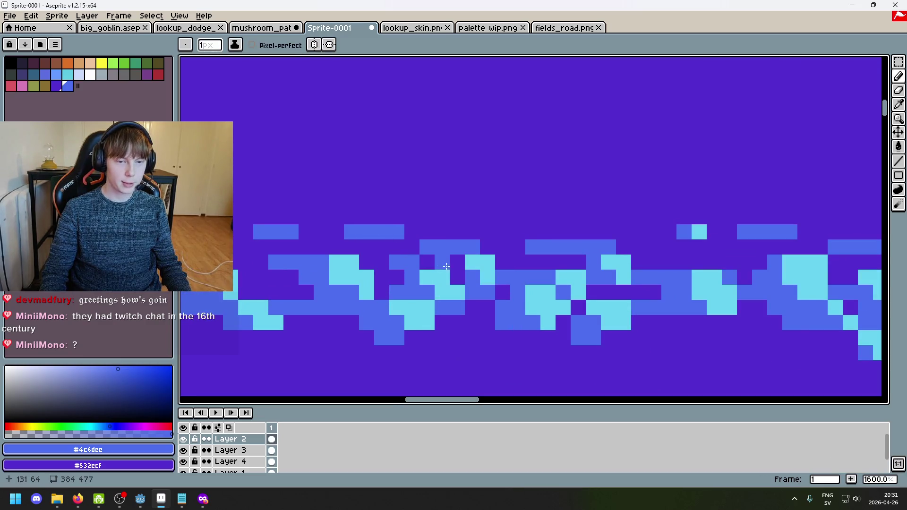
scroll(446, 266, down, 3)
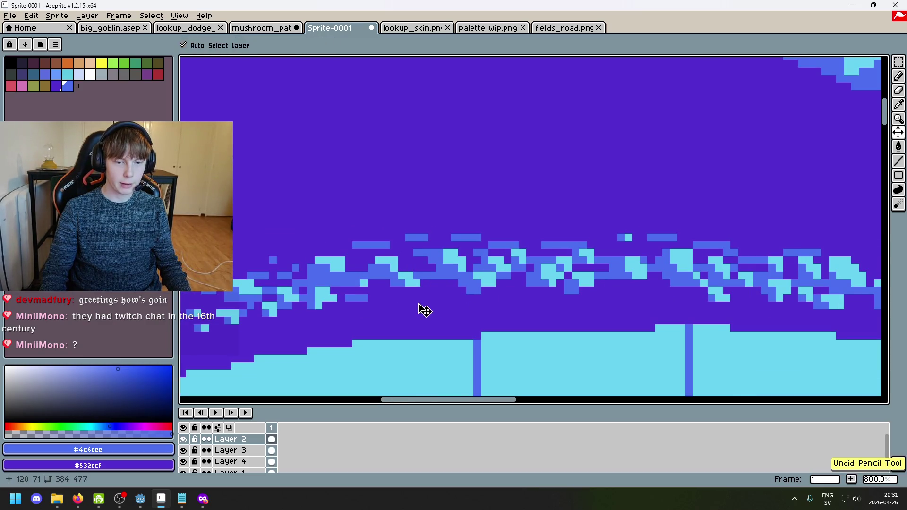
scroll(401, 312, down, 3)
scroll(487, 258, up, 2)
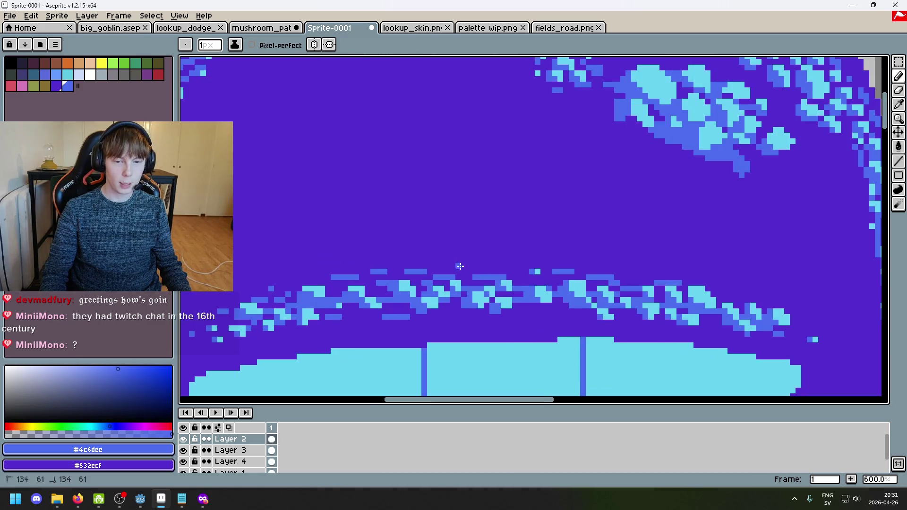
key(ctrl+z)
key(ctrl+z)
scroll(550, 315, down, 5)
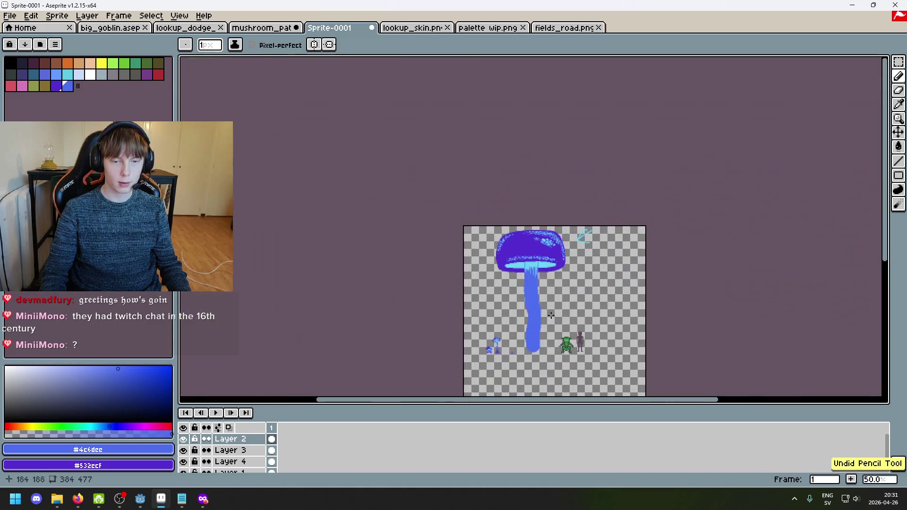
Step: Undo two stray strokes and draw a short blue pixel bar above the gill speckles
scroll(551, 315, up, 3)
scroll(475, 204, up, 2)
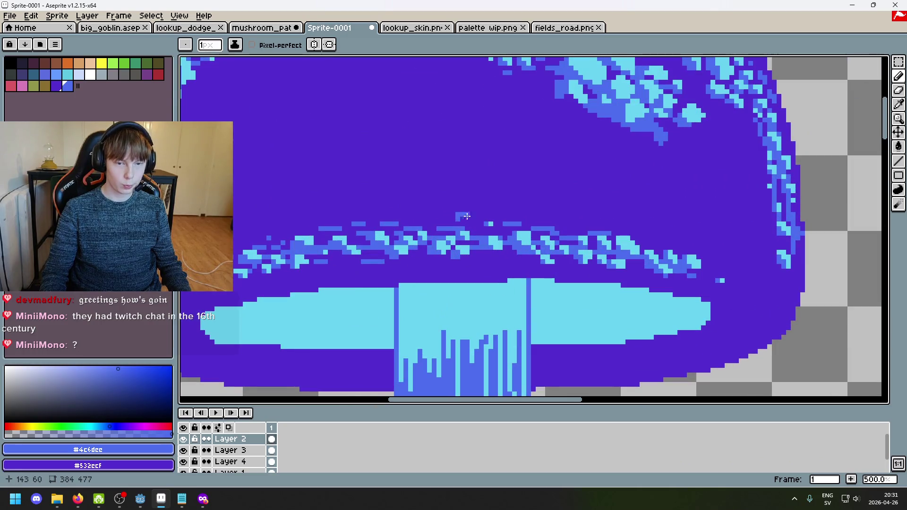
key(ctrl+z)
scroll(453, 232, up, 5)
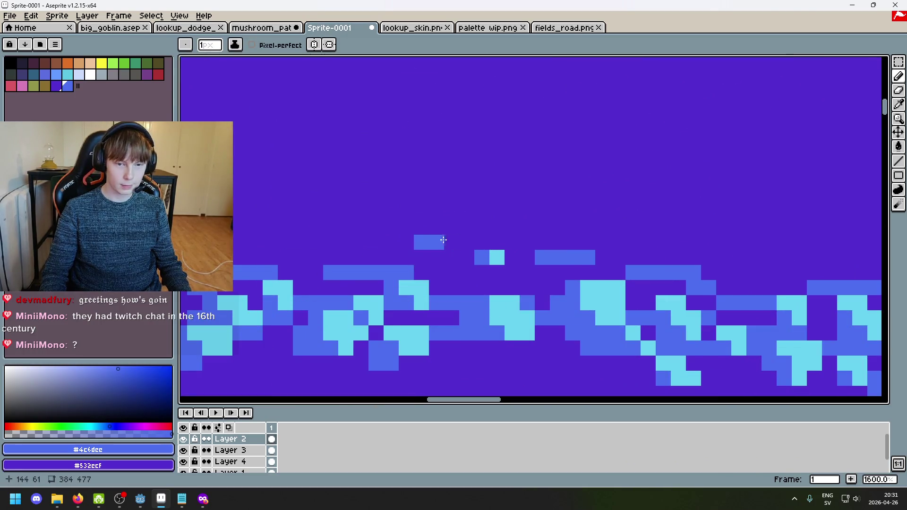
scroll(567, 263, down, 3)
key(ctrl+z)
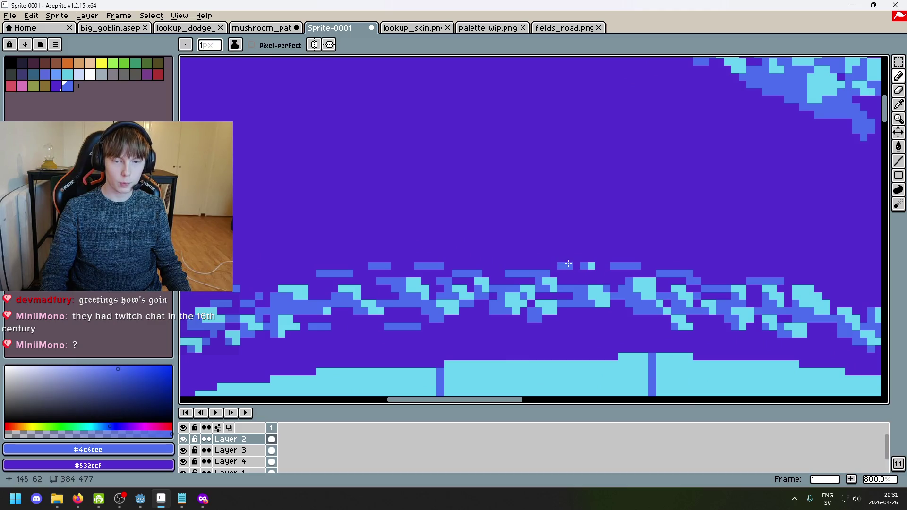
scroll(567, 263, down, 5)
scroll(550, 257, up, 5)
drag(432, 253, 467, 257)
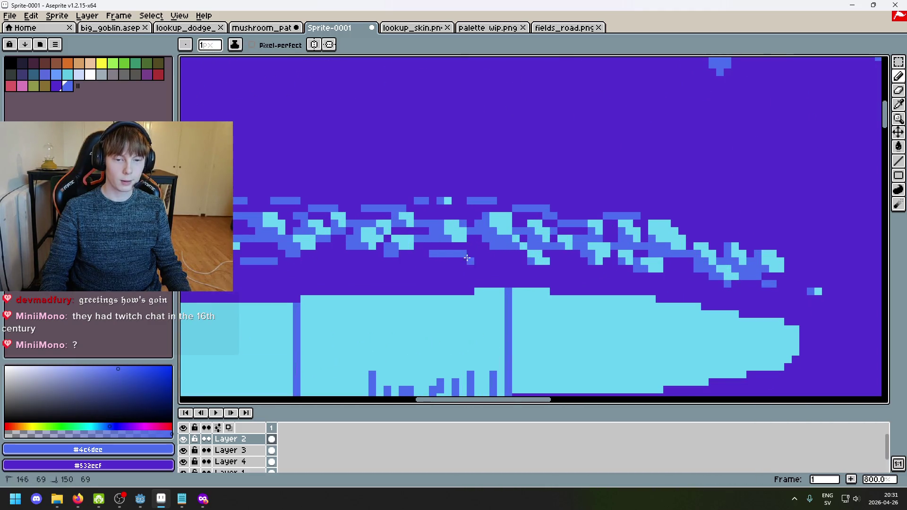
Step: Extend the top blue bar right and add a single pixel and a short dash to the band
scroll(467, 257, down, 3)
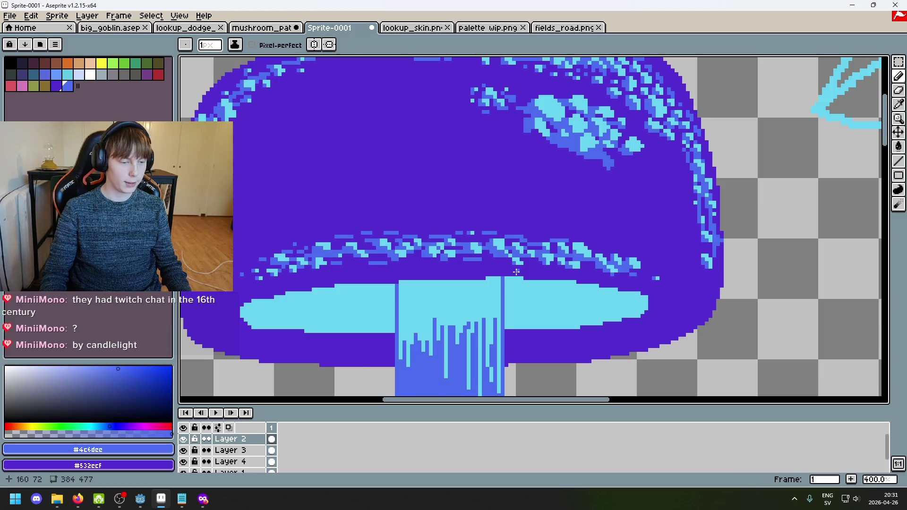
scroll(517, 270, down, 1)
scroll(470, 226, up, 3)
scroll(470, 225, up, 1)
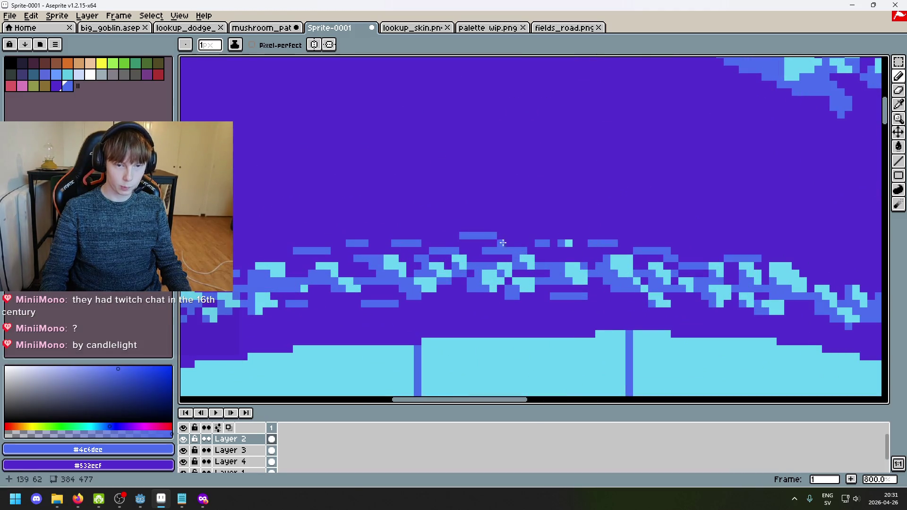
scroll(508, 285, down, 4)
scroll(513, 294, down, 2)
scroll(476, 220, up, 8)
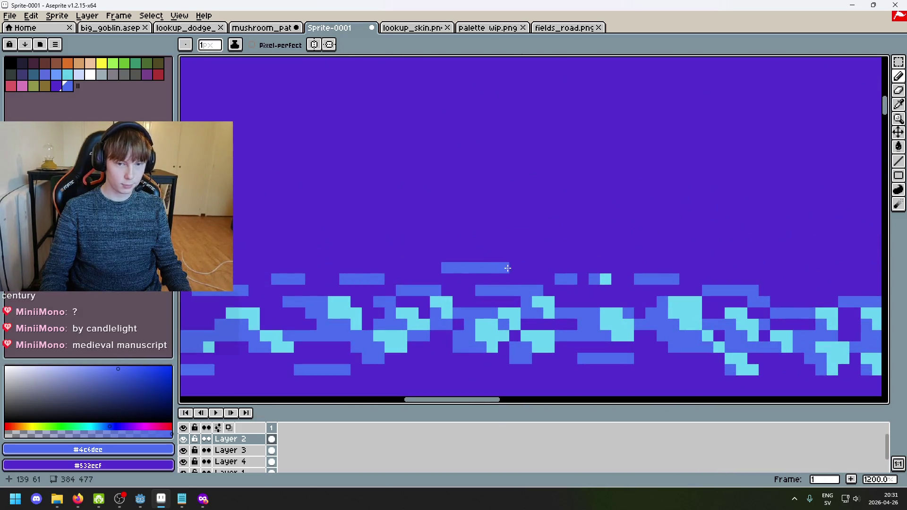
click(503, 268)
scroll(509, 269, down, 6)
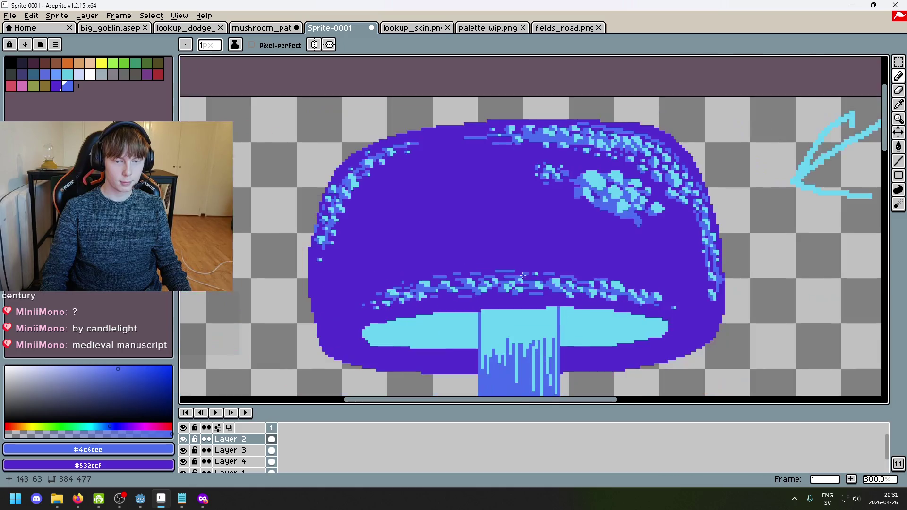
scroll(492, 286, up, 3)
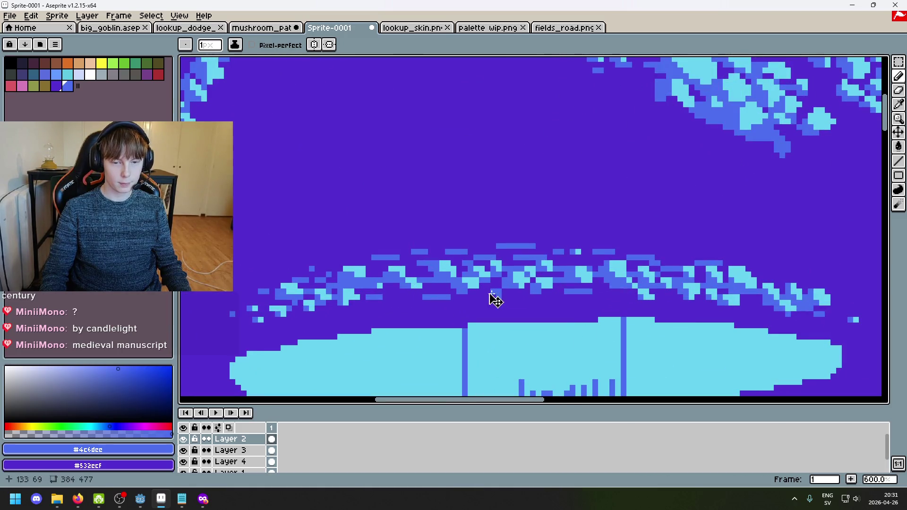
scroll(519, 307, down, 5)
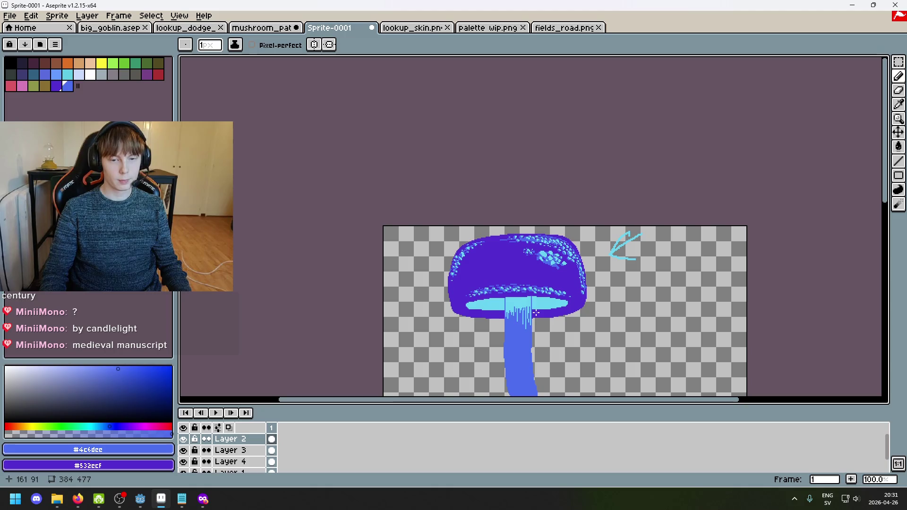
scroll(543, 300, up, 5)
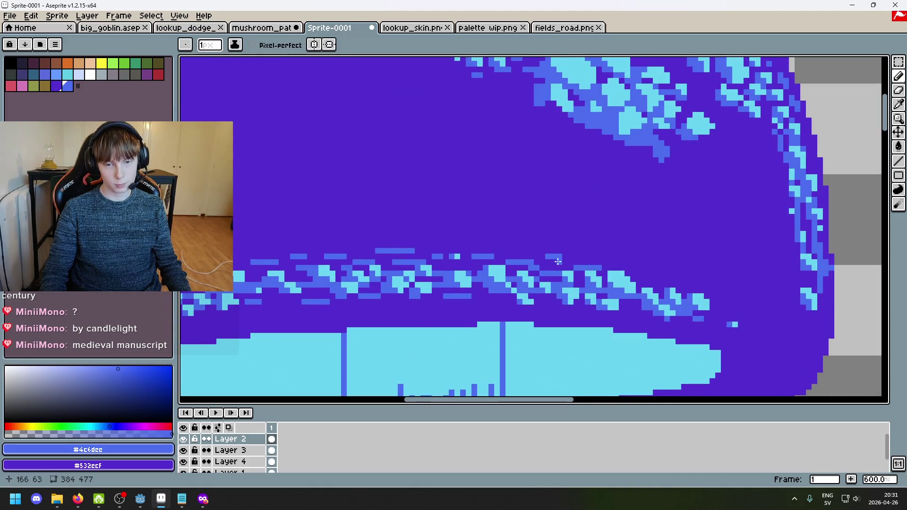
click(384, 255)
click(653, 279)
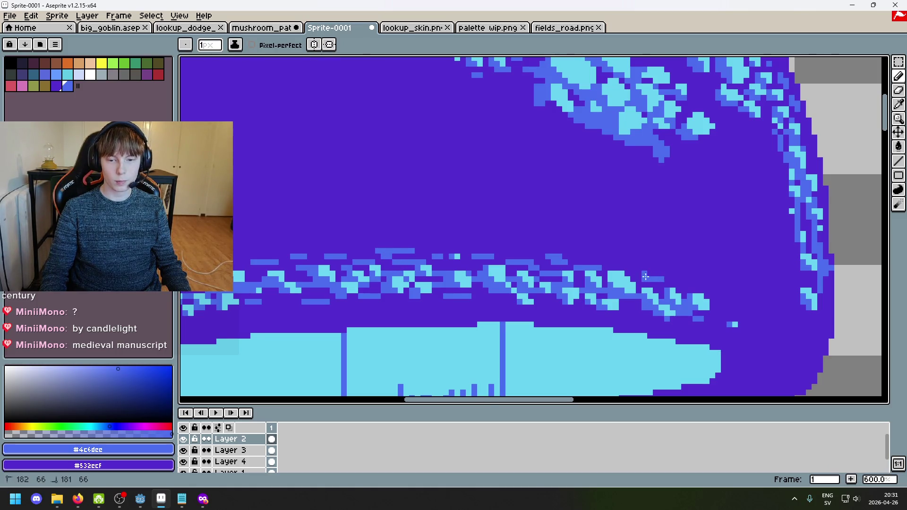
Step: Pan and zoom across the mushroom cap to review the new blue dashes
scroll(645, 276, down, 4)
scroll(638, 278, up, 1)
drag(637, 279, 595, 261)
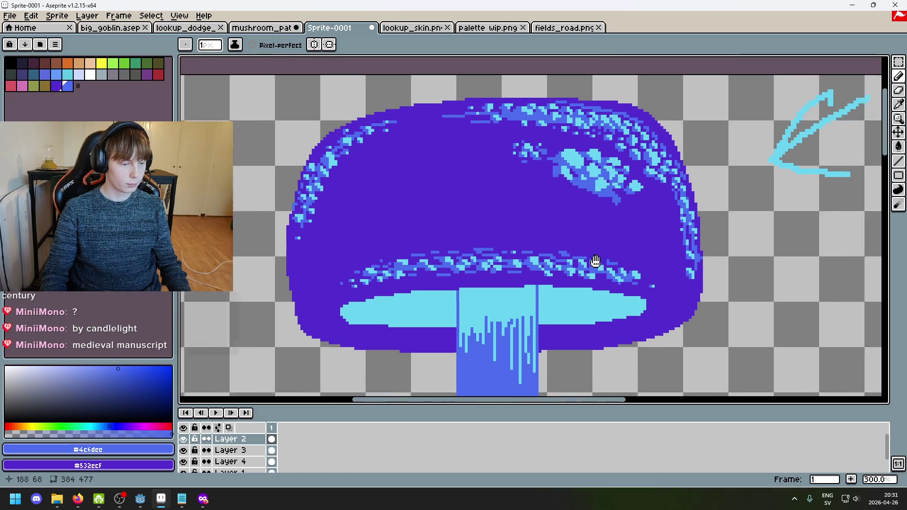
scroll(603, 270, up, 4)
scroll(570, 264, down, 5)
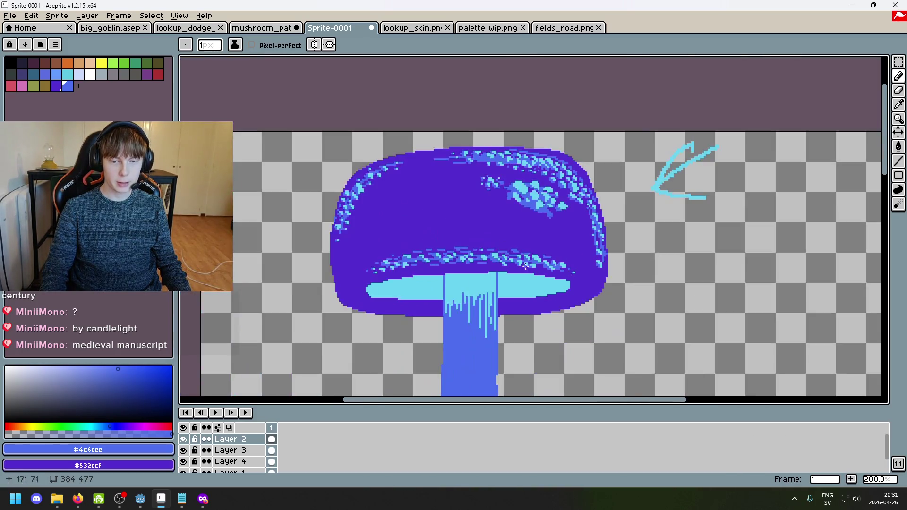
scroll(576, 274, up, 4)
scroll(581, 281, down, 5)
scroll(586, 286, up, 2)
scroll(585, 286, down, 1)
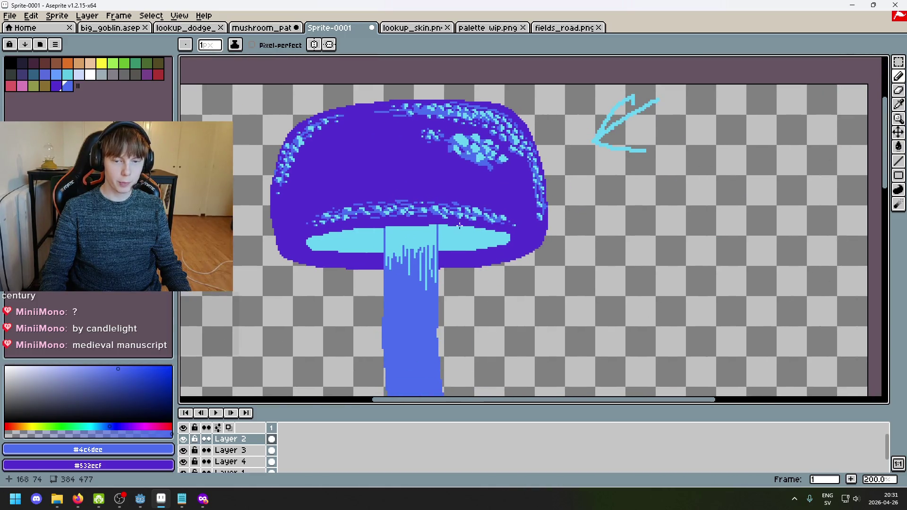
scroll(494, 237, down, 2)
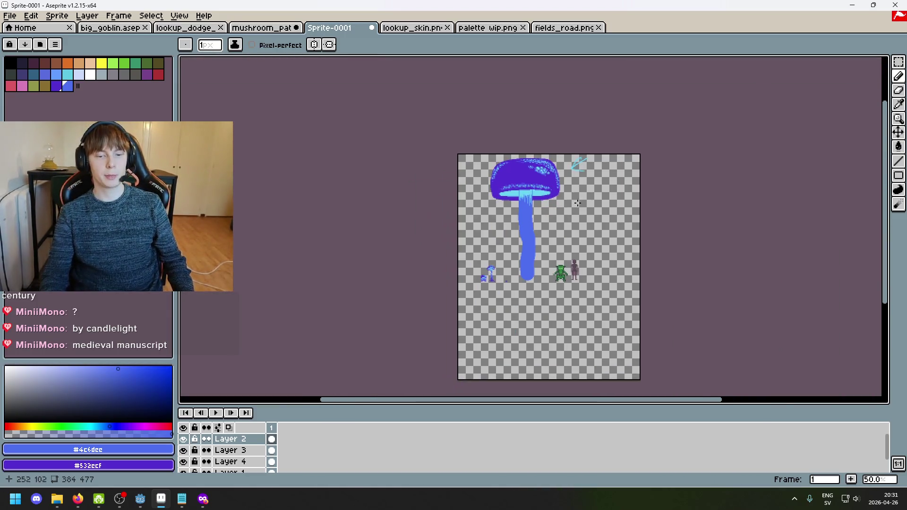
scroll(585, 252, up, 3)
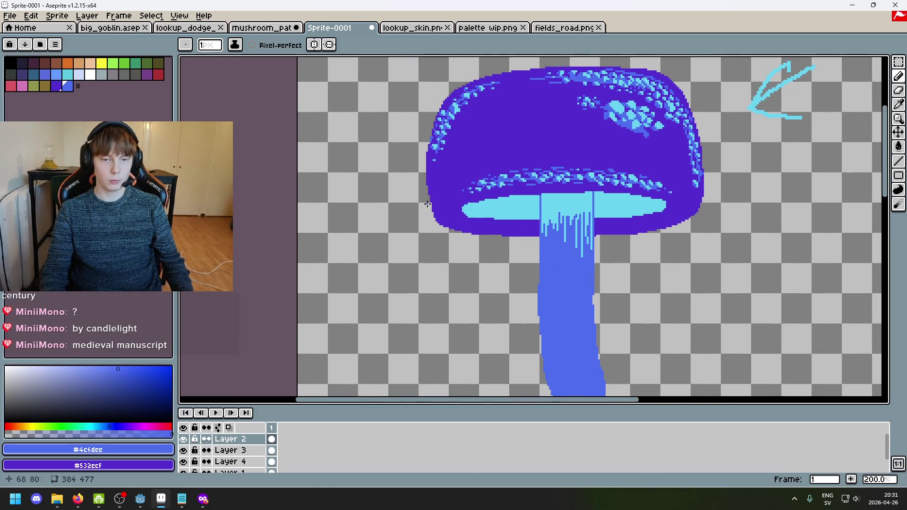
scroll(542, 293, down, 2)
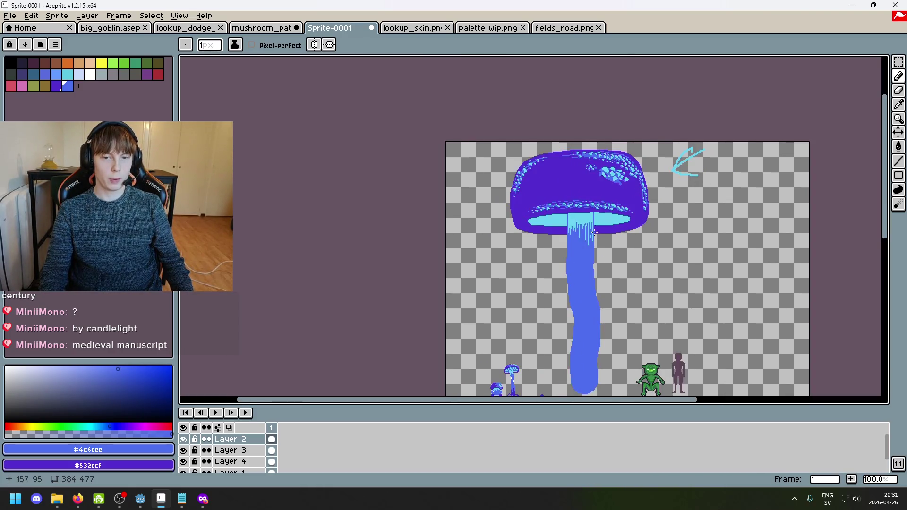
scroll(566, 213, up, 1)
scroll(600, 142, up, 2)
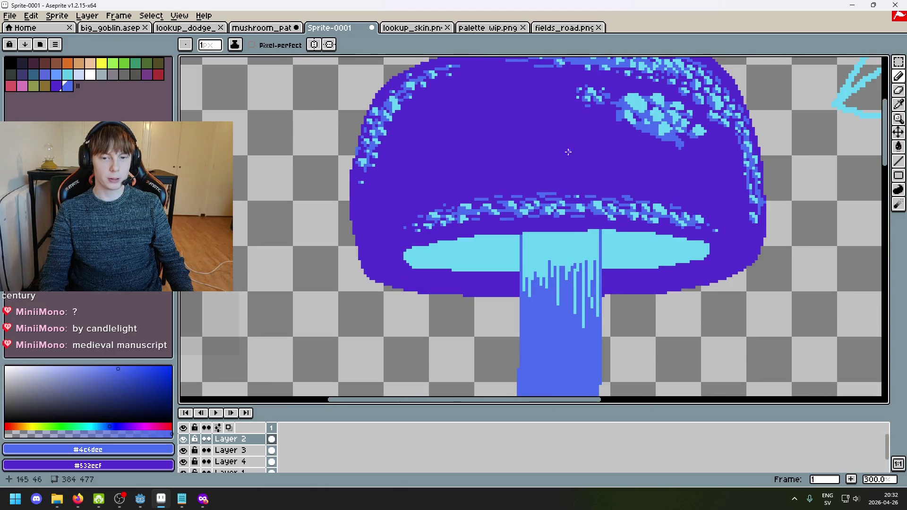
drag(568, 151, 521, 217)
scroll(462, 240, down, 1)
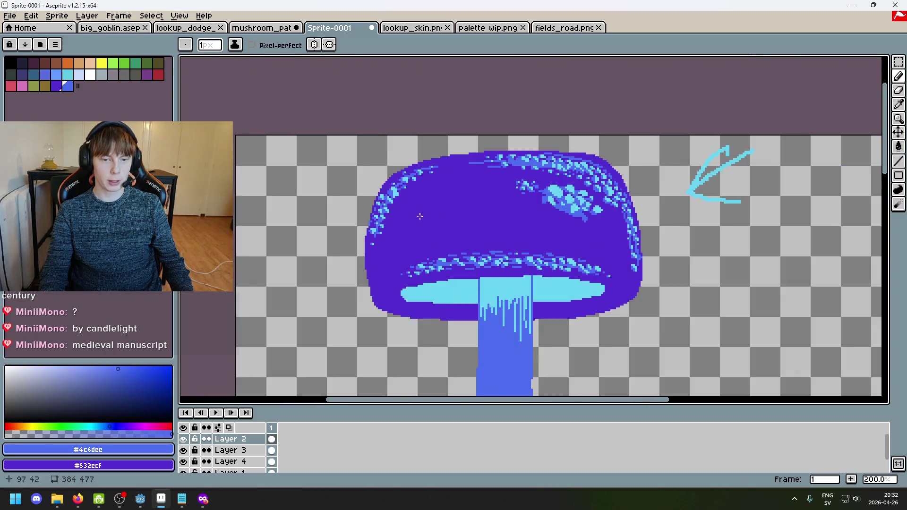
scroll(516, 240, down, 2)
scroll(534, 197, up, 2)
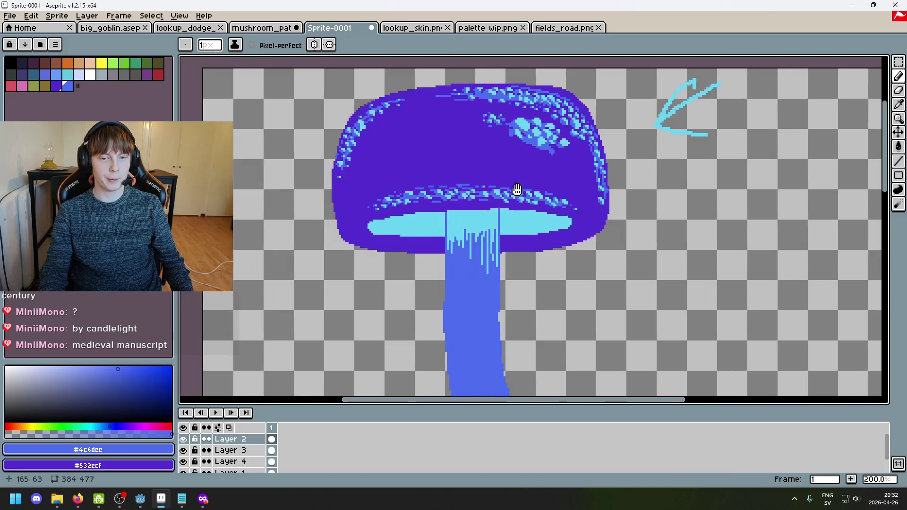
scroll(588, 173, down, 2)
scroll(638, 190, up, 1)
drag(638, 190, 549, 147)
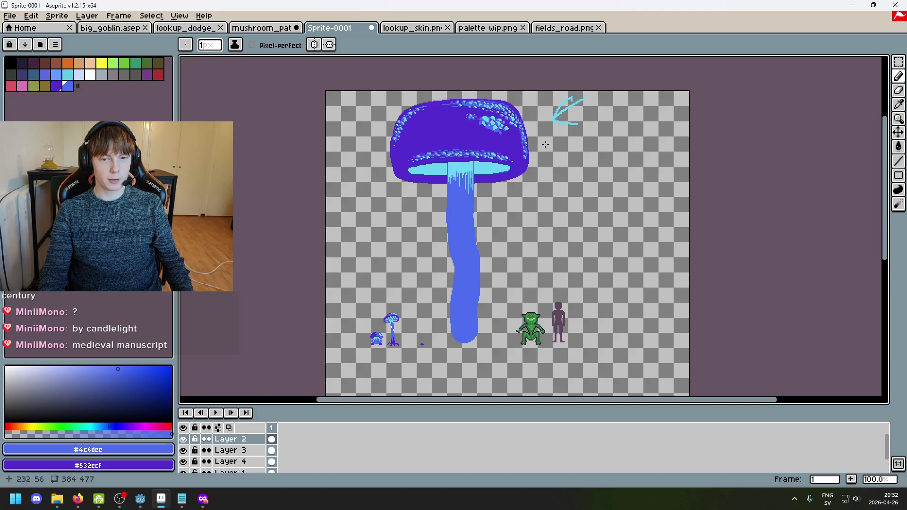
scroll(477, 124, up, 1)
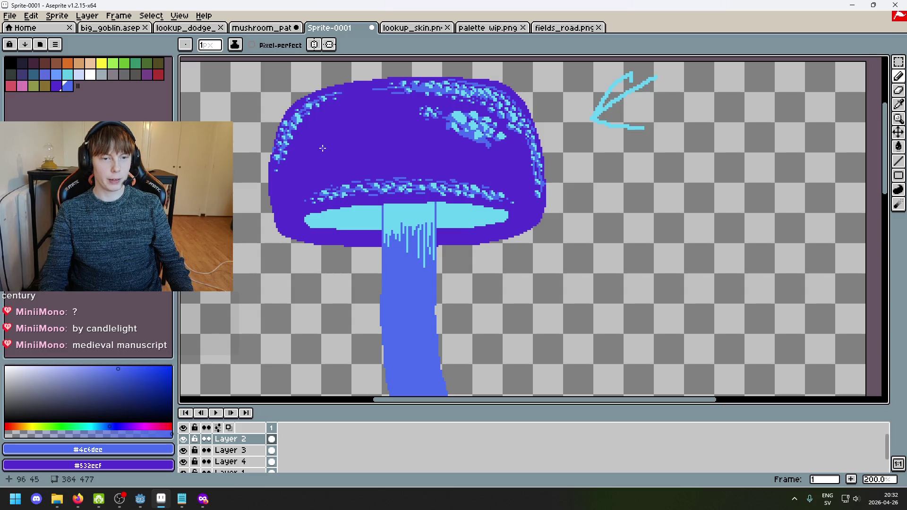
scroll(307, 136, up, 3)
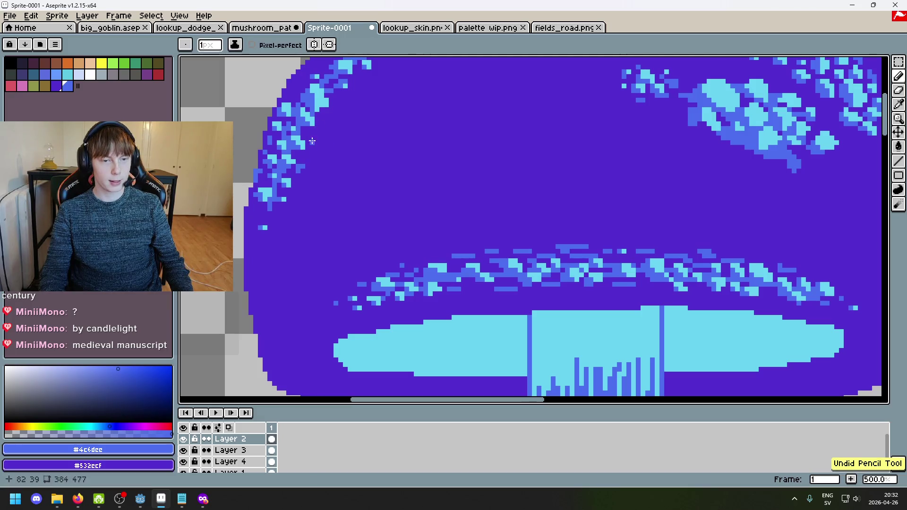
scroll(459, 158, down, 5)
scroll(562, 216, up, 4)
scroll(499, 217, up, 3)
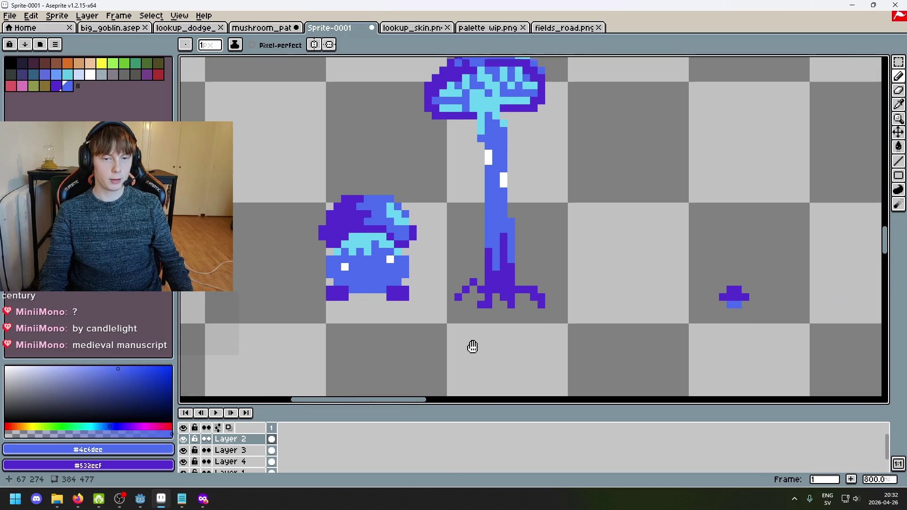
scroll(471, 344, down, 2)
scroll(548, 342, down, 3)
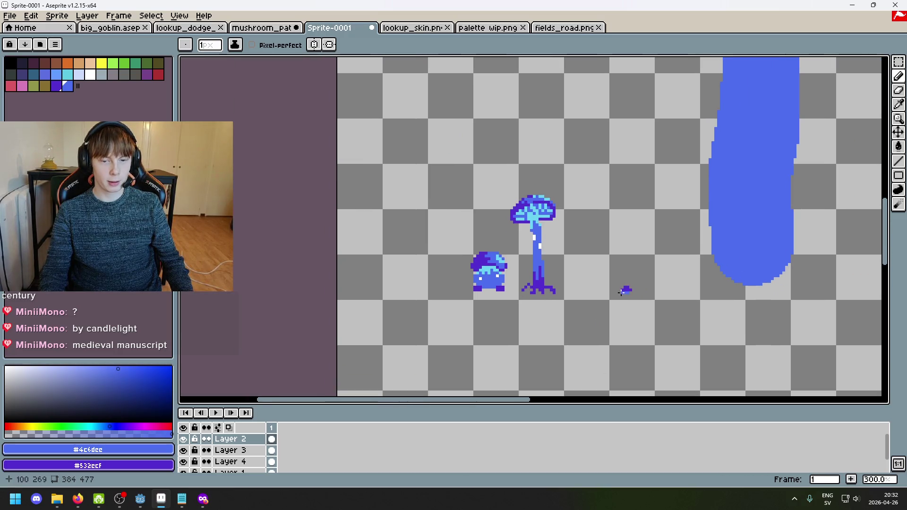
scroll(543, 297, up, 2)
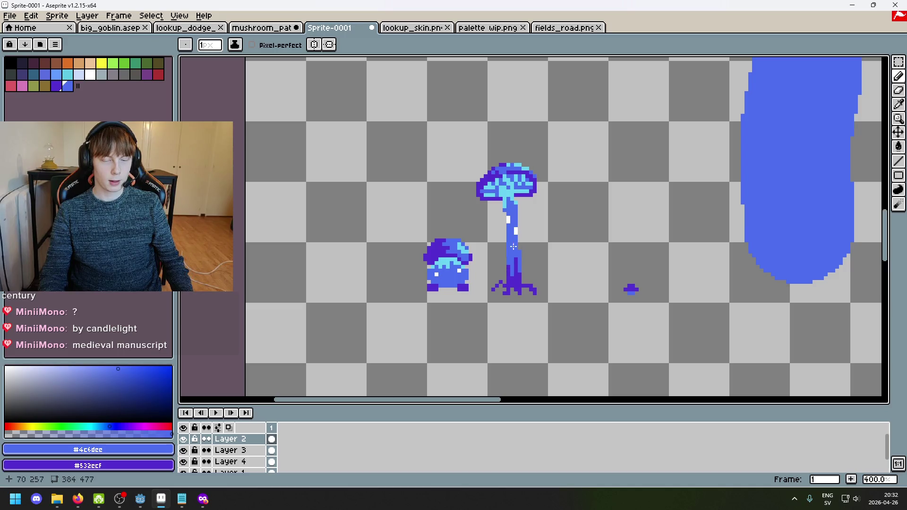
click(263, 28)
scroll(473, 213, down, 3)
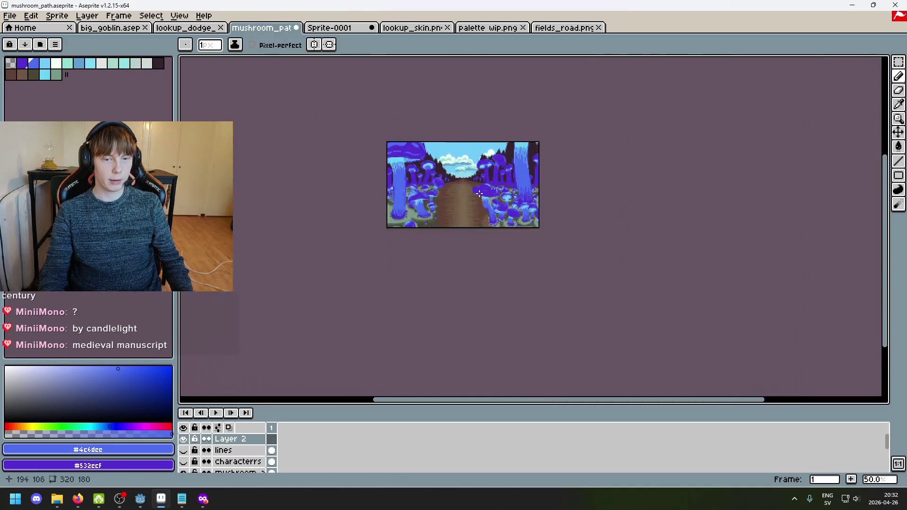
scroll(522, 227, up, 3)
scroll(521, 227, down, 1)
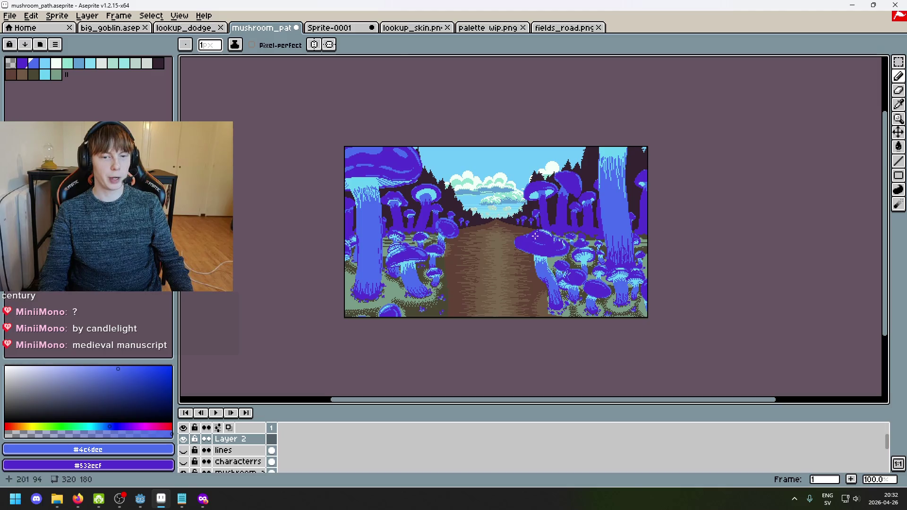
click(326, 30)
scroll(614, 213, down, 2)
scroll(631, 151, up, 2)
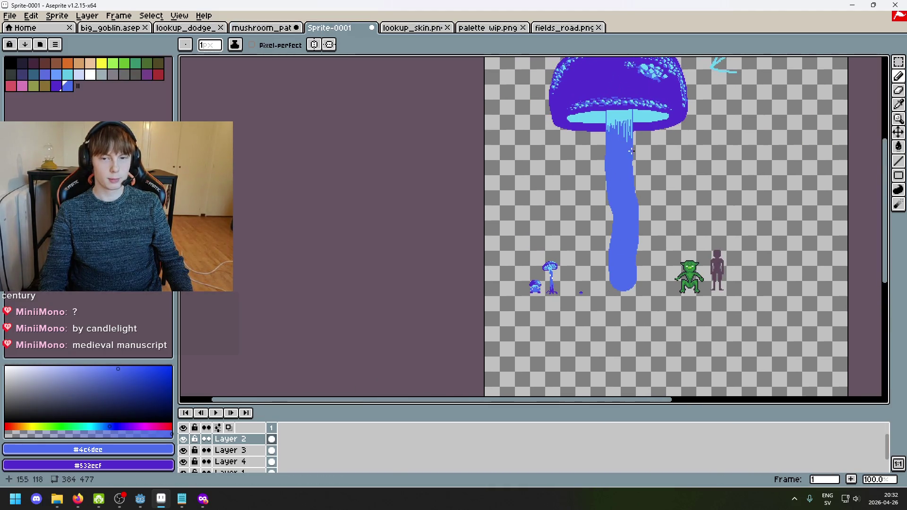
scroll(632, 189, up, 3)
scroll(645, 152, up, 3)
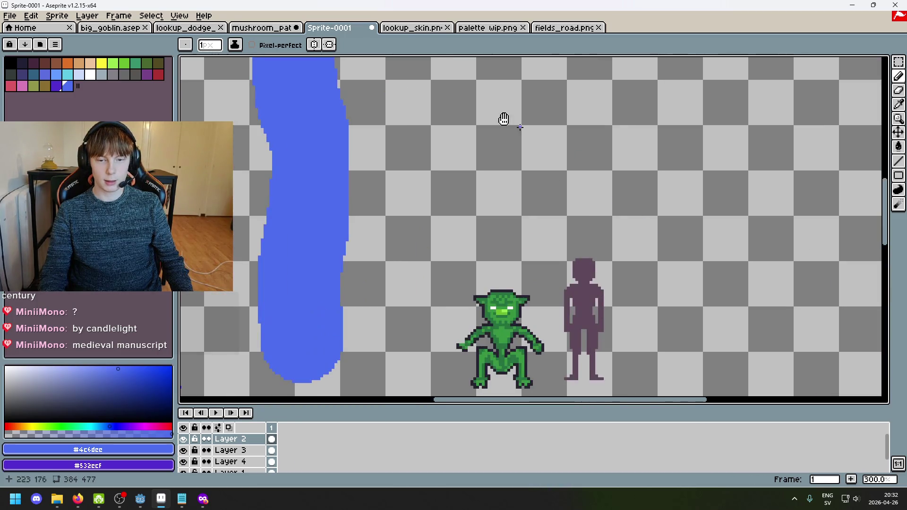
scroll(513, 229, up, 1)
scroll(512, 229, up, 2)
drag(453, 132, 361, 304)
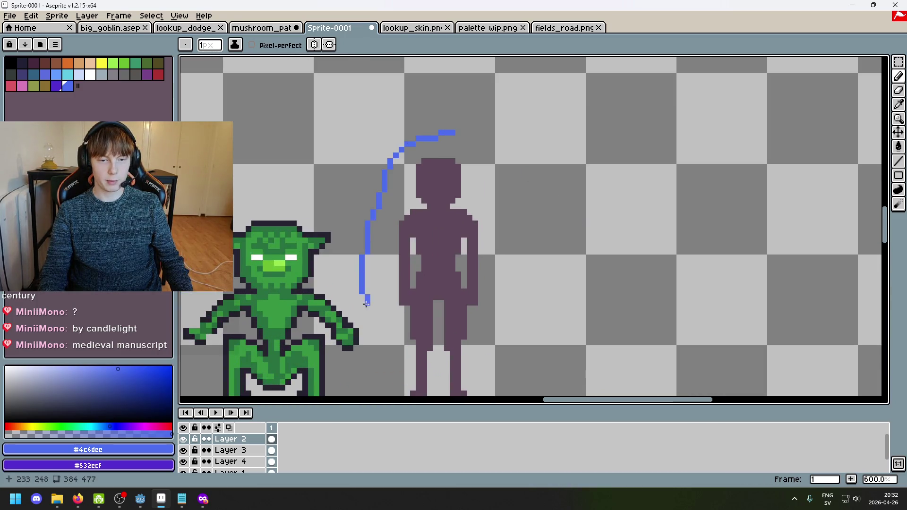
scroll(361, 304, down, 4)
scroll(480, 253, up, 4)
key(v)
key(b)
mouse_move(328, 241)
mouse_down()
mouse_move(331, 263)
mouse_move(465, 132)
mouse_move(400, 101)
mouse_up()
scroll(400, 102, down, 4)
key(ctrl+z)
scroll(357, 135, up, 2)
mouse_move(371, 160)
mouse_down()
mouse_move(283, 353)
mouse_move(439, 170)
mouse_up()
key(ctrl+z)
scroll(616, 197, down, 1)
scroll(520, 170, down, 1)
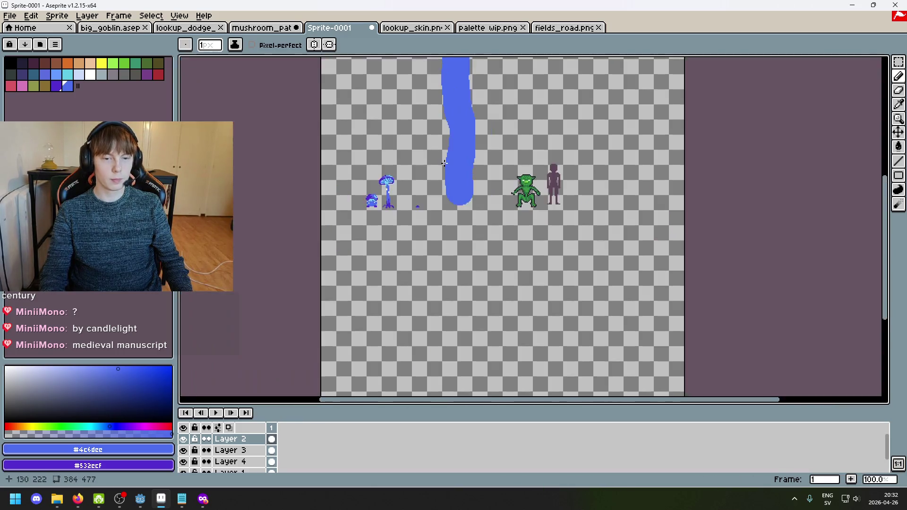
scroll(437, 164, up, 1)
drag(268, 209, 307, 176)
key(ctrl+z)
scroll(541, 215, down, 2)
scroll(541, 215, up, 5)
scroll(520, 314, down, 4)
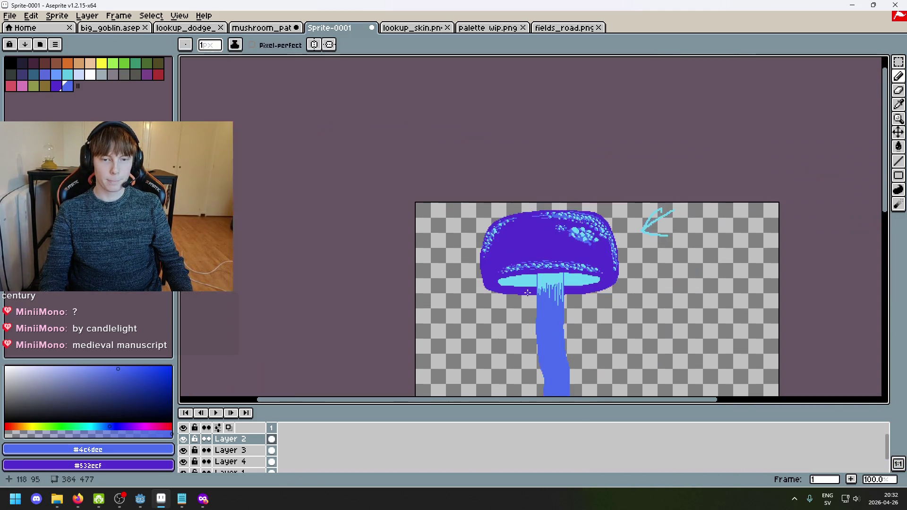
Step: Touch up a cap-edge pixel in the cap's purple, then eyedrop the stem blue #4c6dee
scroll(506, 140, down, 3)
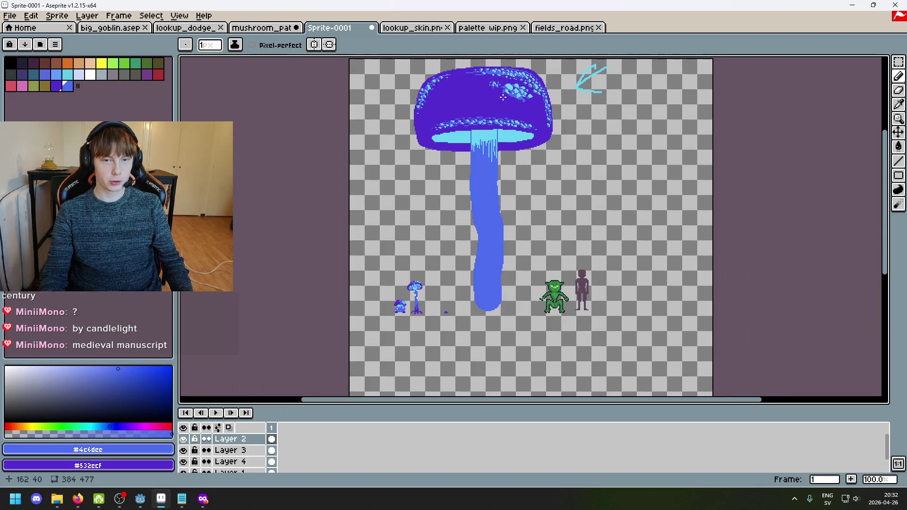
scroll(449, 143, up, 3)
scroll(508, 167, up, 3)
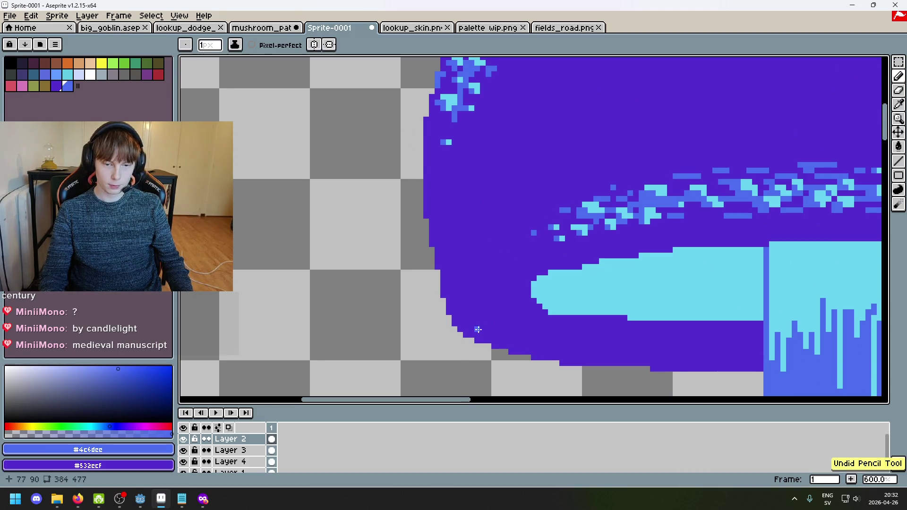
scroll(569, 263, down, 4)
scroll(568, 263, up, 3)
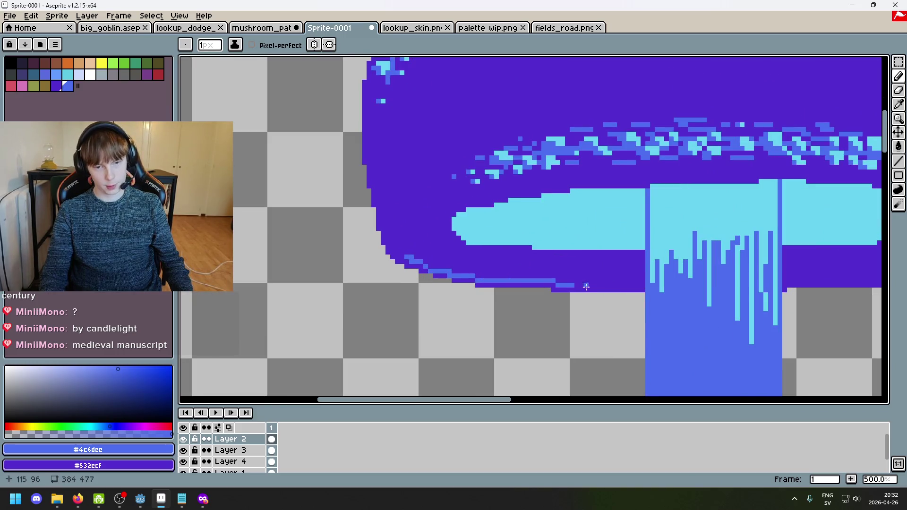
scroll(578, 284, down, 5)
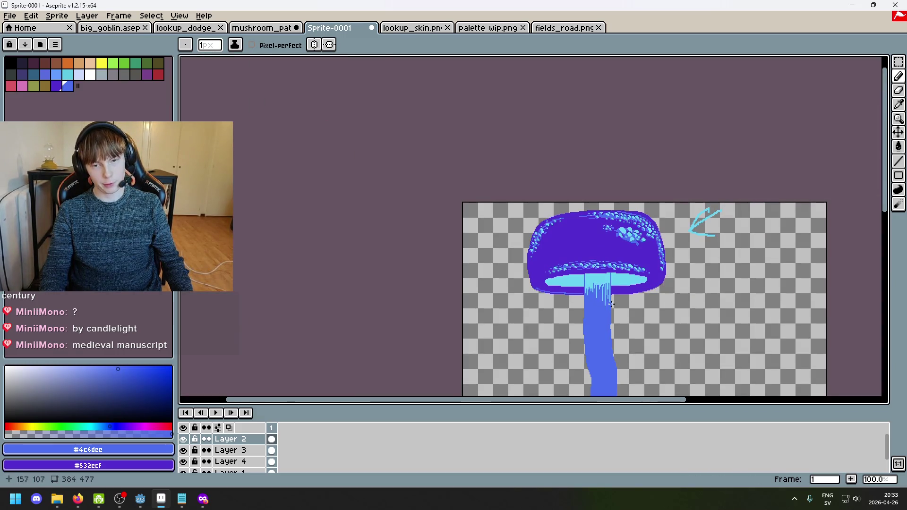
scroll(585, 278, up, 4)
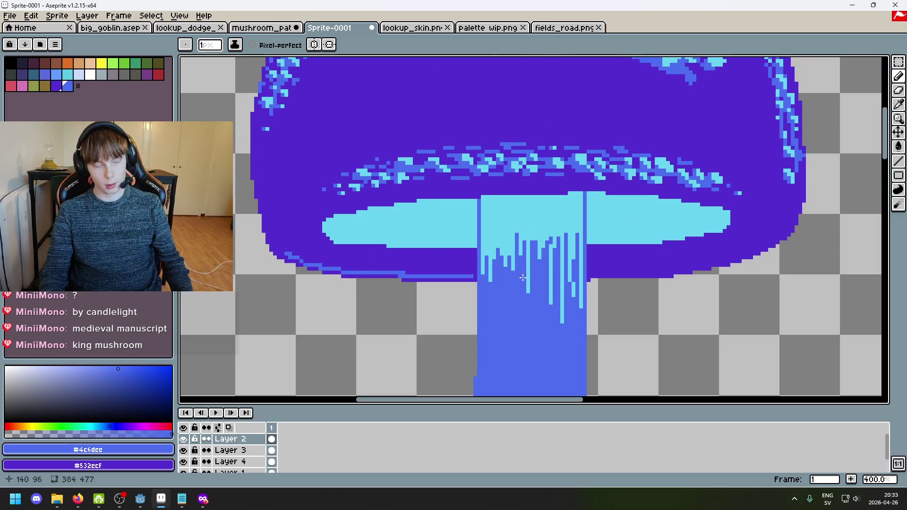
scroll(366, 262, up, 3)
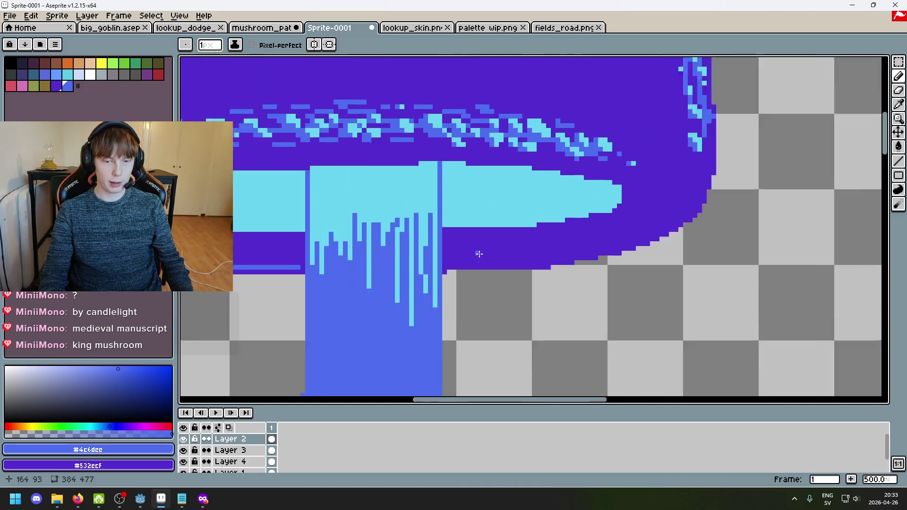
key(alt)
alt+click(366, 255)
click(419, 266)
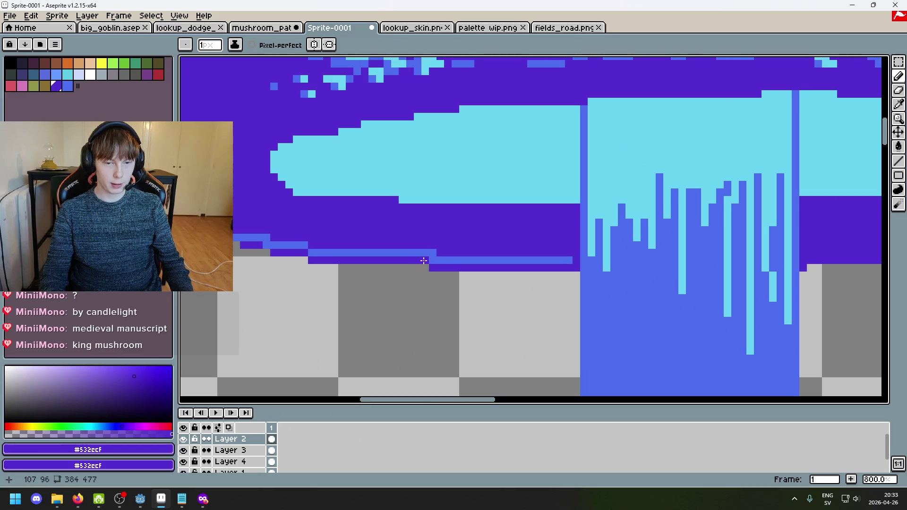
alt+click(240, 238)
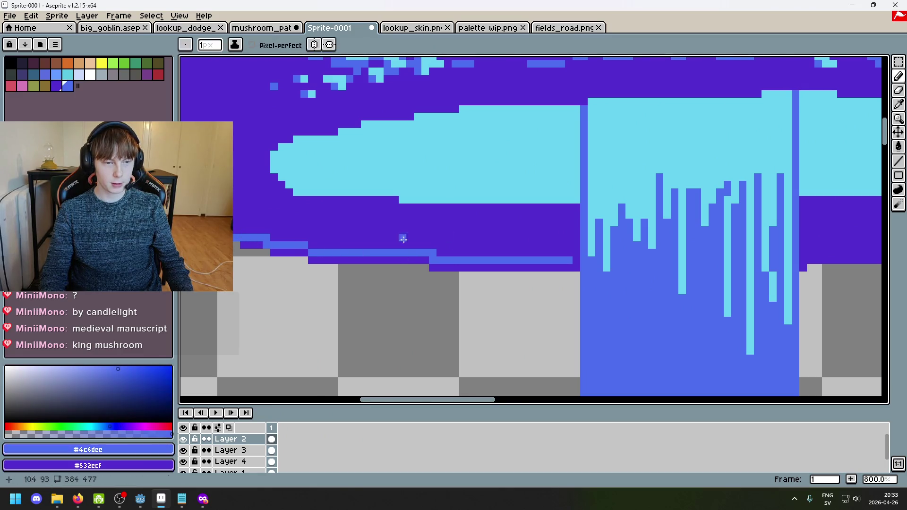
Step: Draw a blue rim line along the cap's lower edge toward the right side, undoing the last stroke
scroll(404, 237, down, 3)
scroll(423, 237, up, 1)
drag(438, 235, 536, 229)
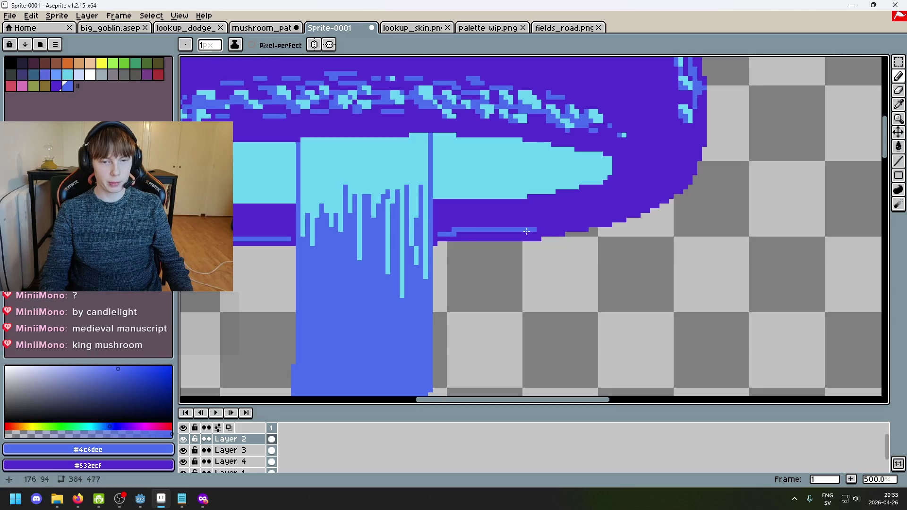
drag(593, 217, 607, 216)
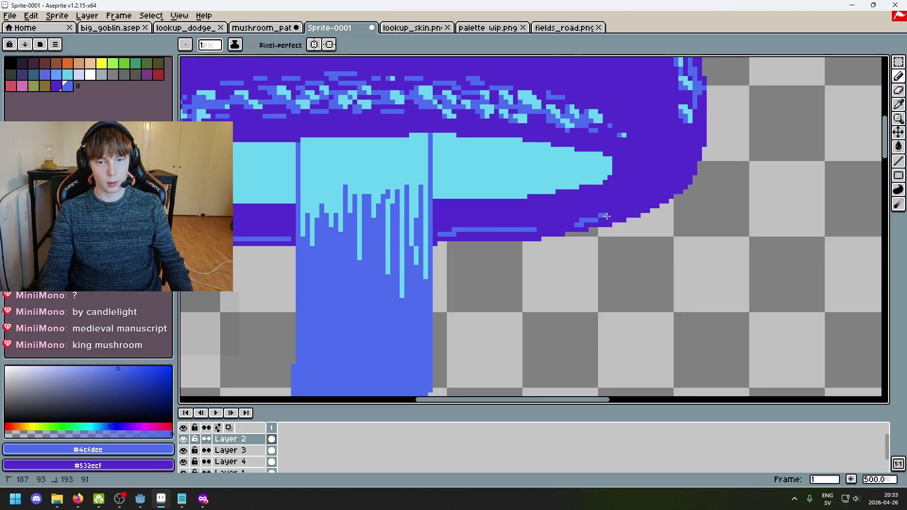
drag(666, 153, 674, 169)
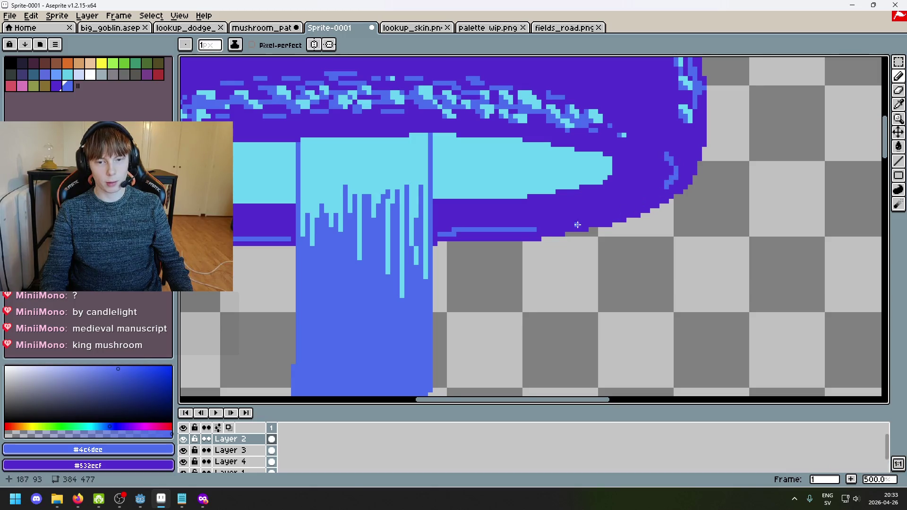
key(ctrl+z)
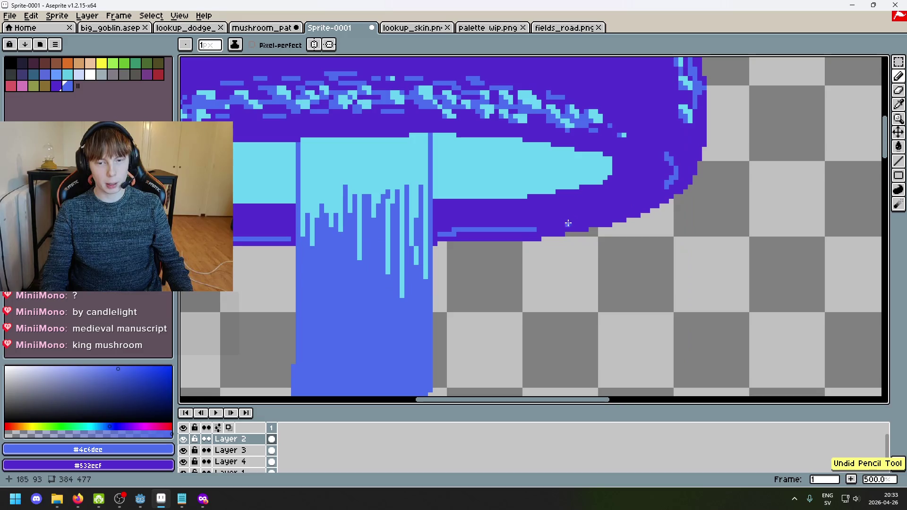
Step: Redraw the blue rim line curving up the cap's left edge
scroll(676, 201, up, 1)
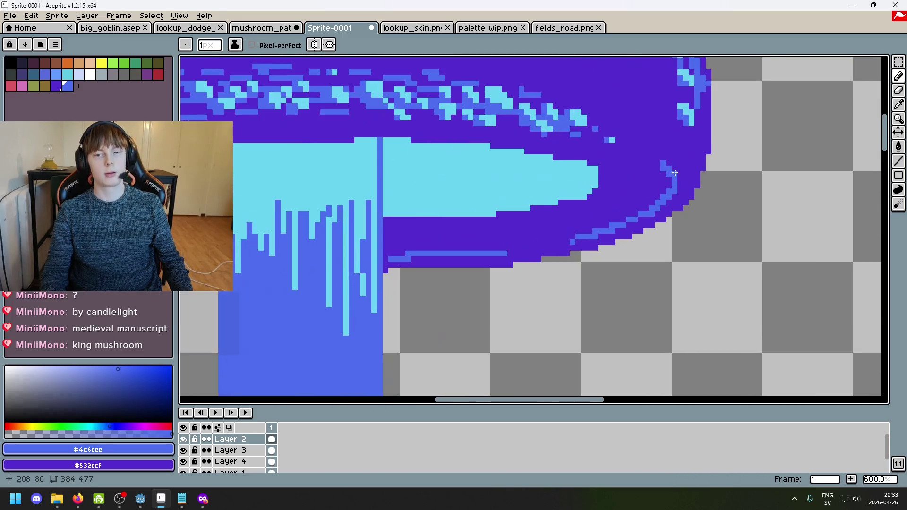
key(1)
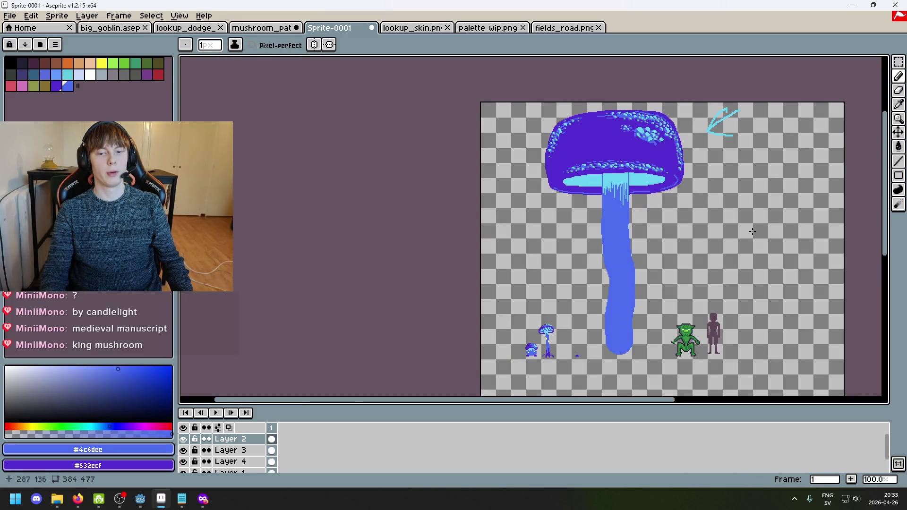
scroll(585, 206, up, 4)
key(ctrl+z)
drag(534, 168, 487, 201)
key(ctrl+z)
drag(520, 169, 492, 193)
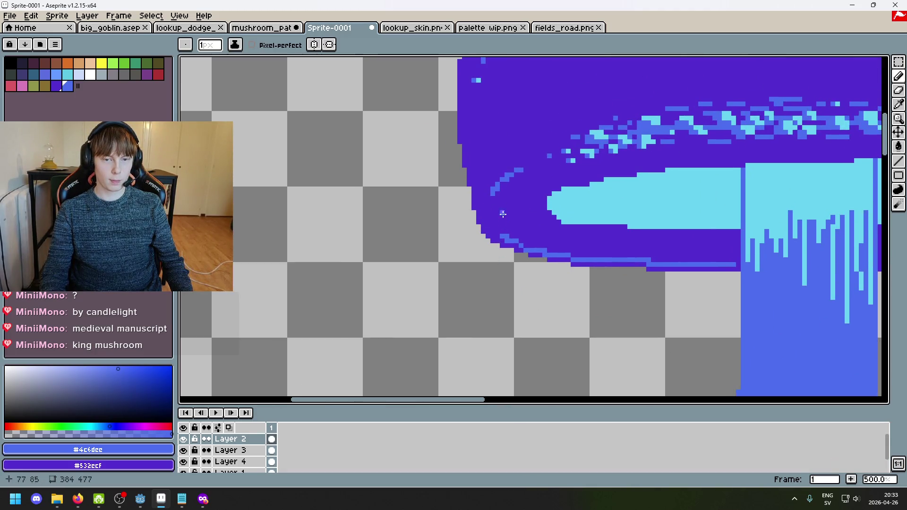
scroll(503, 214, up, 4)
alt+click(472, 193)
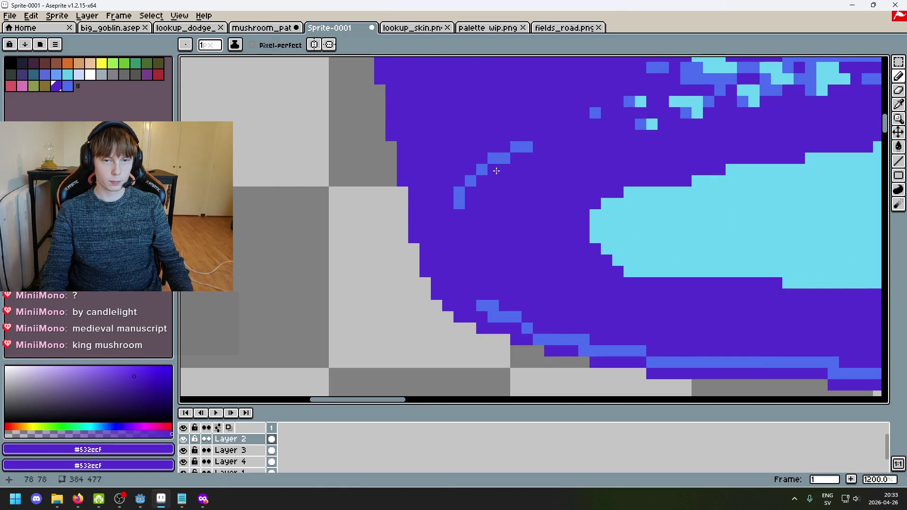
scroll(543, 164, down, 7)
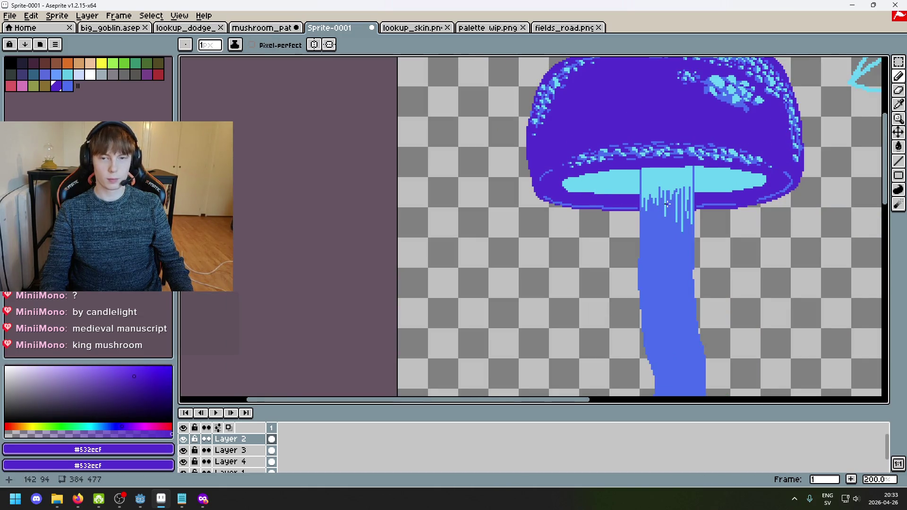
Step: Eyedrop the speckle blue and dab extra pixels into the upper-right speckle cluster and just below it
scroll(555, 291, down, 2)
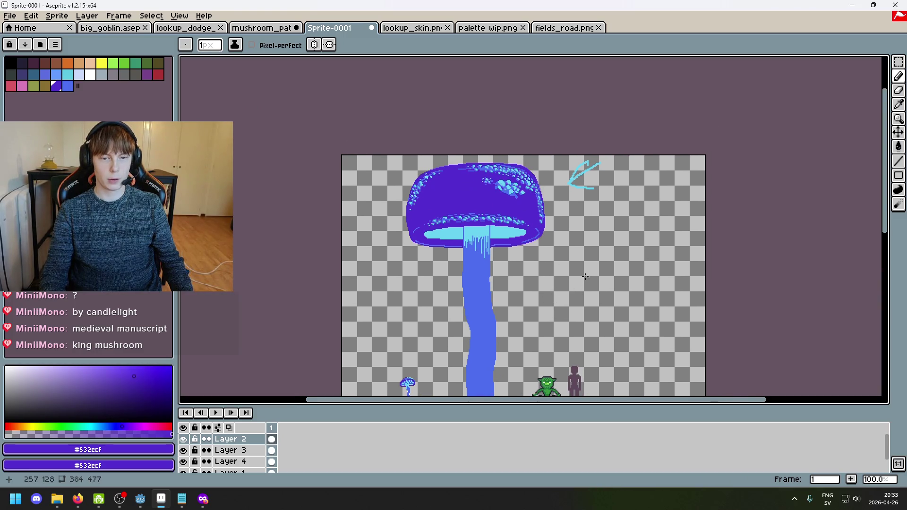
scroll(585, 277, down, 1)
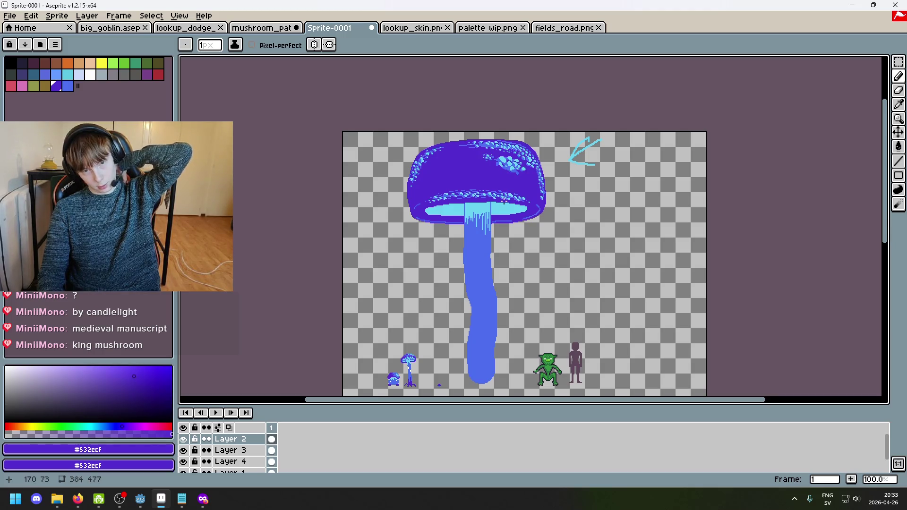
scroll(498, 188, up, 1)
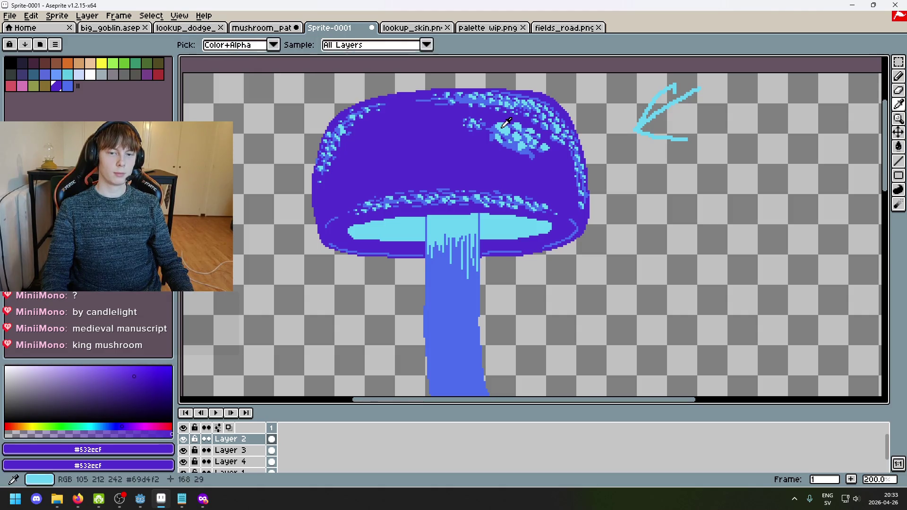
alt+click(489, 147)
scroll(488, 147, up, 3)
drag(474, 162, 506, 174)
scroll(559, 208, down, 1)
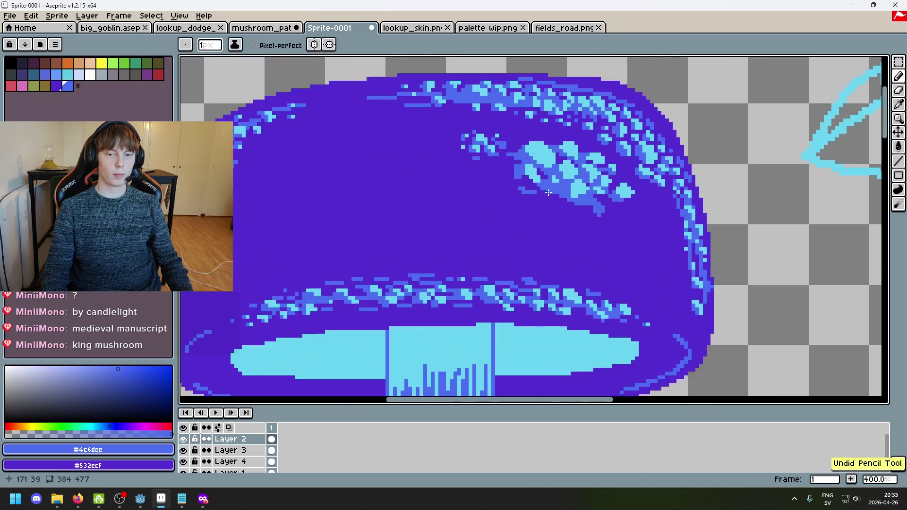
drag(543, 199, 558, 204)
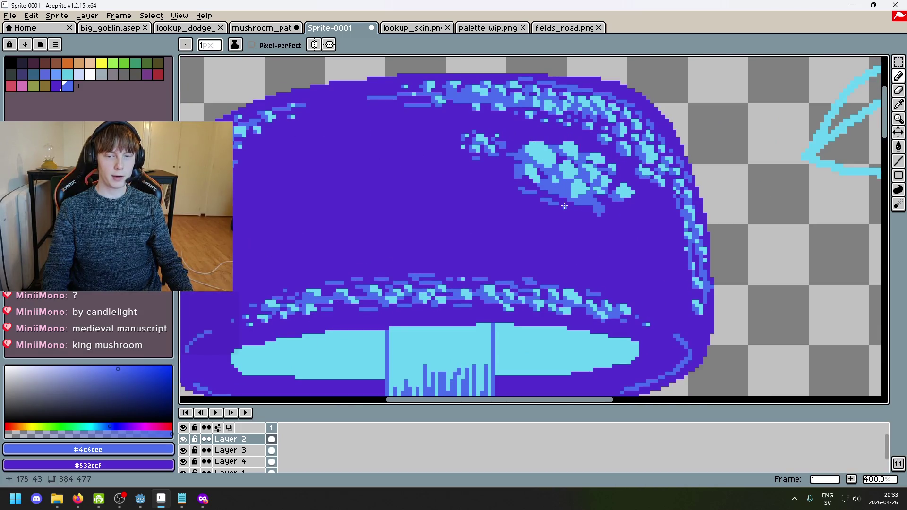
scroll(559, 214, down, 4)
scroll(559, 215, up, 1)
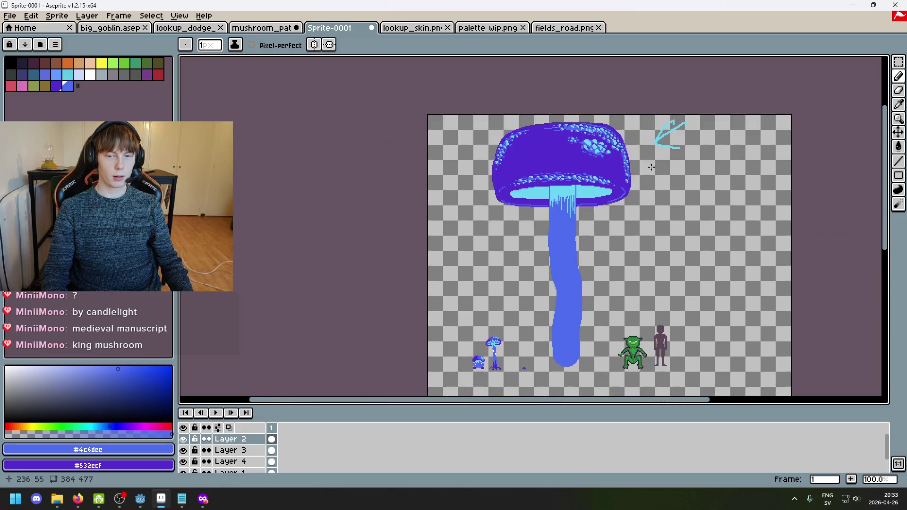
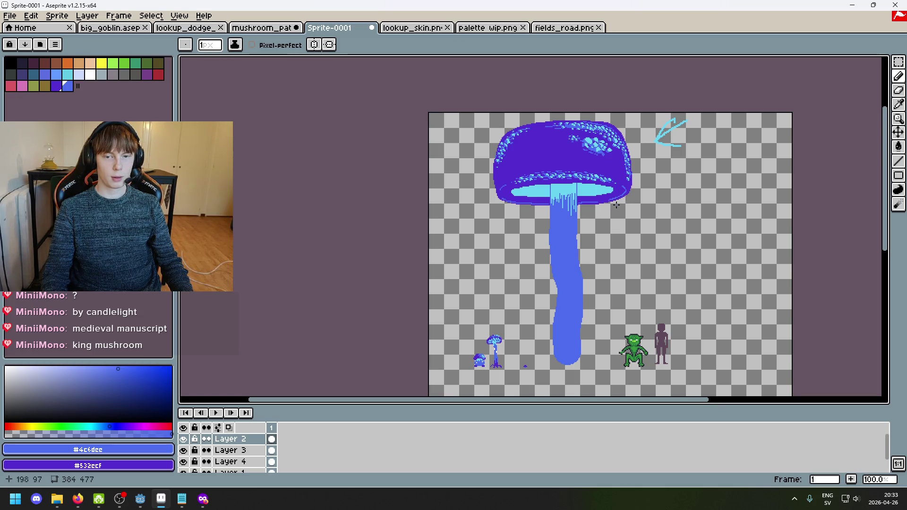
Step: Sample the cap's lighter blue and dab a speckle near the top of the cap
scroll(557, 138, up, 4)
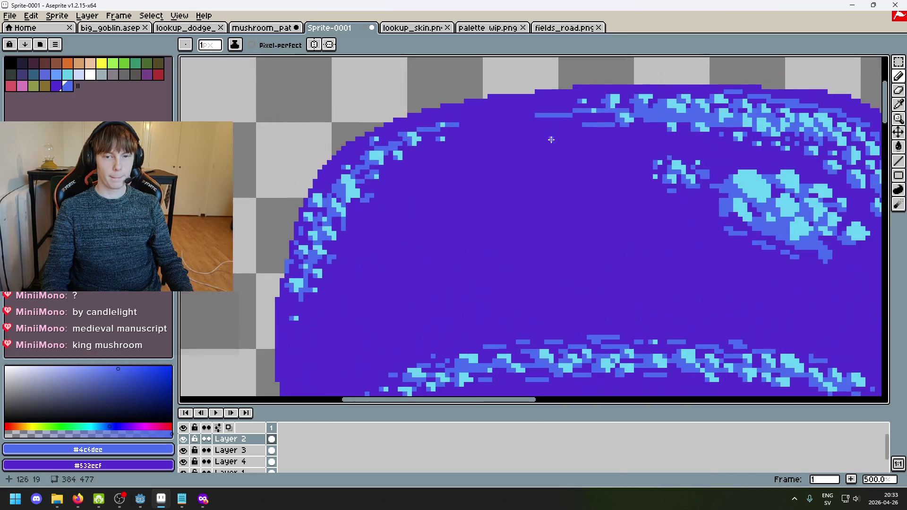
alt+click(554, 113)
scroll(553, 115, down, 4)
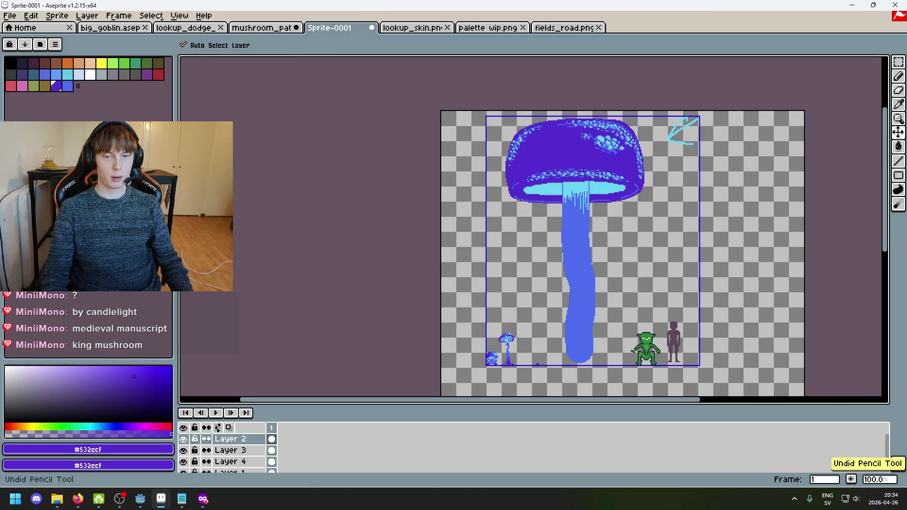
scroll(564, 122, up, 5)
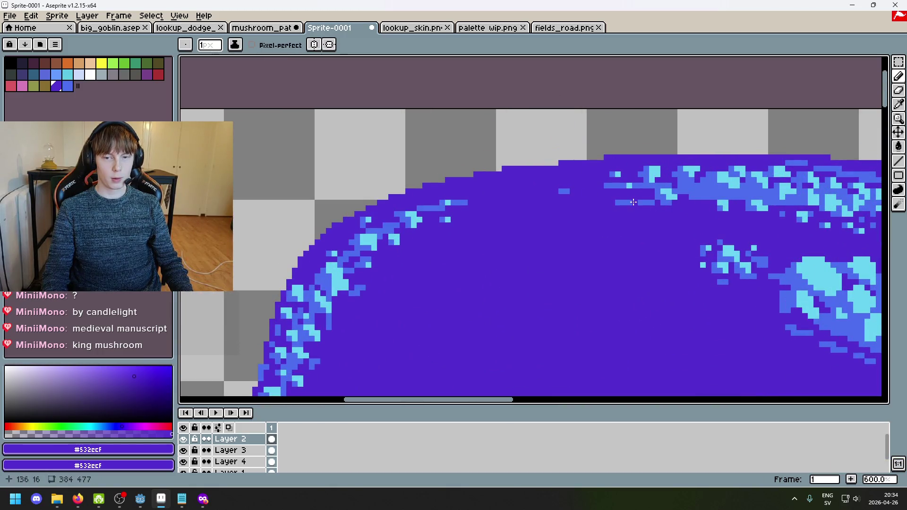
alt+click(594, 187)
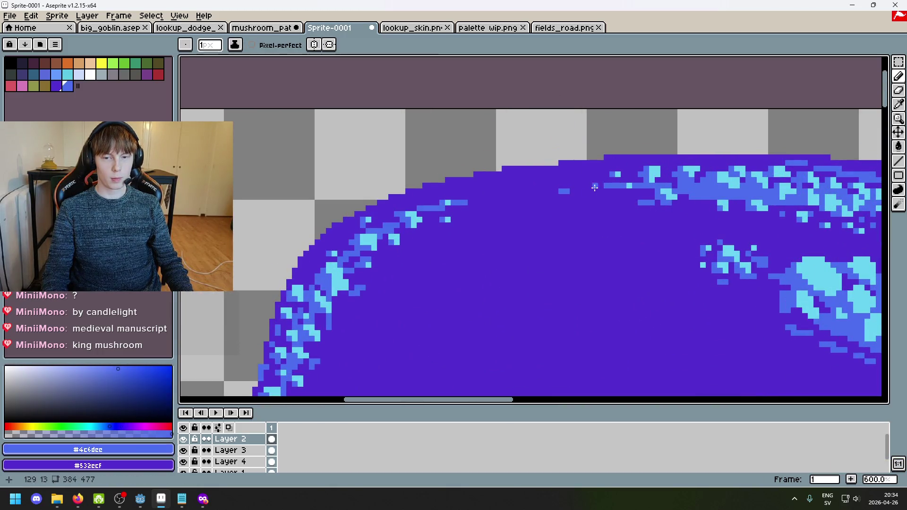
click(613, 203)
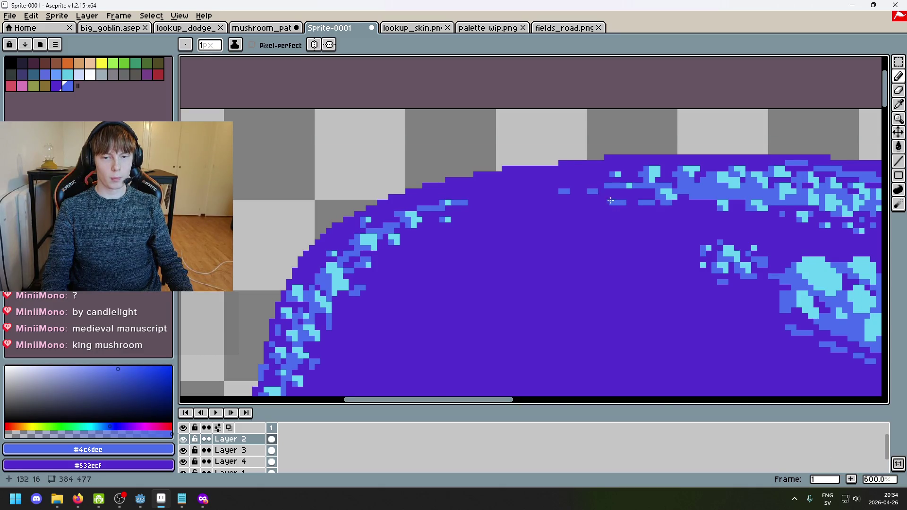
Step: Add a blue speckle near the cap's left edge and undo one stray blue pixel
scroll(611, 200, down, 5)
drag(647, 240, 590, 191)
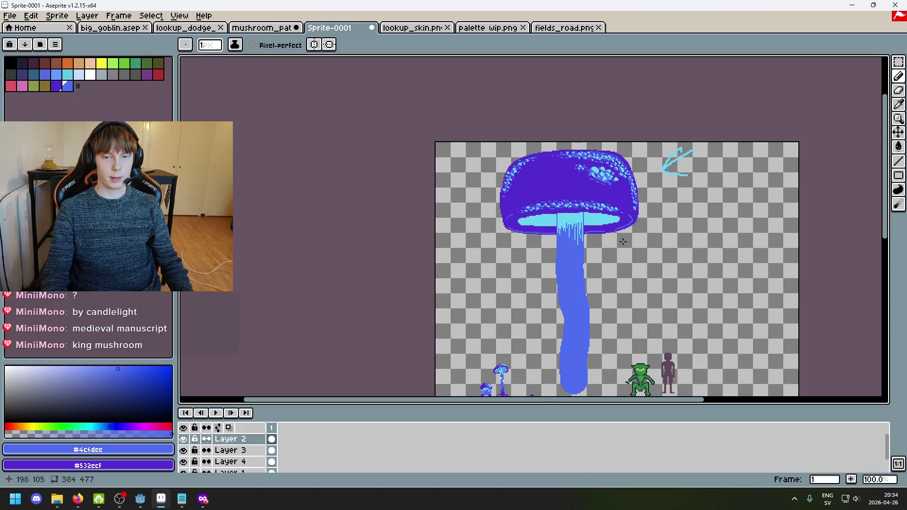
scroll(519, 186, up, 4)
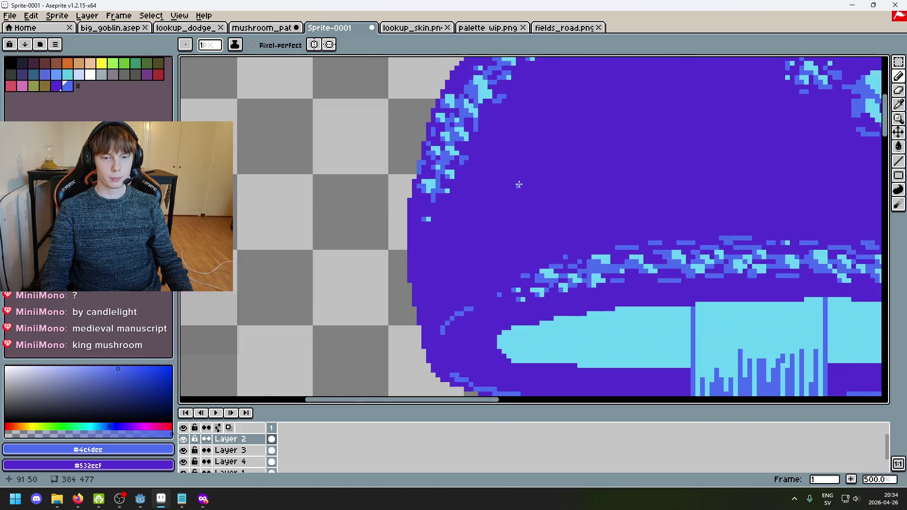
click(478, 191)
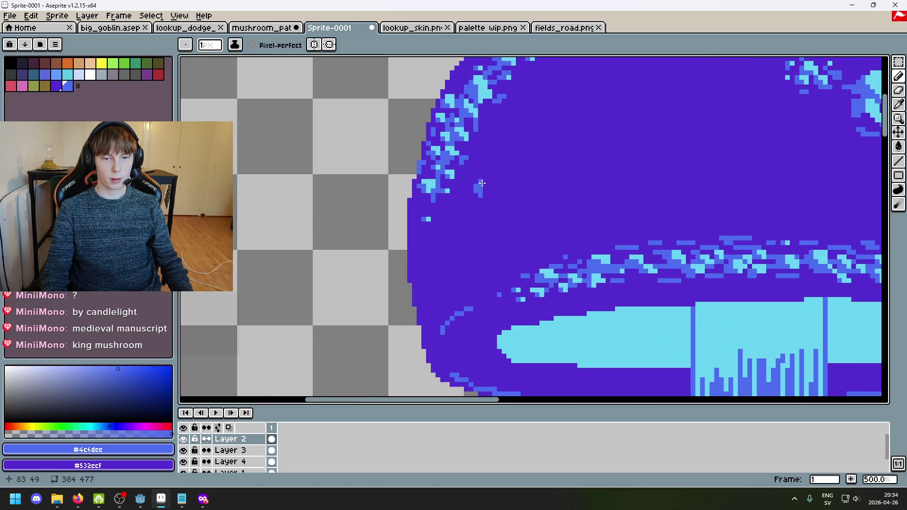
scroll(510, 219, up, 1)
click(499, 149)
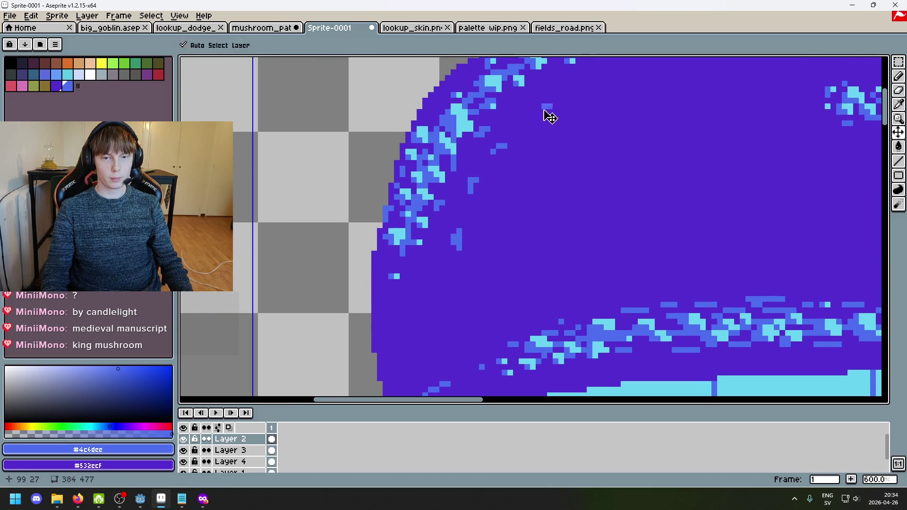
key(ctrl+z)
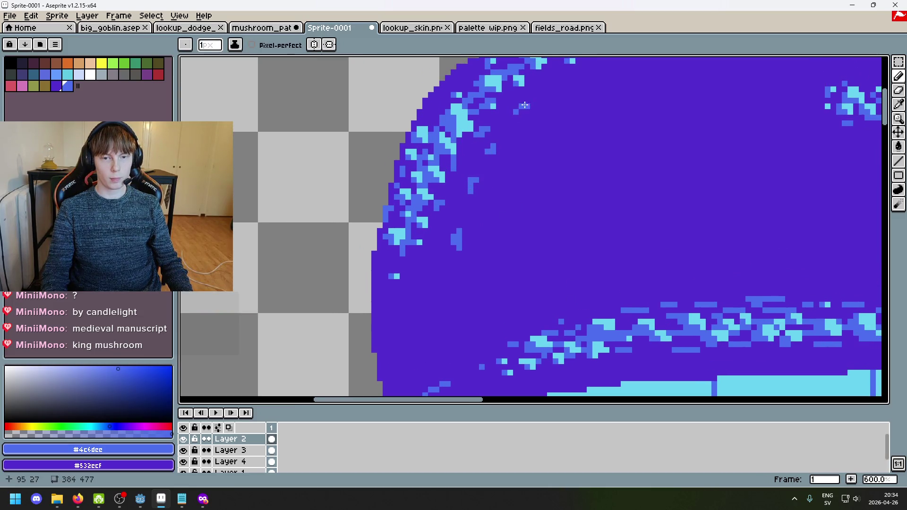
Step: Paint over stray blue pixels on the cap's upper-left with the dark purple
drag(524, 105, 519, 152)
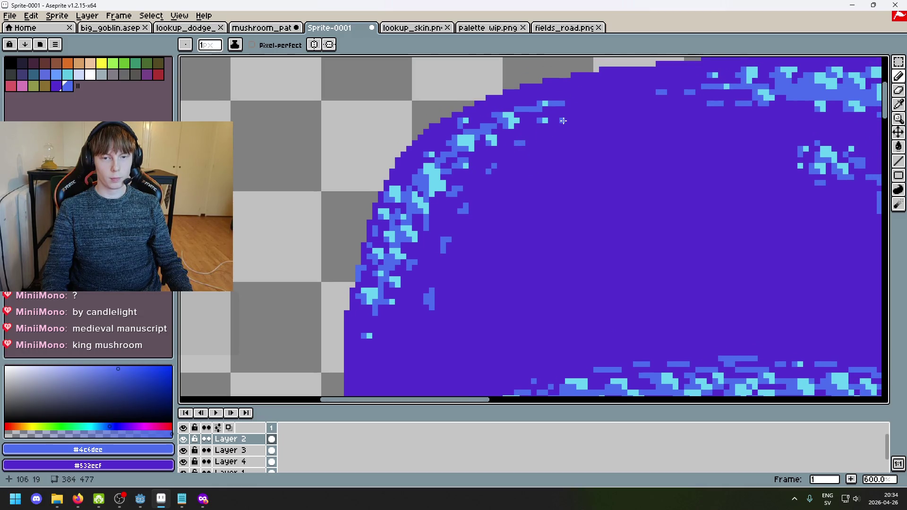
scroll(563, 121, down, 4)
scroll(609, 170, up, 3)
key(i)
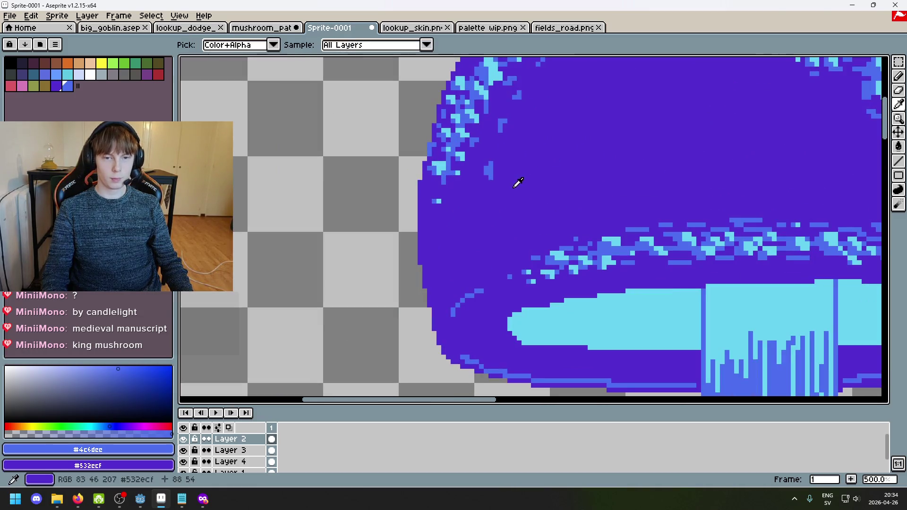
drag(516, 186, 499, 270)
click(486, 262)
key(b)
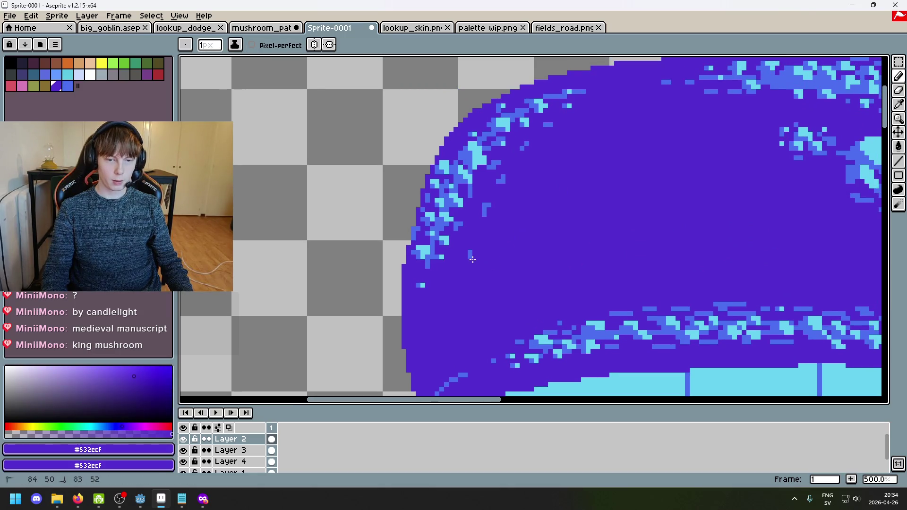
alt+click(467, 255)
alt+click(482, 262)
drag(468, 247, 467, 260)
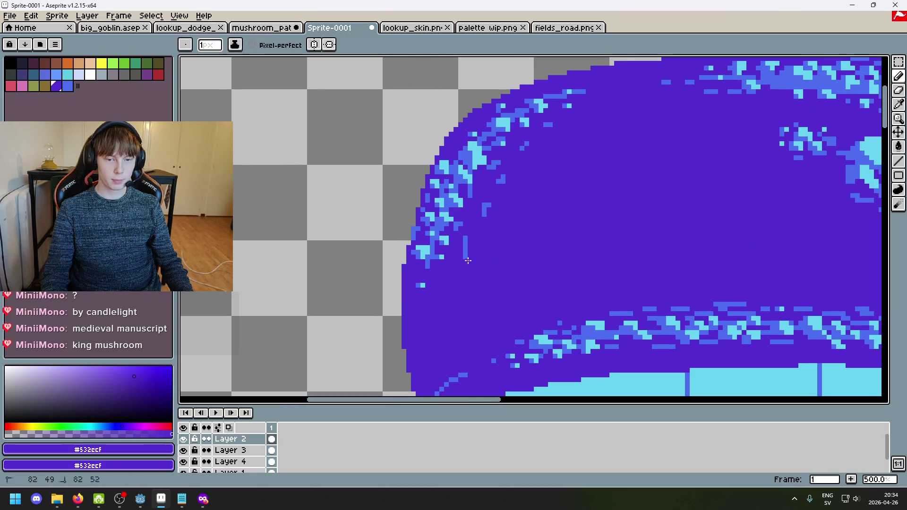
Step: Re-sample the lighter blue speckle colour and recentre the view on the whole mushroom
scroll(474, 237, down, 4)
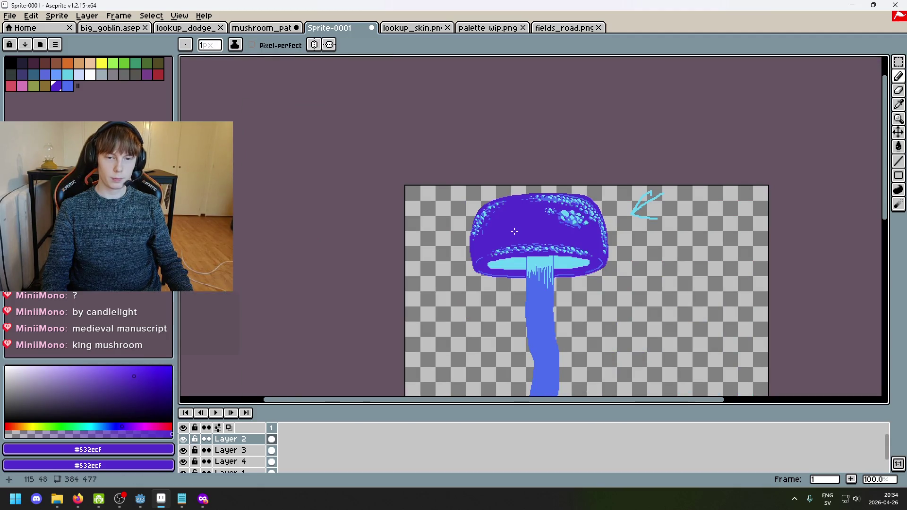
scroll(514, 231, up, 4)
alt+click(466, 236)
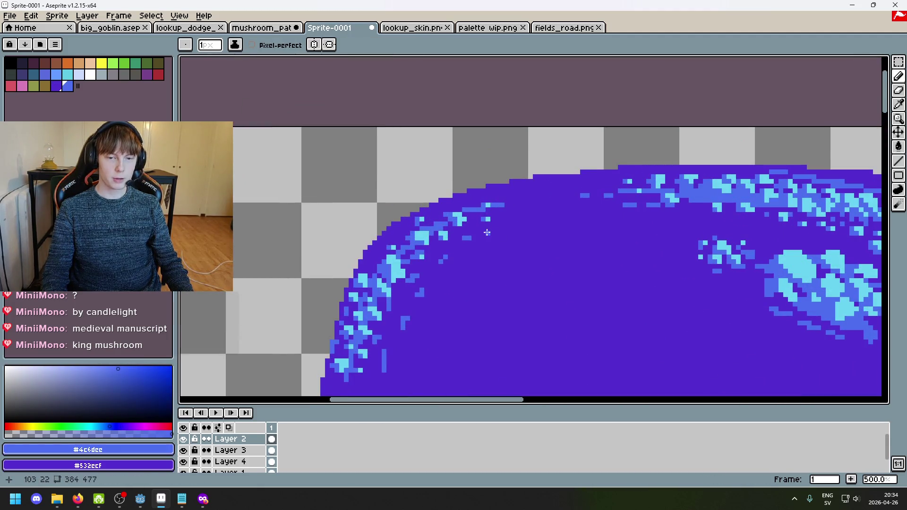
scroll(487, 232, down, 4)
mouse_move(641, 301)
mouse_down()
mouse_move(552, 210)
mouse_move(574, 172)
mouse_up()
drag(537, 210, 557, 220)
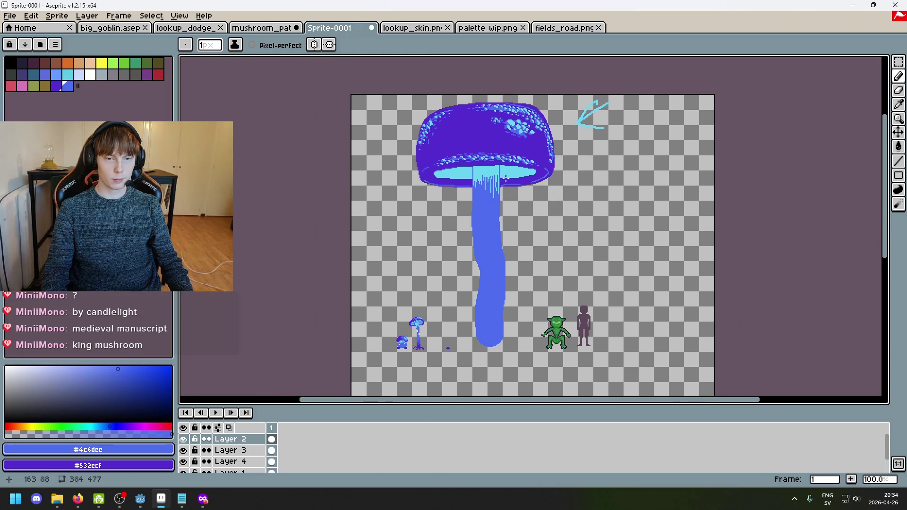
scroll(546, 198, down, 2)
scroll(573, 193, up, 2)
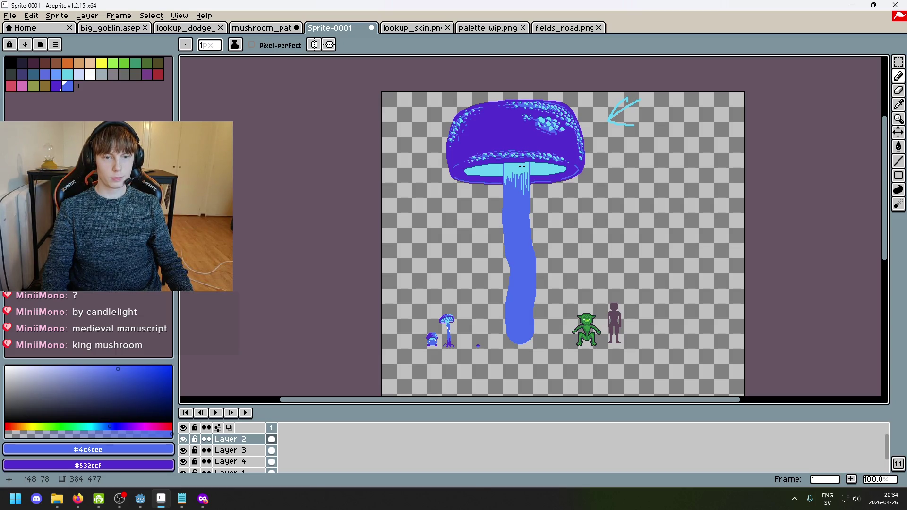
click(434, 28)
Step: Zoom and pan around the mushroom_path forest scene, then cycle tabs back to Sprite-0001
click(263, 29)
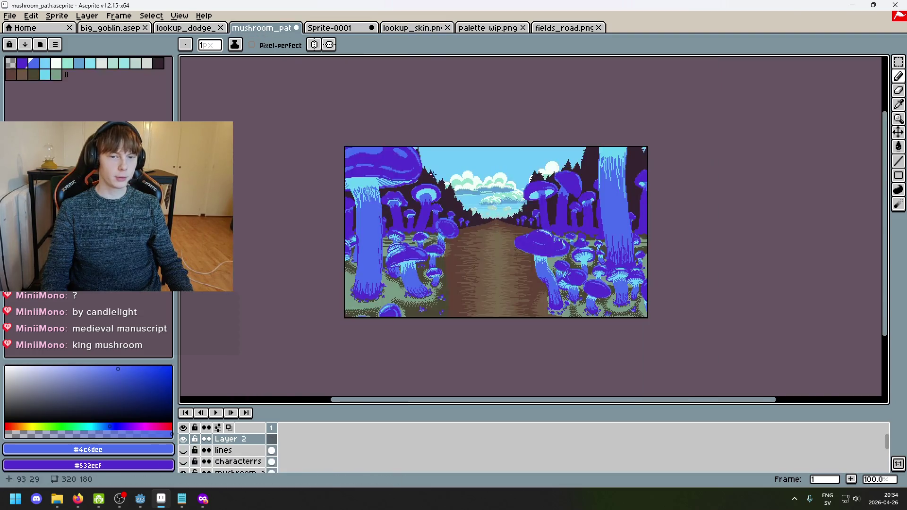
scroll(432, 174, up, 3)
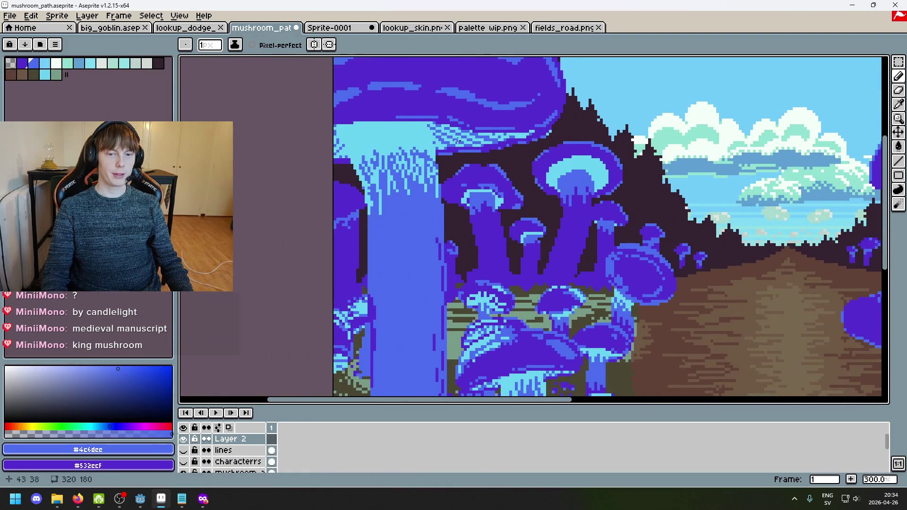
scroll(505, 174, down, 3)
scroll(505, 173, right, 3)
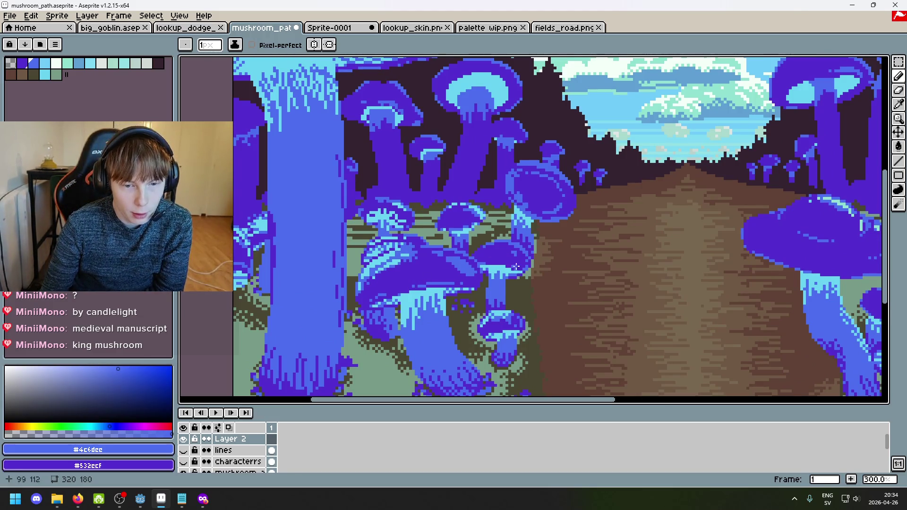
scroll(519, 262, down, 1)
scroll(559, 203, up, 2)
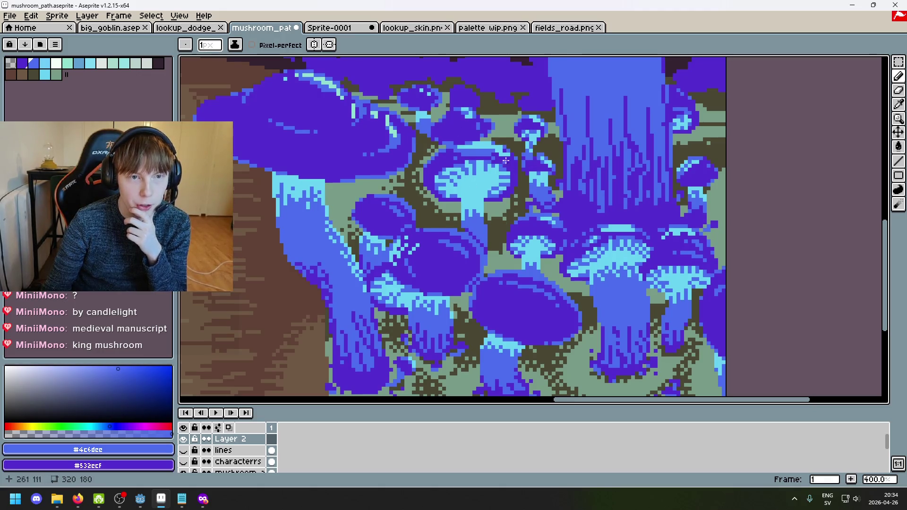
key(ctrl+shift+Tab)
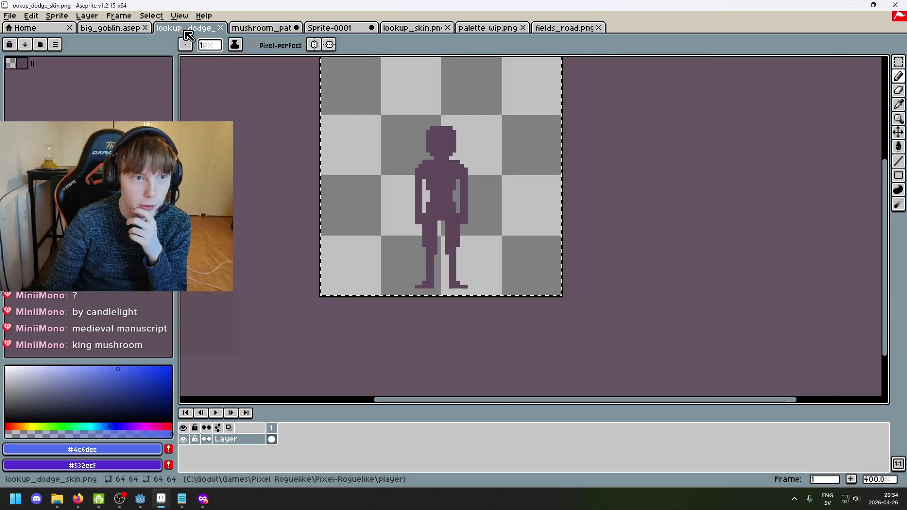
click(348, 29)
Step: Zoom around the mushroom and eyedrop the cap underside's light cyan #69d4f2
scroll(530, 159, up, 1)
scroll(531, 160, down, 2)
scroll(466, 197, up, 2)
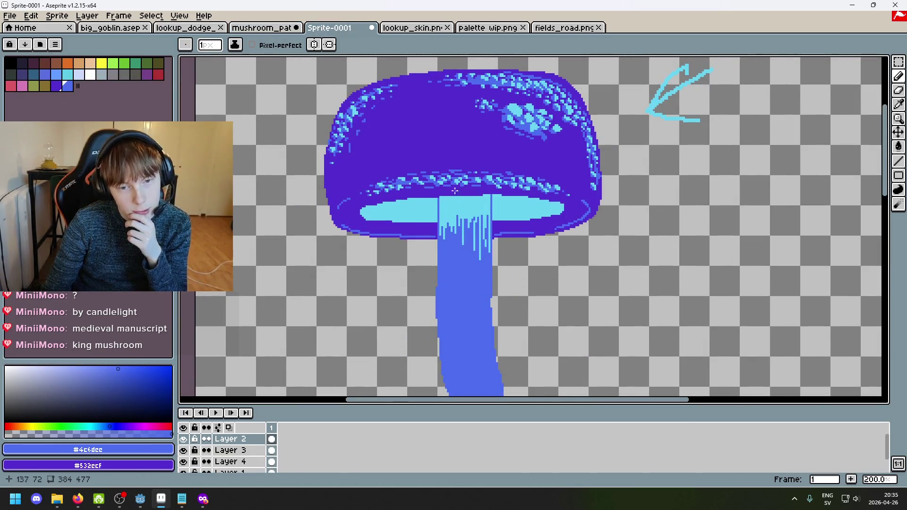
scroll(454, 191, down, 3)
scroll(471, 203, up, 2)
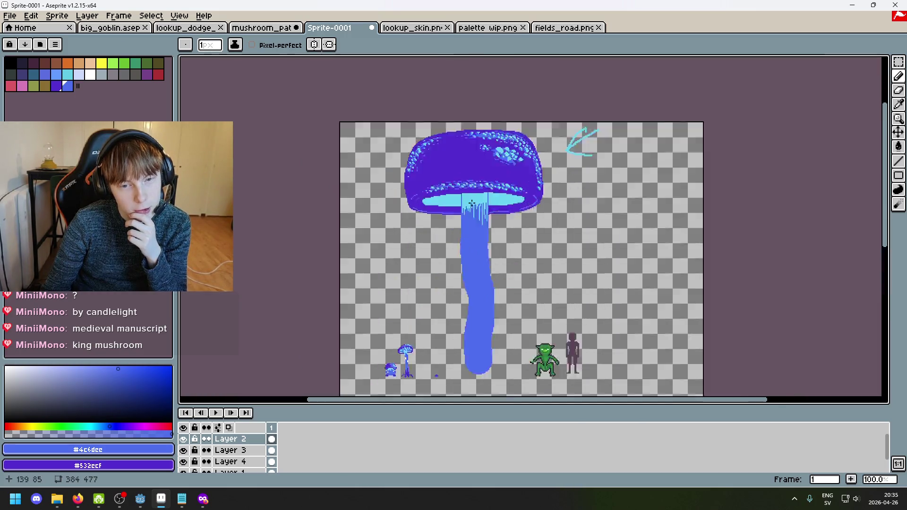
scroll(471, 203, up, 1)
scroll(438, 204, down, 1)
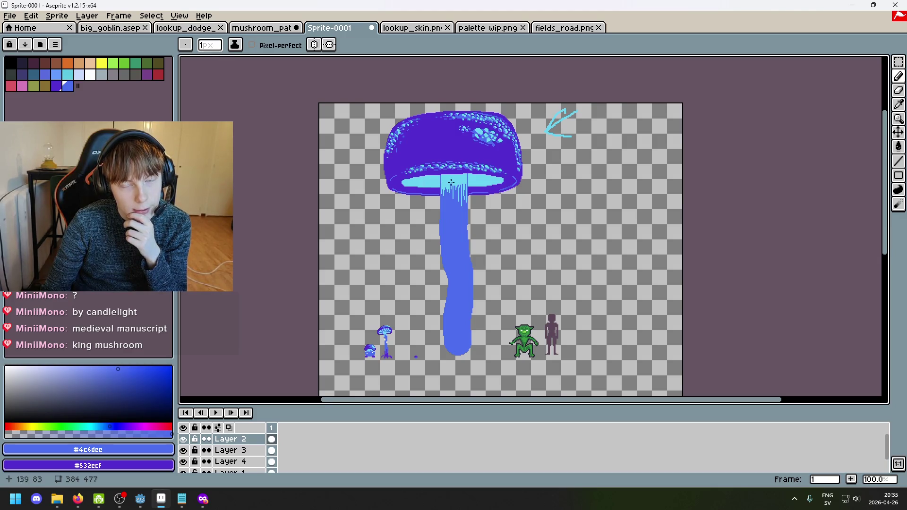
scroll(492, 195, down, 1)
scroll(454, 186, up, 1)
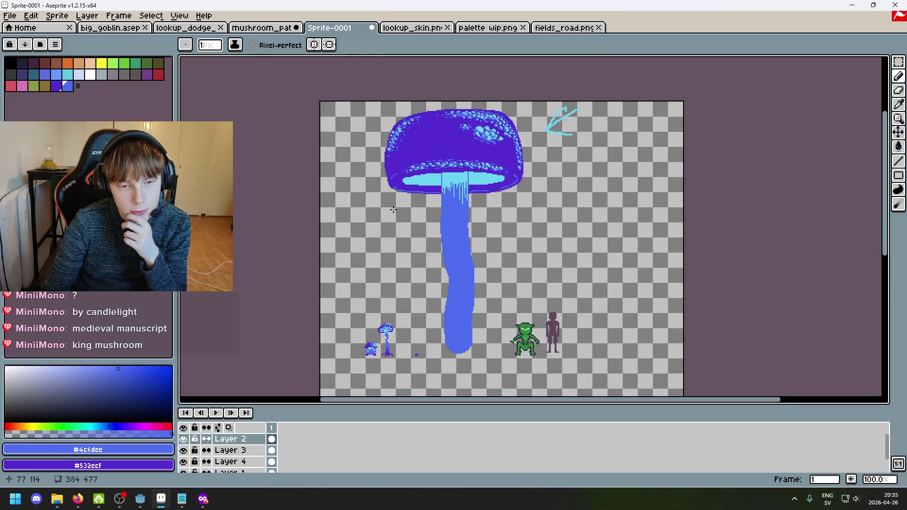
scroll(393, 209, up, 3)
key(alt)
alt+click(507, 189)
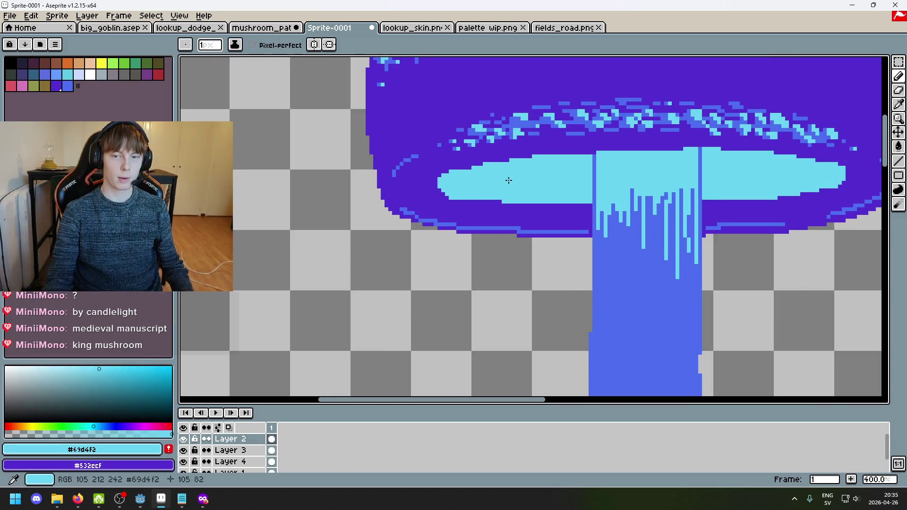
Step: Draw 1-px cyan highlight strokes along the left tip and lower edge of the cap underside
scroll(611, 146, up, 2)
mouse_move(553, 151)
mouse_down()
mouse_move(461, 151)
mouse_move(335, 173)
mouse_up()
alt+click(330, 166)
click(346, 166)
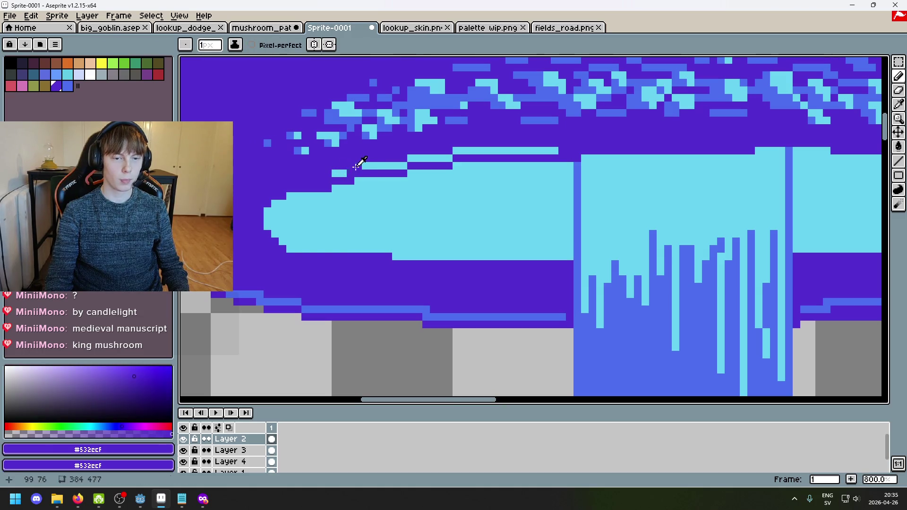
alt+click(355, 166)
drag(305, 180, 327, 181)
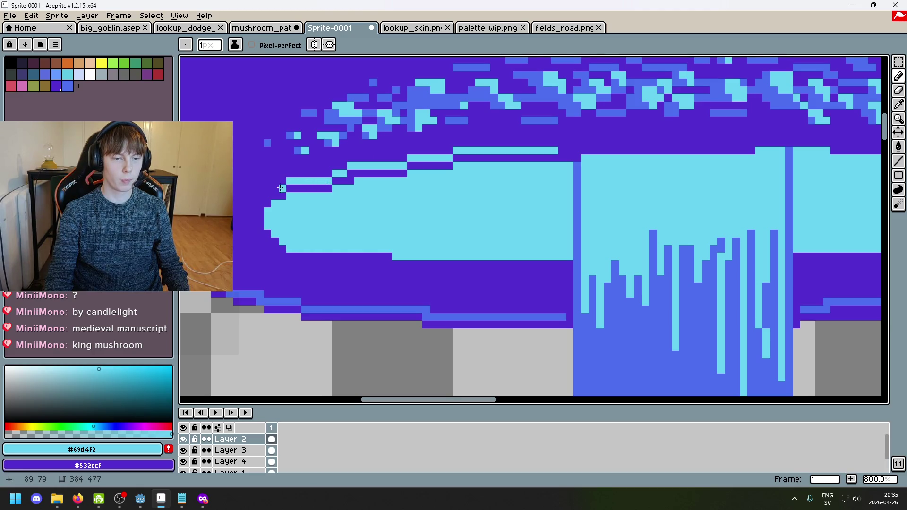
drag(252, 210, 252, 226)
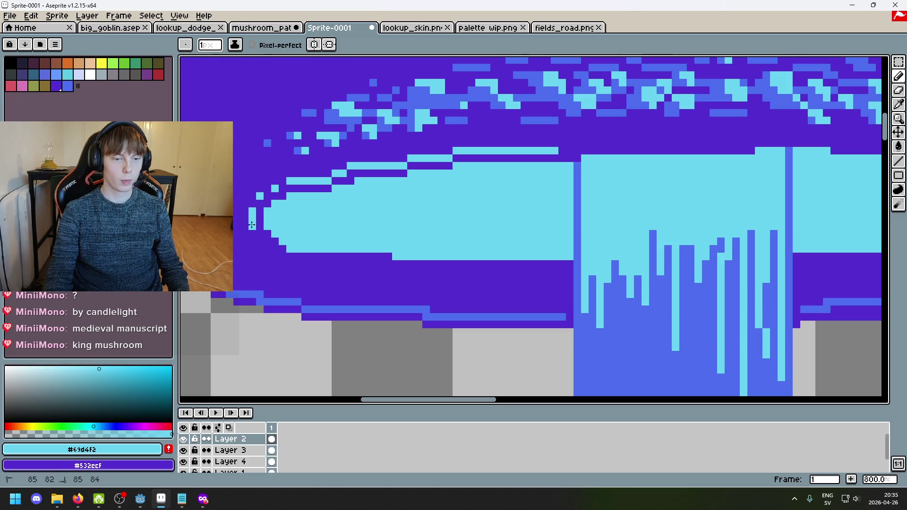
drag(290, 263, 324, 265)
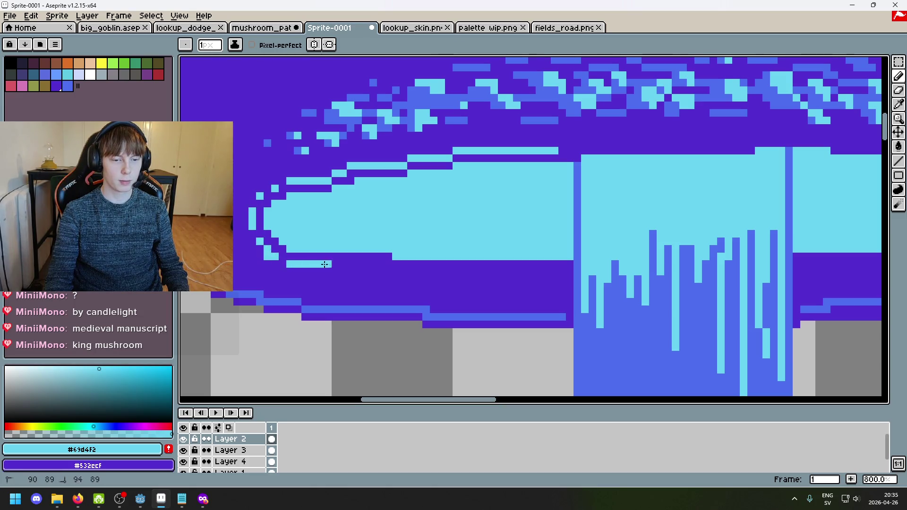
mouse_move(409, 271)
mouse_down()
mouse_move(527, 276)
mouse_move(415, 272)
mouse_up()
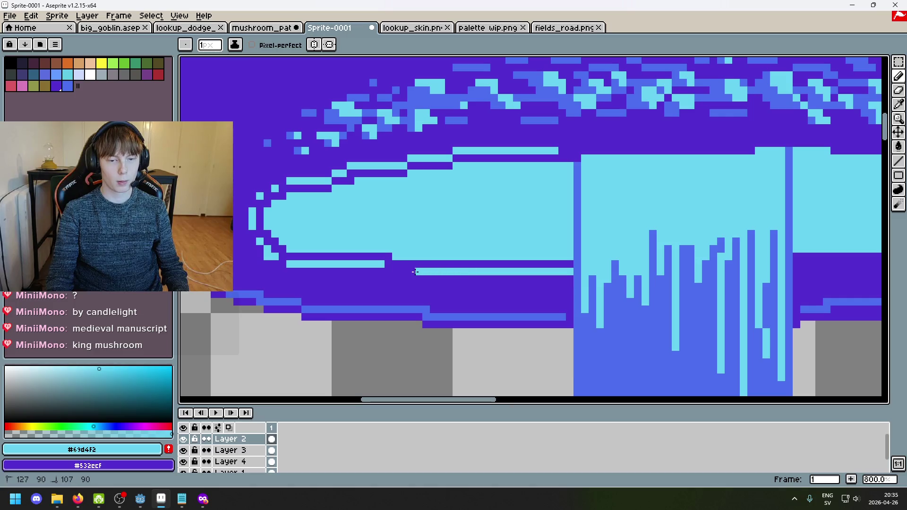
Step: Extend the cyan line along the underside's bottom toward the cap's right end
scroll(391, 272, down, 3)
scroll(425, 274, up, 2)
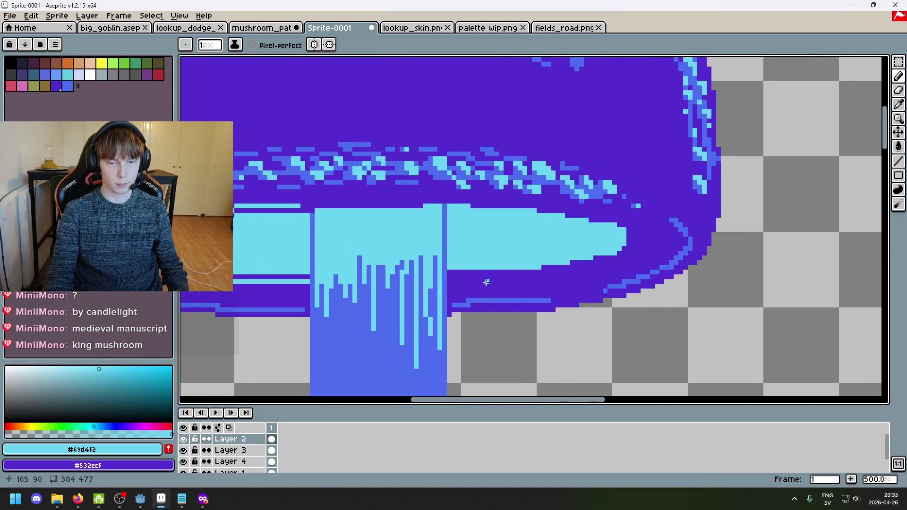
scroll(482, 282, down, 2)
scroll(482, 281, down, 1)
scroll(485, 272, up, 1)
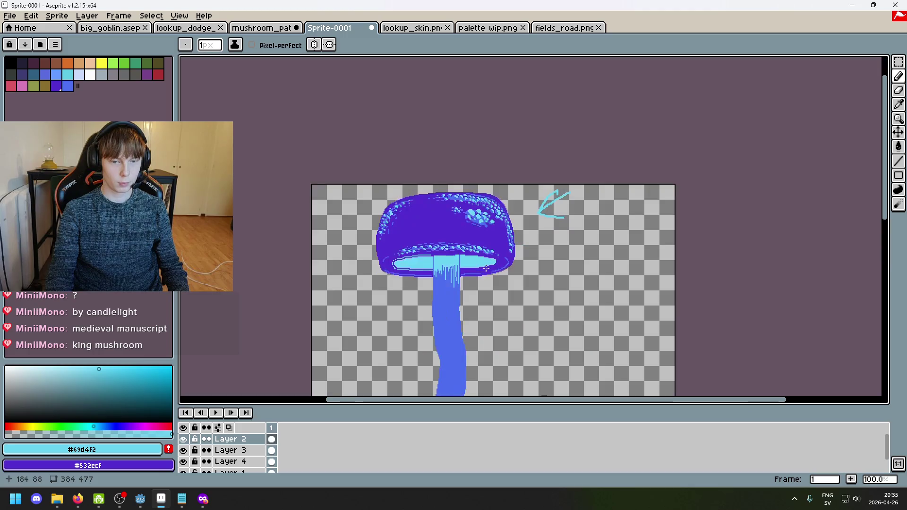
scroll(485, 272, up, 3)
drag(354, 270, 474, 269)
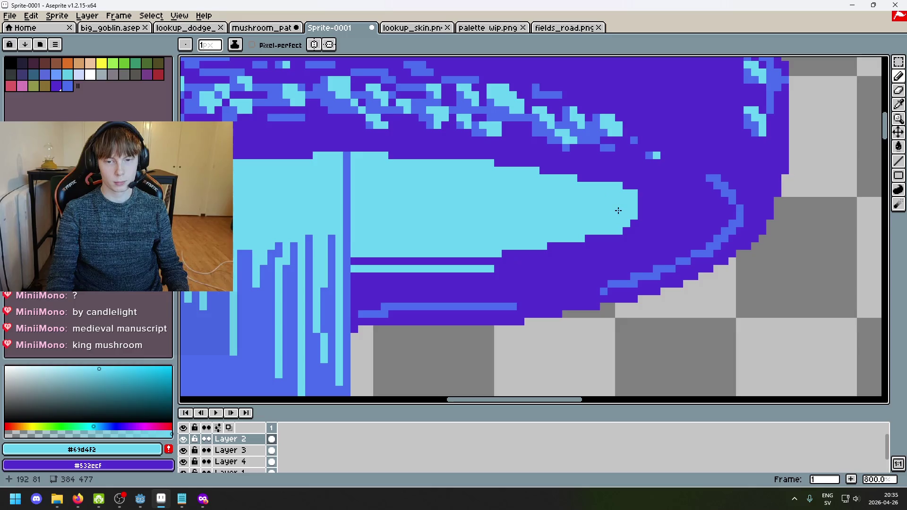
drag(618, 210, 565, 216)
Step: Sample the cap's dark purple, then the light cyan underside colour, with the Alt-eyedropper
key(alt)
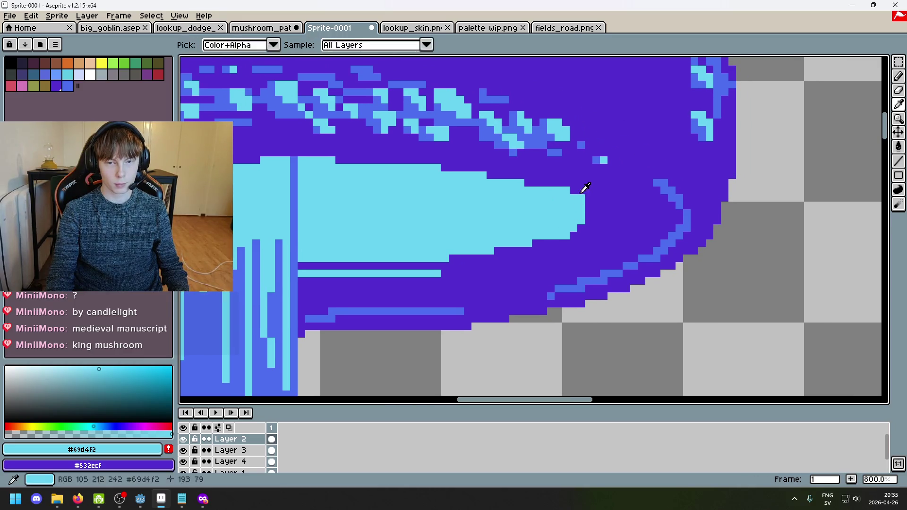
alt+click(590, 186)
scroll(619, 221, down, 1)
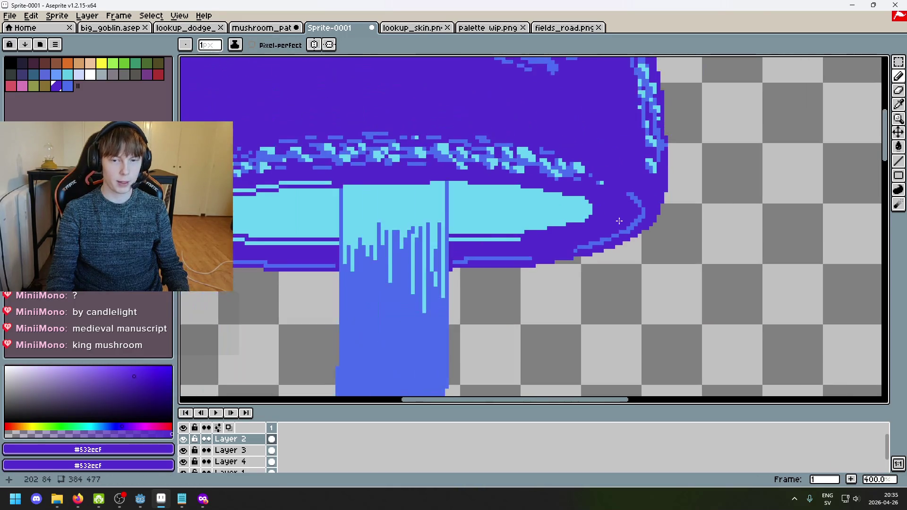
scroll(619, 221, down, 1)
scroll(617, 221, up, 2)
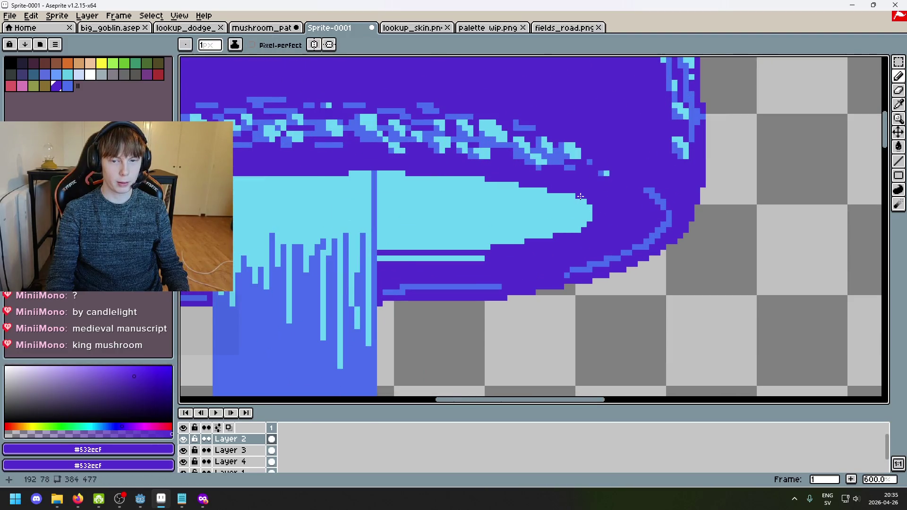
scroll(601, 210, down, 2)
scroll(623, 222, up, 3)
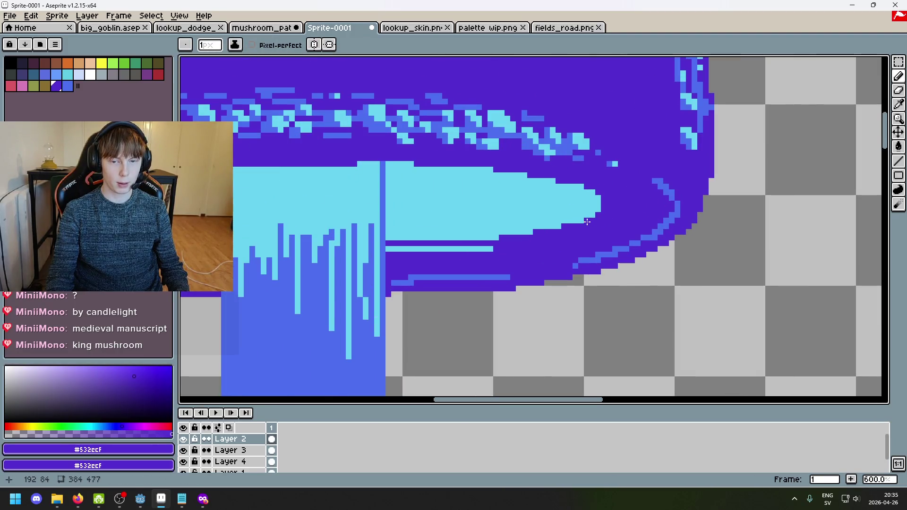
scroll(587, 221, down, 3)
scroll(504, 239, up, 7)
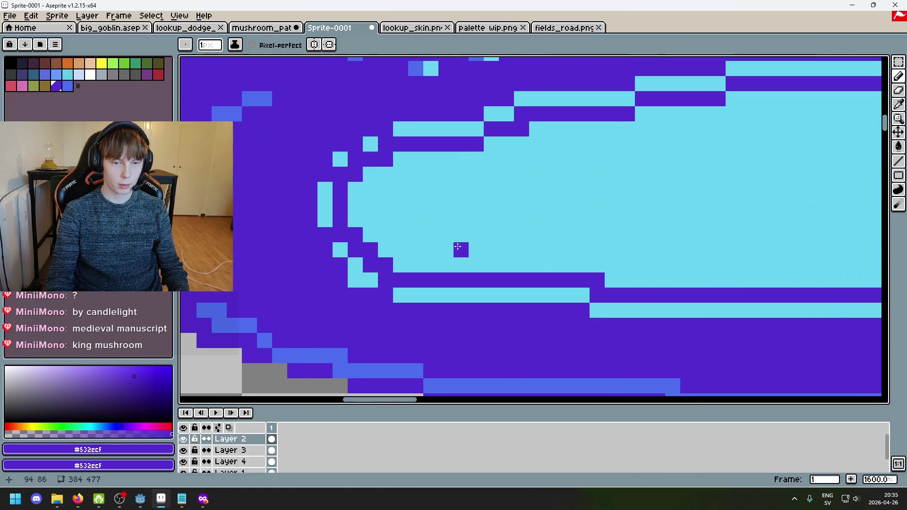
alt+click(360, 238)
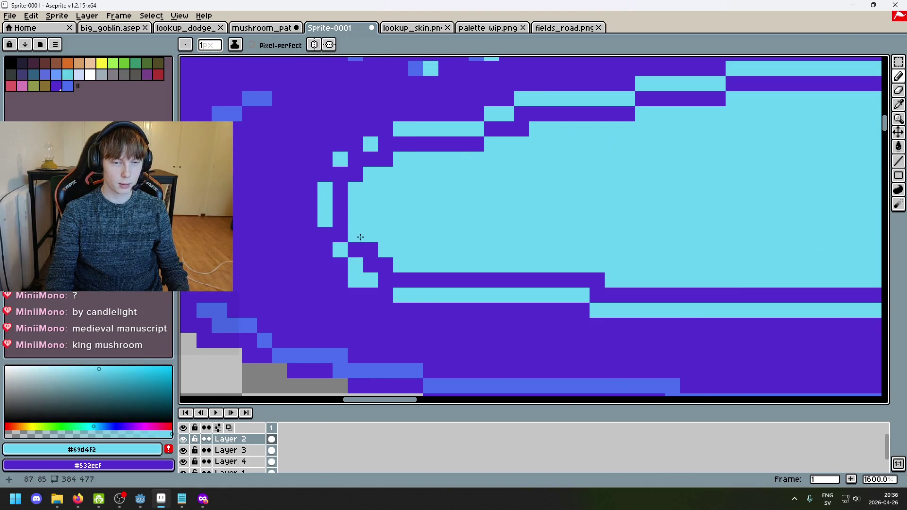
scroll(410, 250, down, 4)
scroll(393, 255, up, 4)
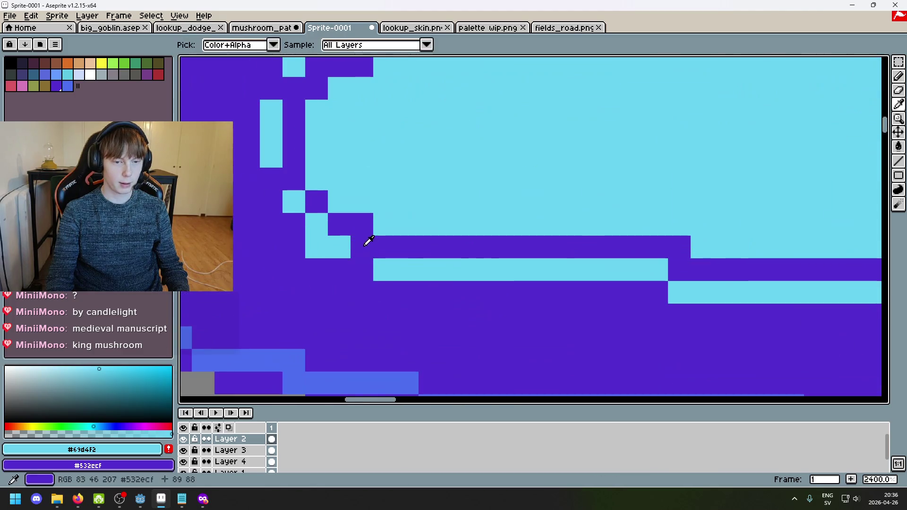
Step: Place cyan pixels at the underside's corners, undoing misplaced ones and repainting an isolated pixel purple
key(ctrl+z)
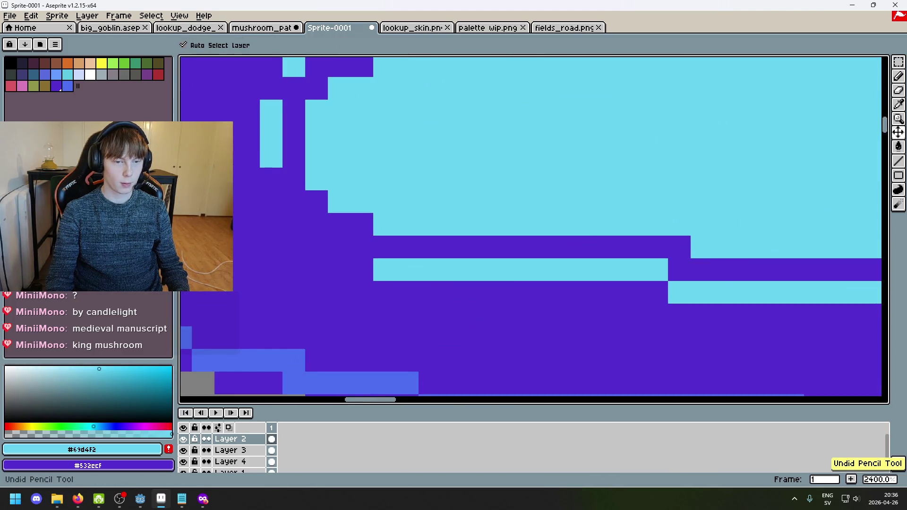
drag(271, 202, 294, 224)
click(338, 247)
key(ctrl+z)
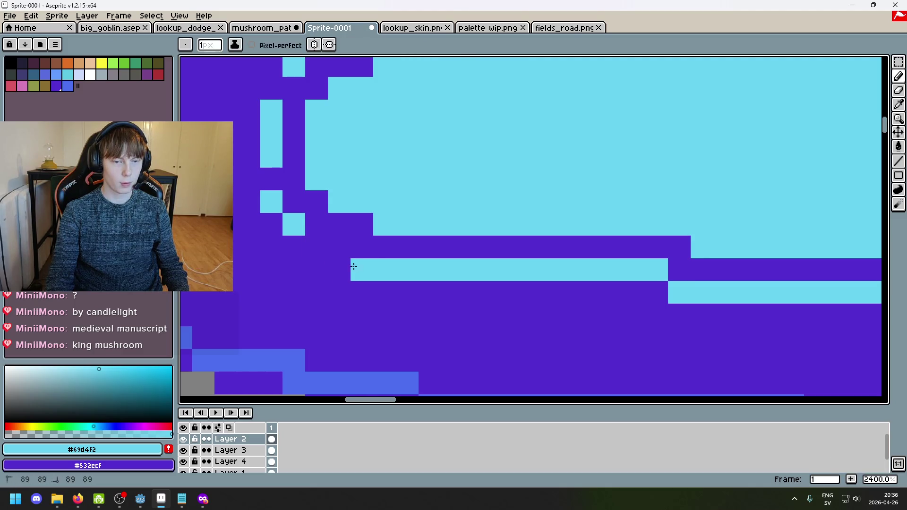
click(339, 246)
scroll(352, 264, down, 4)
scroll(593, 235, up, 4)
right_click(593, 234)
Step: Add a cyan run along the lower edge and diagonal cyan pixels on the right side
click(359, 239)
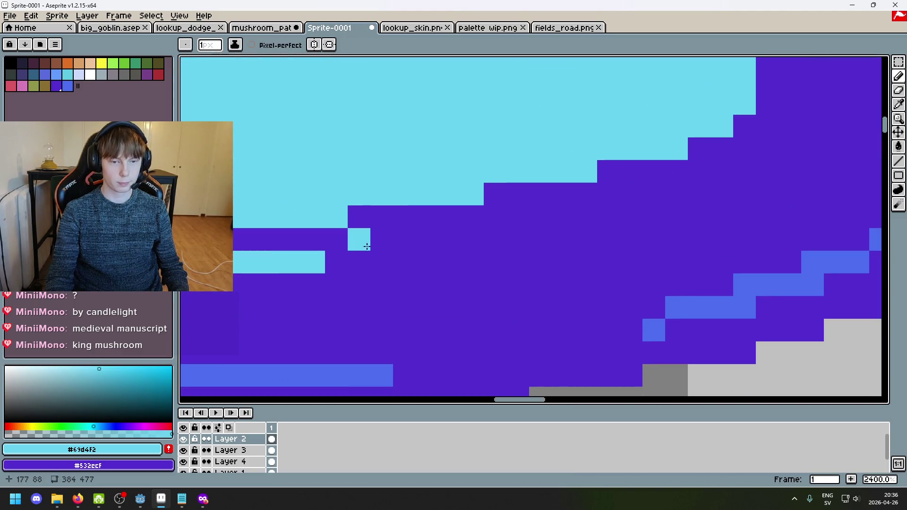
shift+click(449, 239)
mouse_move(517, 217)
mouse_down()
mouse_move(561, 216)
mouse_move(437, 266)
mouse_move(460, 243)
mouse_move(505, 237)
mouse_up()
click(608, 217)
mouse_move(548, 218)
mouse_down()
mouse_move(604, 220)
mouse_move(569, 281)
mouse_up()
alt+click(566, 283)
alt+click(547, 282)
click(547, 259)
click(569, 238)
right_click(547, 282)
Step: Draw a cyan column and a stepped cyan diagonal up the cap's edge
mouse_move(568, 232)
mouse_down()
mouse_move(571, 176)
mouse_move(573, 237)
mouse_up()
click(591, 236)
click(621, 257)
click(573, 213)
click(550, 212)
mouse_move(550, 209)
mouse_down()
mouse_move(623, 257)
mouse_move(646, 237)
mouse_move(577, 243)
mouse_move(496, 222)
mouse_up()
click(646, 237)
drag(427, 200, 473, 208)
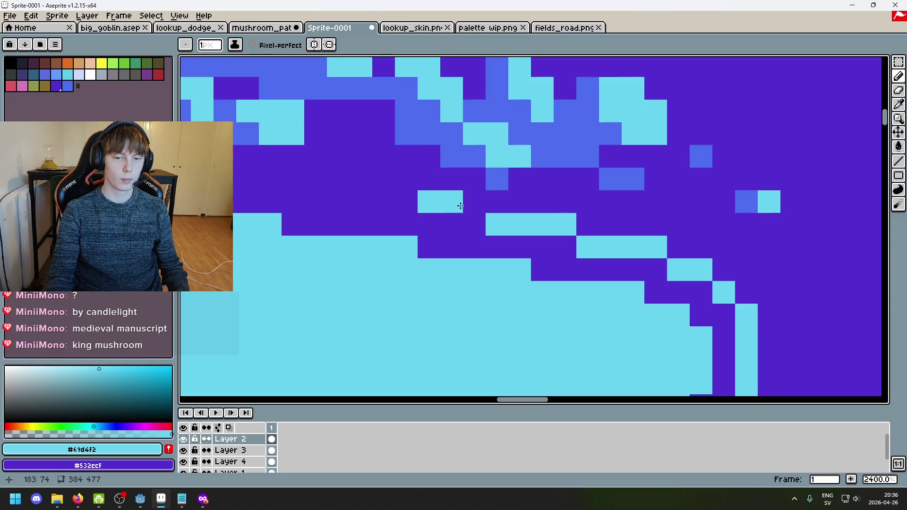
Step: Draw a short cyan row above the underside, undoing attempts that land wrong
scroll(746, 255, down, 3)
drag(565, 228, 446, 217)
key(ctrl+z)
drag(520, 216, 425, 217)
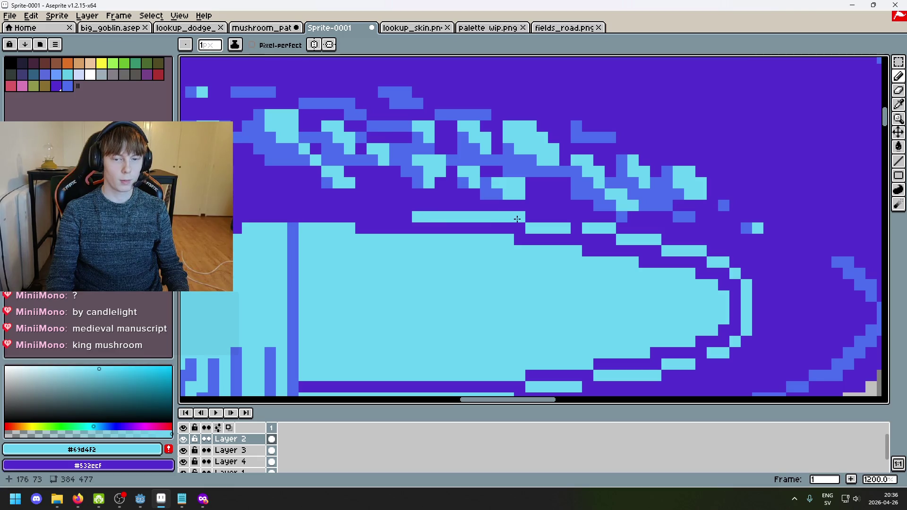
scroll(431, 224, down, 4)
scroll(432, 224, up, 4)
drag(515, 231, 411, 230)
key(ctrl+z)
Step: Redraw the cyan row above the underside running leftward, undoing extra strokes
drag(517, 235, 387, 230)
scroll(378, 229, down, 4)
scroll(359, 225, up, 4)
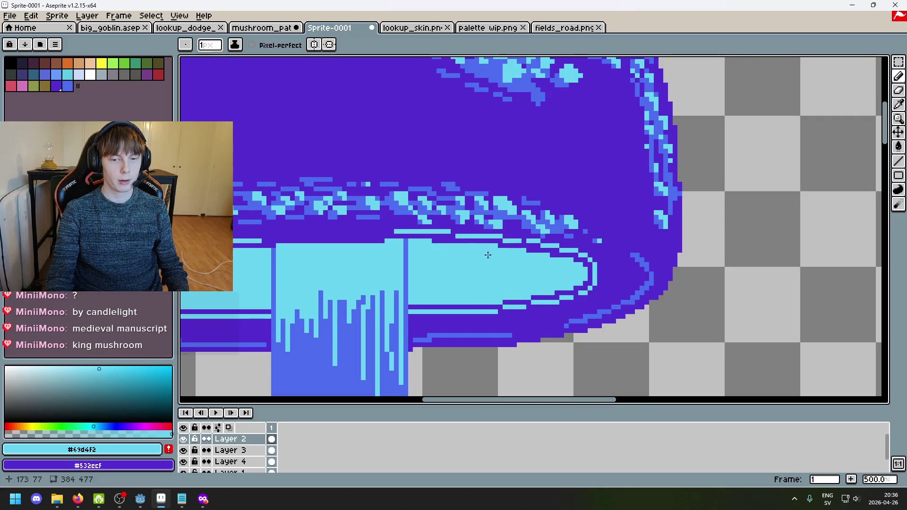
scroll(354, 222, up, 1)
key(ctrl+z)
drag(465, 236, 416, 236)
mouse_move(416, 251)
mouse_down()
mouse_move(389, 251)
mouse_move(447, 235)
mouse_up()
key(ctrl+z)
Step: Repaint three stray cyan pixels purple and add two cyan pixels to the highlight row
key(alt)
alt+click(429, 222)
alt+click(462, 236)
scroll(603, 262, down, 3)
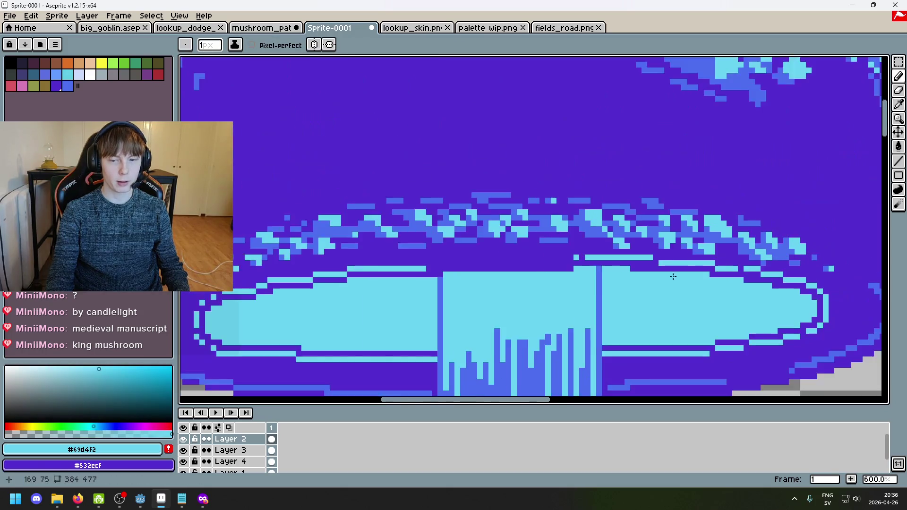
scroll(486, 254, up, 4)
click(509, 268)
click(524, 268)
key(alt)
click(571, 256)
right_click(534, 265)
Step: Extend the cyan highlight bar leftward with three more pixels into one continuous line
click(538, 253)
click(492, 267)
click(479, 267)
click(464, 268)
mouse_move(465, 266)
mouse_down()
mouse_move(691, 275)
mouse_move(613, 278)
mouse_up()
mouse_move(432, 278)
mouse_down()
mouse_move(580, 284)
mouse_move(430, 277)
mouse_move(390, 288)
mouse_move(411, 288)
mouse_up()
key(ctrl+z)
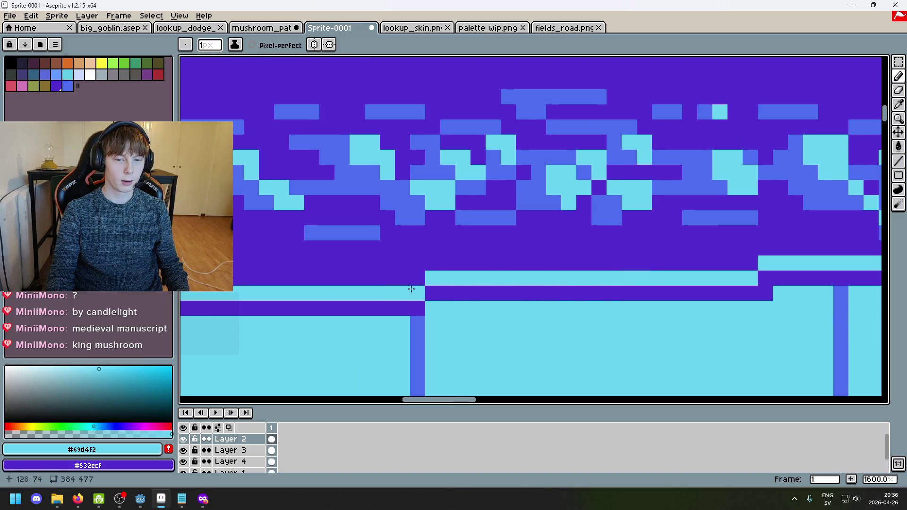
scroll(472, 283, down, 10)
scroll(550, 289, up, 2)
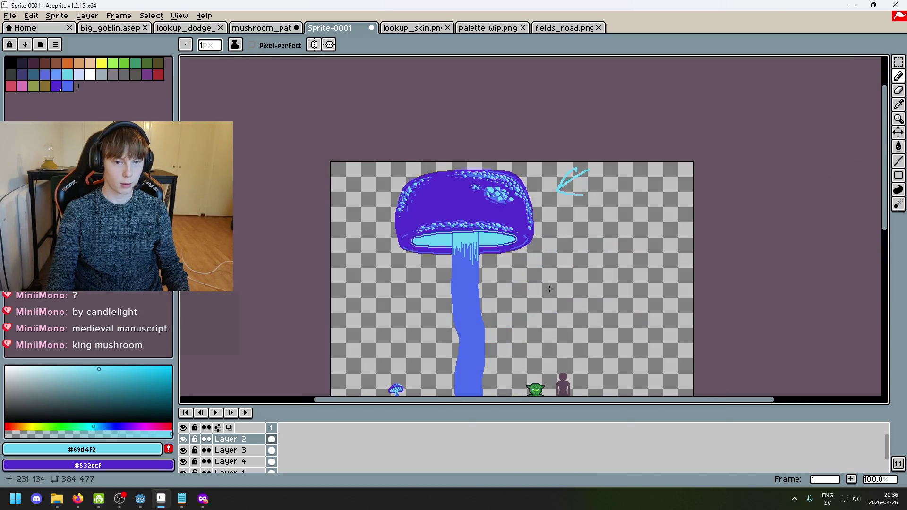
Step: Undo a stray pencil stroke, recentre the sprite and pick the cap's medium-blue #4c6dee
scroll(400, 205, up, 4)
alt+click(401, 229)
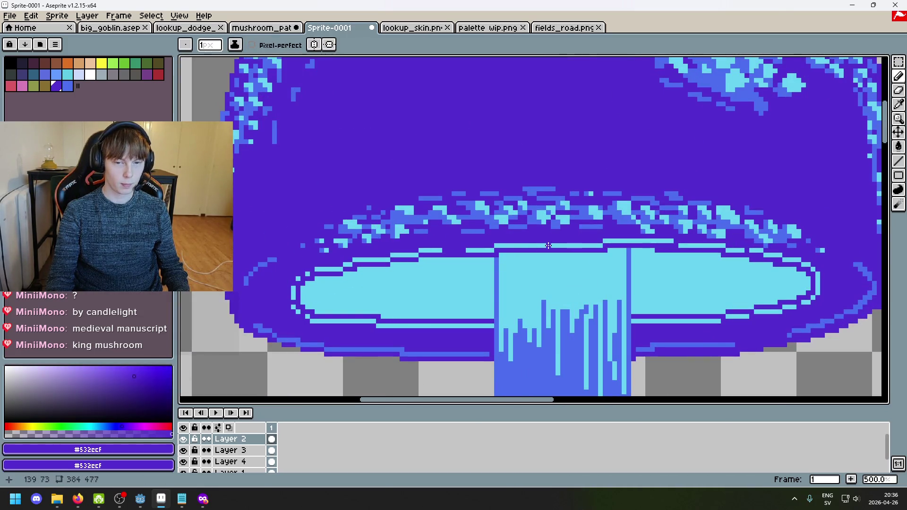
scroll(568, 245, down, 4)
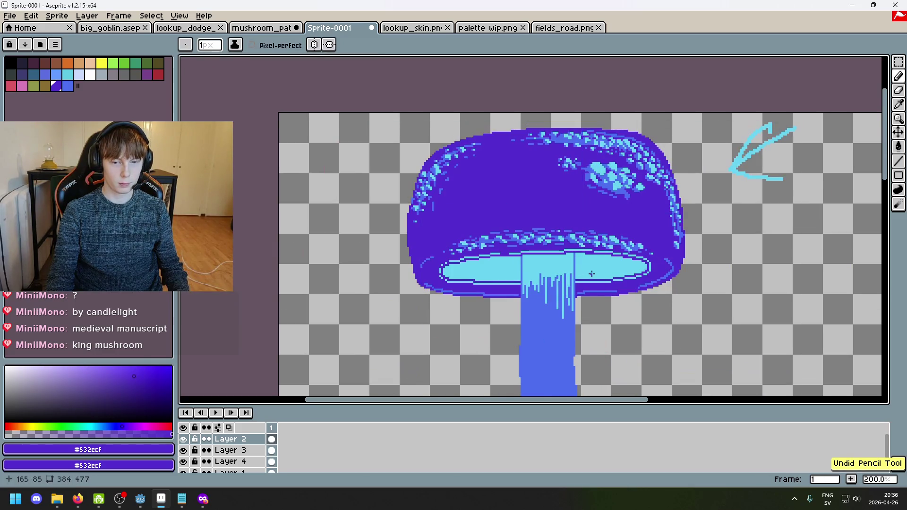
scroll(495, 262, up, 4)
scroll(495, 262, down, 4)
key(ctrl+z)
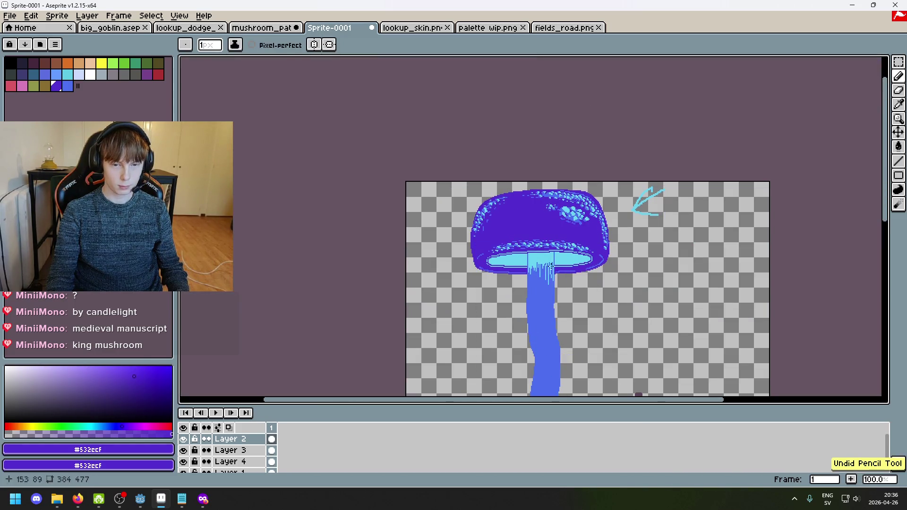
scroll(573, 279, down, 4)
scroll(572, 280, up, 4)
scroll(581, 255, down, 4)
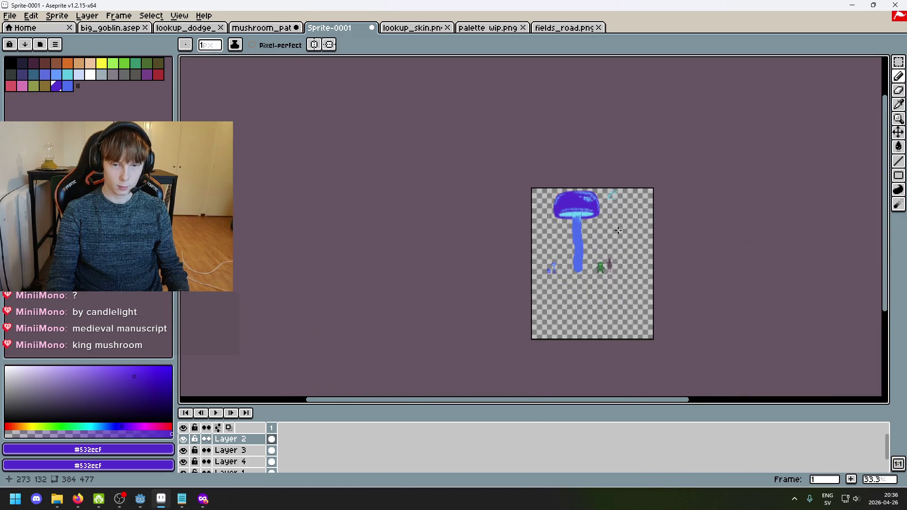
scroll(590, 228, up, 4)
drag(589, 228, 559, 236)
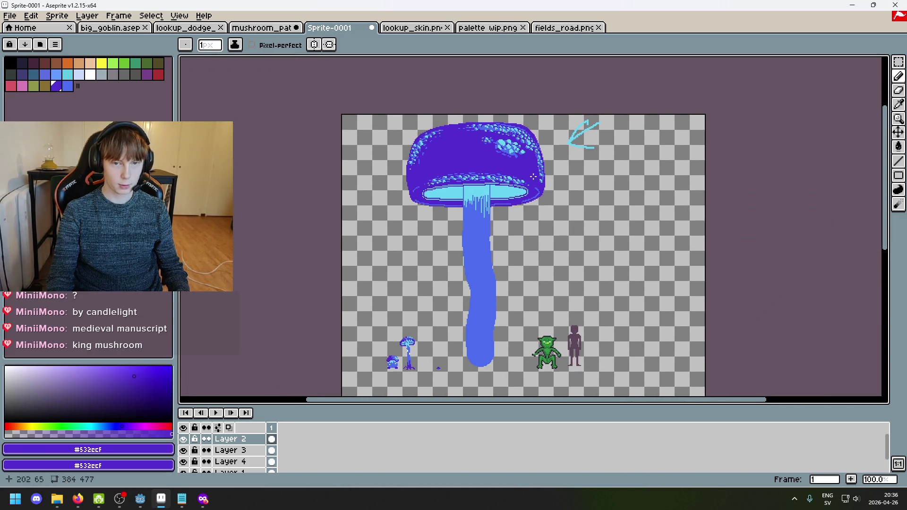
scroll(495, 184, up, 3)
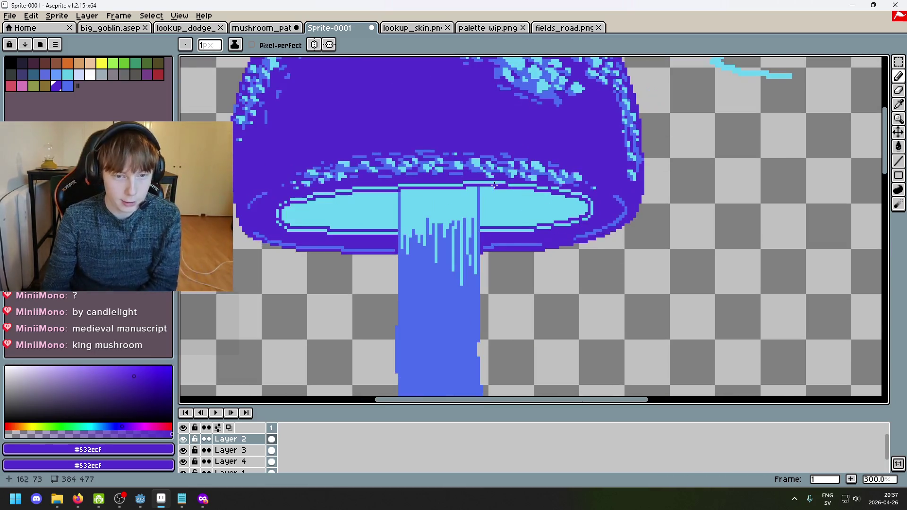
scroll(396, 179, up, 4)
alt+click(396, 179)
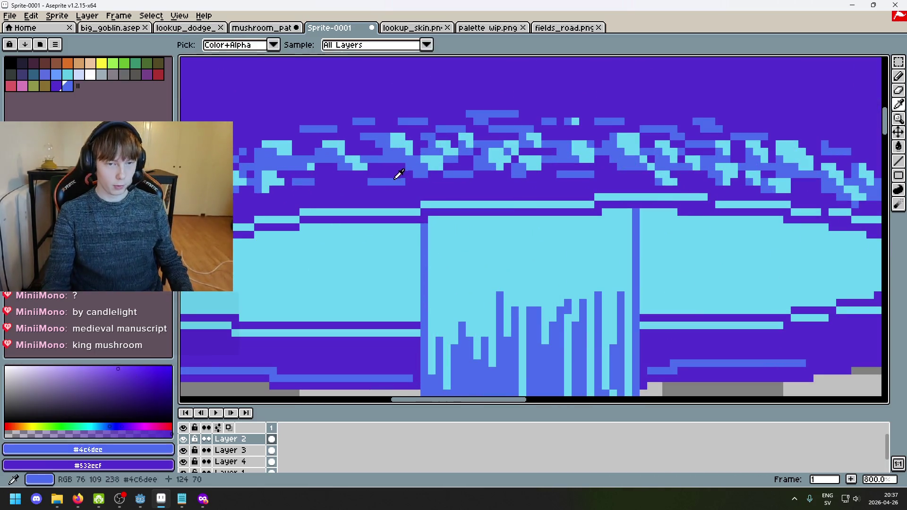
scroll(331, 236, left, 3)
Step: Paint blue pixels down the underside's left edge and a blue row along its lower edge
click(309, 243)
click(289, 258)
drag(281, 266, 280, 279)
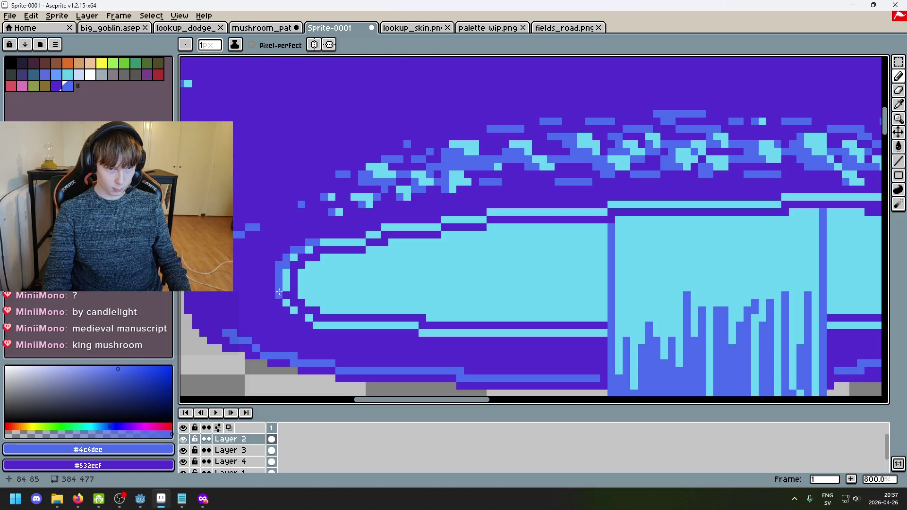
click(299, 317)
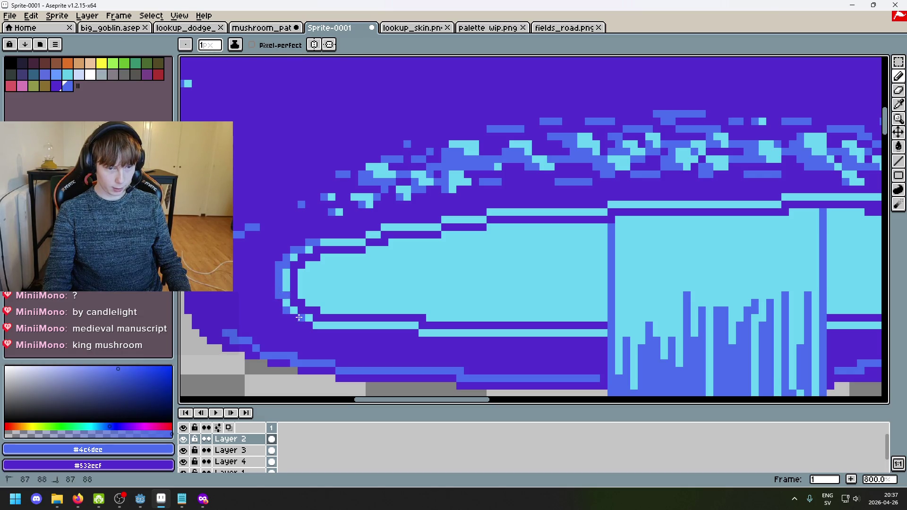
drag(319, 333, 584, 338)
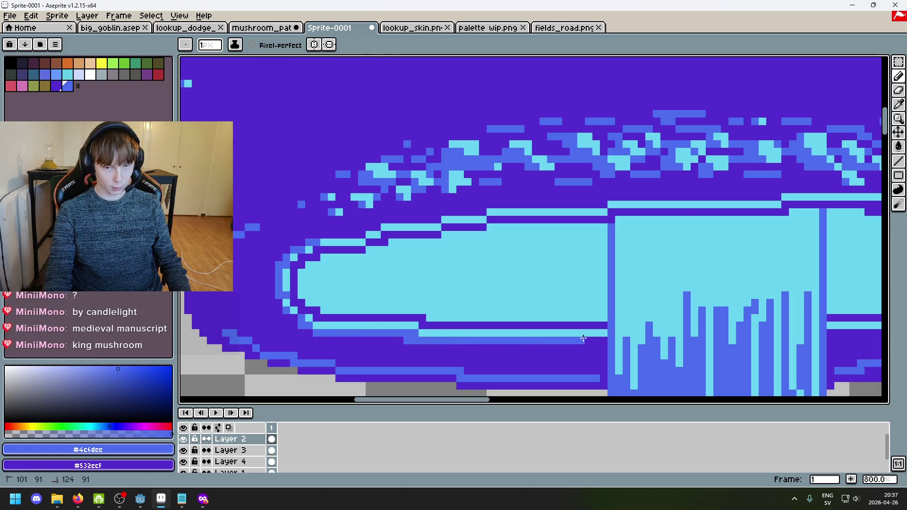
scroll(609, 338, down, 4)
scroll(592, 305, down, 3)
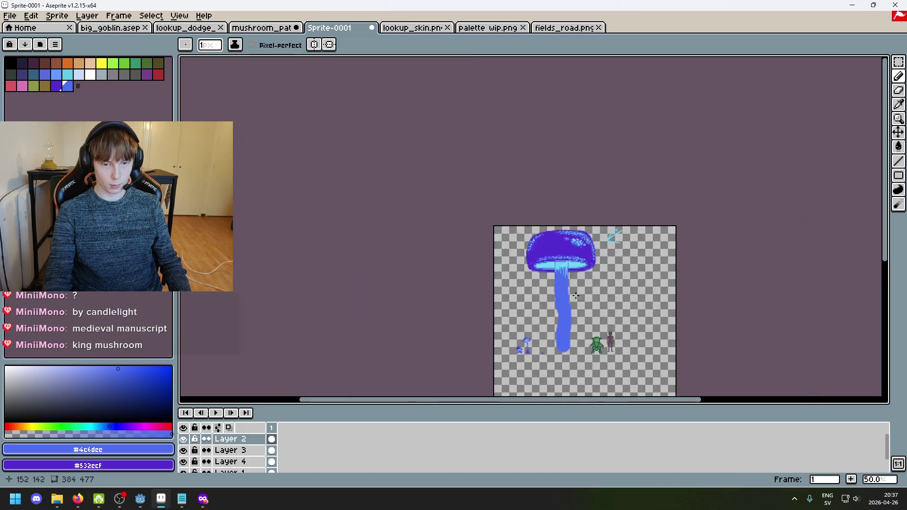
scroll(578, 294, up, 6)
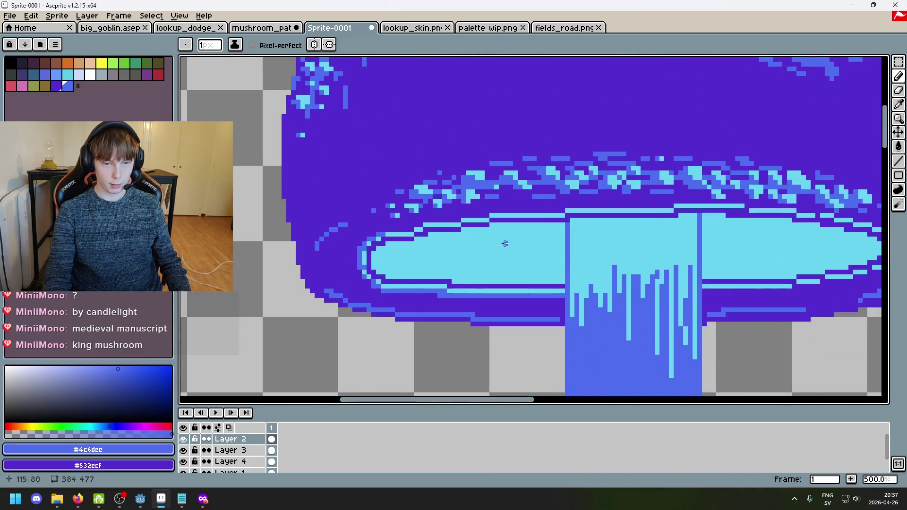
Step: Draw a blue line along the cap's underside rim, undoing the overshooting extension
mouse_move(352, 240)
mouse_down()
mouse_move(544, 208)
mouse_move(640, 209)
mouse_up()
drag(518, 209, 518, 209)
scroll(530, 229, right, 5)
mouse_move(435, 211)
mouse_down()
mouse_move(633, 204)
mouse_move(719, 211)
mouse_move(320, 184)
mouse_up()
key(ctrl+z)
scroll(653, 197, up, 5)
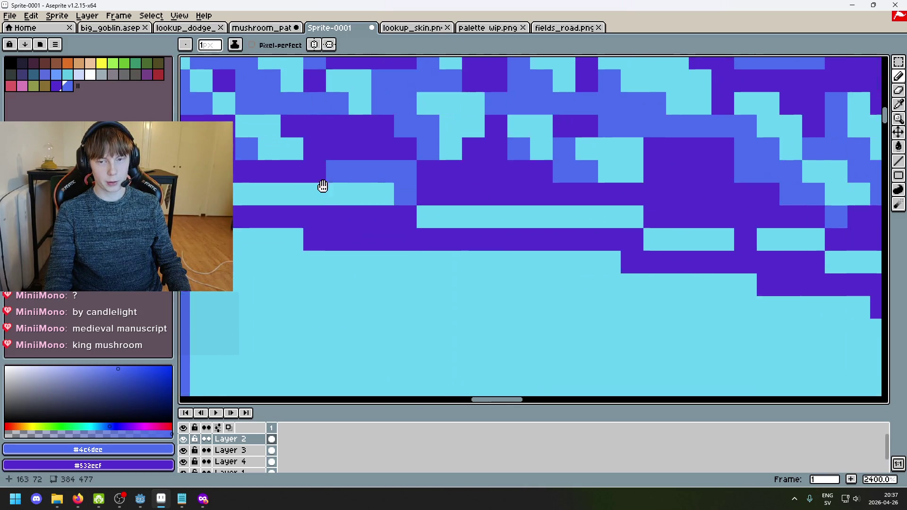
Step: Paint a medium-blue row along the rim with diagonal edge pixels down its curve
mouse_move(420, 199)
mouse_down()
mouse_move(602, 196)
mouse_move(443, 195)
mouse_up()
drag(497, 207, 578, 210)
mouse_move(729, 244)
mouse_down()
mouse_move(523, 224)
mouse_move(573, 241)
mouse_move(600, 238)
mouse_up()
drag(619, 259, 458, 218)
click(503, 220)
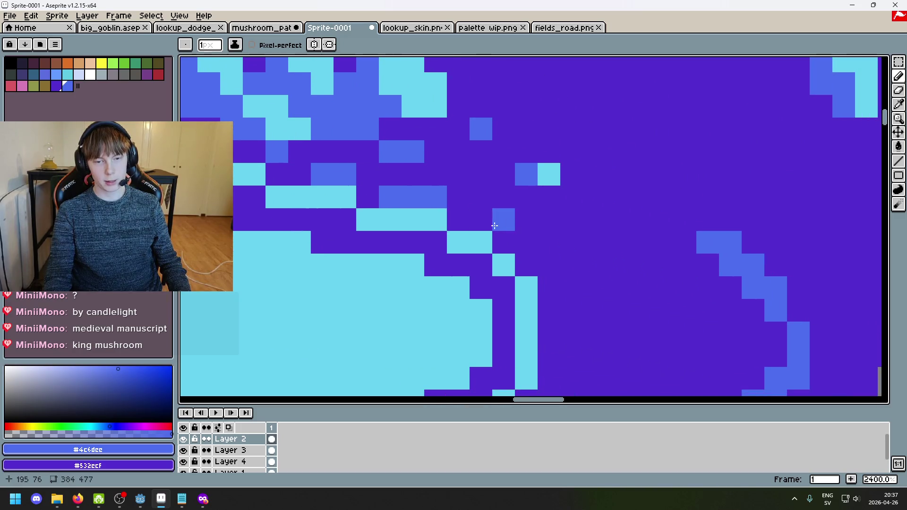
click(481, 220)
drag(503, 242, 526, 265)
click(549, 288)
mouse_move(557, 296)
mouse_down()
mouse_move(541, 245)
mouse_move(526, 253)
mouse_move(527, 314)
mouse_up()
mouse_move(527, 317)
mouse_down()
mouse_move(520, 275)
mouse_move(568, 204)
mouse_move(542, 257)
mouse_move(530, 260)
mouse_up()
click(569, 204)
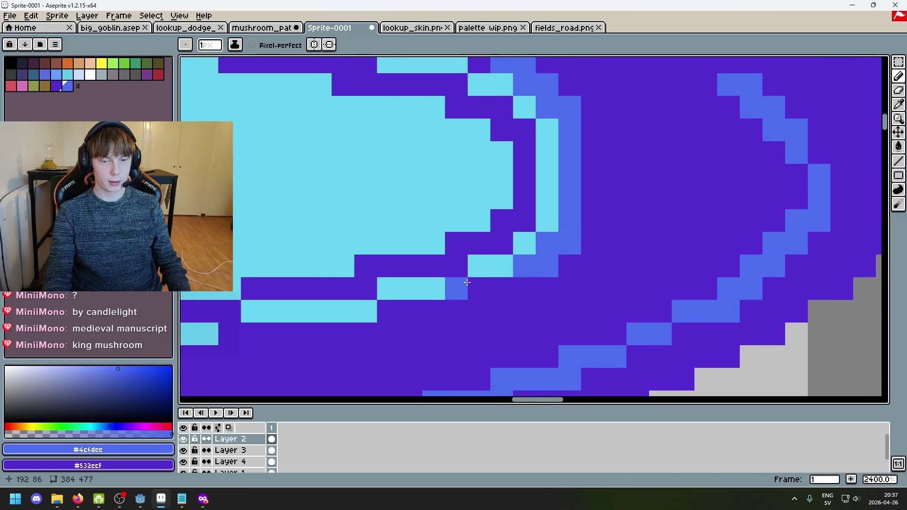
Step: Add medium-blue strips along the rows beneath the rim's lower edge and corner
drag(482, 284, 617, 264)
click(594, 248)
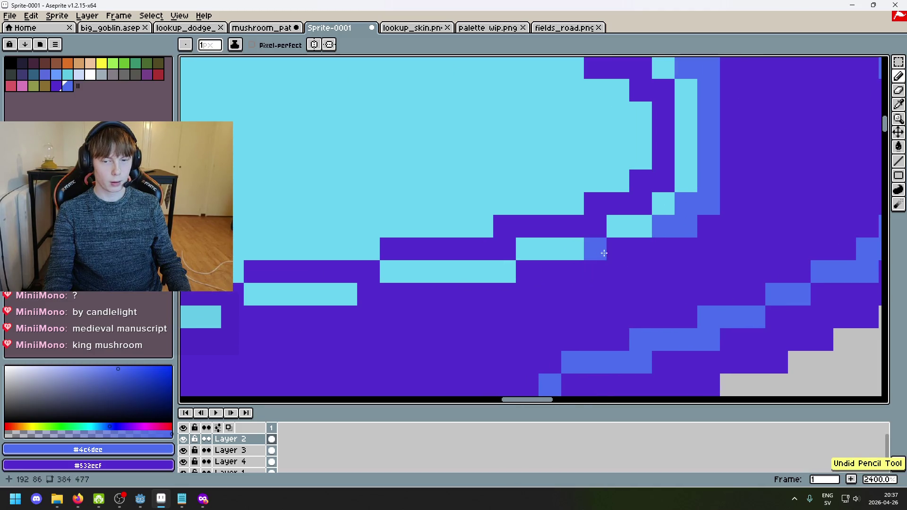
scroll(588, 272, down, 3)
scroll(567, 269, up, 1)
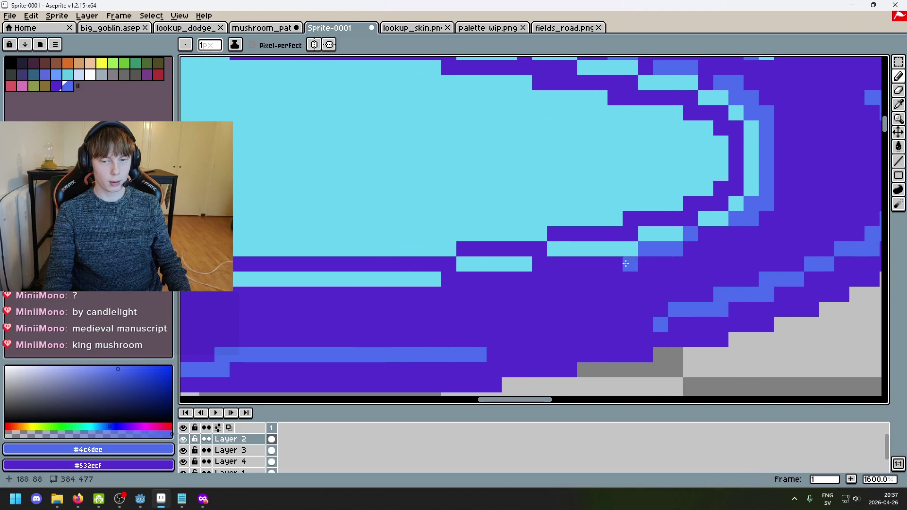
drag(567, 265, 616, 260)
drag(539, 264, 551, 263)
drag(478, 275, 622, 273)
drag(491, 287, 543, 288)
mouse_move(543, 287)
mouse_down()
mouse_move(668, 277)
mouse_move(369, 276)
mouse_move(471, 234)
mouse_move(461, 238)
mouse_move(509, 205)
mouse_up()
scroll(464, 271, down, 5)
scroll(402, 288, down, 1)
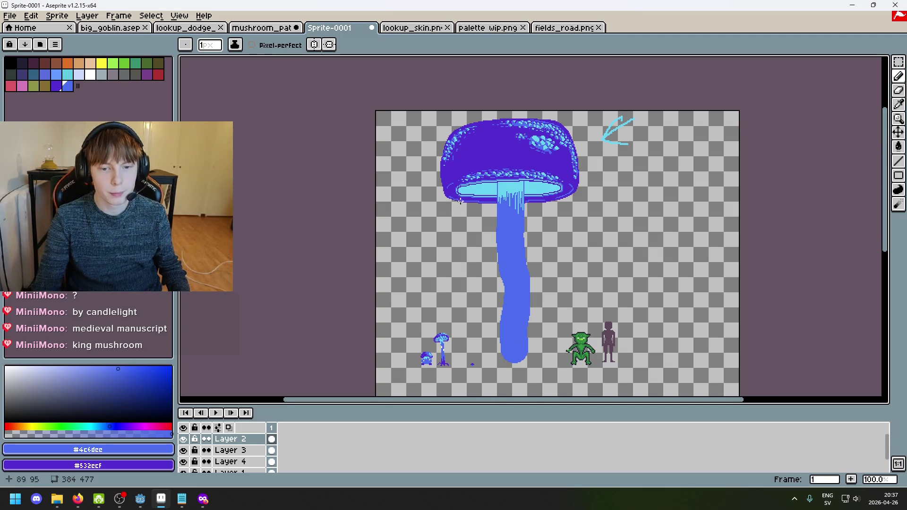
Step: Paint cyan highlight pixels on the right rim using the cap's cyan
scroll(570, 209, up, 4)
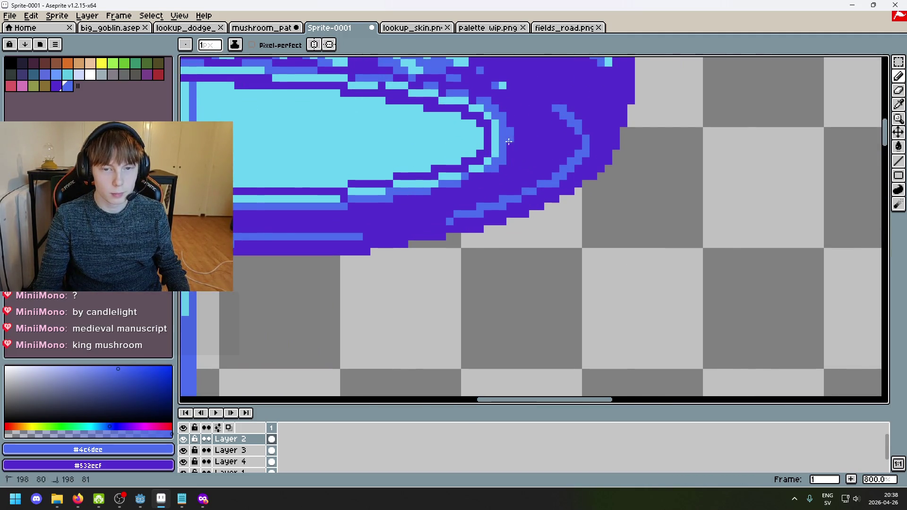
scroll(593, 178, down, 1)
scroll(376, 158, up, 2)
alt+click(613, 153)
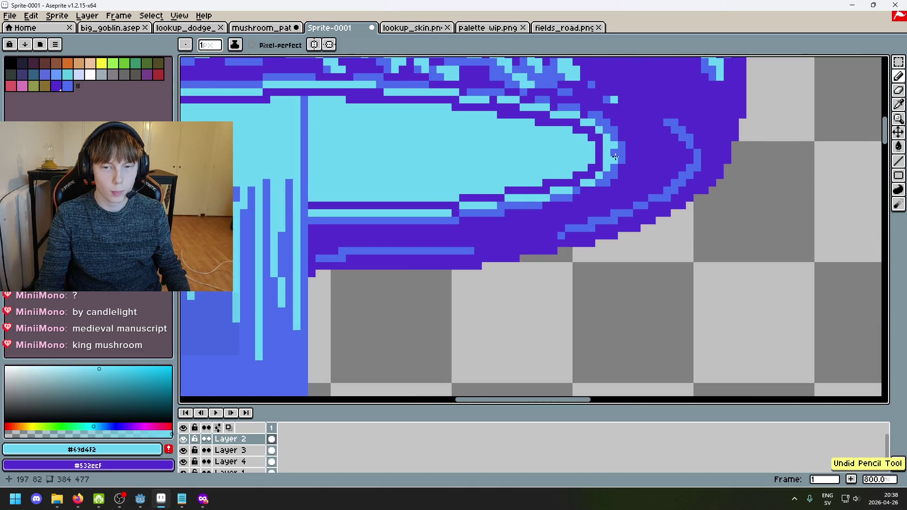
scroll(650, 173, down, 2)
scroll(661, 178, up, 2)
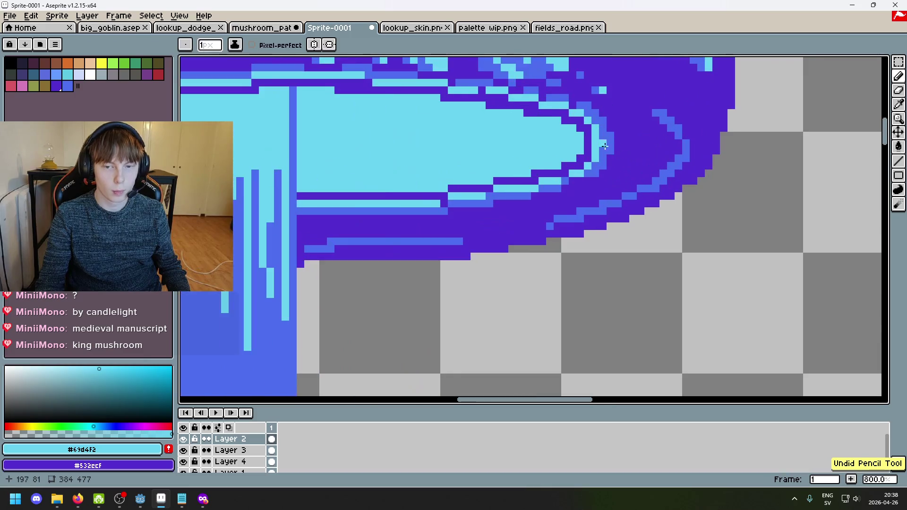
scroll(618, 157, down, 4)
scroll(628, 160, up, 3)
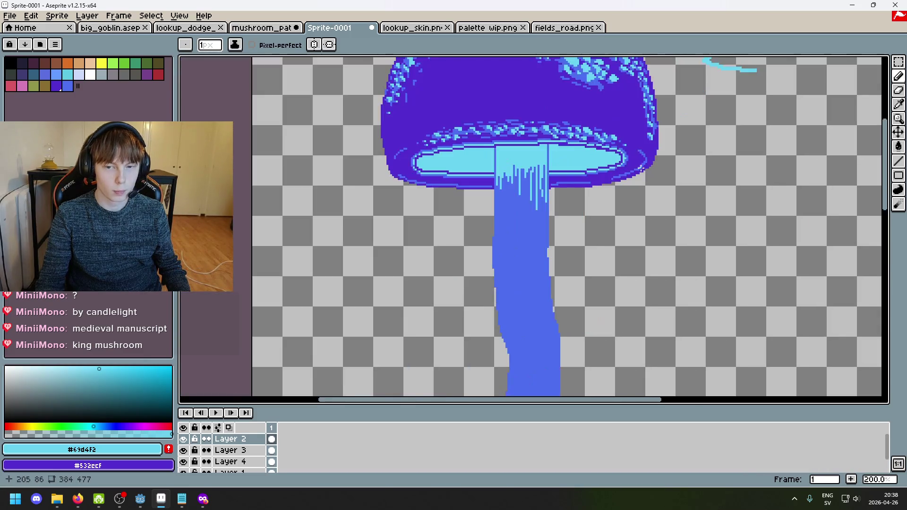
scroll(613, 154, down, 3)
scroll(511, 179, up, 6)
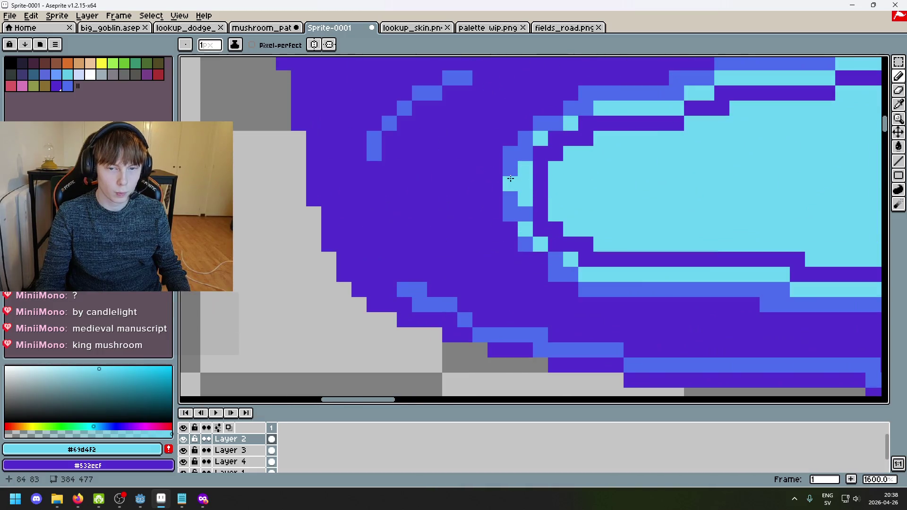
mouse_move(510, 179)
mouse_down()
mouse_move(510, 201)
mouse_move(497, 204)
mouse_up()
Step: Place medium-blue pixels above, beside and below the cyan highlight, undoing the last one
alt+click(519, 157)
click(495, 168)
click(496, 213)
click(510, 228)
scroll(499, 213, down, 5)
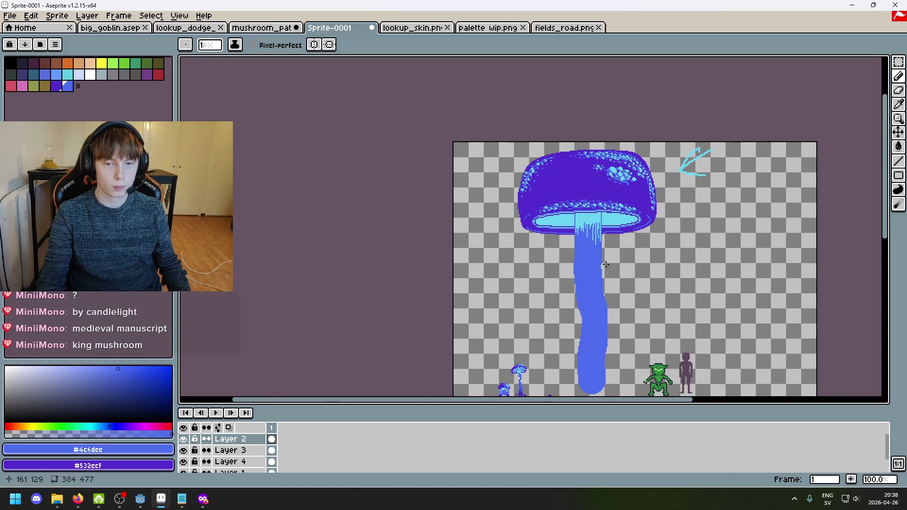
scroll(542, 233, up, 6)
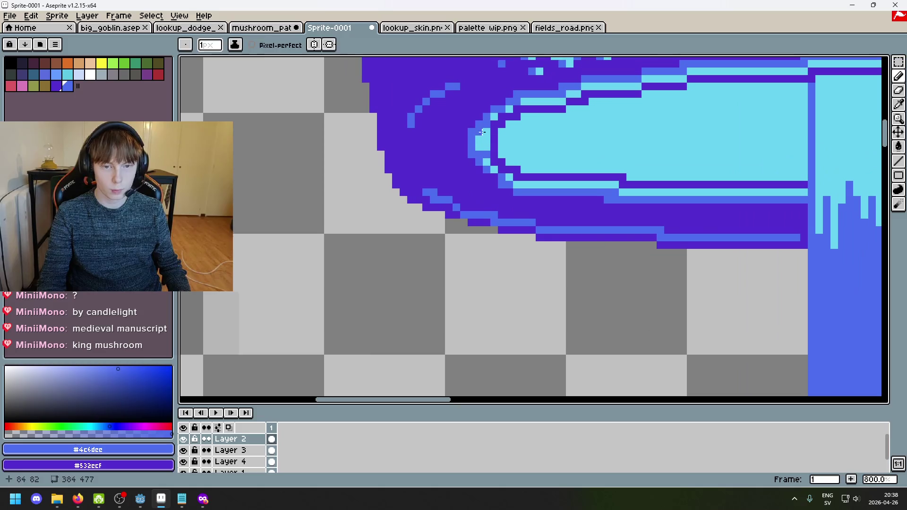
scroll(476, 140, down, 4)
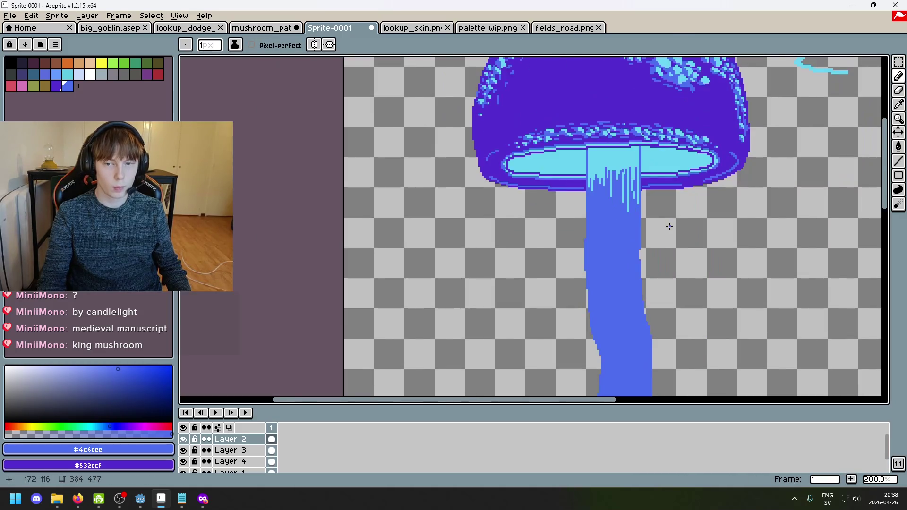
key(ctrl+z)
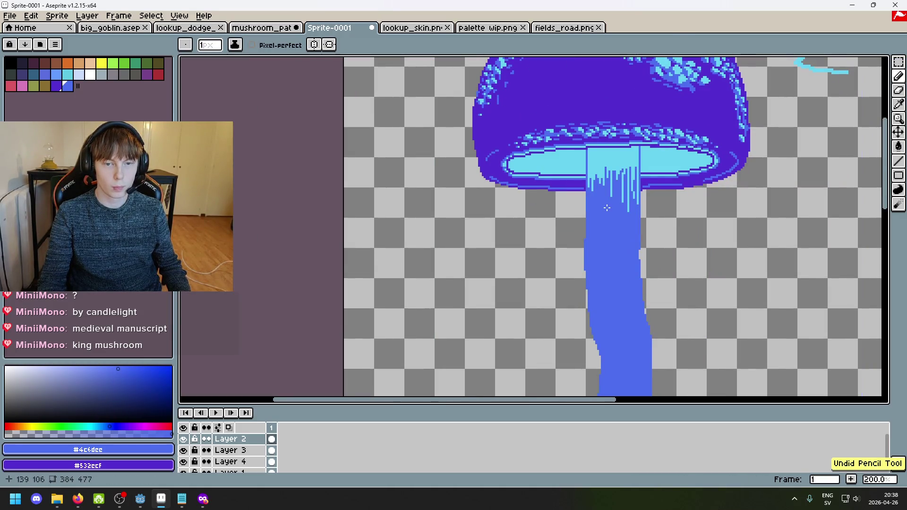
scroll(543, 184, up, 4)
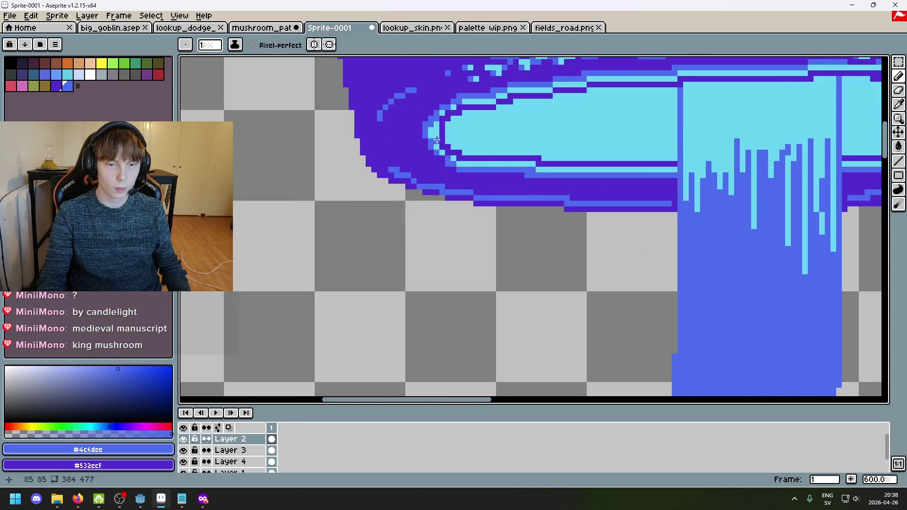
scroll(510, 179, down, 6)
scroll(523, 187, up, 1)
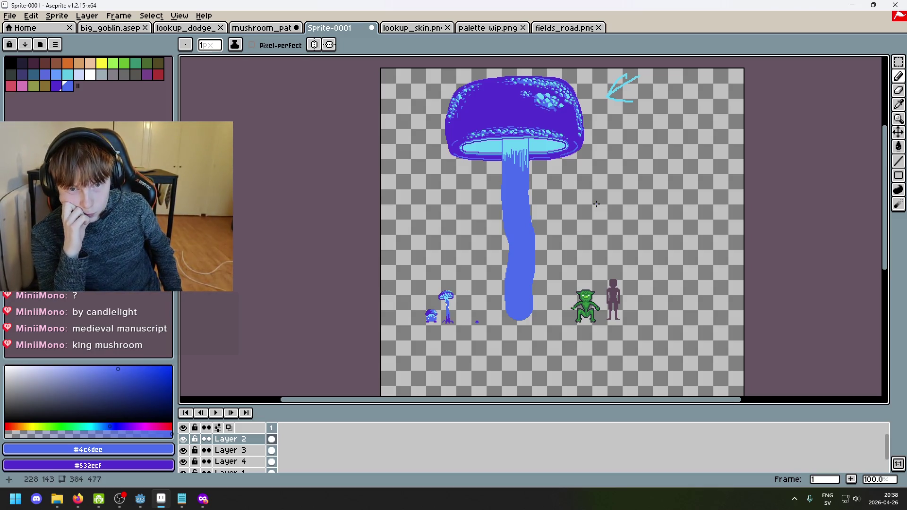
Step: Sample the stem blue from the canvas, try a diagonal root, then undo the recent base strokes
key(i)
click(525, 118)
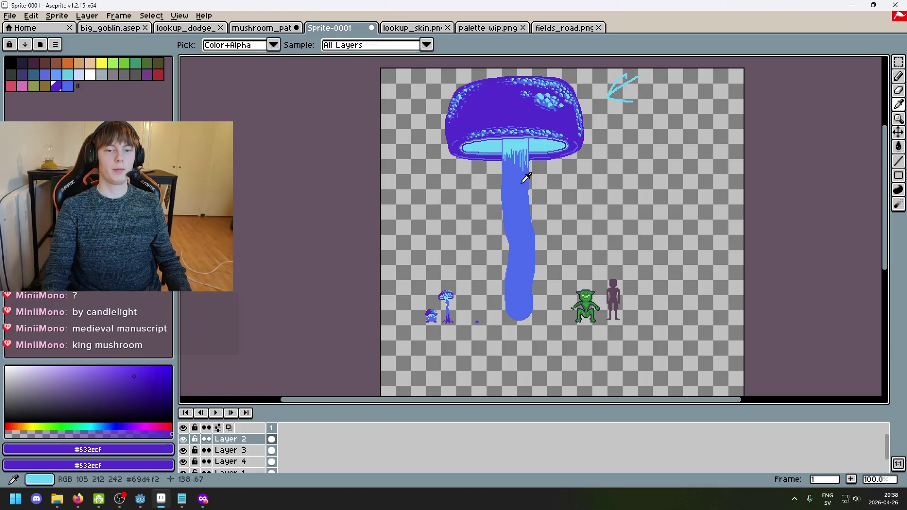
key(b)
scroll(526, 177, up, 2)
scroll(510, 213, down, 1)
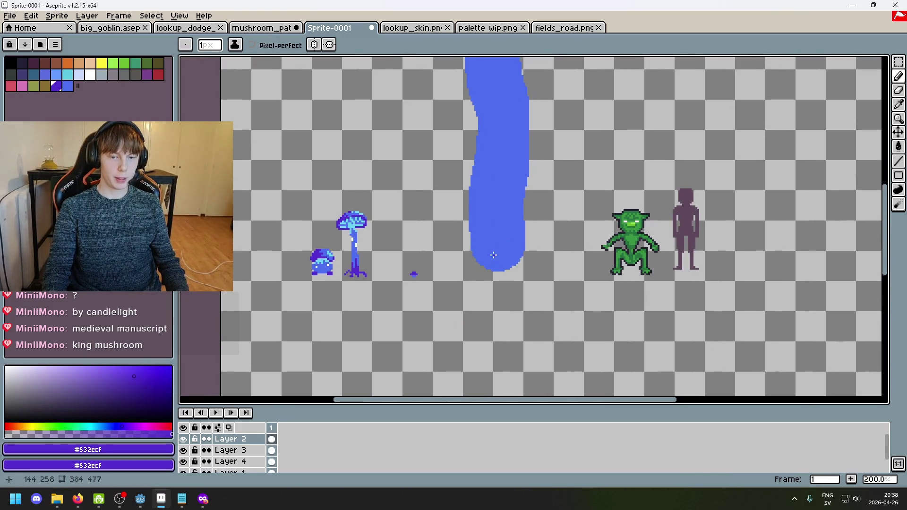
alt+click(494, 255)
scroll(484, 246, up, 3)
key(i)
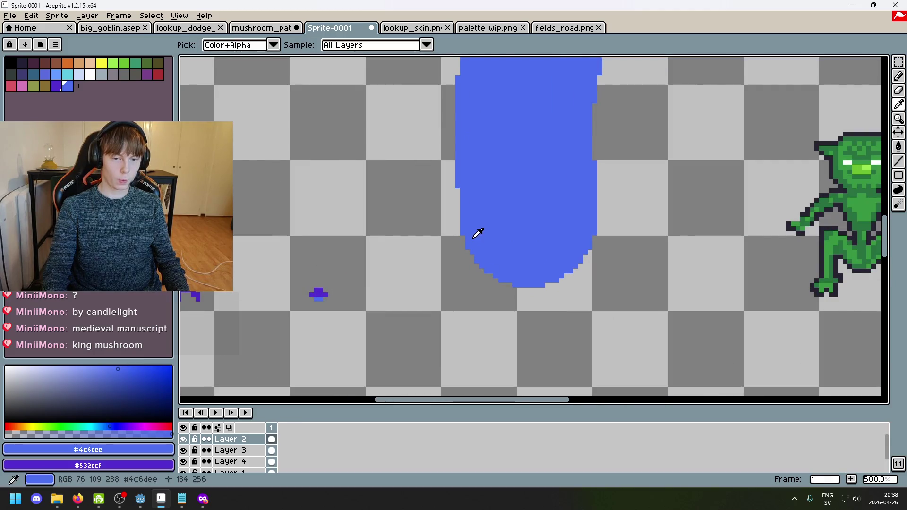
key(b)
mouse_move(468, 250)
mouse_down()
mouse_move(457, 278)
mouse_move(434, 295)
mouse_up()
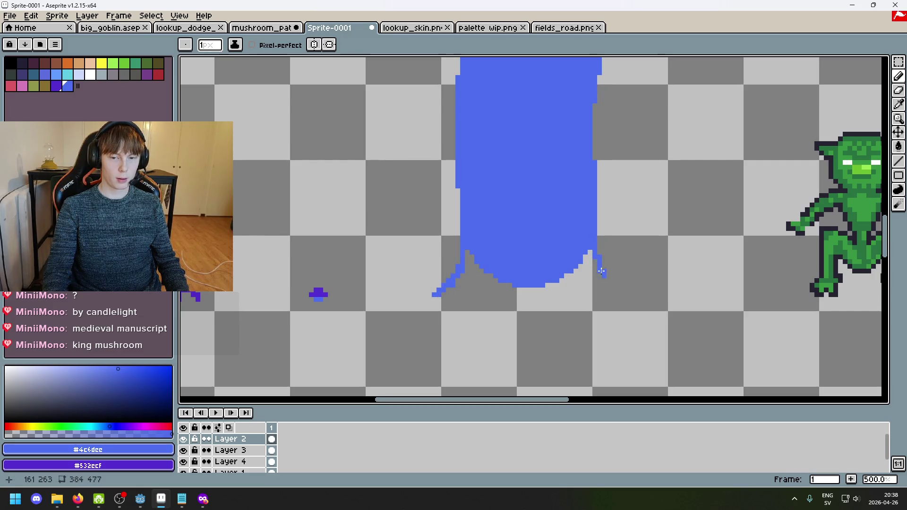
key(ctrl+z)
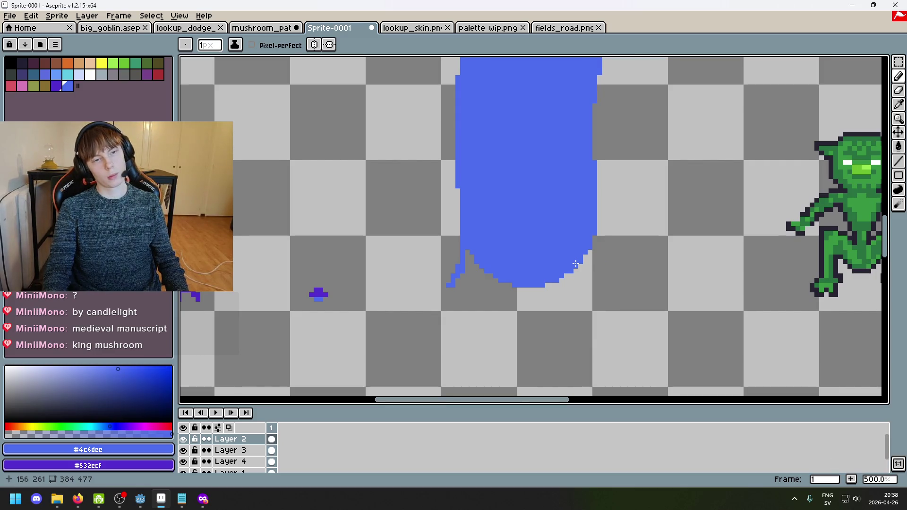
key(ctrl+z)
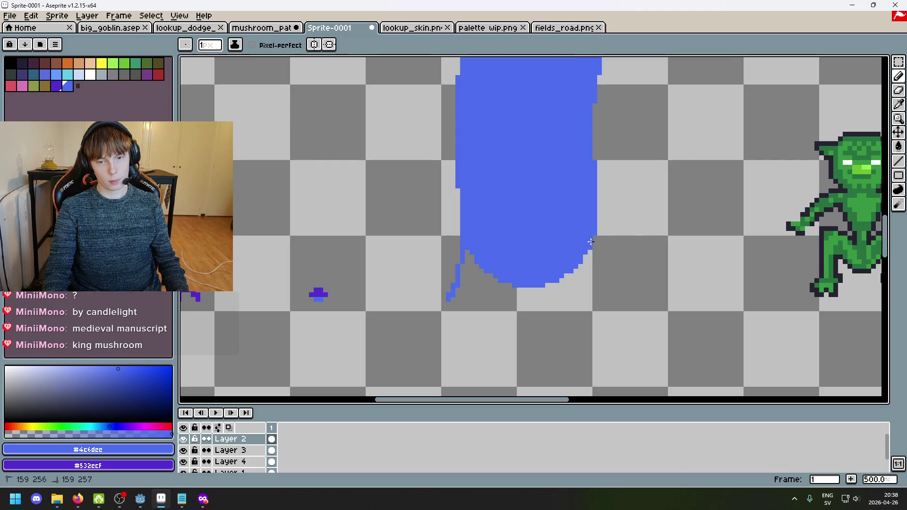
key(ctrl+z)
Step: Add a short blue root at the stem's right base and fill the bottom edge's gaps
drag(594, 239, 594, 273)
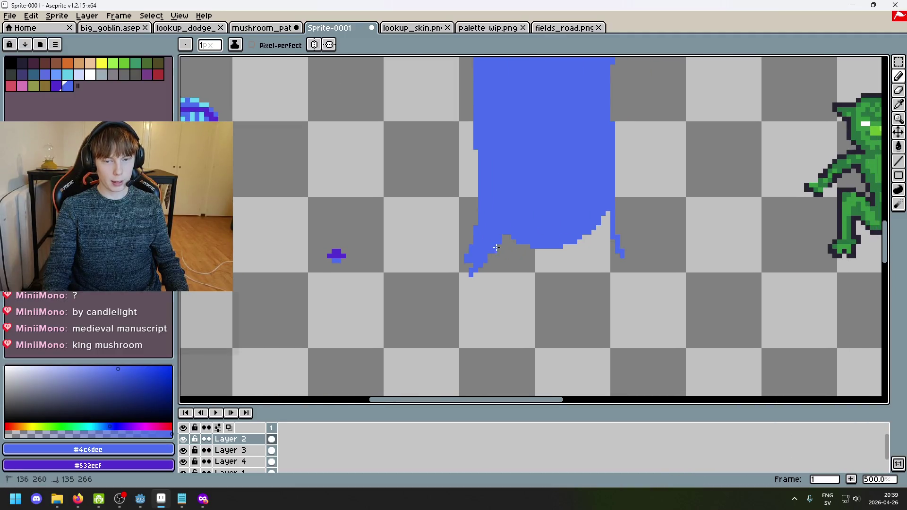
drag(496, 246, 556, 242)
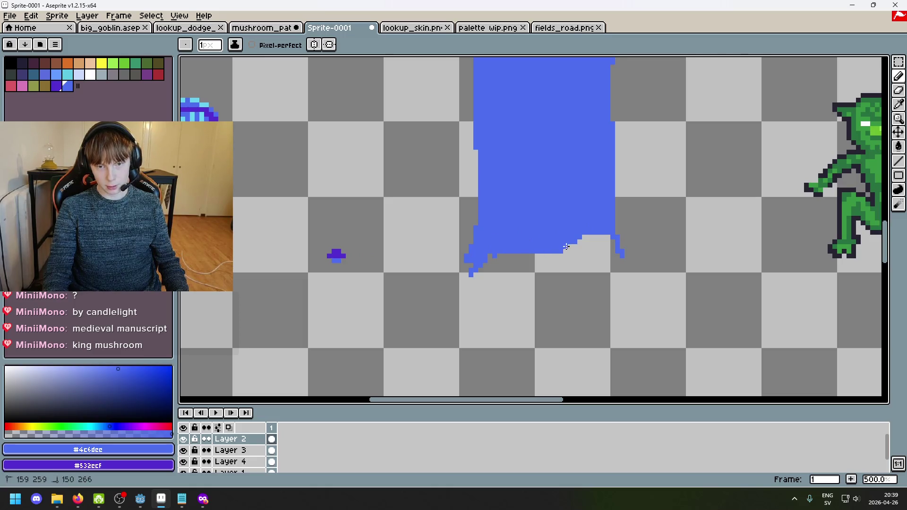
drag(593, 237, 613, 245)
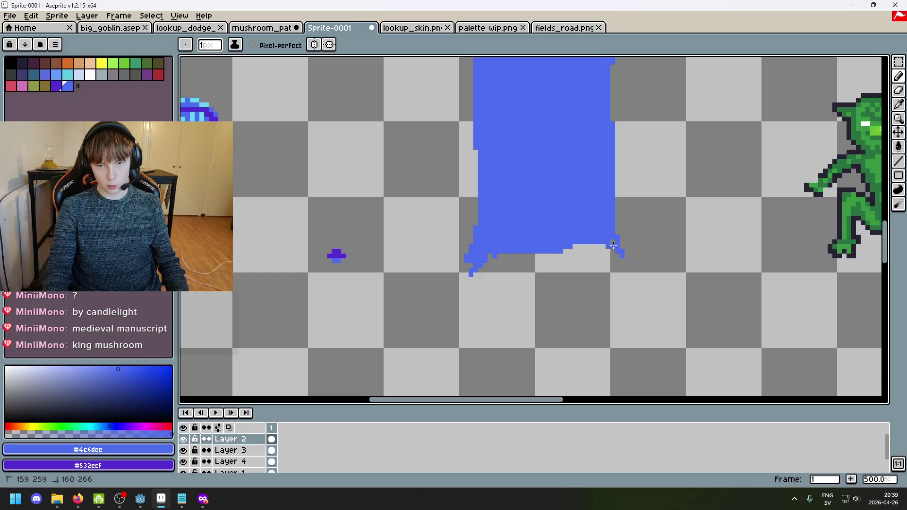
drag(494, 259, 536, 258)
key(ctrl+z)
key(ctrl+z)
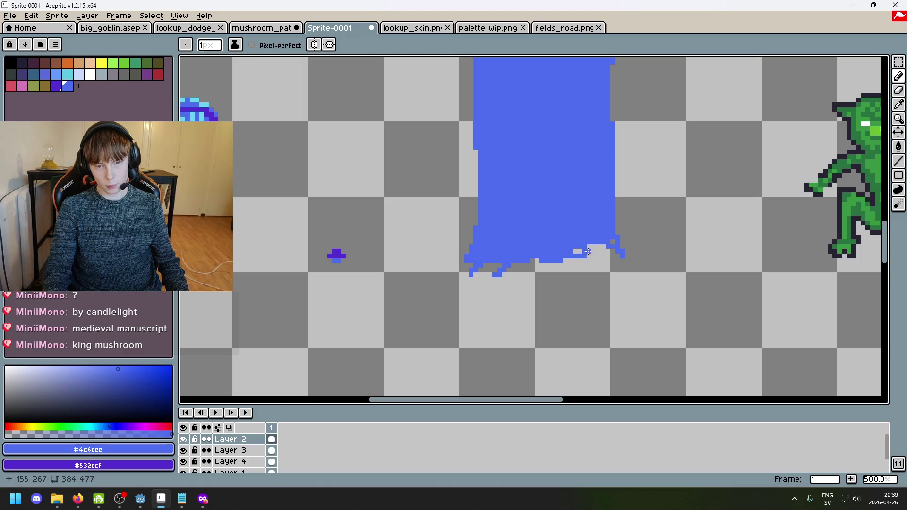
alt+click(502, 277)
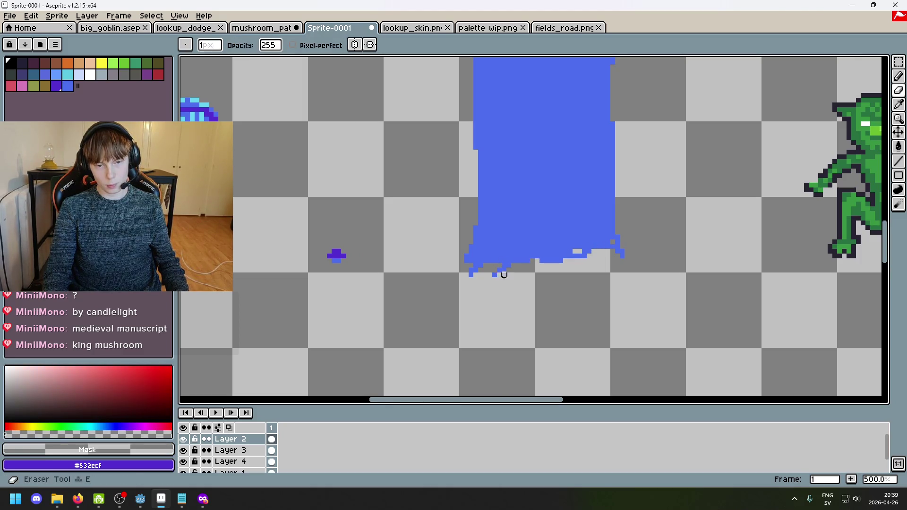
alt+click(499, 266)
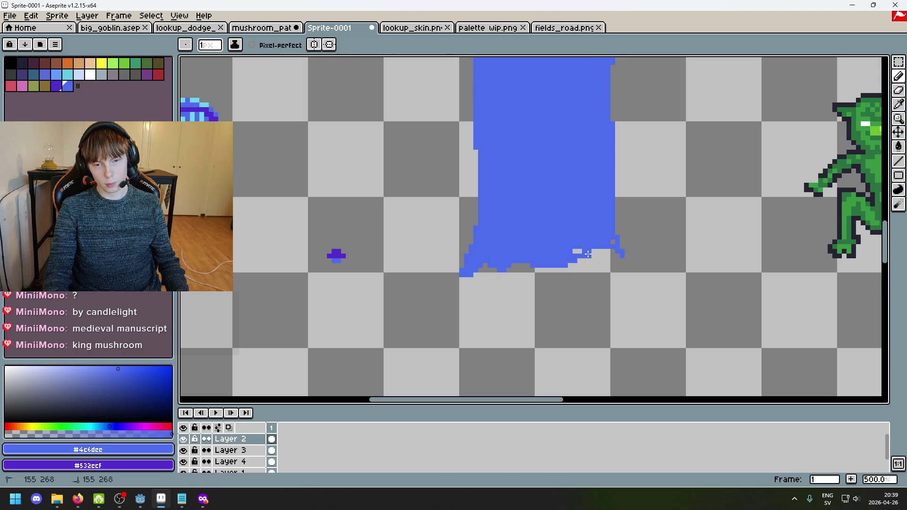
drag(594, 253, 604, 262)
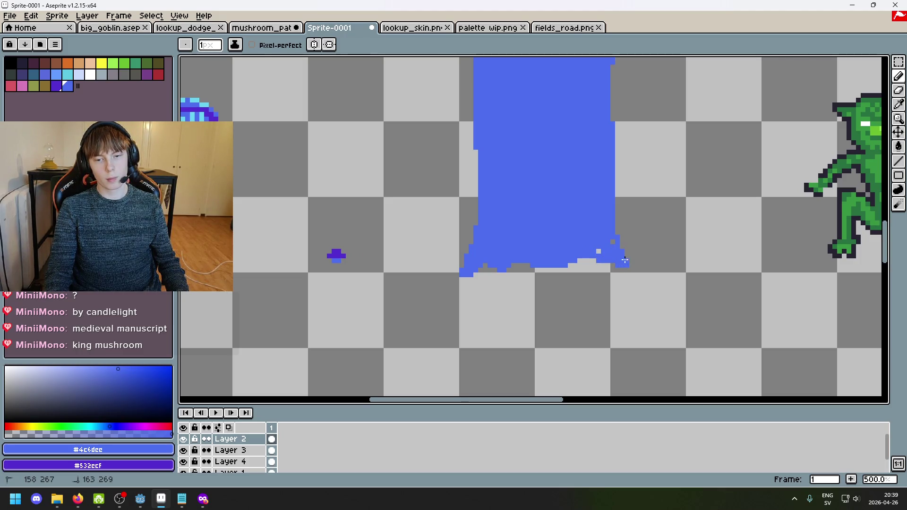
scroll(613, 241, down, 3)
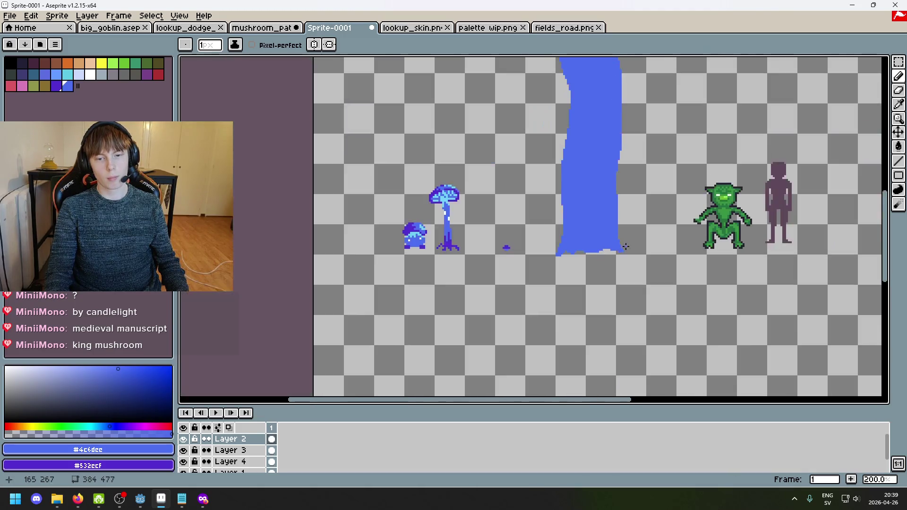
Step: Sample the dark purple #532ecf from the canvas and set the ink to Shading
scroll(617, 252, up, 3)
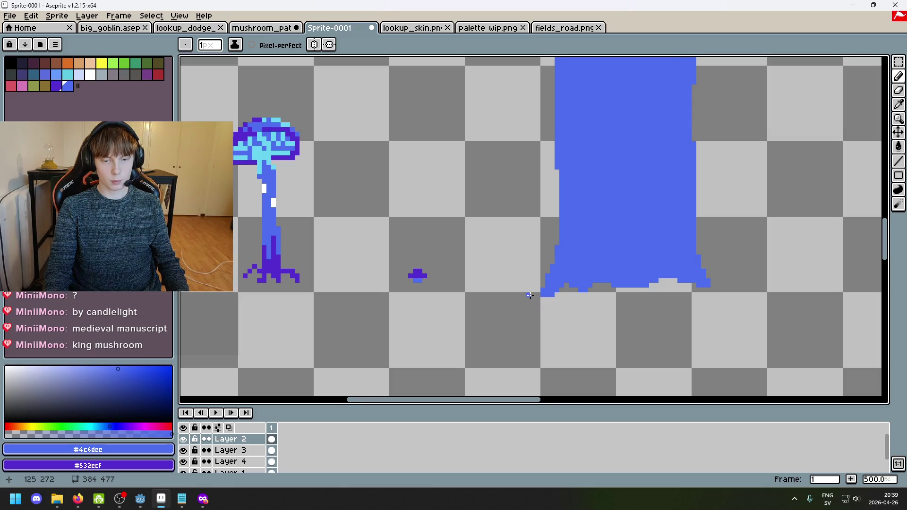
drag(490, 293, 500, 293)
key(ctrl+z)
scroll(591, 305, down, 3)
scroll(531, 288, up, 2)
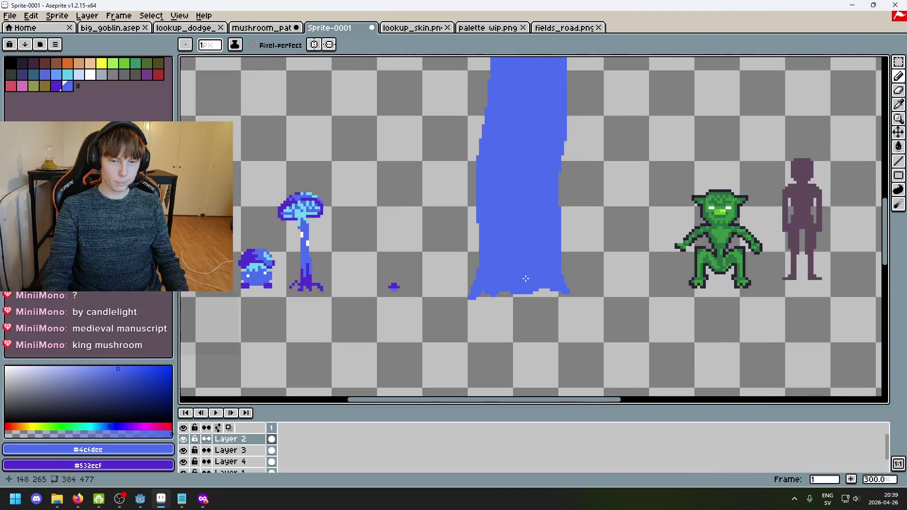
key(i)
click(396, 286)
key(b)
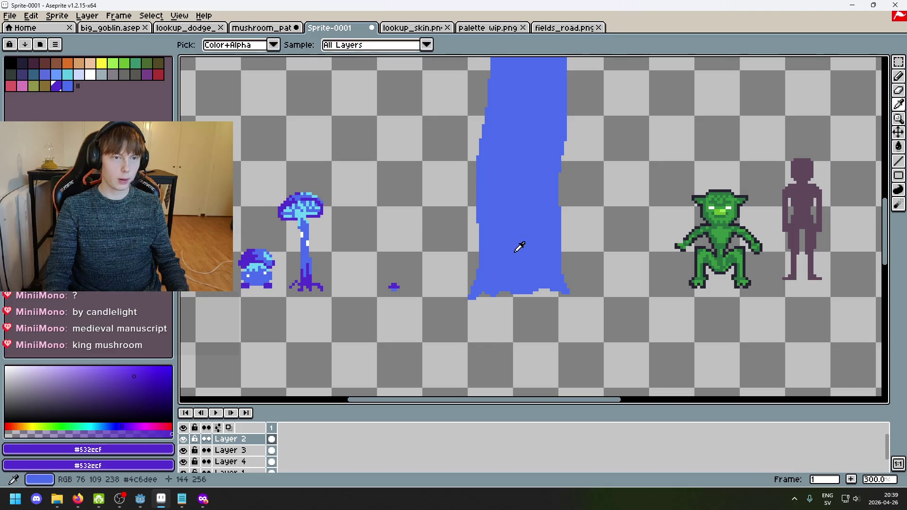
click(242, 47)
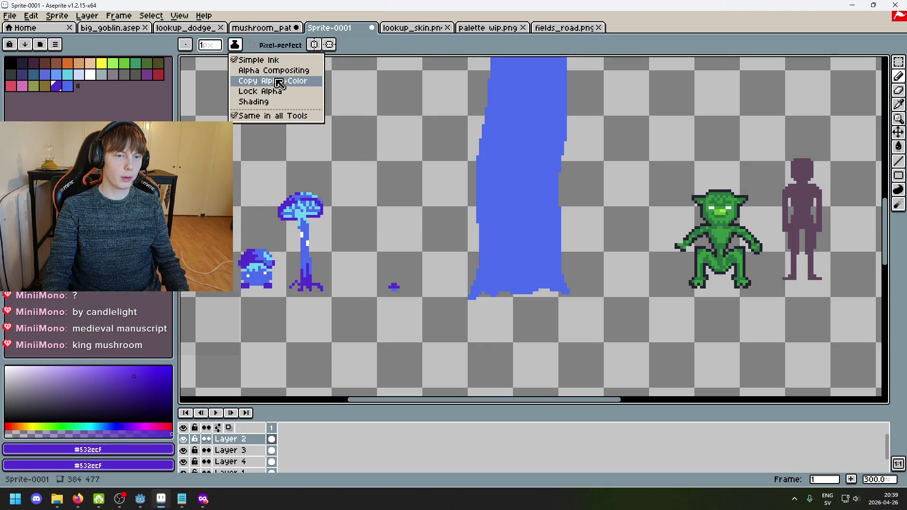
click(267, 101)
key(b)
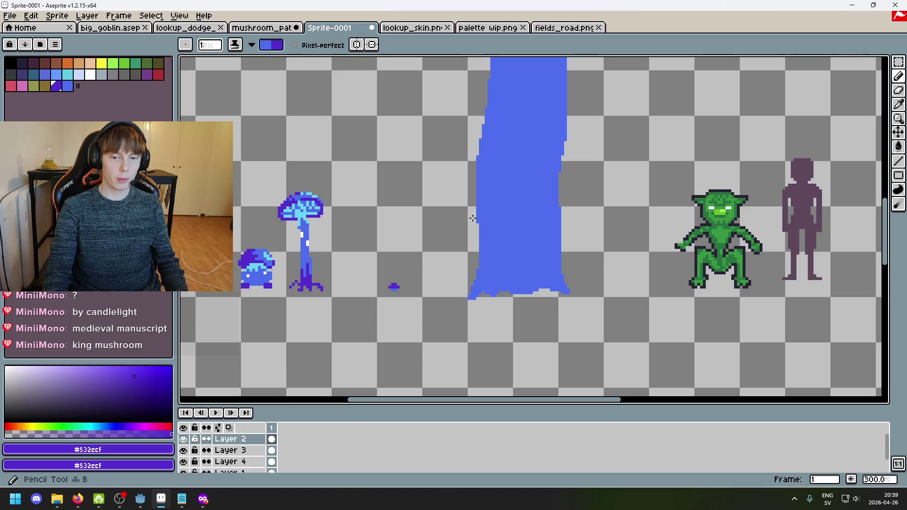
Step: Undo trial purple strokes and shrink the brush back to one pixel
mouse_move(524, 239)
mouse_down()
mouse_move(504, 275)
mouse_move(594, 273)
mouse_move(591, 238)
mouse_up()
key(ctrl+z)
scroll(492, 273, up, 8)
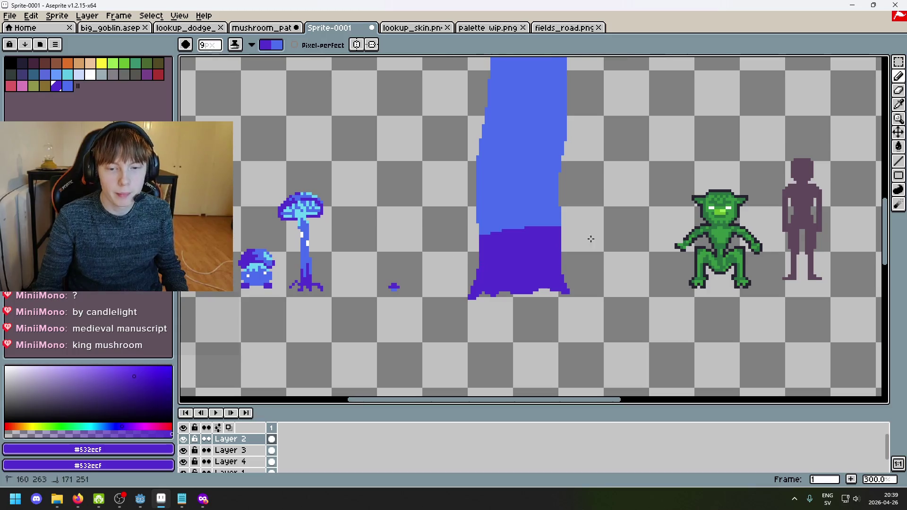
scroll(590, 238, down, 3)
scroll(550, 266, up, 6)
key(ctrl+z)
key(minus)
key(minus)
key(minus)
mouse_move(471, 137)
mouse_down()
mouse_move(477, 228)
mouse_move(463, 152)
mouse_move(487, 241)
mouse_up()
key(ctrl+z)
key(ctrl+z)
Step: Draw long thin purple streaks down the stem's left, middle and right sides
drag(494, 120, 486, 241)
drag(524, 163, 521, 315)
drag(565, 111, 586, 233)
drag(595, 135, 595, 235)
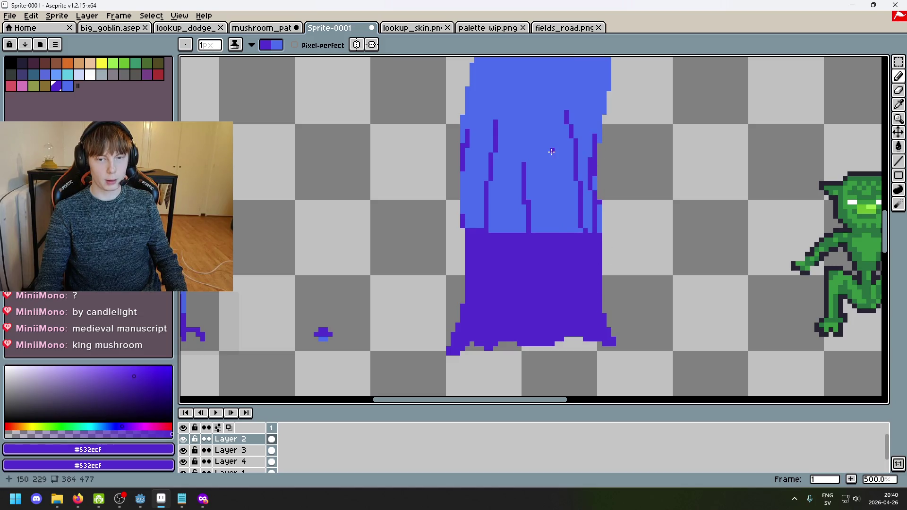
drag(551, 151, 562, 232)
drag(515, 82, 515, 233)
scroll(515, 249, up, 3)
key(ctrl+z)
drag(507, 149, 481, 335)
key(ctrl+z)
drag(521, 138, 503, 321)
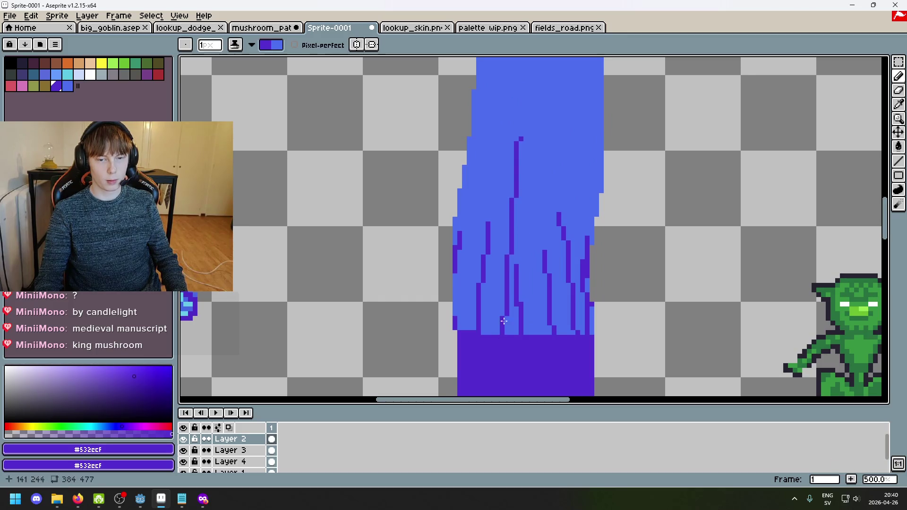
Step: Add short purple streaks rising from the shaded base band into the blue stem
drag(524, 293, 541, 333)
drag(561, 307, 569, 332)
mouse_move(581, 307)
mouse_down()
mouse_move(584, 333)
mouse_move(480, 333)
mouse_up()
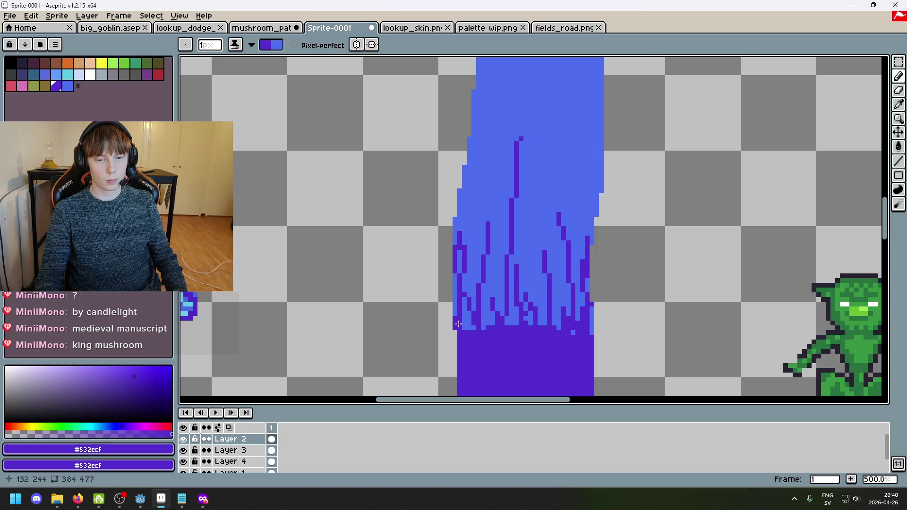
drag(482, 307, 496, 325)
drag(543, 293, 554, 325)
drag(534, 240, 539, 325)
drag(502, 245, 493, 322)
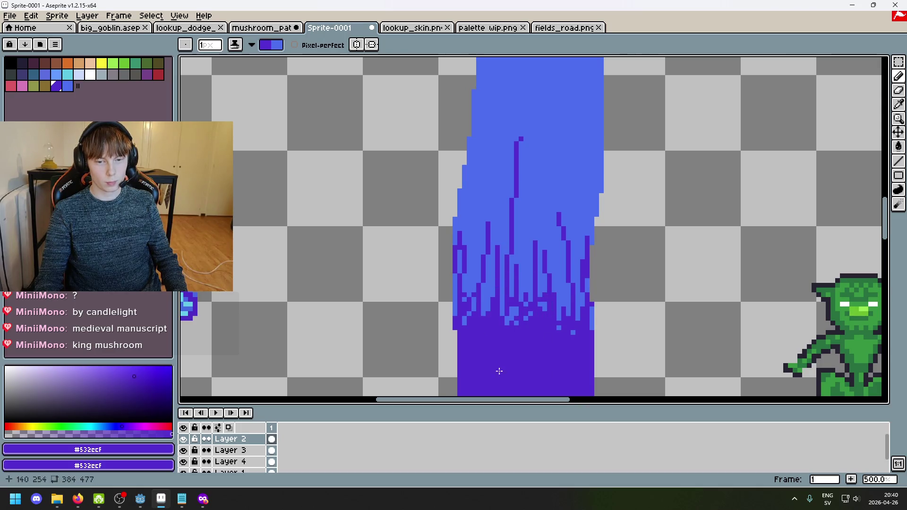
drag(557, 208, 558, 321)
key(ctrl+z)
key(ctrl+z)
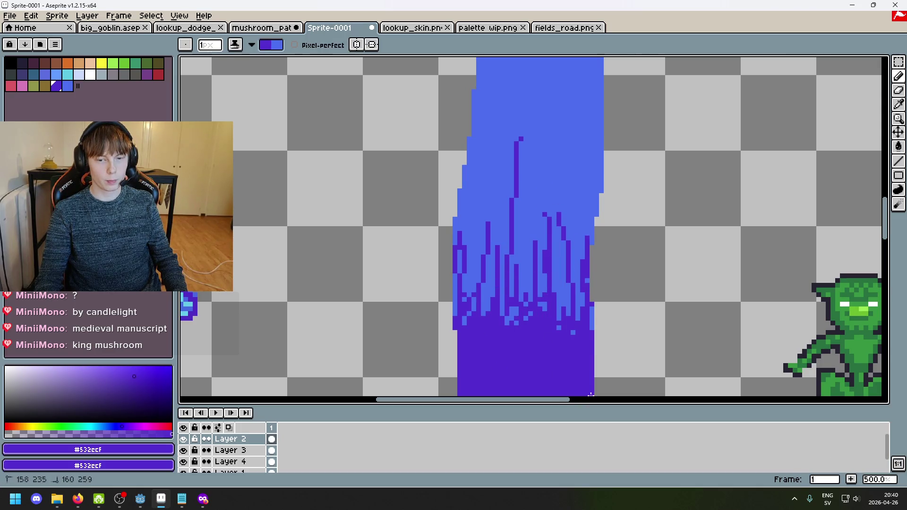
click(549, 191)
drag(519, 257, 518, 306)
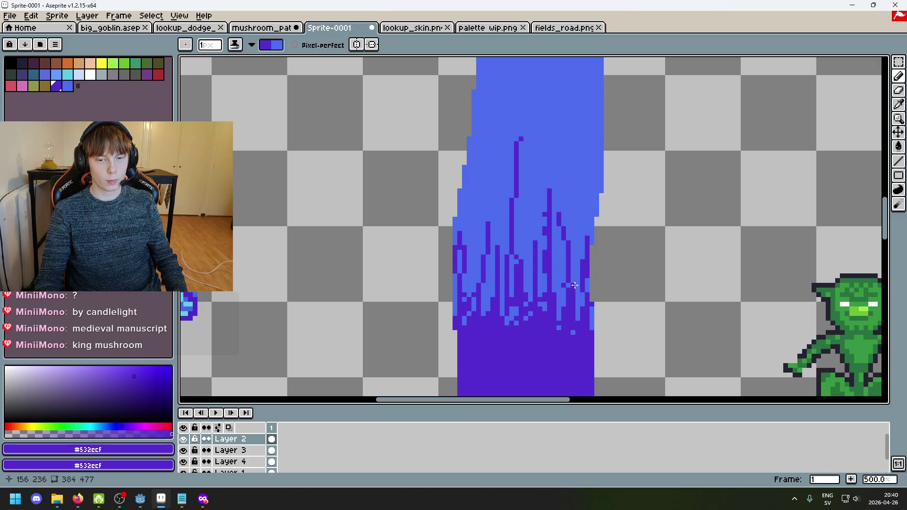
Step: Frame the view on the mushroom sprite's stem base
key(1)
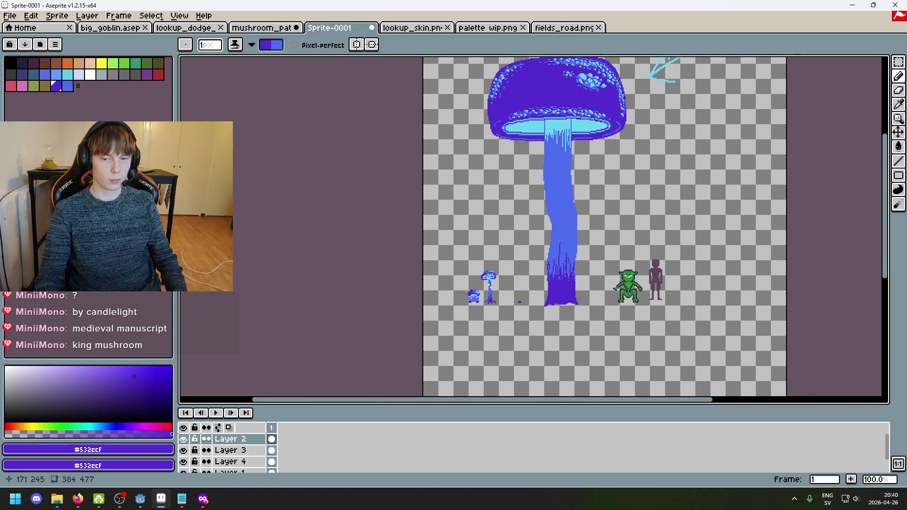
scroll(572, 297, down, 1)
scroll(572, 289, up, 1)
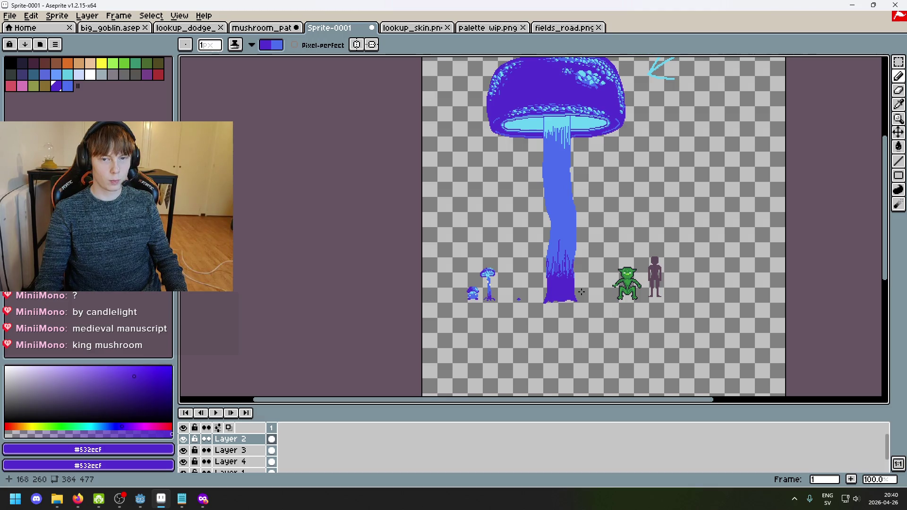
scroll(583, 296, up, 2)
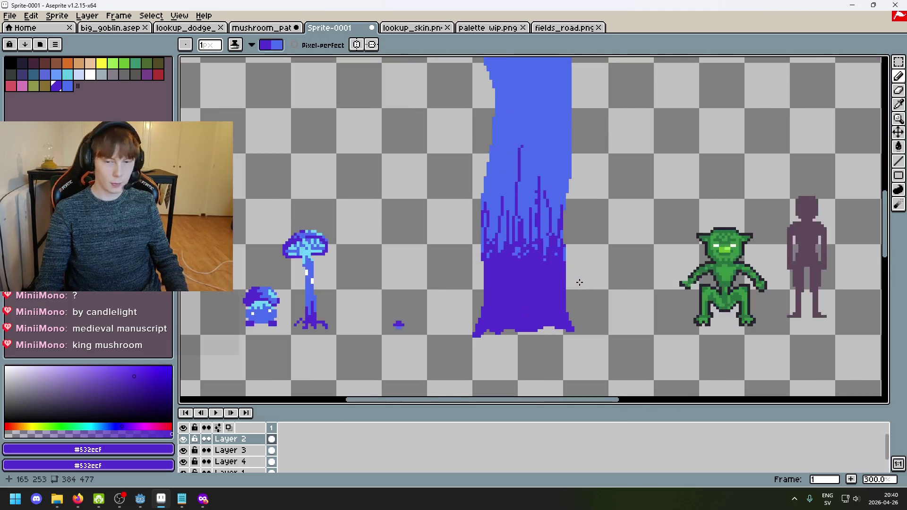
scroll(558, 307, down, 1)
scroll(532, 321, up, 2)
drag(500, 280, 582, 257)
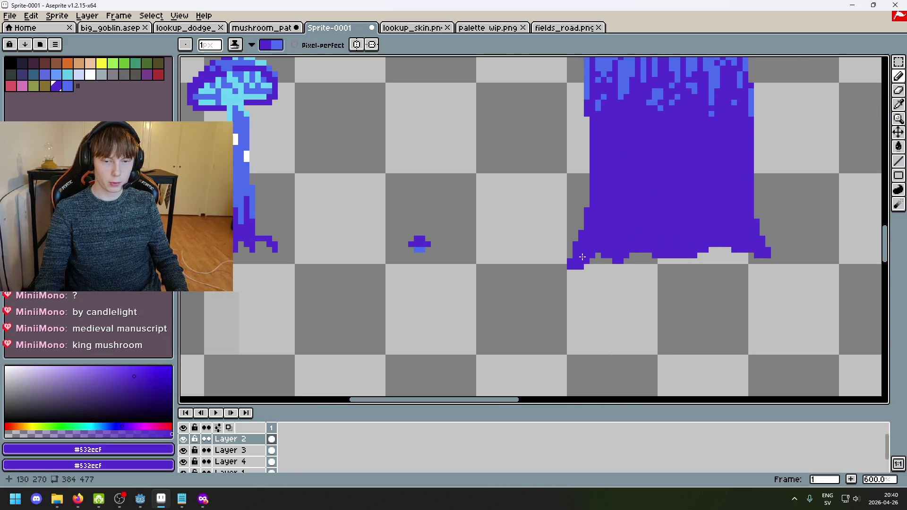
key(alt)
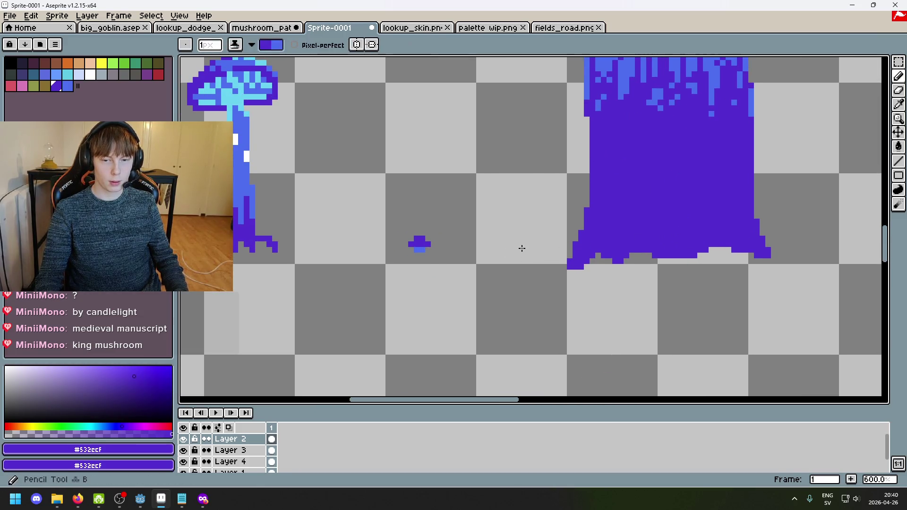
scroll(584, 269, down, 2)
scroll(593, 278, down, 4)
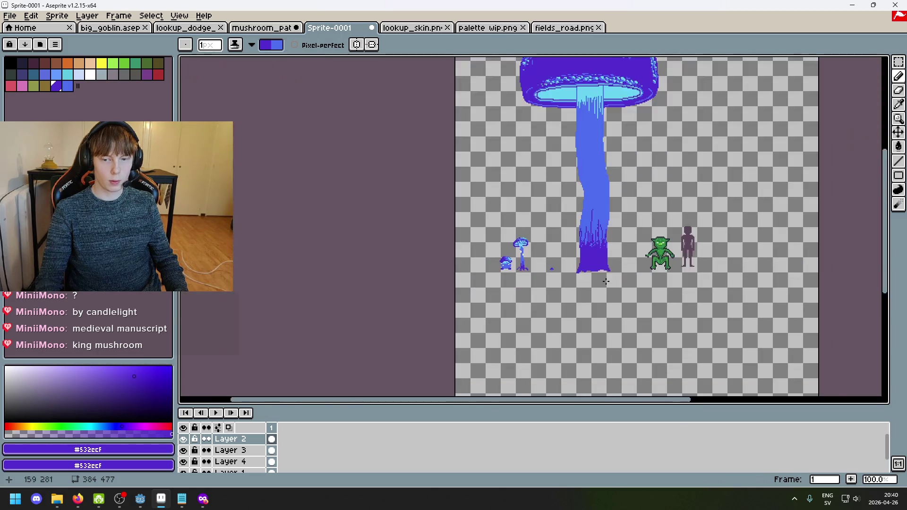
scroll(605, 282, up, 3)
drag(644, 296, 573, 232)
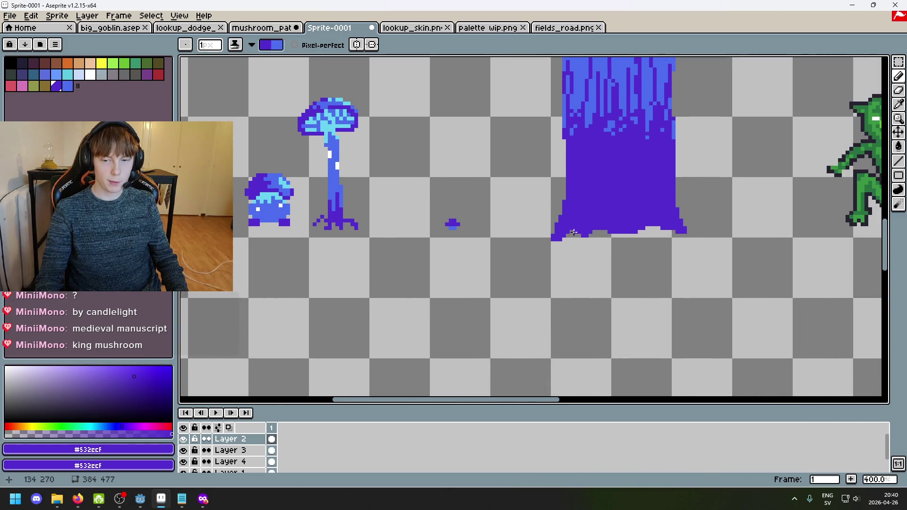
scroll(651, 253, up, 2)
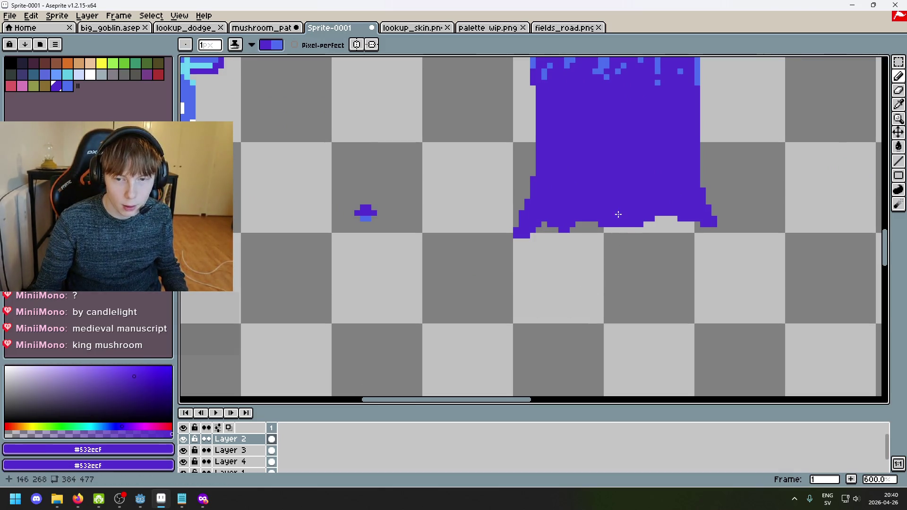
Step: Switch the Ink mode back to Simple Ink
click(236, 45)
click(247, 61)
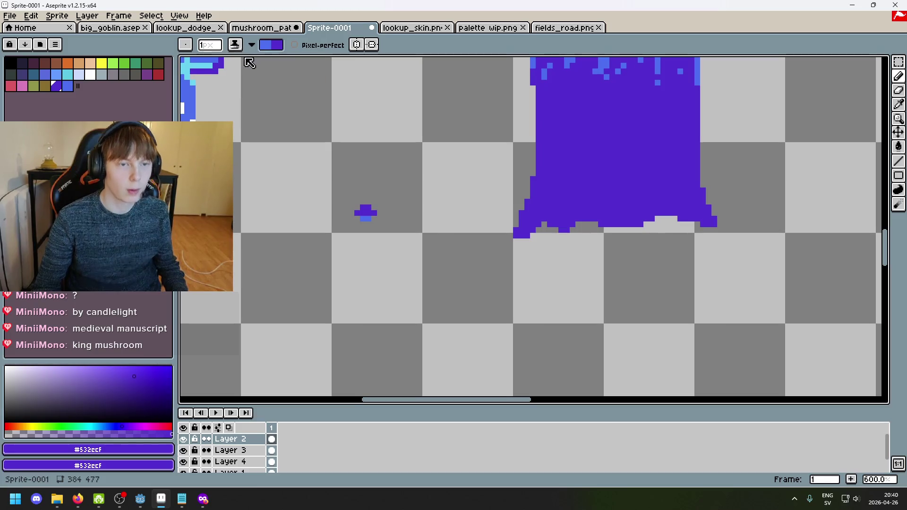
click(236, 45)
click(255, 70)
Step: Pencil a small #532ecf purple mound right of the stem base, undoing an overlong line
drag(671, 256, 492, 216)
drag(579, 174, 616, 178)
key(ctrl+z)
key(ctrl+z)
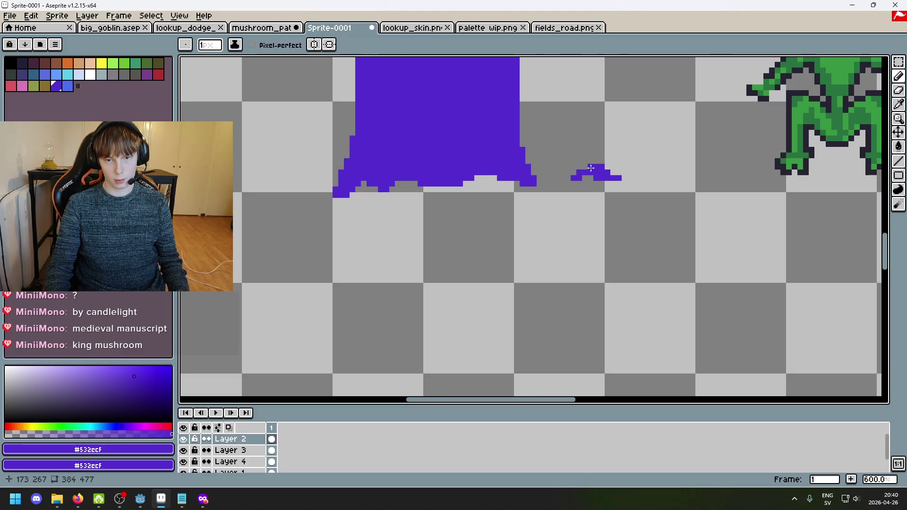
Step: Draw a purple ground stroke left of the stem, then undo it to redraw flatter
scroll(591, 167, down, 1)
scroll(565, 185, up, 4)
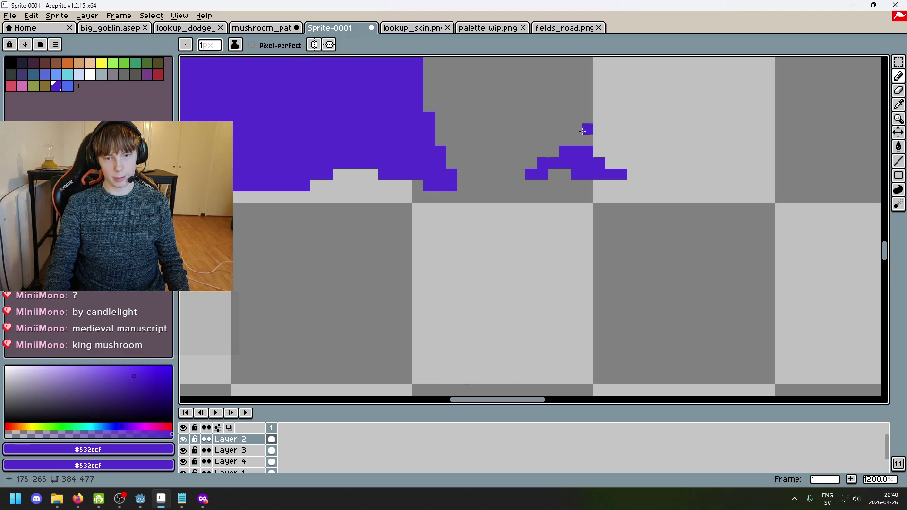
scroll(666, 196, down, 5)
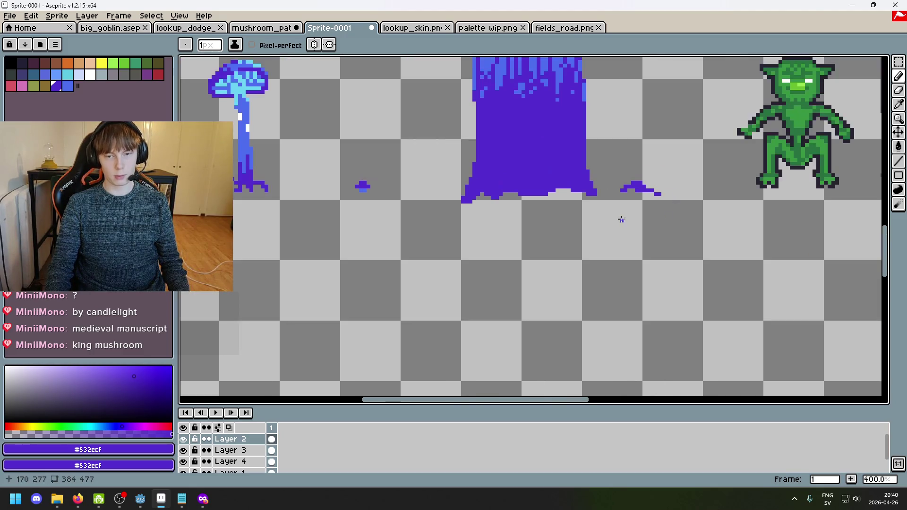
scroll(619, 219, up, 5)
scroll(562, 209, down, 4)
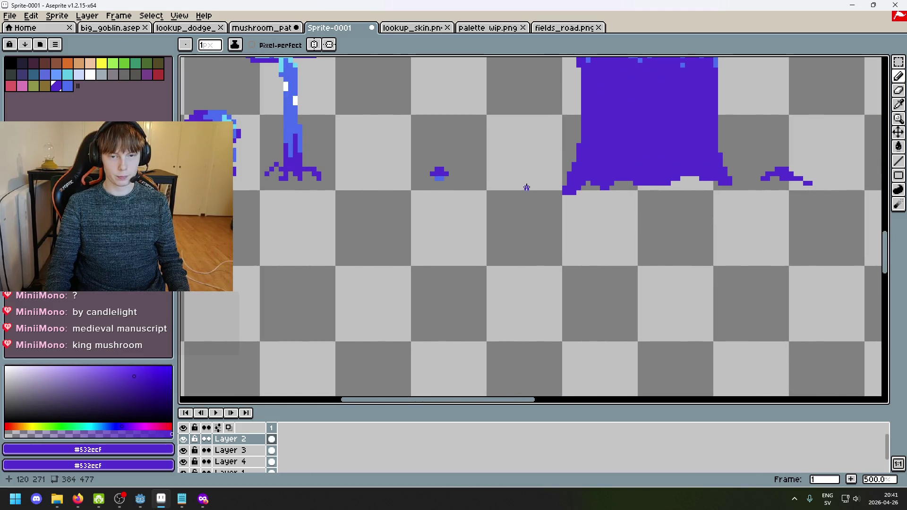
mouse_move(480, 193)
mouse_down()
mouse_move(528, 193)
mouse_move(496, 186)
mouse_up()
key(ctrl+z)
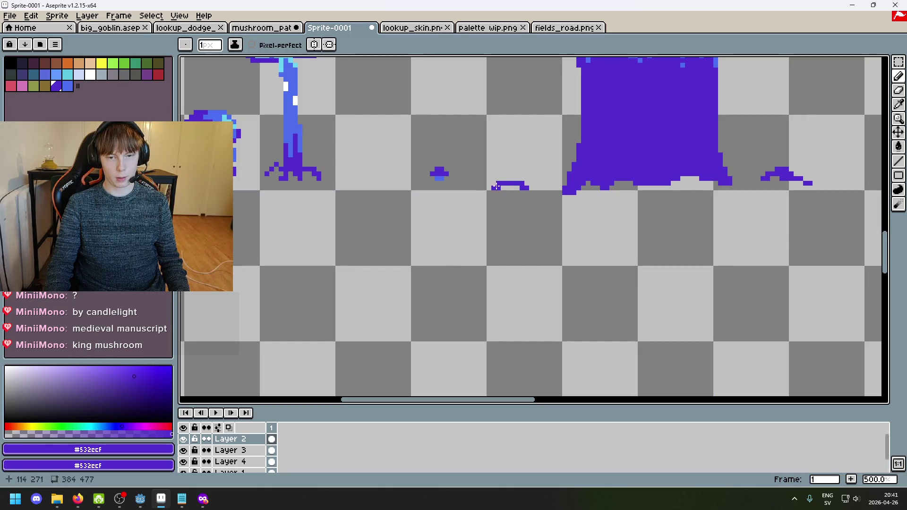
Step: Thicken the right end of the purple ground stroke with extra pencil strokes
scroll(548, 218, down, 2)
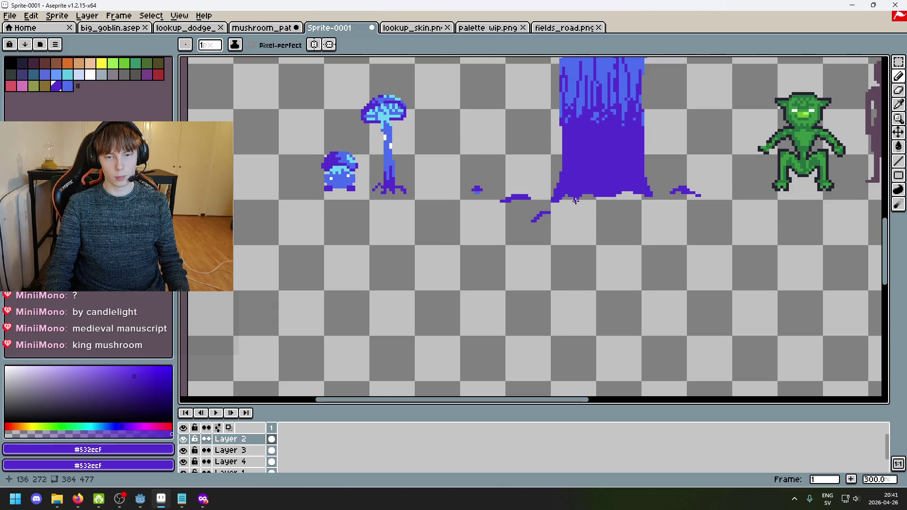
scroll(577, 204, up, 4)
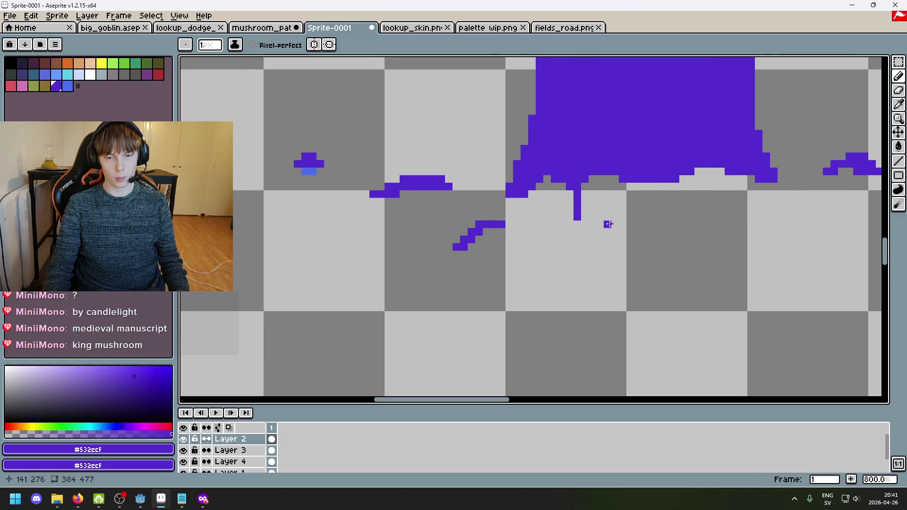
drag(501, 227, 489, 233)
scroll(510, 231, right, 3)
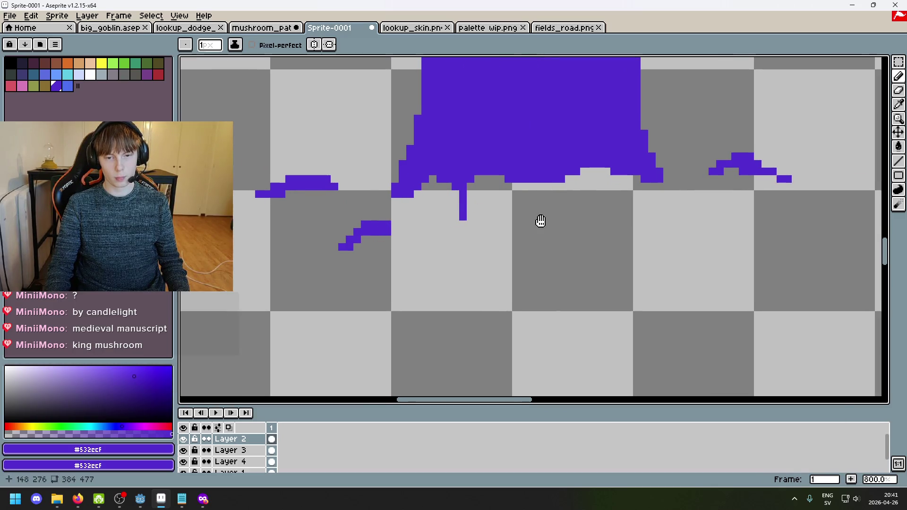
drag(504, 195, 519, 219)
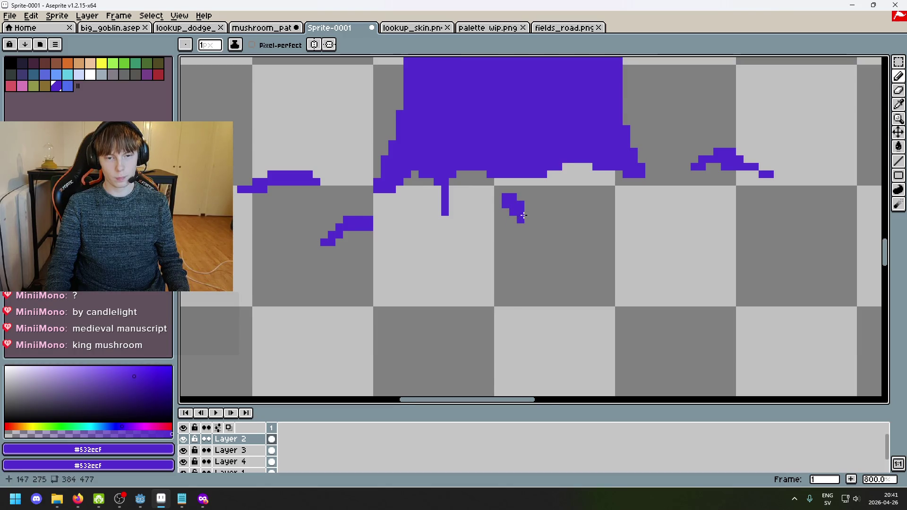
Step: Draw a small purple root tendril curling down-right below the trunk, undoing a stray stroke
click(570, 209)
drag(586, 200, 601, 205)
click(580, 200)
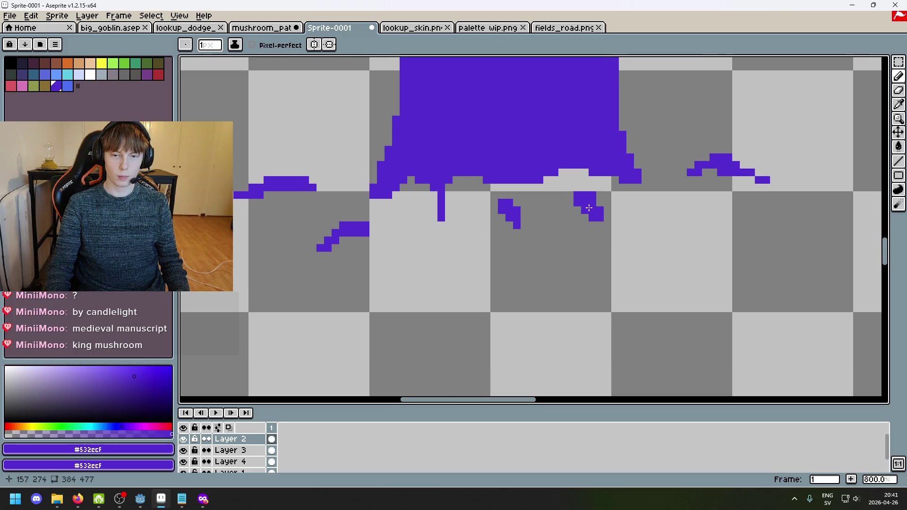
scroll(588, 208, down, 3)
scroll(572, 206, up, 3)
scroll(576, 210, down, 3)
scroll(575, 212, up, 2)
scroll(569, 215, down, 4)
scroll(570, 217, up, 4)
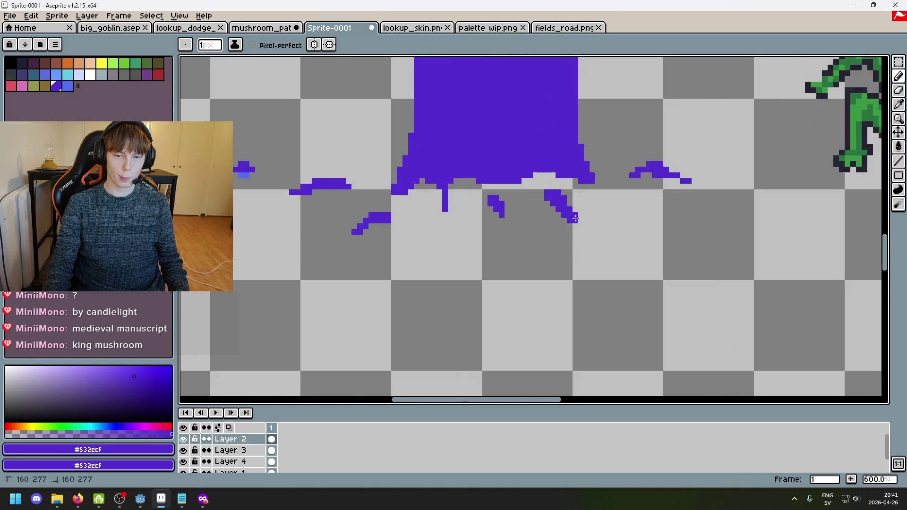
scroll(571, 217, down, 4)
scroll(574, 220, up, 2)
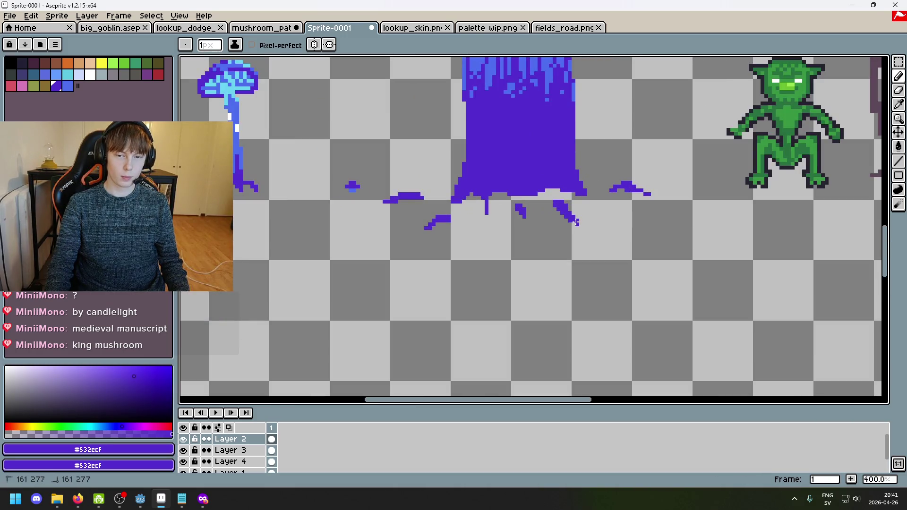
scroll(590, 235, down, 2)
key(ctrl+z)
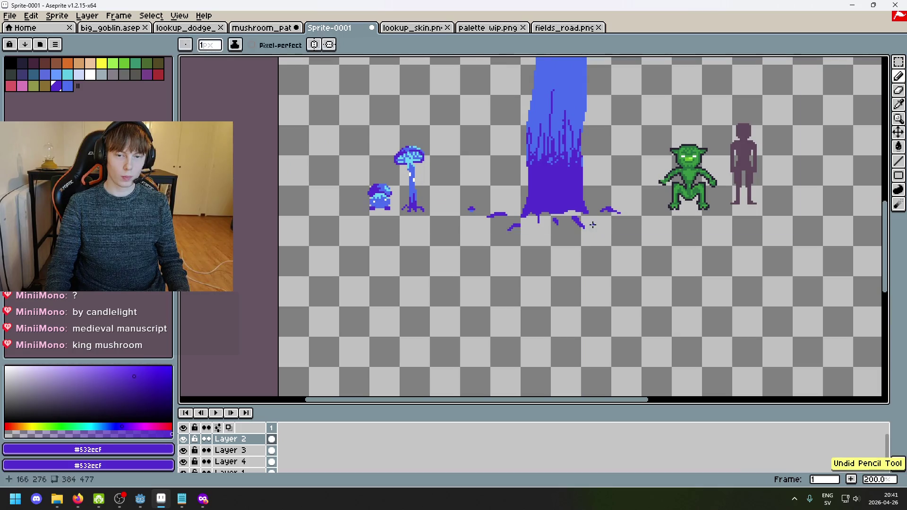
scroll(593, 225, down, 2)
scroll(594, 225, up, 1)
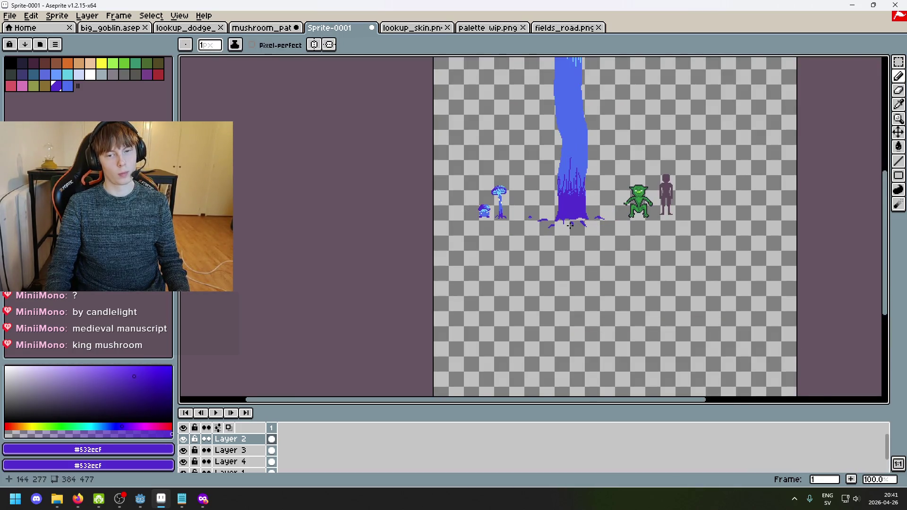
scroll(570, 225, up, 1)
Step: Marquee-select the small purple blob left of the trunk
key(m)
scroll(591, 213, up, 1)
drag(330, 283, 390, 226)
Step: On Layer 1, move the goblin and the figure beside it to the right and deselect
scroll(464, 268, down, 3)
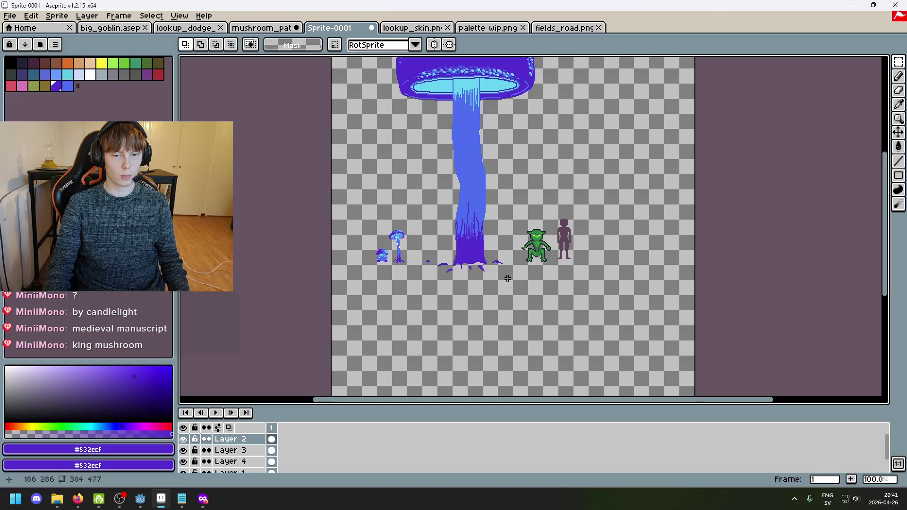
scroll(453, 269, up, 2)
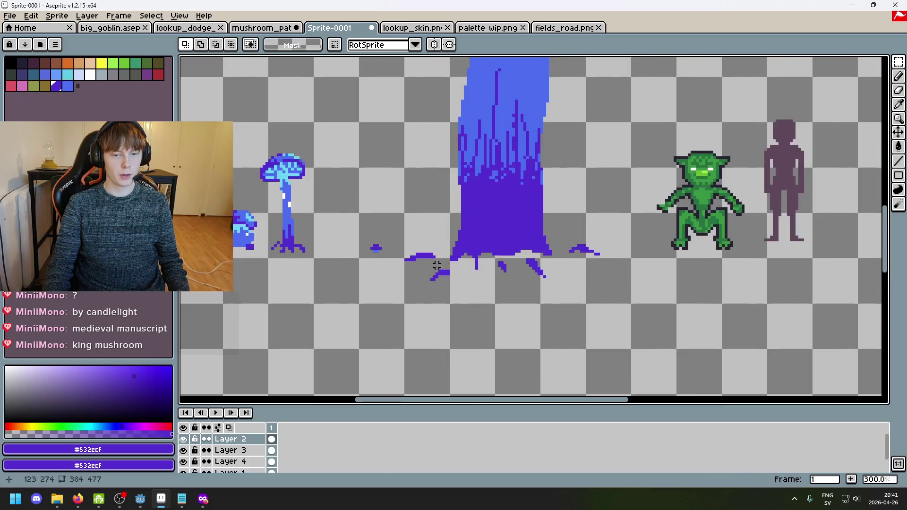
scroll(462, 291, down, 3)
scroll(507, 256, up, 1)
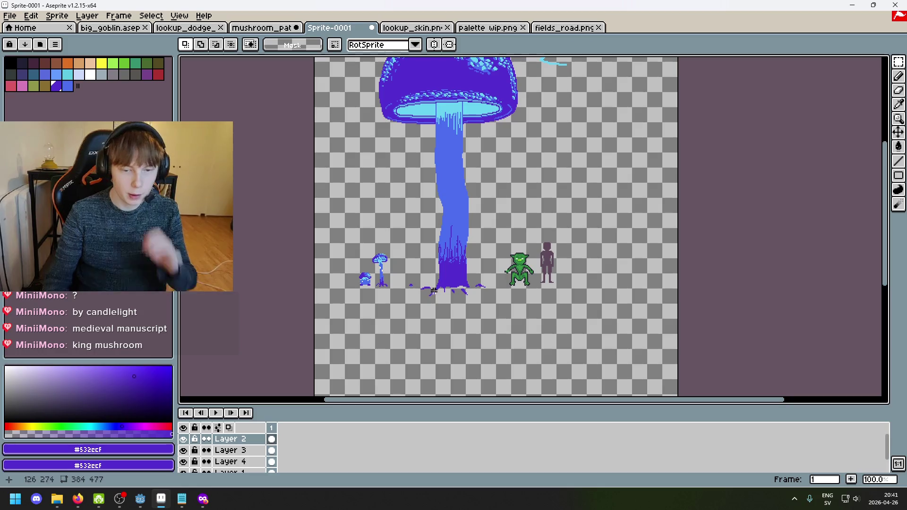
click(184, 439)
click(184, 440)
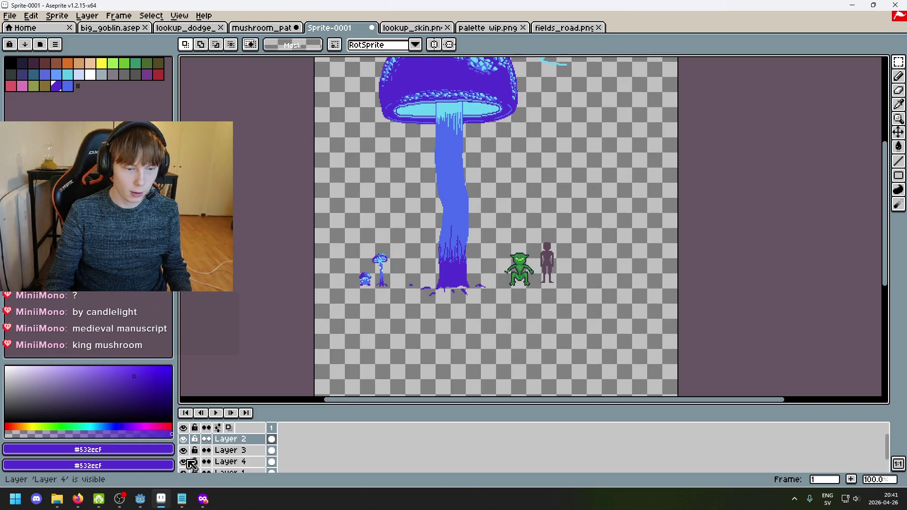
scroll(193, 462, down, 2)
click(222, 454)
mouse_move(535, 244)
mouse_down()
mouse_move(625, 341)
mouse_move(492, 212)
mouse_up()
drag(537, 274, 660, 274)
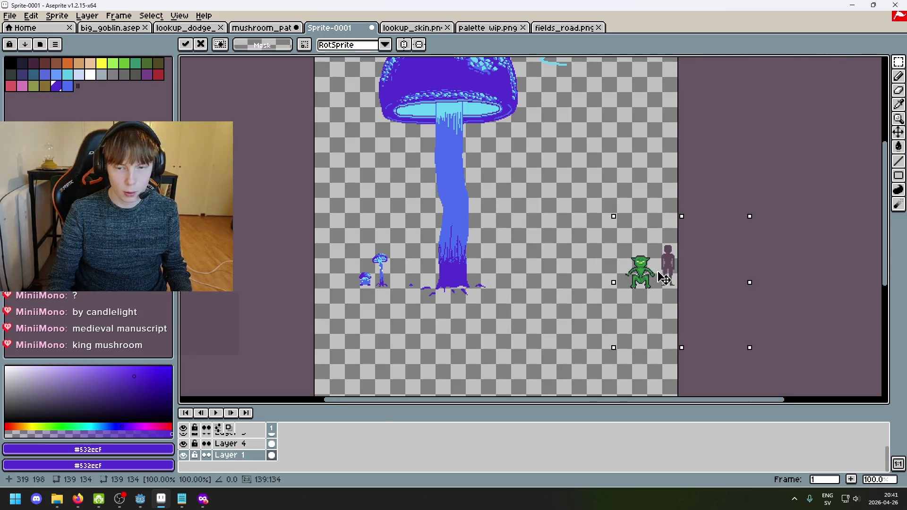
key(Return)
key(ctrl+d)
Step: Check layer visibility, then put Layer 2 into a new Group 1
key(minus)
scroll(232, 443, up, 2)
click(186, 449)
click(186, 449)
click(187, 439)
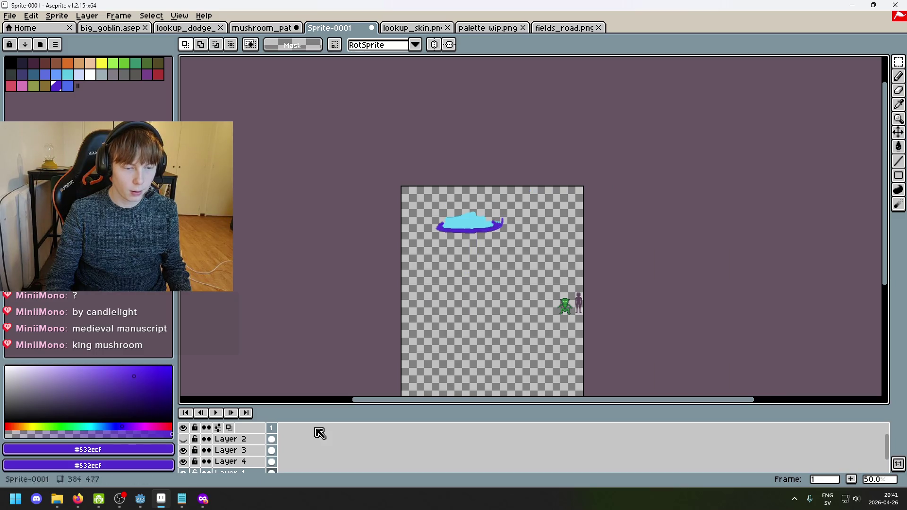
click(186, 442)
click(243, 440)
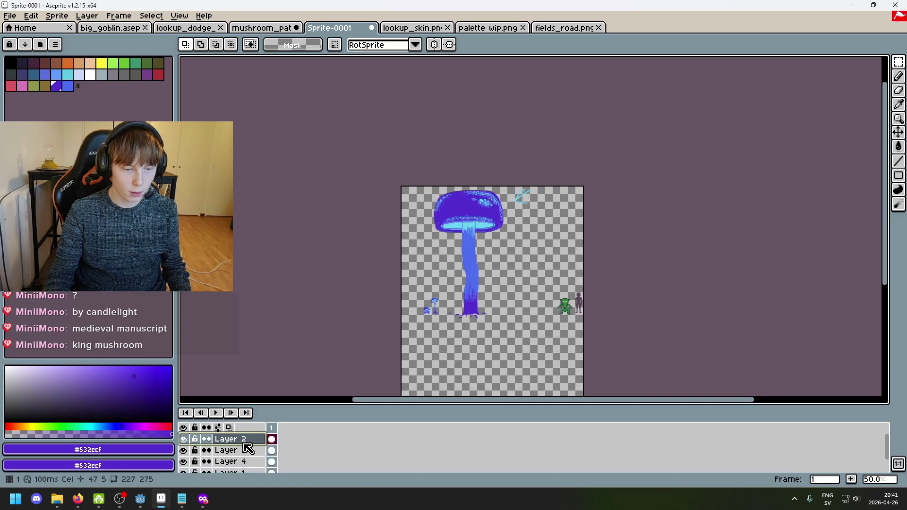
right_click(245, 439)
click(283, 401)
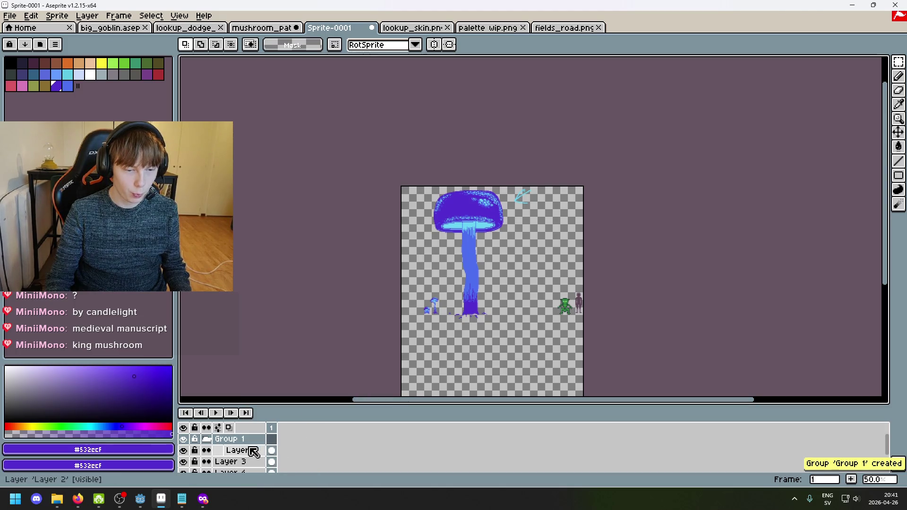
Step: Undo moving Layer 2 out of Group 1 and select the two small mushrooms
drag(249, 467, 245, 452)
ctrl+click(245, 440)
key(ctrl+z)
key(ctrl+z)
key(ctrl+z)
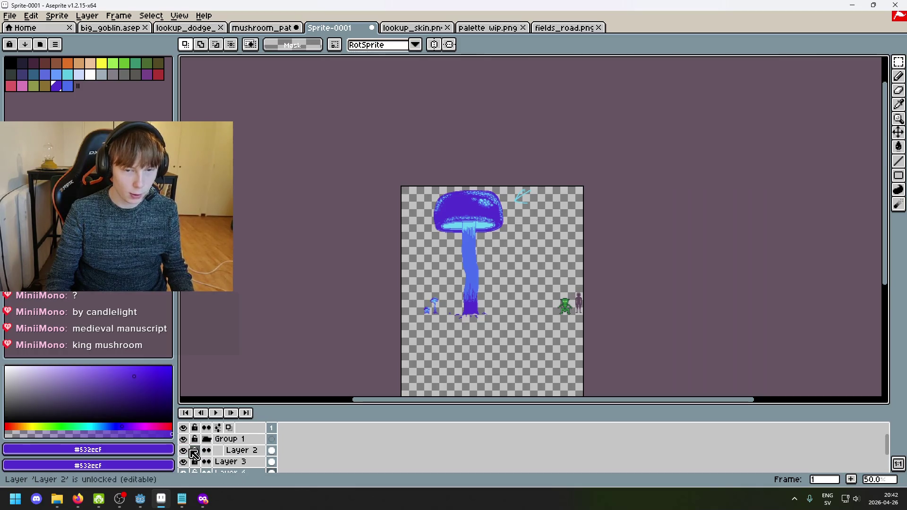
click(183, 451)
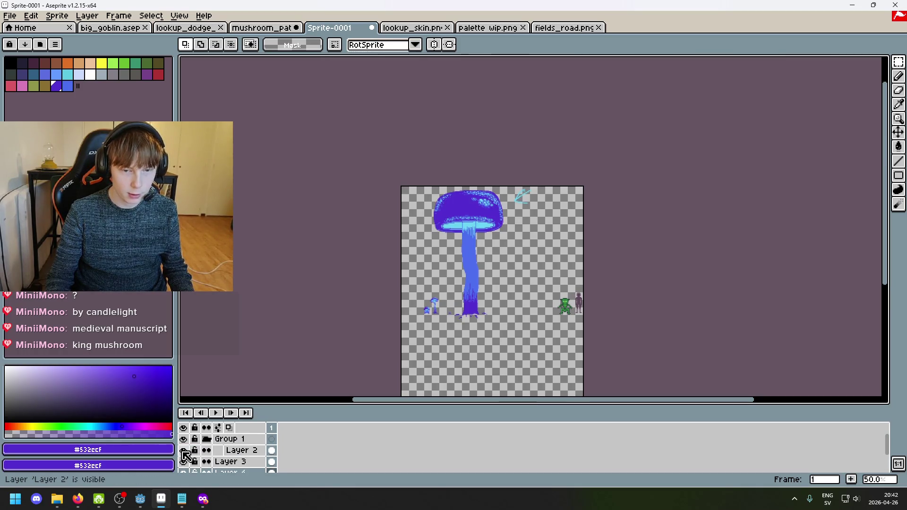
scroll(401, 349, up, 2)
drag(474, 112, 567, 226)
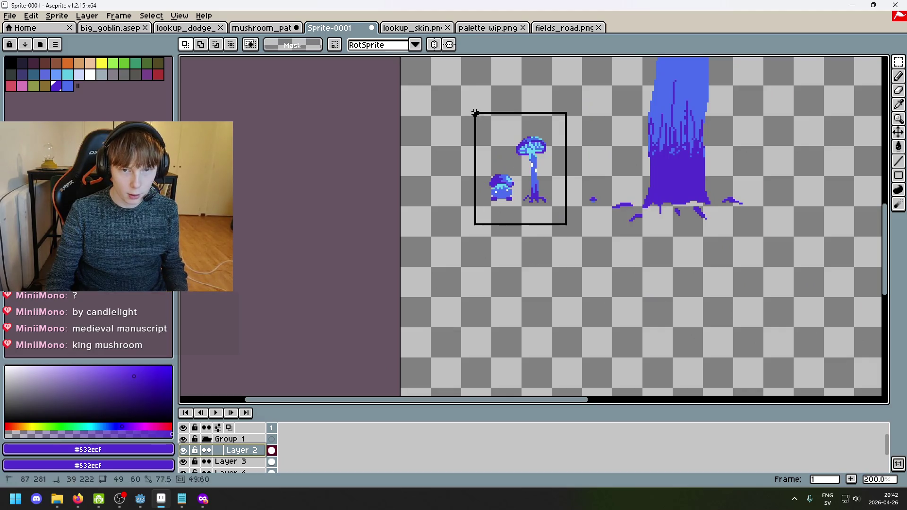
Step: Add a new Layer 5 above Layer 3 and paste the copied piece into it
click(515, 287)
right_click(227, 439)
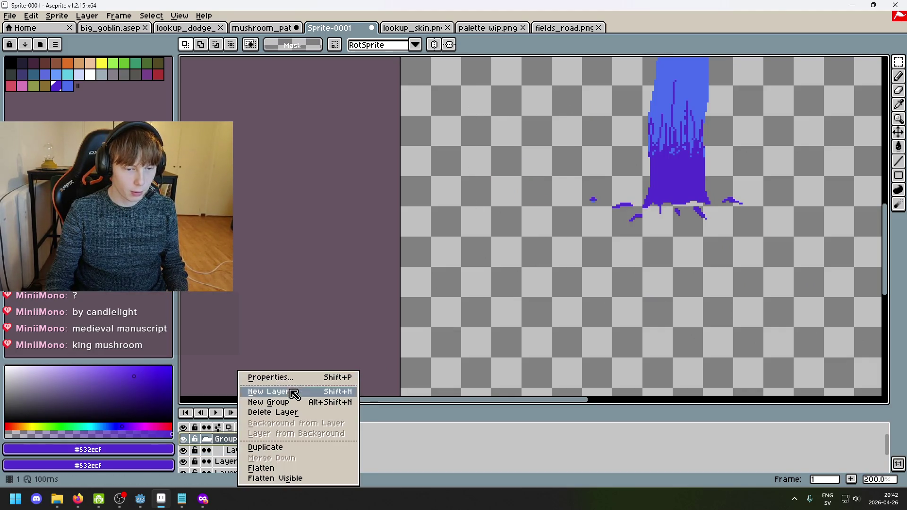
click(293, 392)
mouse_move(239, 449)
mouse_down()
mouse_move(255, 444)
mouse_move(247, 468)
mouse_move(249, 447)
mouse_up()
scroll(356, 396, down, 2)
key(ctrl+v)
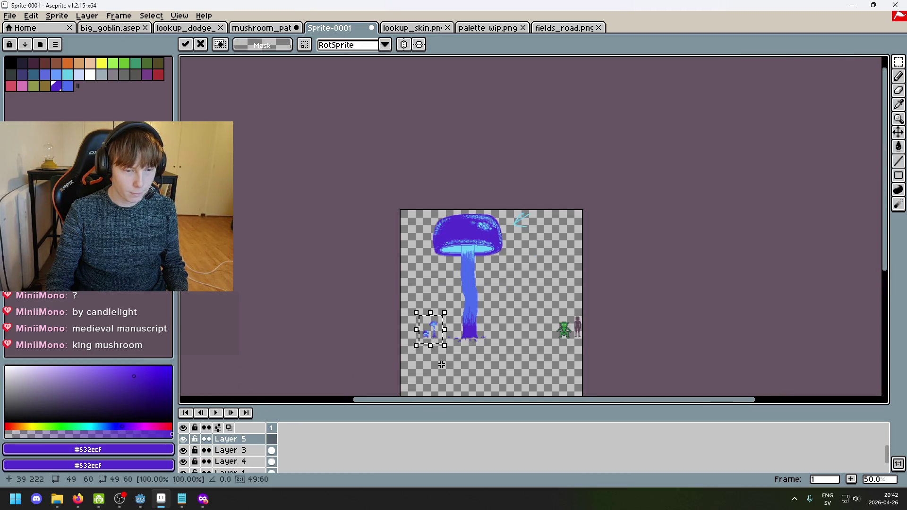
click(441, 364)
Step: Delete Group 1 from the layer stack
scroll(215, 446, up, 1)
scroll(214, 443, up, 1)
click(222, 439)
click(226, 450)
key(Delete)
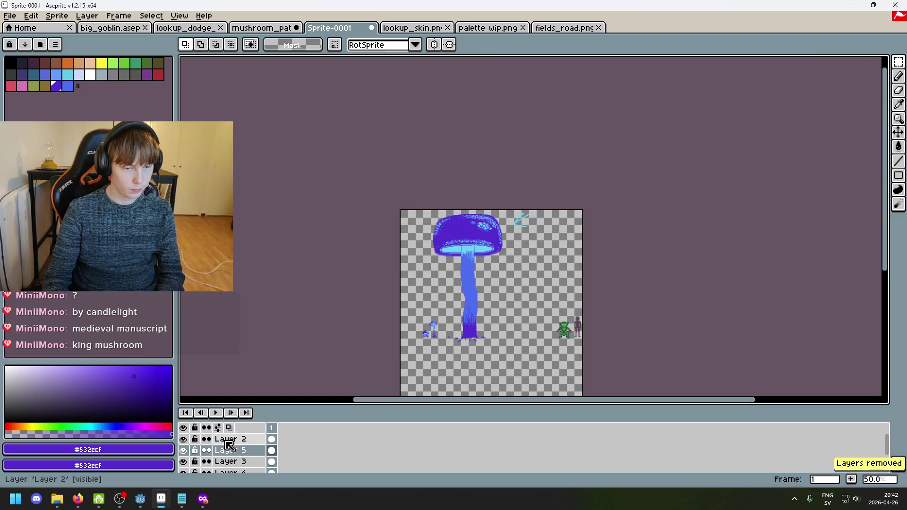
Step: Move the two small mushrooms left toward the canvas edge
scroll(428, 364, up, 2)
drag(485, 286, 391, 152)
drag(449, 245, 363, 255)
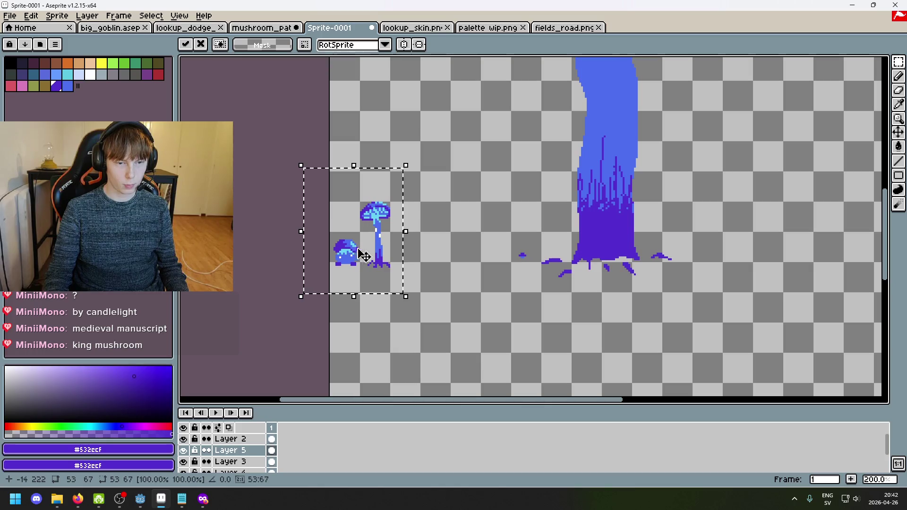
key(Return)
scroll(473, 270, down, 1)
scroll(494, 237, up, 4)
Step: Try moving the small blob left of the trunk, undo it, and clear the selection
drag(509, 237, 446, 198)
scroll(491, 240, up, 1)
drag(477, 233, 277, 261)
key(ctrl+z)
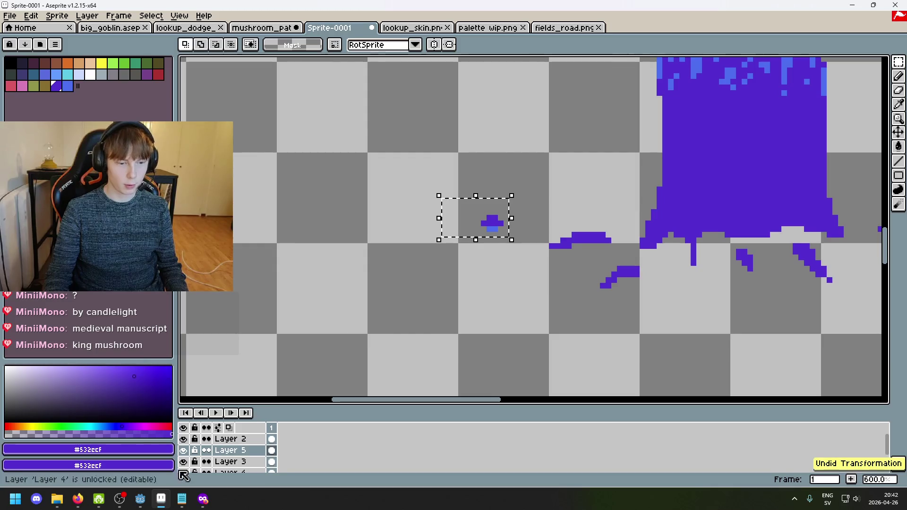
click(185, 451)
click(185, 451)
click(420, 354)
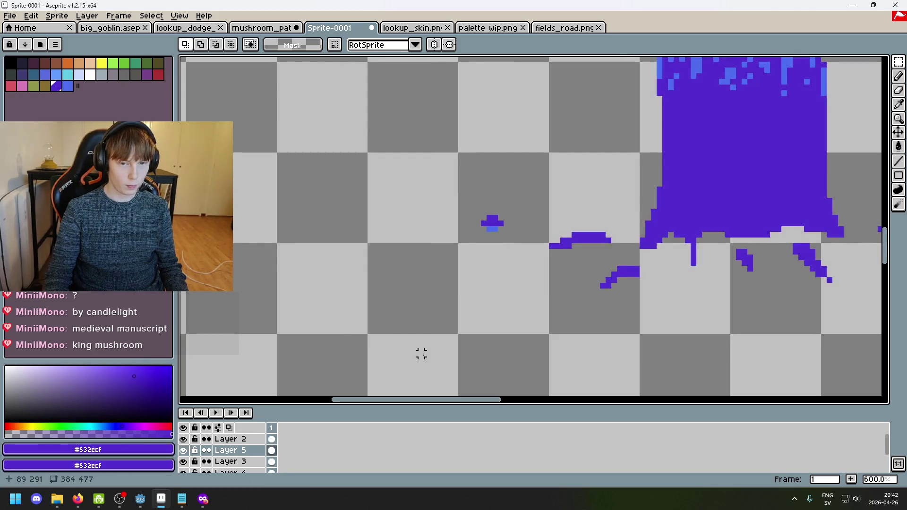
Step: On Layer 2, move the small purple blob next to the little mushroom
click(230, 438)
mouse_move(518, 245)
mouse_down()
mouse_move(486, 213)
mouse_move(457, 228)
mouse_move(437, 188)
mouse_up()
scroll(498, 251, down, 1)
scroll(486, 231, down, 2)
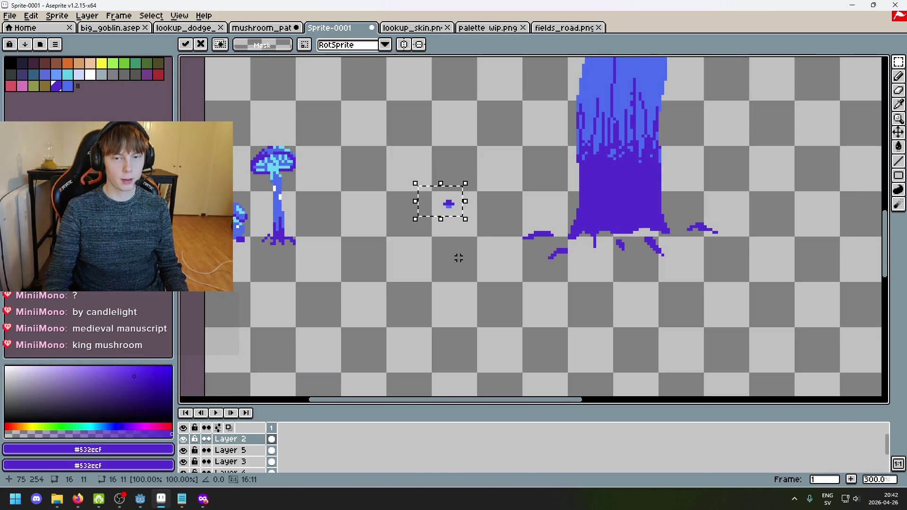
scroll(411, 238, down, 2)
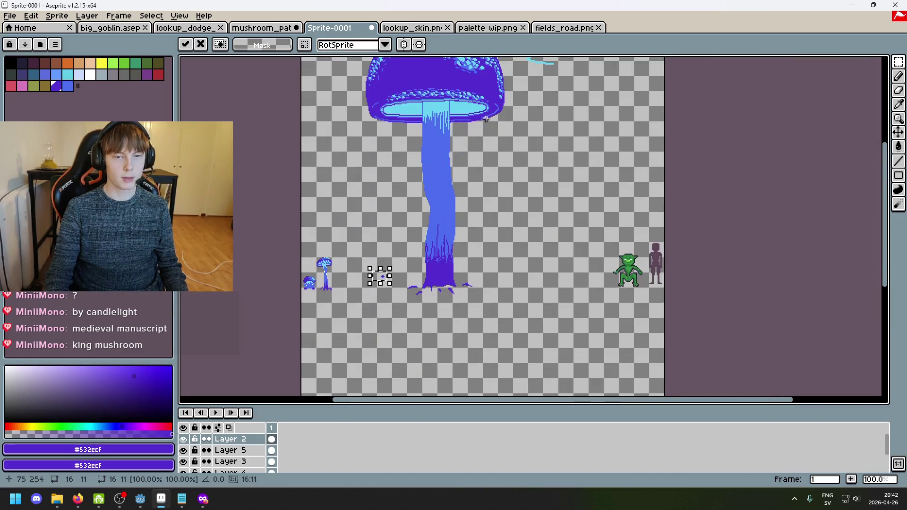
scroll(419, 242, up, 8)
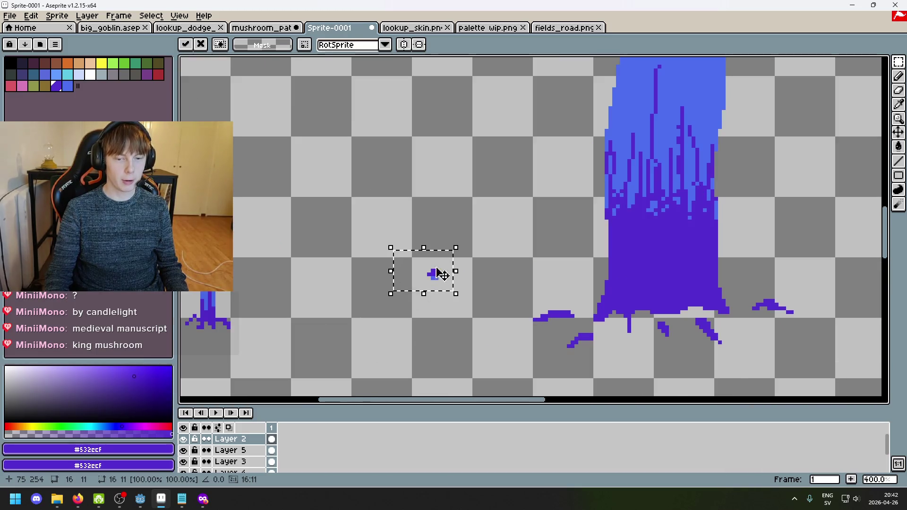
scroll(463, 295, down, 3)
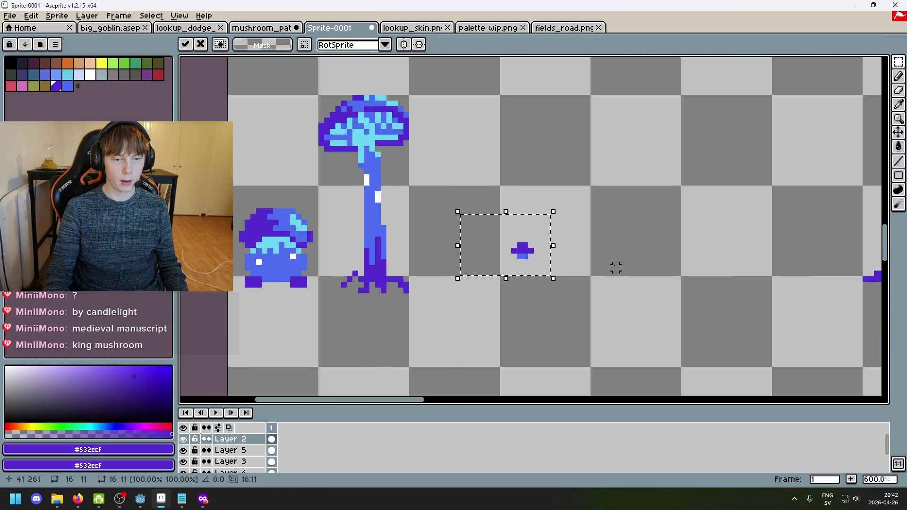
mouse_move(531, 268)
mouse_down()
mouse_move(472, 279)
mouse_move(469, 262)
mouse_up()
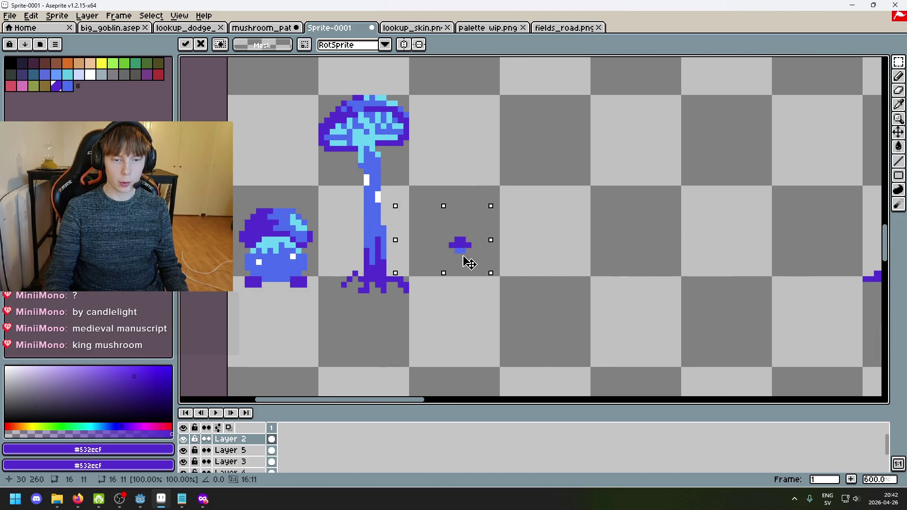
key(Return)
scroll(531, 308, down, 2)
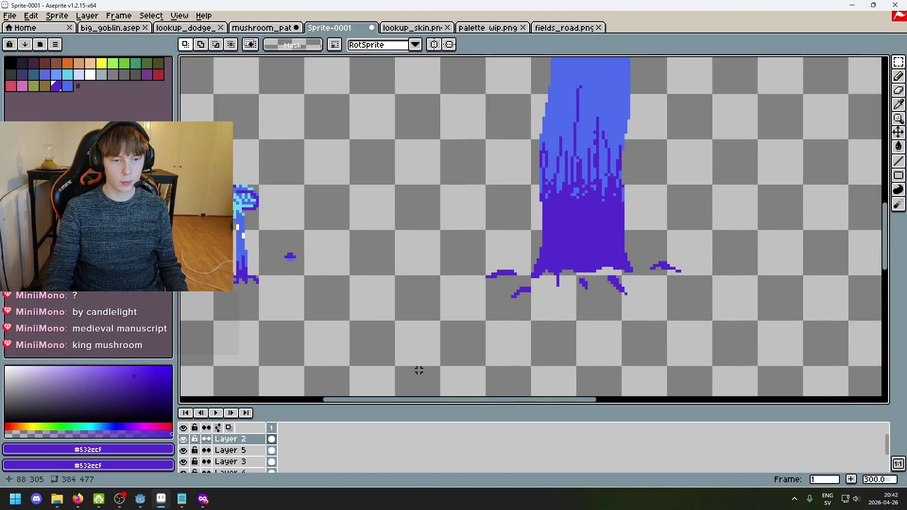
Step: Zoom and pan the view back onto the mushroom stem base and roots
drag(510, 182, 354, 313)
scroll(370, 209, down, 3)
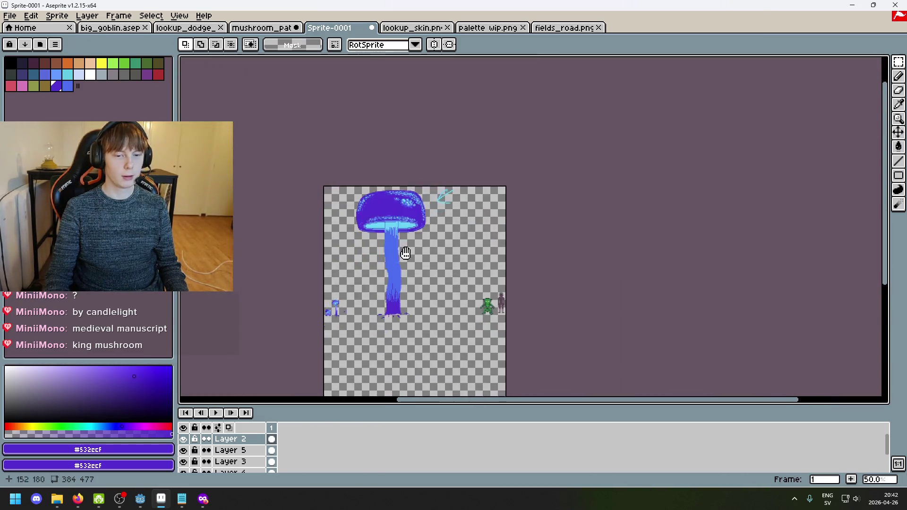
scroll(405, 252, down, 1)
scroll(378, 245, up, 2)
mouse_move(362, 243)
mouse_down()
mouse_move(536, 143)
mouse_move(511, 218)
mouse_up()
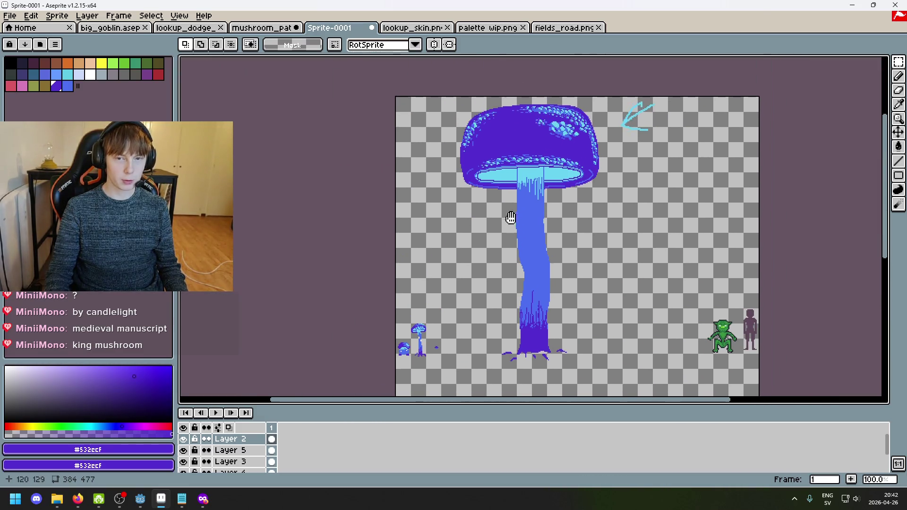
scroll(510, 217, up, 2)
scroll(511, 218, down, 1)
drag(498, 295, 548, 156)
scroll(508, 279, down, 1)
scroll(547, 244, up, 3)
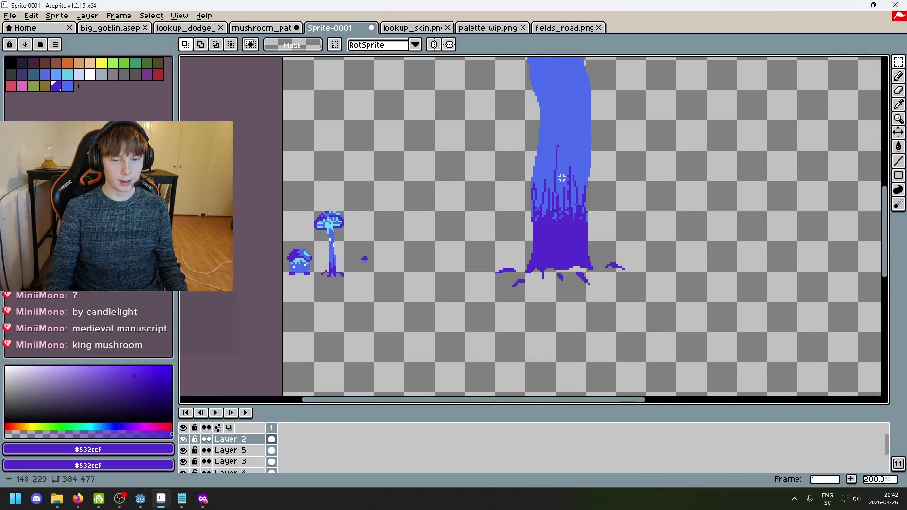
Step: Paint a thick 6px purple stroke extending the left root leftward from the stem base
key(b)
click(434, 311)
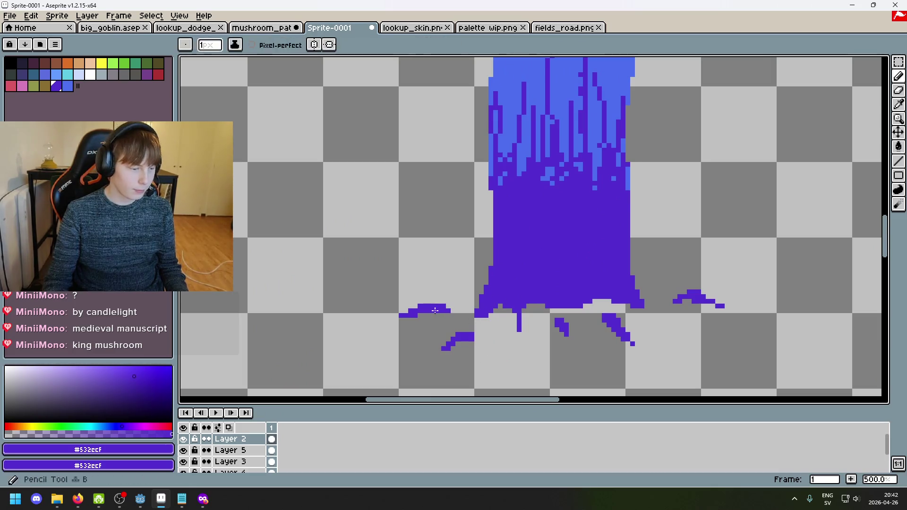
key(minus)
key(minus)
key(minus)
key(ctrl+z)
key(plus)
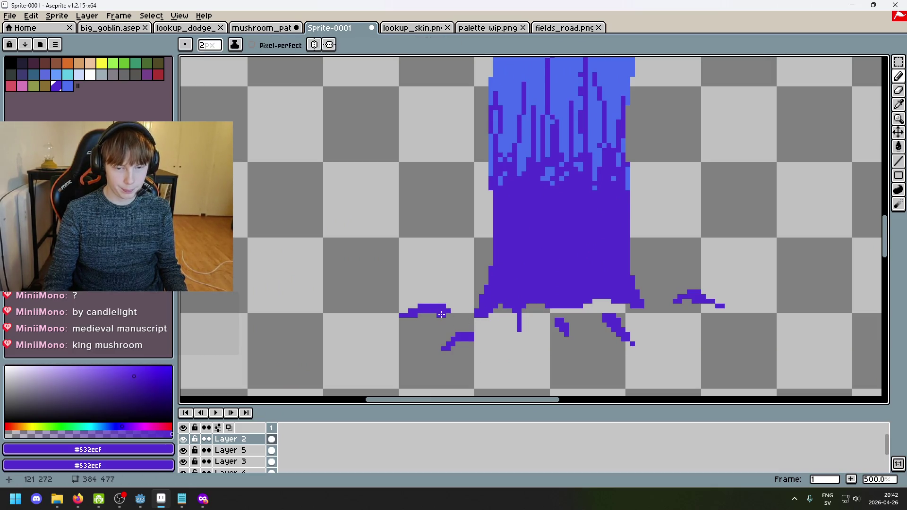
key(plus)
key(plus)
key(plus)
drag(422, 295, 342, 293)
Step: Add a purple hump atop the left root, widening its left end with an 8px brush
scroll(342, 293, down, 2)
mouse_move(467, 243)
mouse_down()
mouse_move(425, 257)
mouse_move(434, 259)
mouse_up()
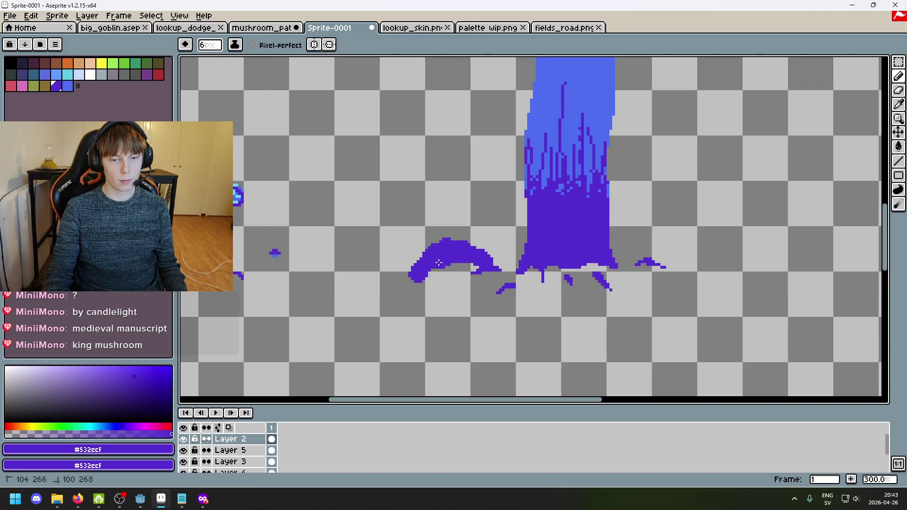
scroll(498, 269, down, 4)
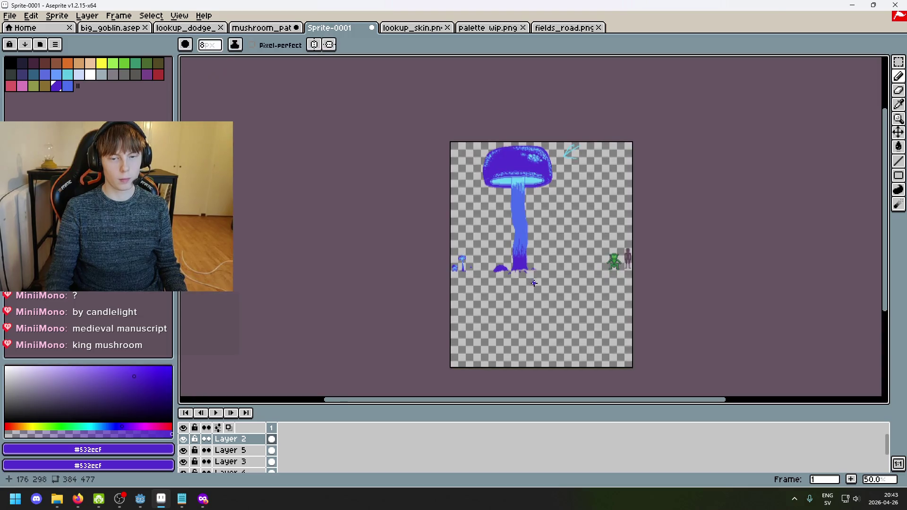
key(plus)
key(plus)
scroll(408, 221, up, 5)
click(406, 221)
mouse_move(408, 222)
mouse_down()
mouse_move(377, 228)
mouse_move(415, 241)
mouse_up()
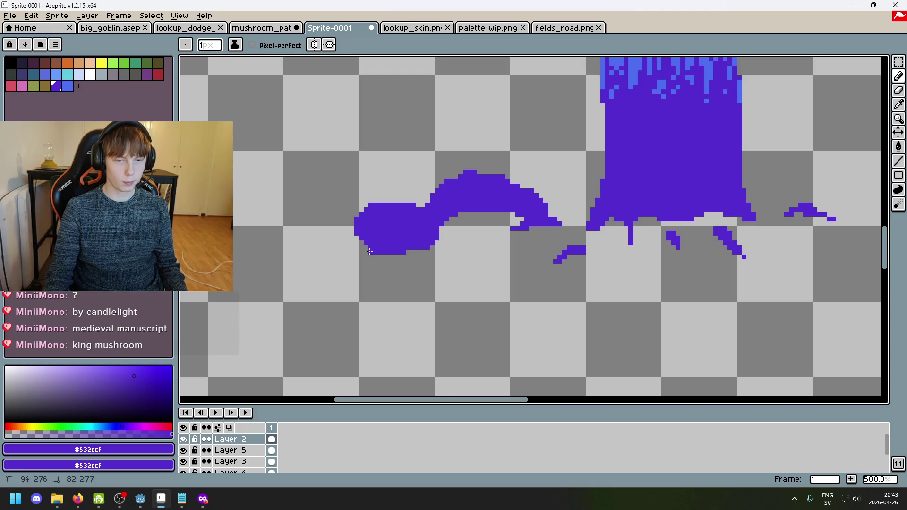
Step: Erase pixels along the left mound's top and the short stray line beneath it
key(e)
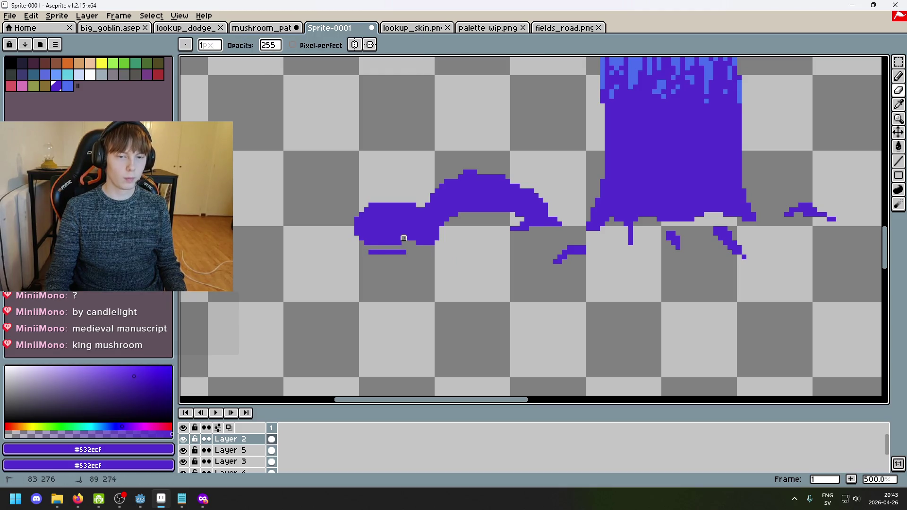
drag(409, 206, 399, 200)
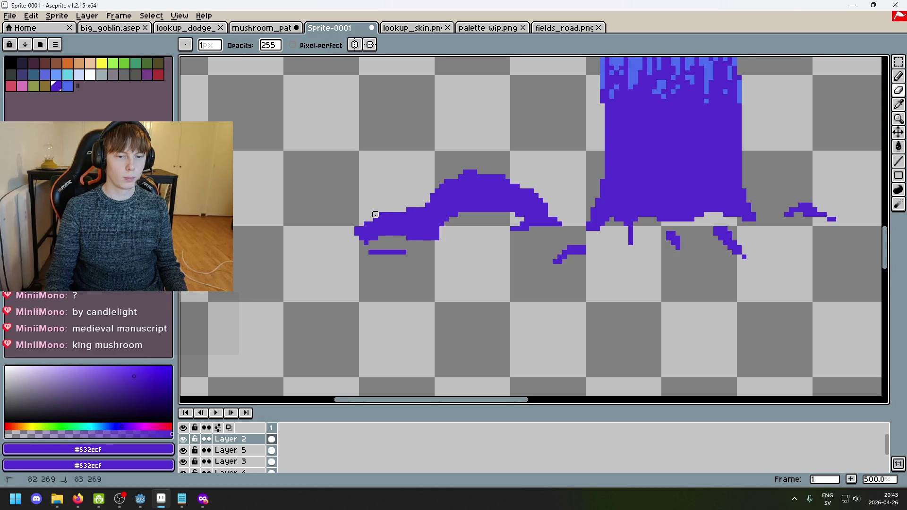
scroll(408, 214, down, 4)
scroll(409, 214, up, 4)
drag(407, 215, 378, 215)
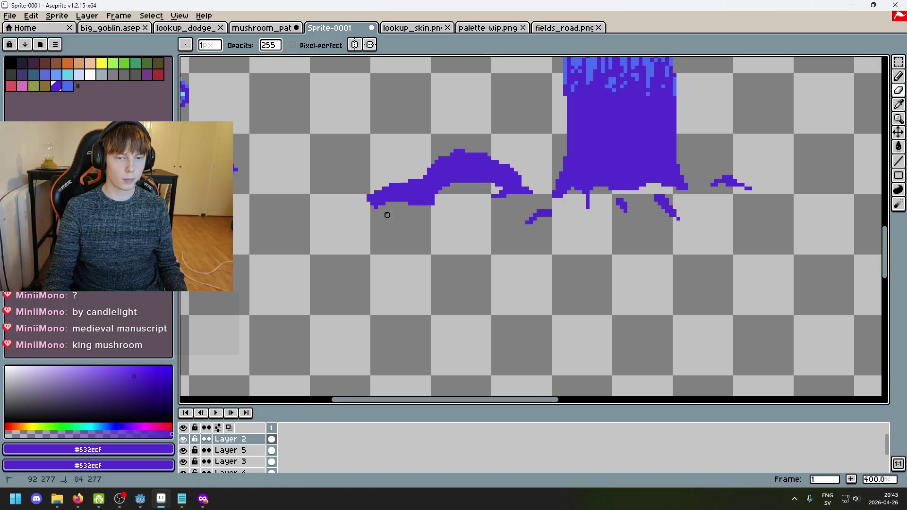
scroll(411, 211, up, 1)
scroll(420, 202, up, 1)
Step: Restore purple as the drawing colour and trim a row of pixels off the mound's top
key(9)
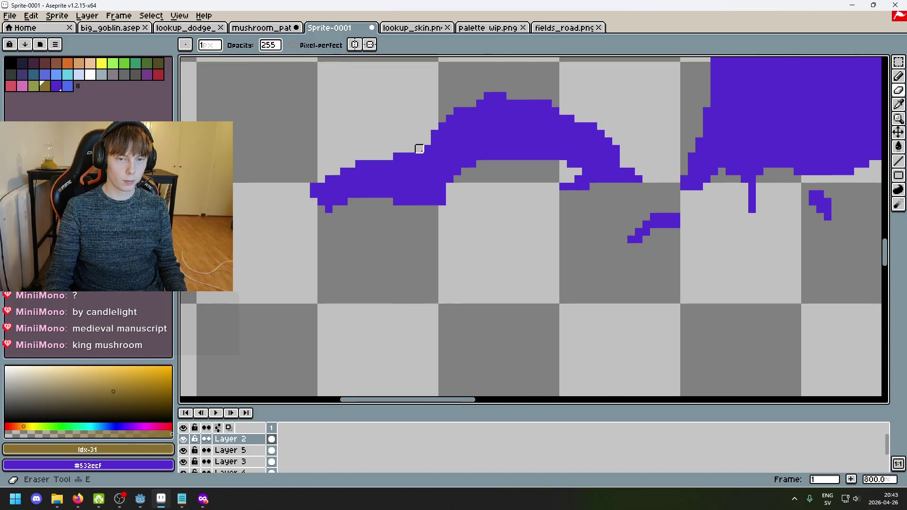
key(b)
alt+click(429, 144)
scroll(421, 149, down, 6)
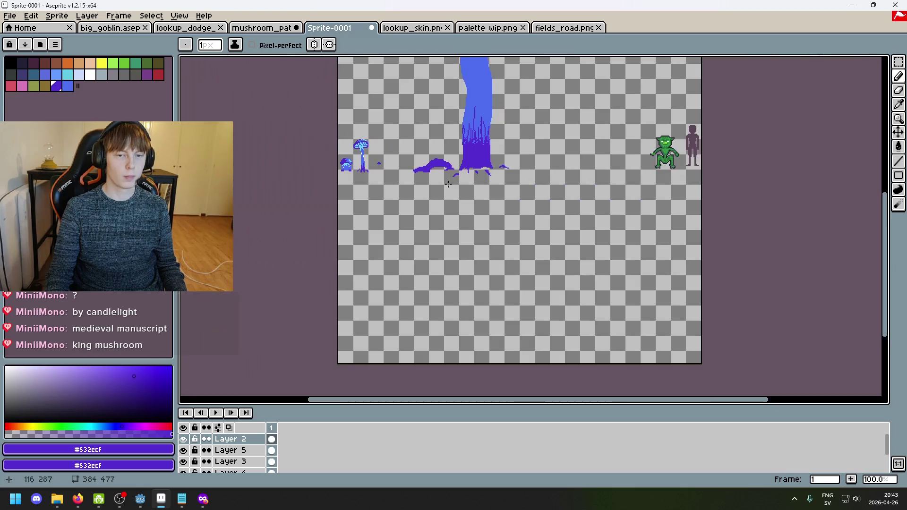
scroll(435, 226, up, 5)
key(e)
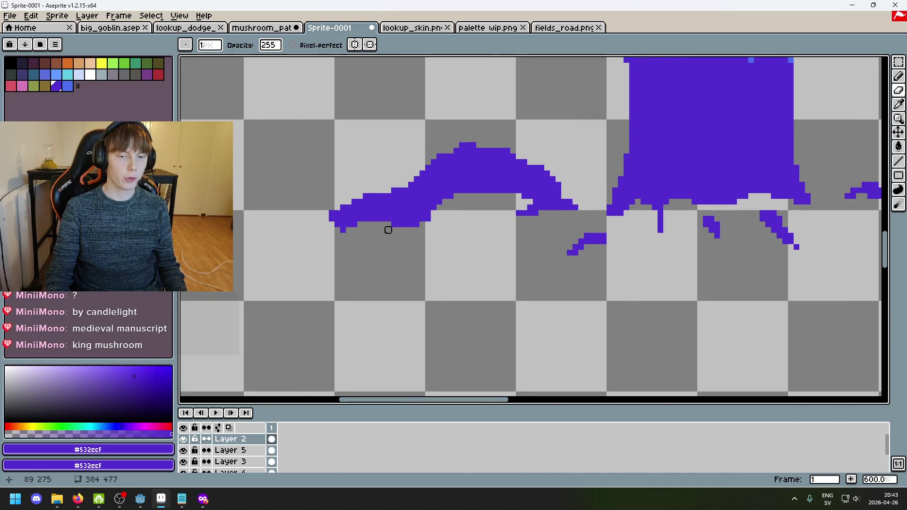
scroll(468, 253, down, 3)
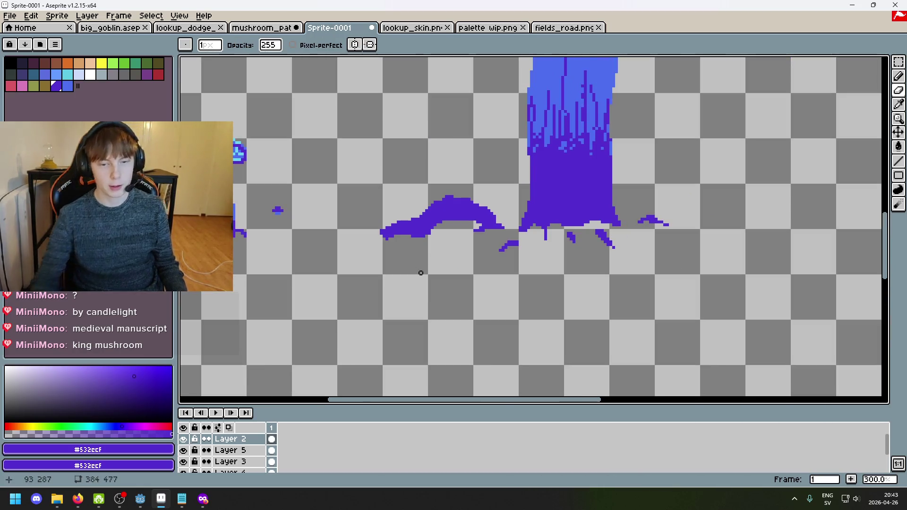
scroll(491, 231, up, 3)
drag(498, 204, 512, 203)
key(ctrl+z)
key(b)
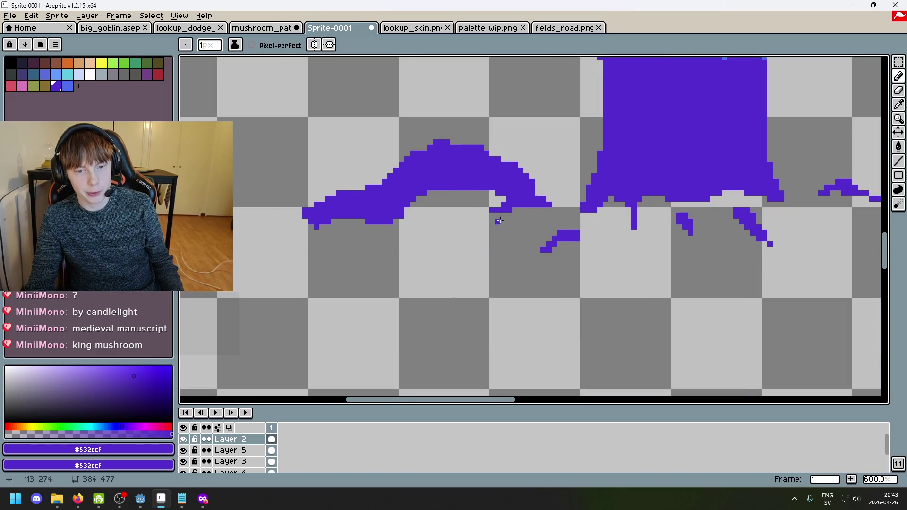
key(e)
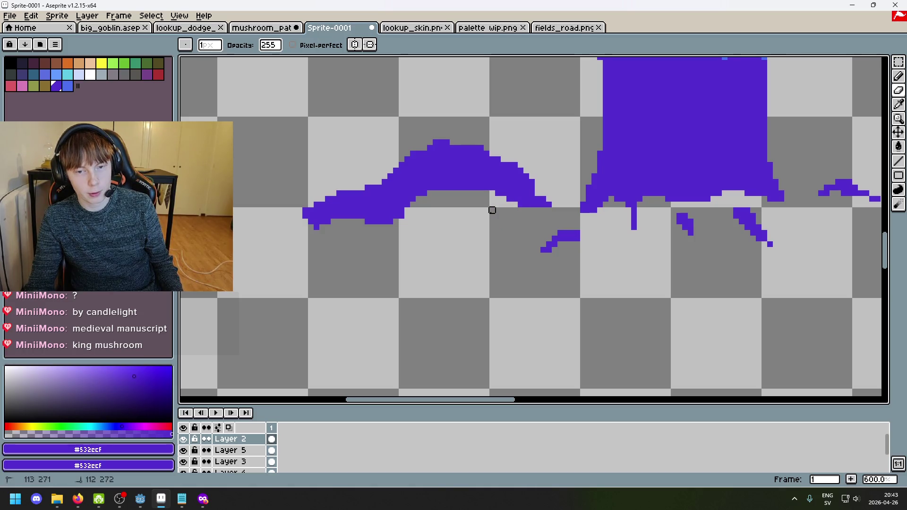
scroll(491, 209, down, 4)
scroll(452, 204, up, 4)
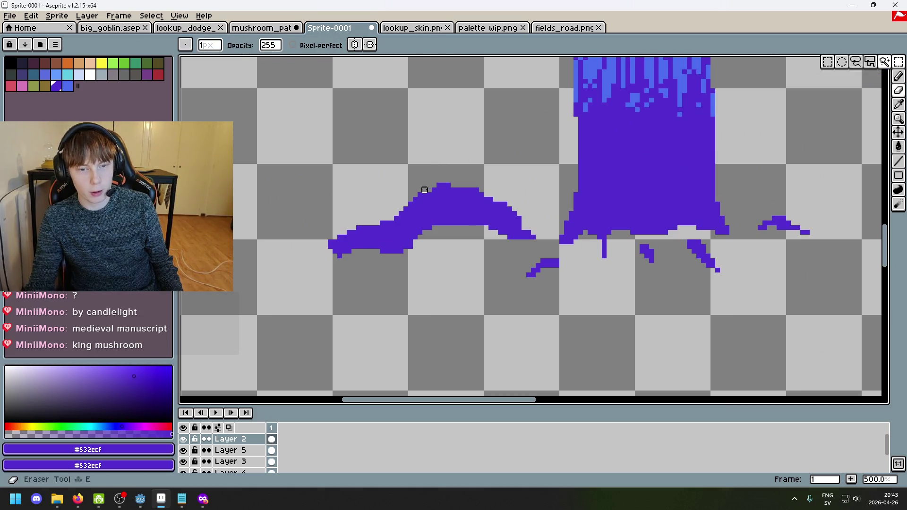
drag(459, 189, 431, 189)
Step: Nudge the mound's top section down with a rectangular selection and fill the gap in purple
key(m)
mouse_move(388, 177)
mouse_down()
mouse_move(499, 236)
mouse_move(472, 229)
mouse_up()
key(ctrl+d)
key(e)
key(b)
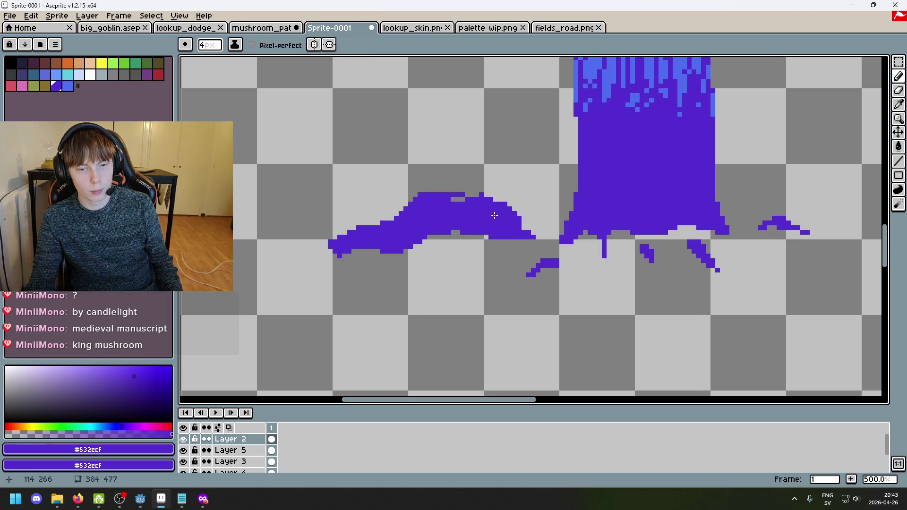
drag(475, 204, 455, 198)
Step: Erase the mound's top row and draw a thin 1px line forming its left tip
key(e)
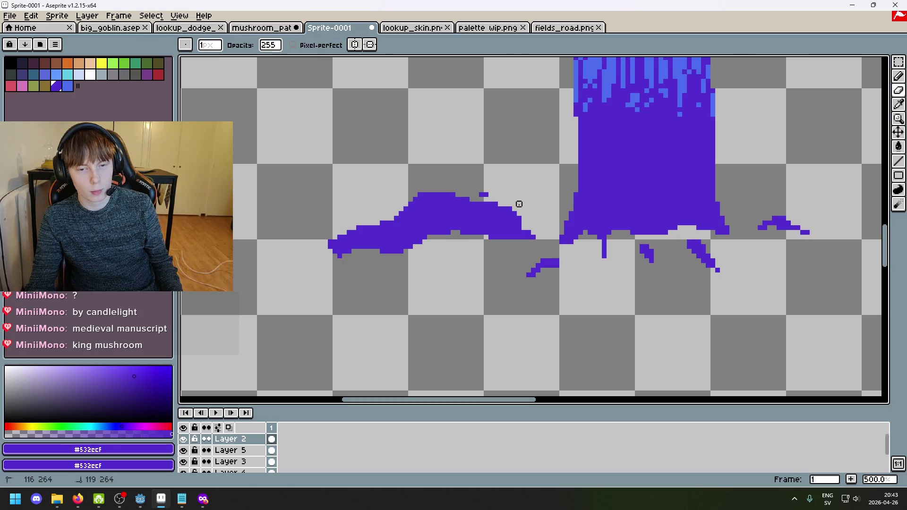
drag(453, 190, 399, 197)
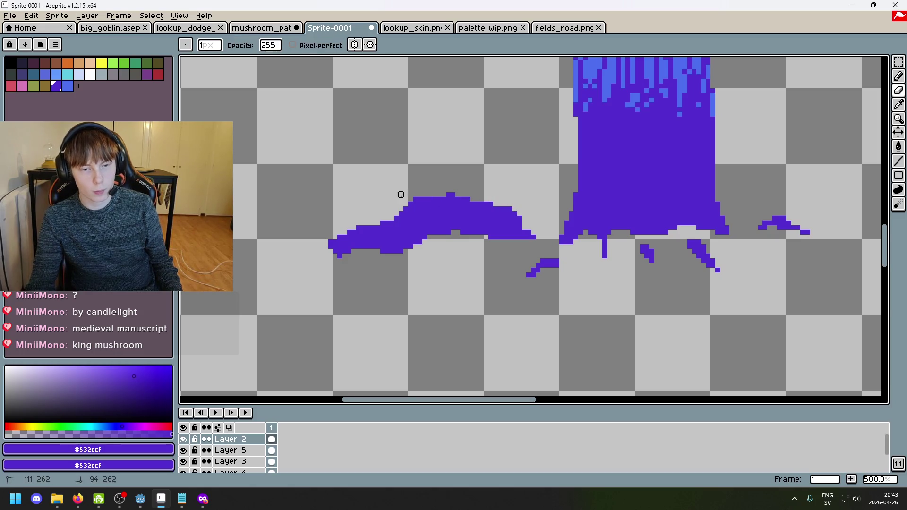
scroll(424, 194, down, 4)
scroll(491, 226, up, 1)
scroll(495, 229, down, 1)
scroll(495, 229, up, 2)
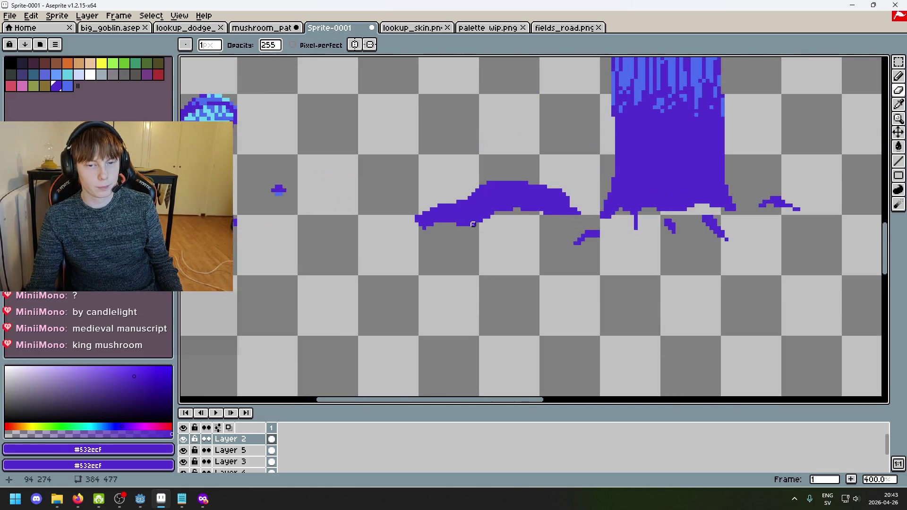
scroll(494, 229, up, 3)
key(e)
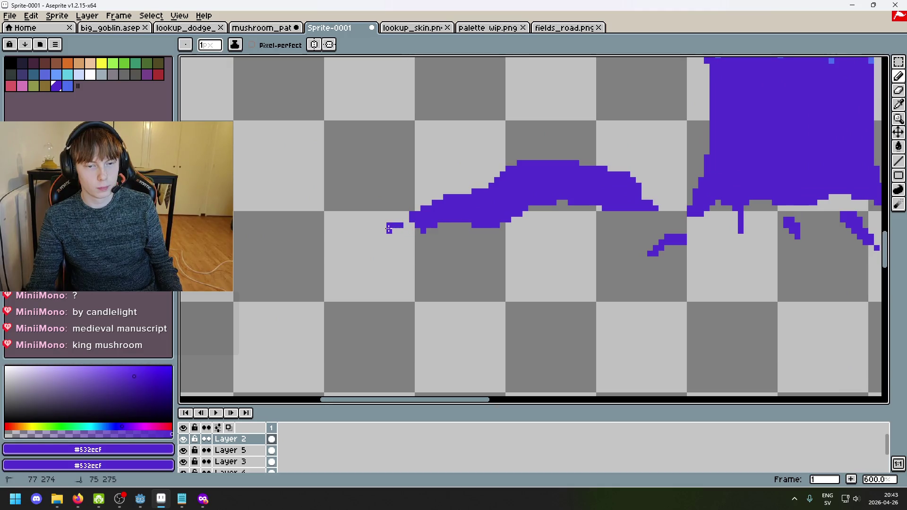
drag(382, 225, 419, 226)
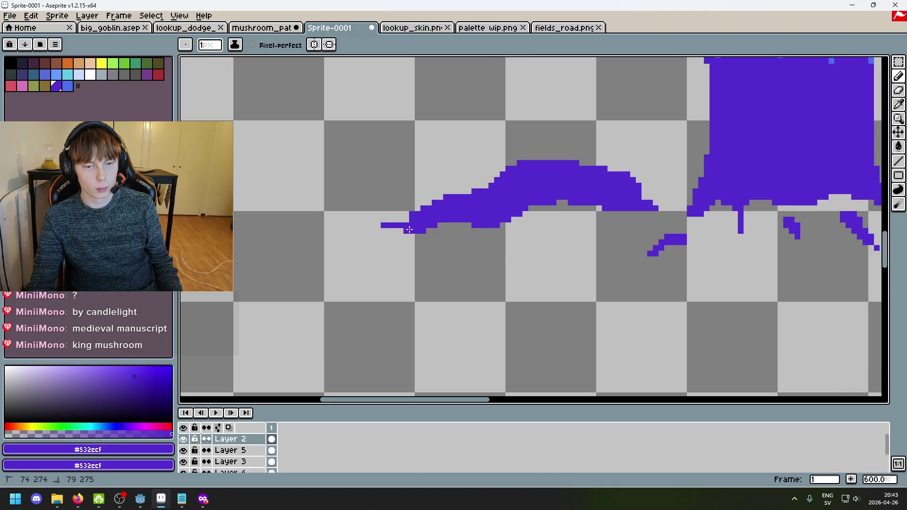
scroll(409, 229, down, 4)
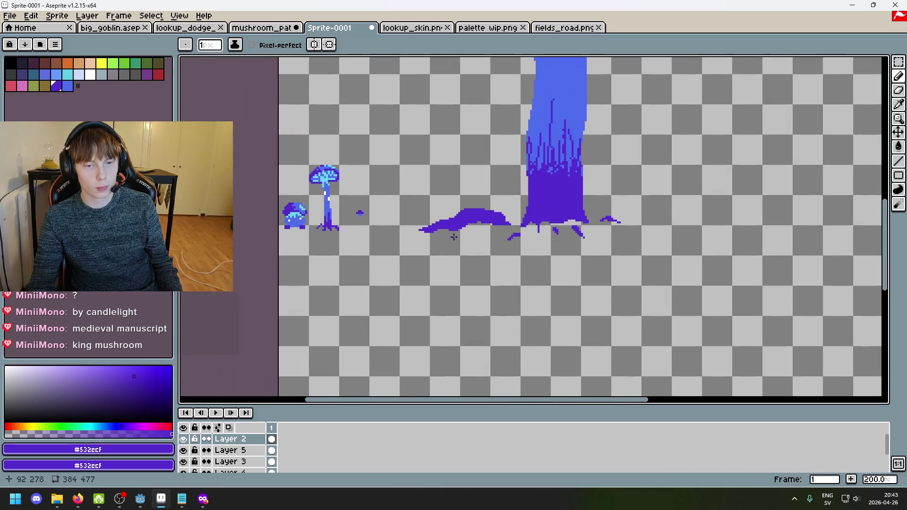
Step: Extend the mound's thin tip further left with a redrawn 1px line, then ready a 4px eraser
scroll(451, 236, down, 1)
scroll(392, 222, up, 4)
drag(346, 216, 387, 219)
scroll(388, 219, down, 3)
key(ctrl+z)
scroll(380, 218, up, 3)
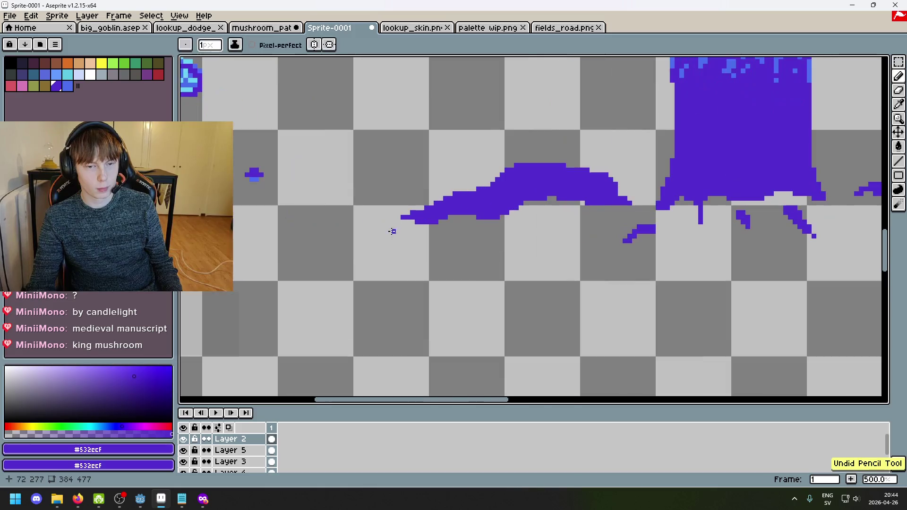
scroll(380, 218, down, 1)
scroll(415, 228, up, 1)
drag(382, 216, 415, 217)
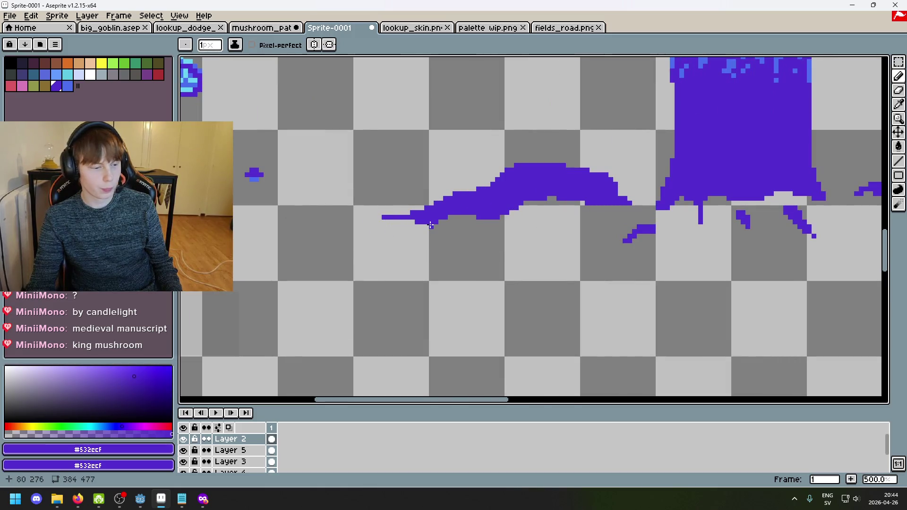
scroll(446, 227, down, 3)
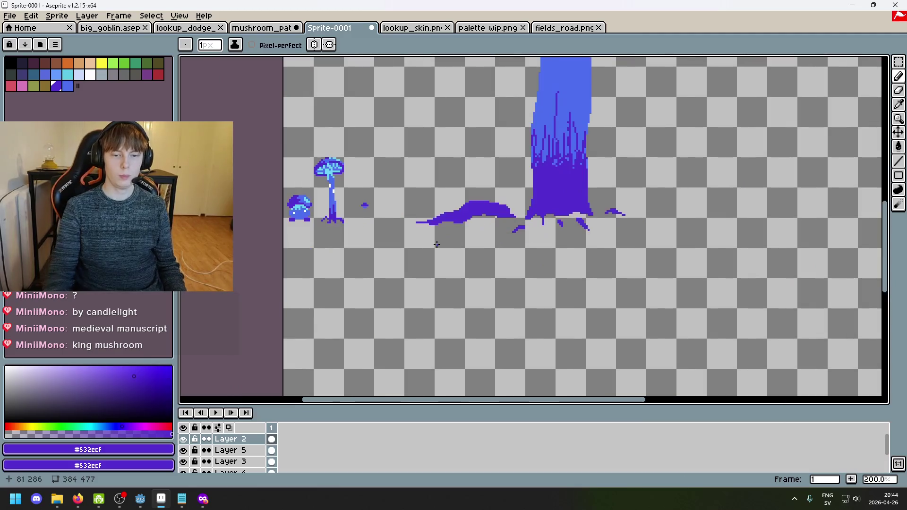
scroll(460, 228, up, 3)
scroll(461, 227, down, 1)
scroll(446, 256, up, 1)
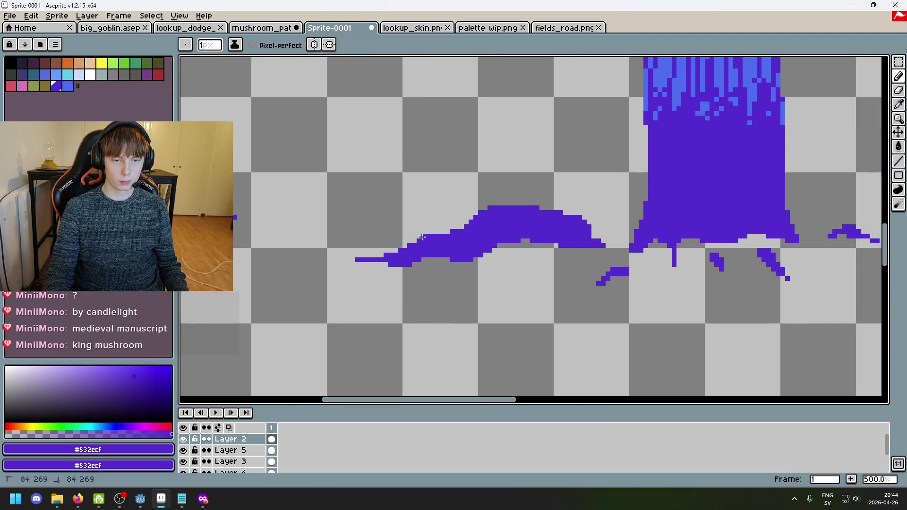
scroll(411, 239, down, 3)
scroll(472, 282, down, 2)
scroll(474, 281, up, 1)
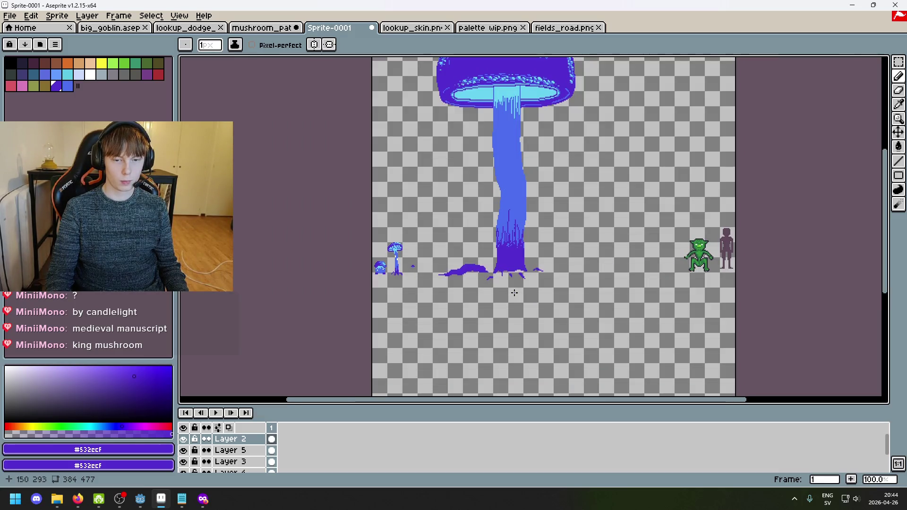
scroll(506, 292, up, 2)
key(e)
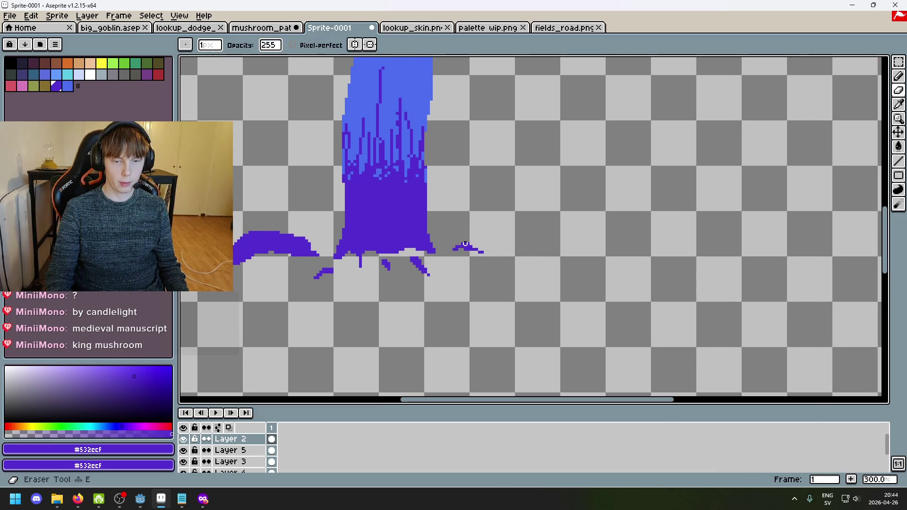
key(minus)
key(minus)
key(minus)
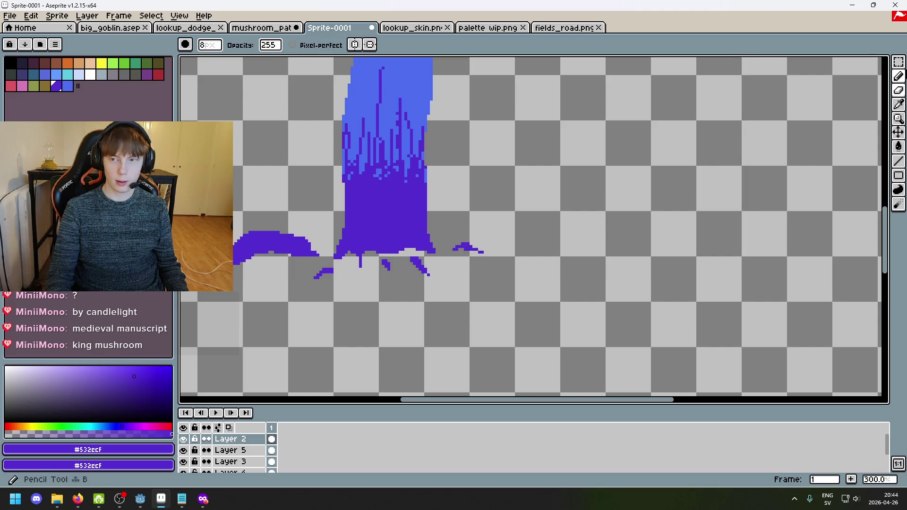
Step: Reposition the stray fragment beside the roots and undo the stroke right of the trunk
key(m)
mouse_move(511, 286)
mouse_down()
mouse_move(474, 263)
mouse_move(454, 233)
mouse_move(465, 324)
mouse_move(392, 312)
mouse_up()
key(ctrl+d)
key(b)
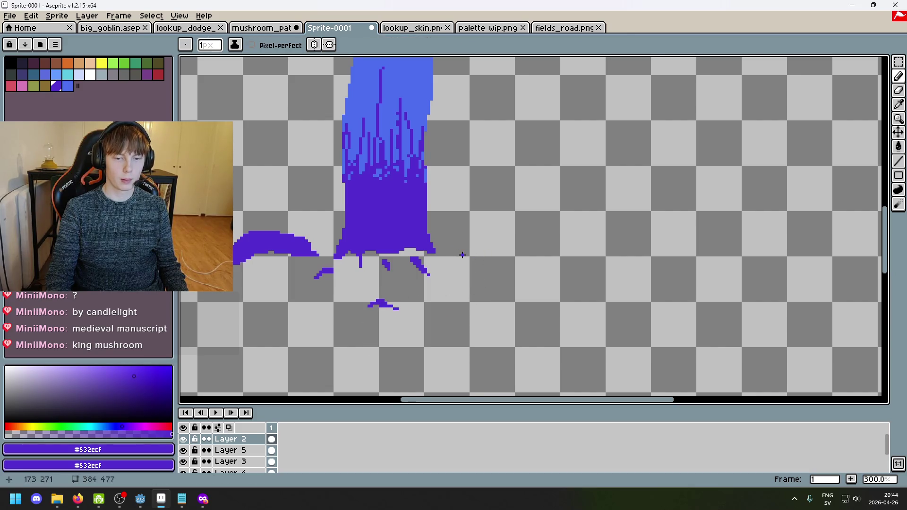
key(ctrl+z)
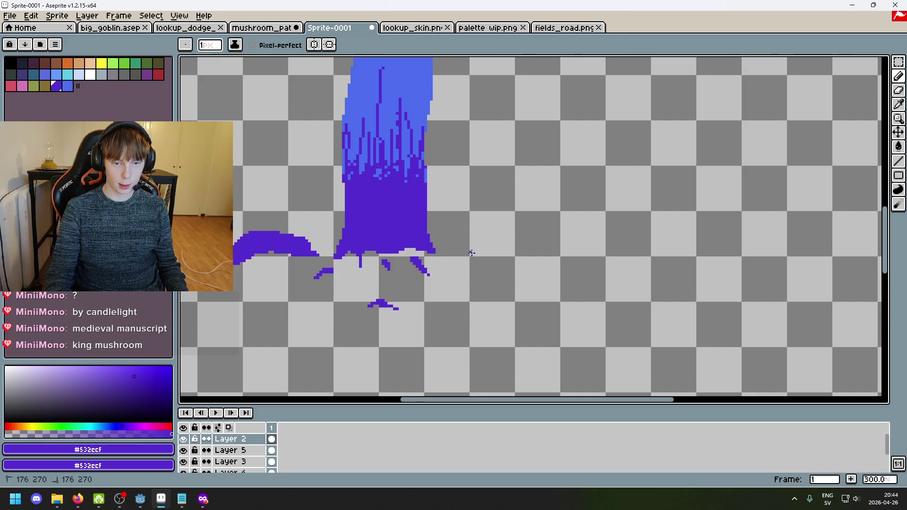
Step: Draw a thin purple root line rightward from the trunk base, discarding its extra extension
mouse_move(464, 253)
mouse_down()
mouse_move(494, 243)
mouse_move(593, 262)
mouse_up()
scroll(613, 260, down, 3)
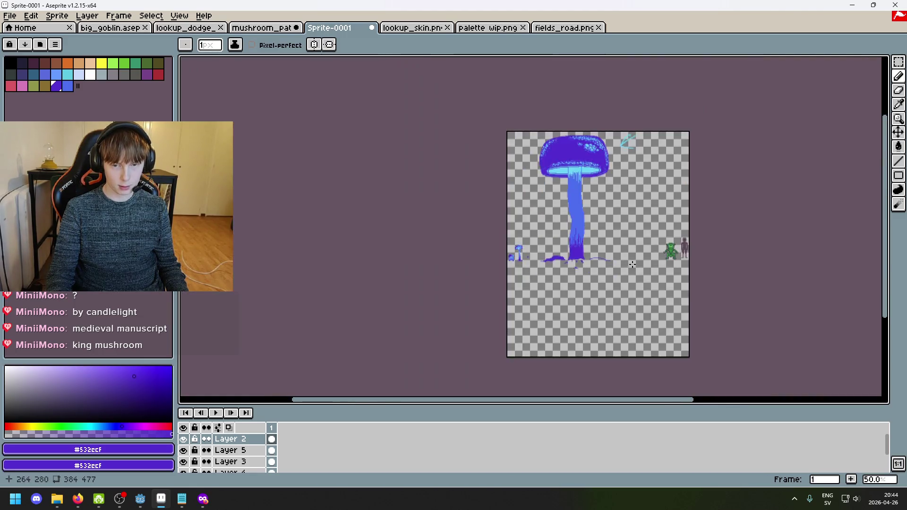
scroll(632, 264, up, 1)
scroll(600, 264, up, 3)
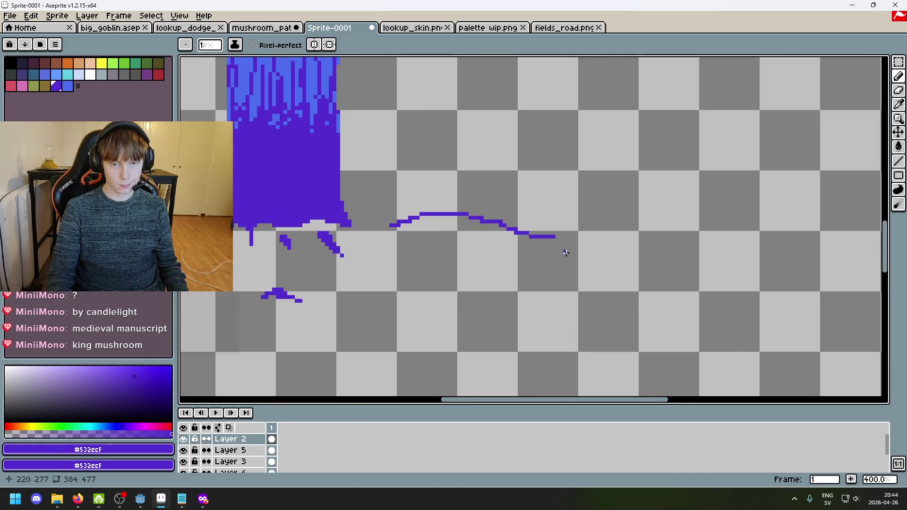
drag(556, 237, 578, 239)
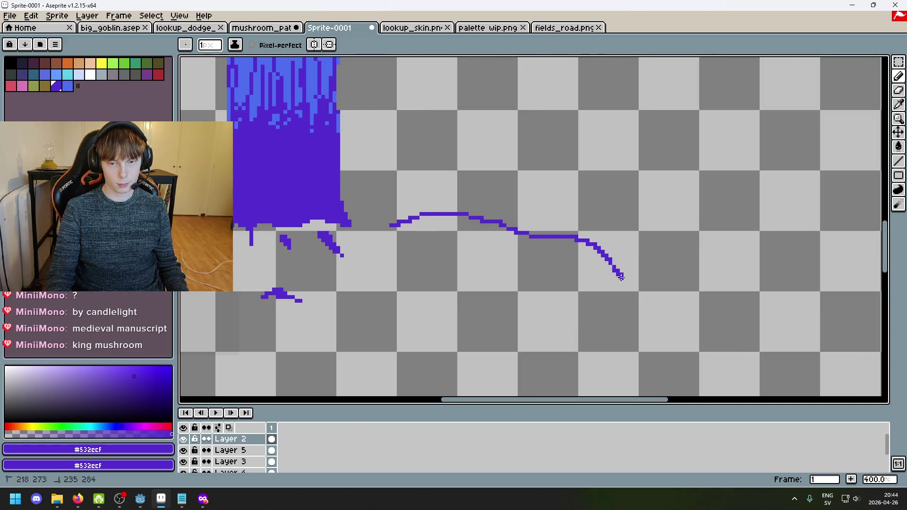
scroll(614, 273, down, 3)
key(ctrl+z)
scroll(620, 290, up, 1)
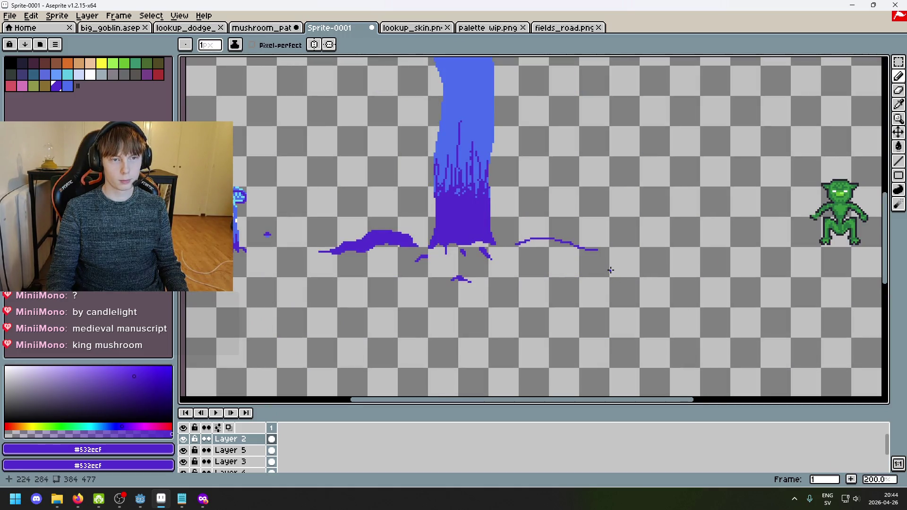
Step: Erase the root line's right end and draw stacked purple arcs above it
key(e)
drag(577, 249, 593, 249)
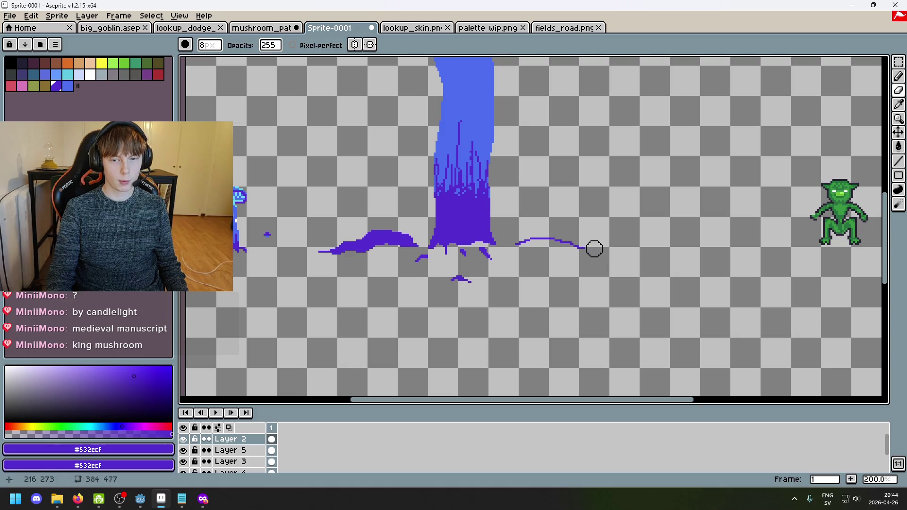
scroll(578, 259, up, 3)
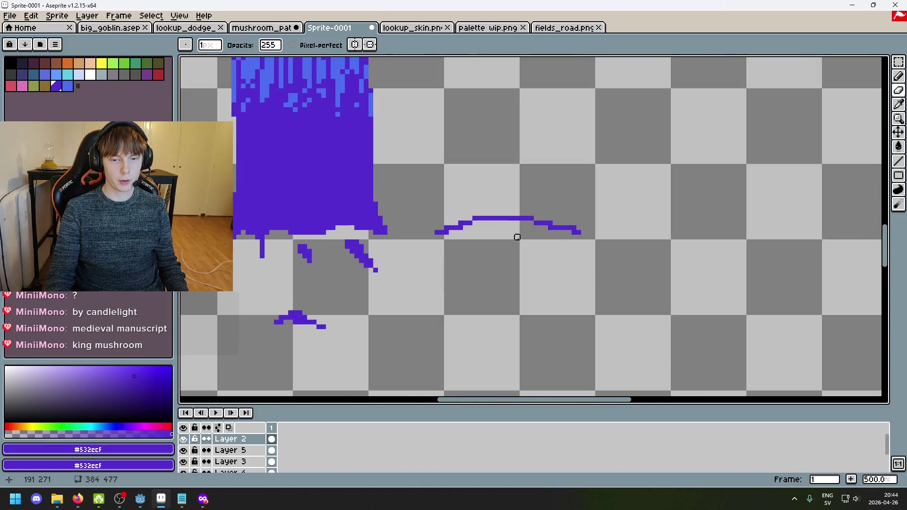
key(b)
mouse_move(448, 228)
mouse_down()
mouse_move(477, 209)
mouse_move(551, 213)
mouse_up()
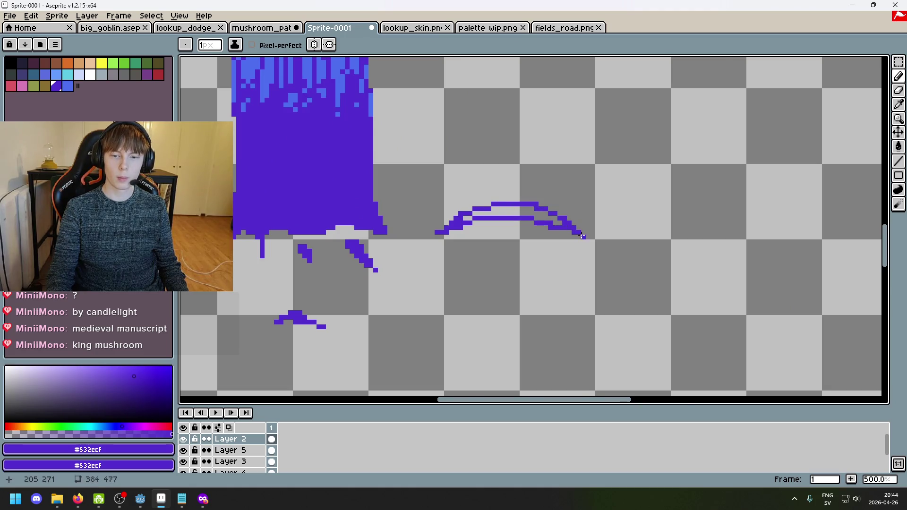
scroll(591, 249, down, 3)
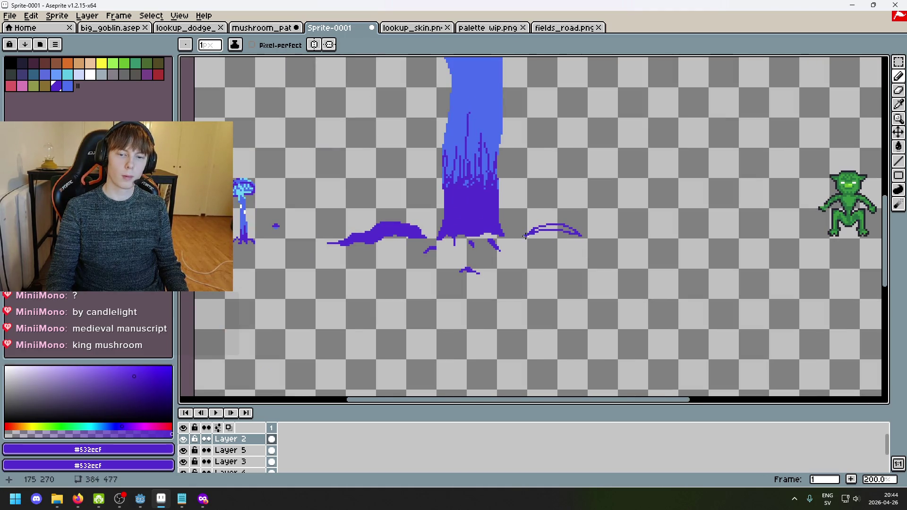
drag(524, 234, 524, 231)
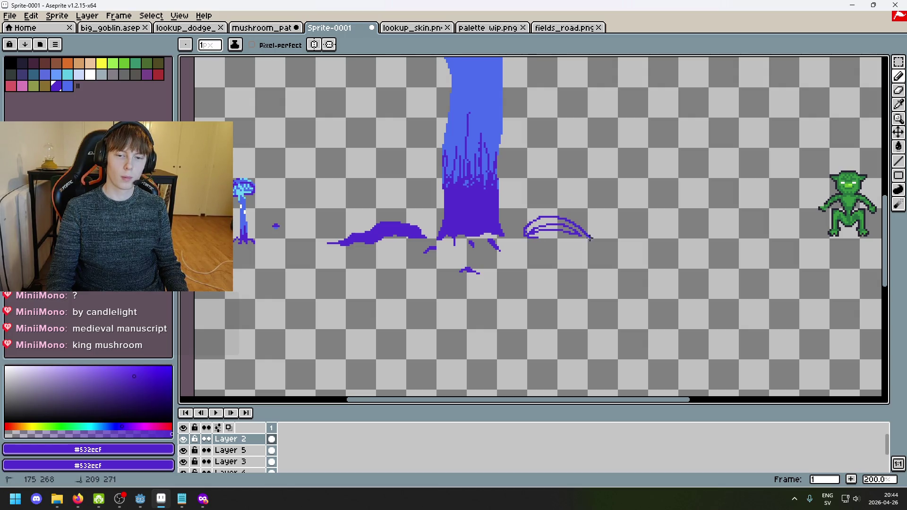
drag(553, 236, 551, 237)
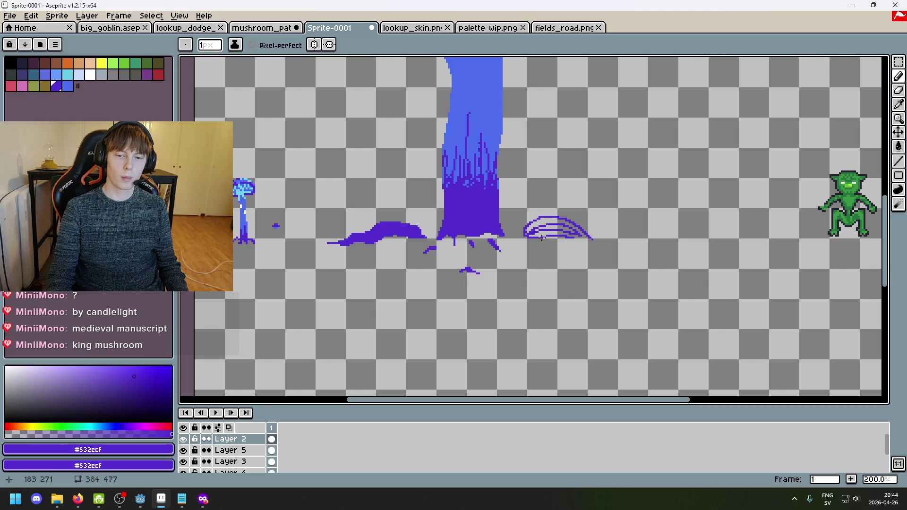
Step: Thicken the arc's right underside and draw a small second arc further right
key(e)
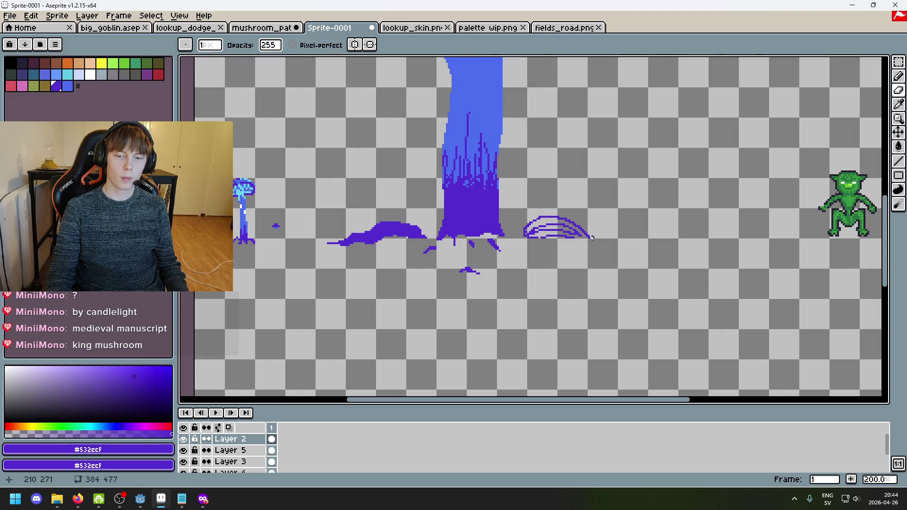
key(b)
scroll(589, 245, up, 3)
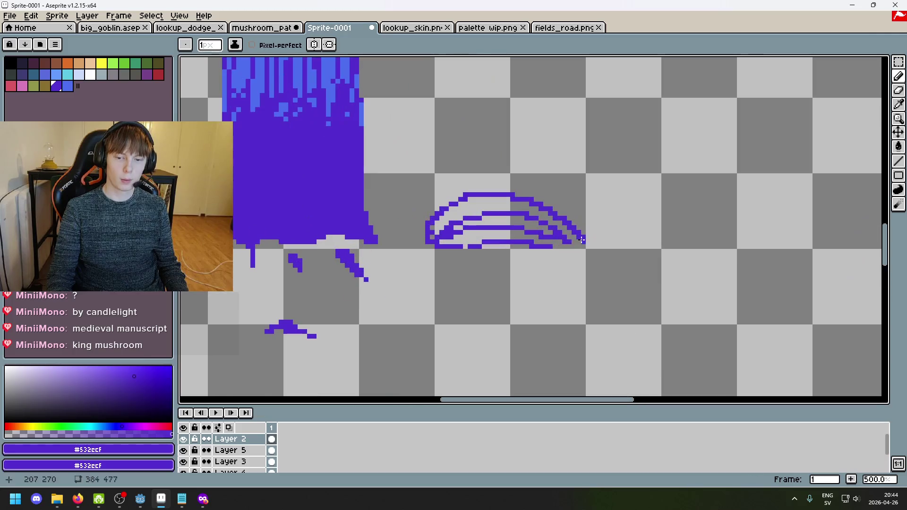
drag(559, 255, 571, 243)
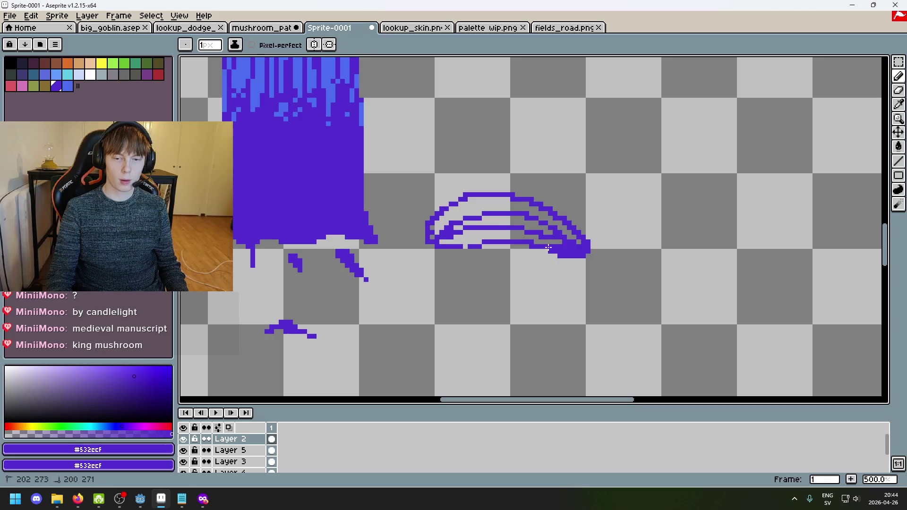
scroll(571, 241, down, 1)
mouse_move(648, 261)
mouse_down()
mouse_move(485, 253)
mouse_move(520, 237)
mouse_move(543, 238)
mouse_up()
key(ctrl+z)
drag(485, 243, 557, 242)
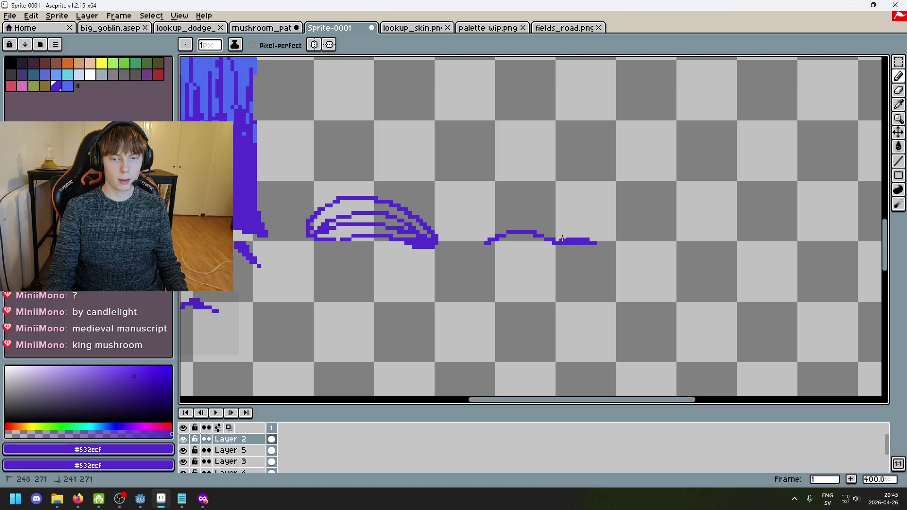
scroll(573, 235, up, 5)
Step: Add purple pixels along the small arc's top, middle row and right tail, closing an outline gap
drag(564, 231, 503, 234)
scroll(595, 266, down, 4)
scroll(595, 266, up, 5)
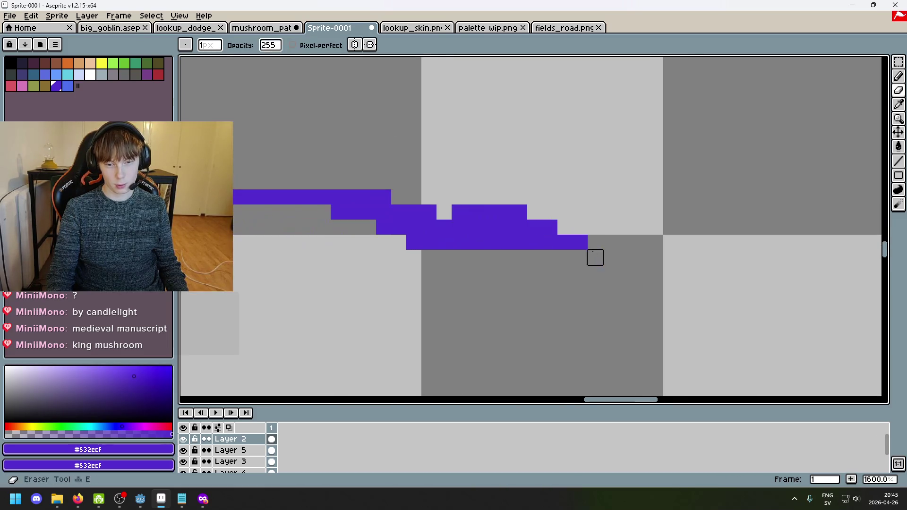
drag(579, 227, 510, 216)
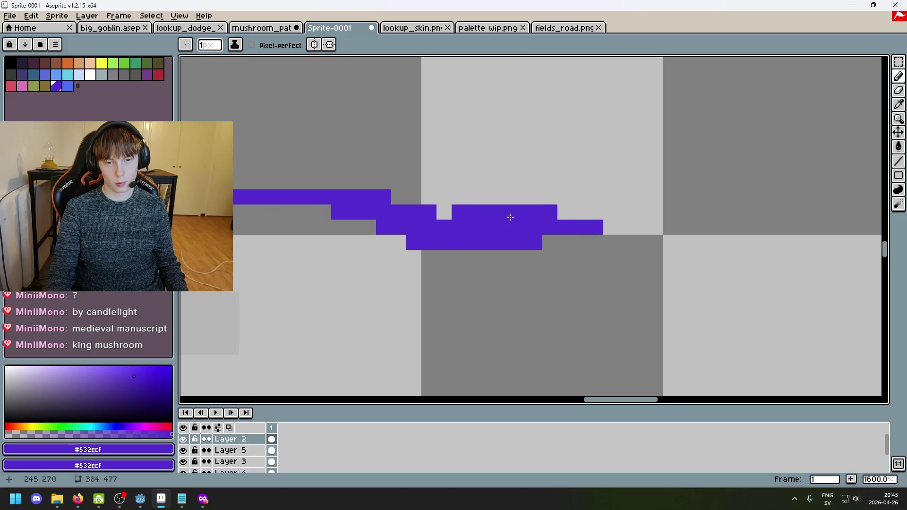
scroll(581, 220, down, 3)
mouse_move(623, 217)
mouse_down()
mouse_move(505, 205)
mouse_move(446, 222)
mouse_up()
scroll(453, 234, down, 2)
scroll(455, 235, down, 3)
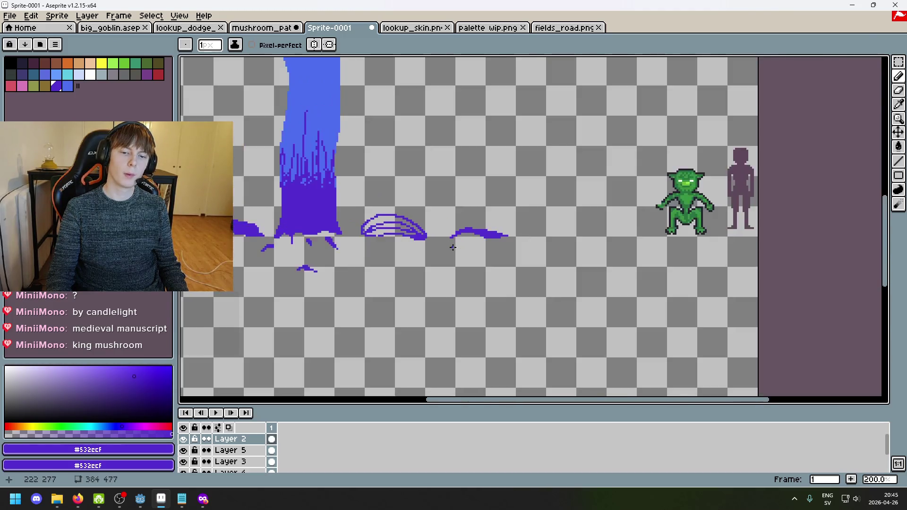
scroll(303, 227, up, 4)
click(298, 228)
Step: Flood-fill the layered arc's four inner bands with purple to make a solid mound
key(g)
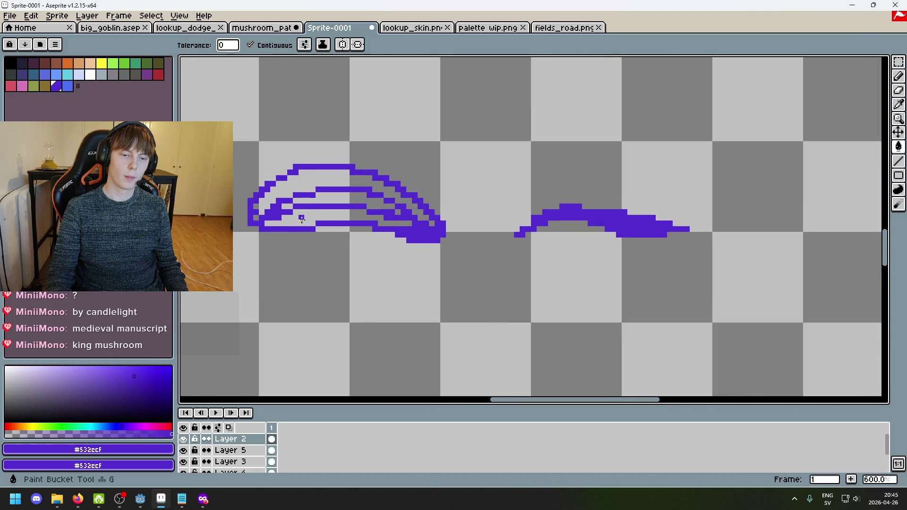
click(303, 217)
click(331, 201)
click(300, 195)
click(256, 217)
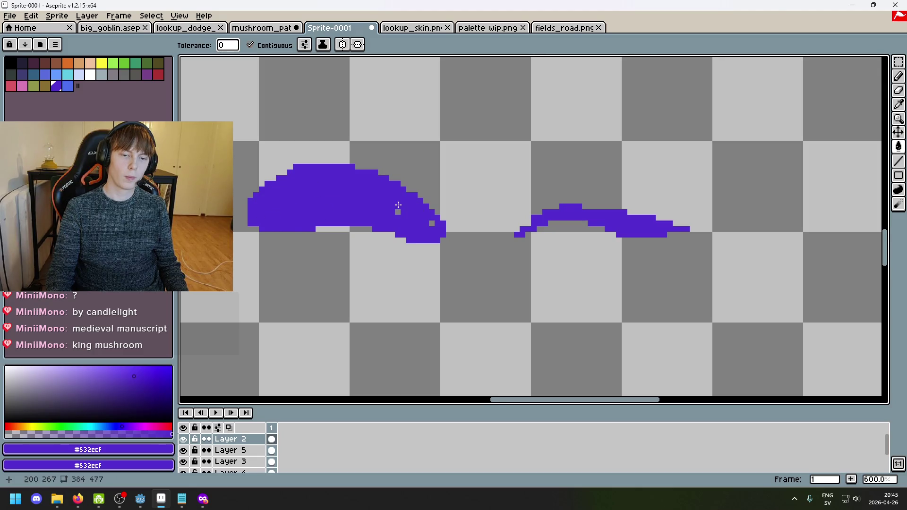
scroll(434, 222, down, 4)
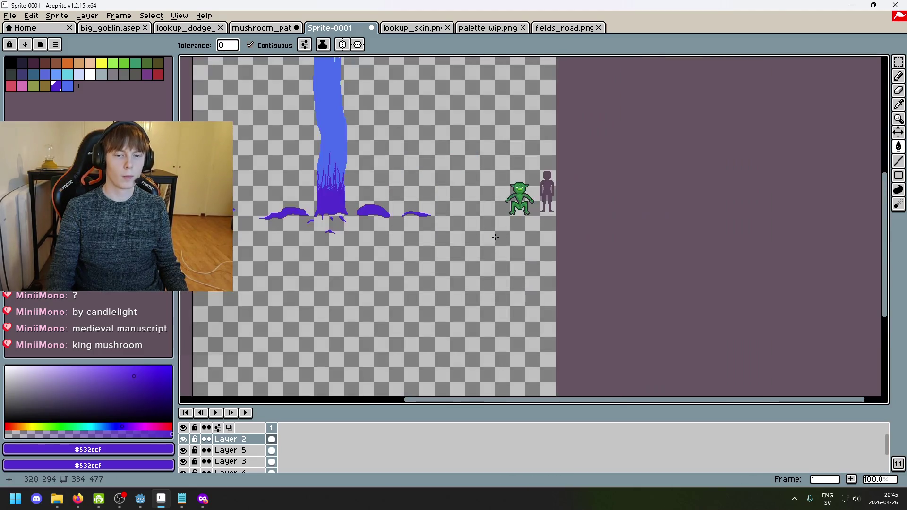
scroll(562, 235, up, 4)
scroll(563, 235, down, 2)
scroll(638, 263, up, 2)
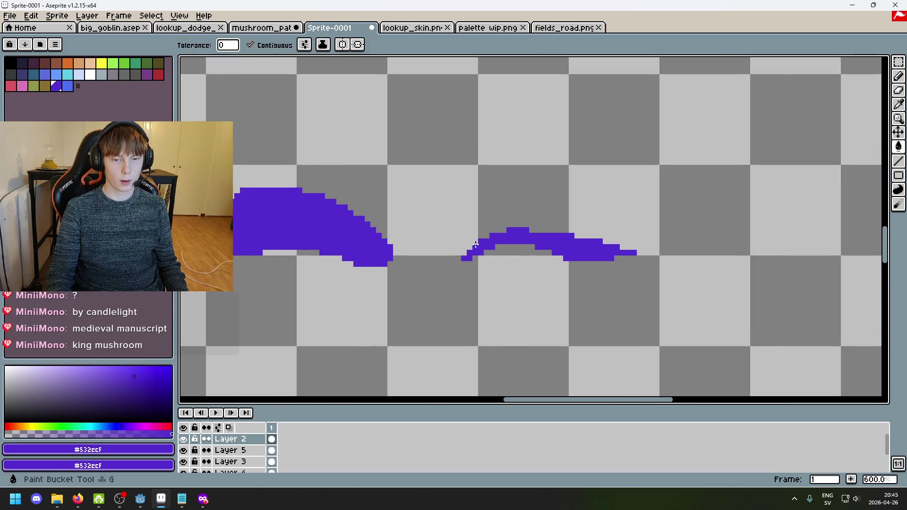
Step: Thicken the small arc's left end with purple pencil strokes, then view the whole sprite
key(b)
click(444, 253)
mouse_move(444, 253)
mouse_down()
mouse_move(552, 219)
mouse_move(496, 223)
mouse_move(583, 234)
mouse_move(500, 223)
mouse_move(472, 244)
mouse_move(541, 220)
mouse_up()
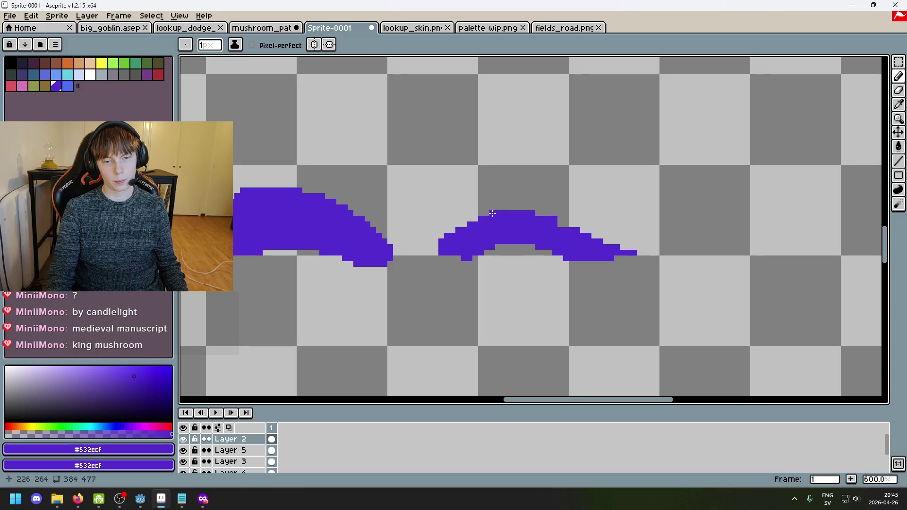
key(1)
scroll(580, 271, down, 1)
scroll(580, 271, up, 1)
Step: Sketch a short purple mark beside the trunk base, redrawing it after undoing the first strokes
drag(580, 271, 593, 308)
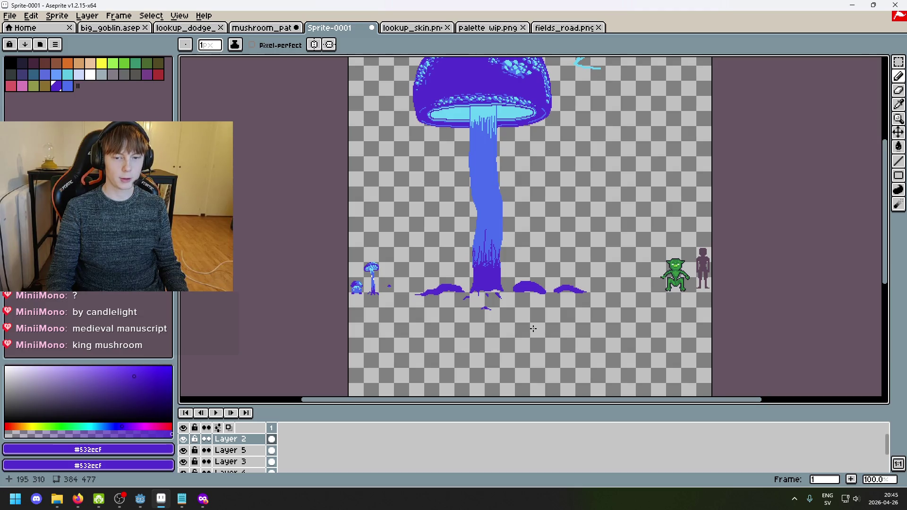
scroll(458, 282, up, 4)
mouse_move(445, 253)
mouse_down()
mouse_move(500, 288)
mouse_move(481, 278)
mouse_up()
key(ctrl+z)
key(ctrl+z)
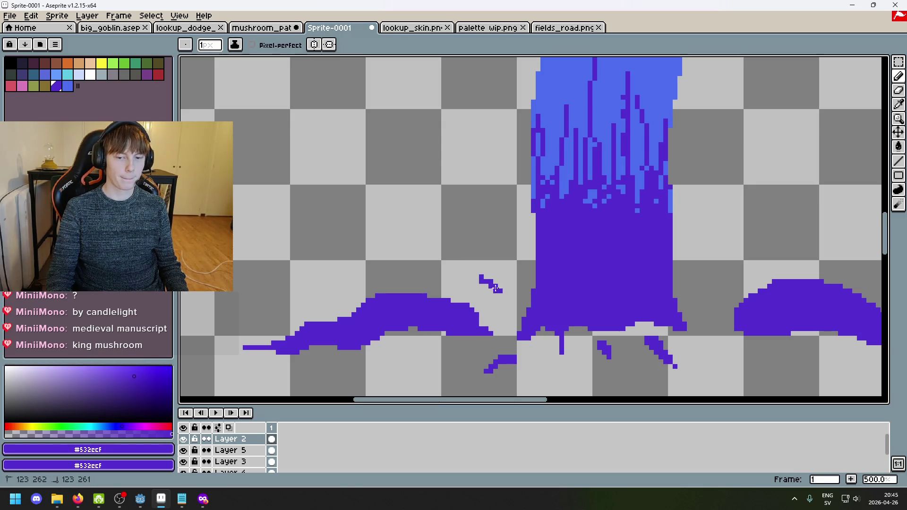
key(ctrl+z)
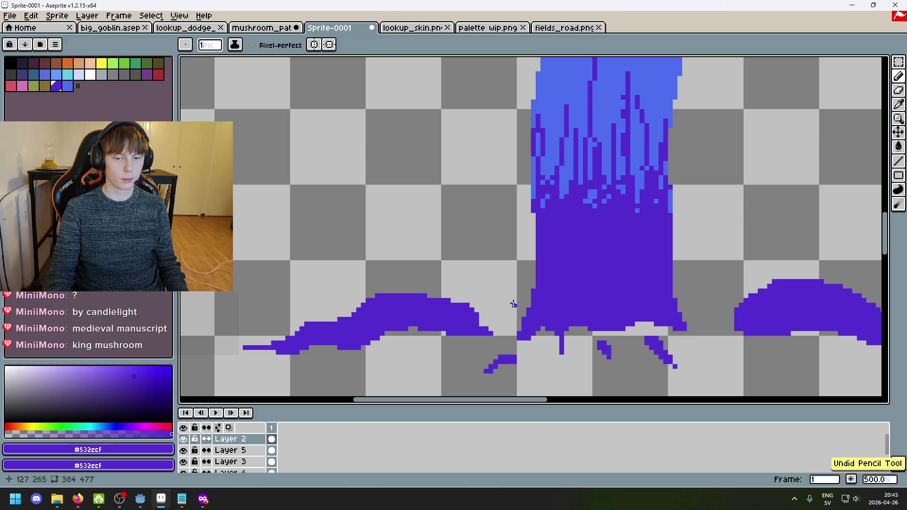
mouse_move(484, 291)
mouse_down()
mouse_move(503, 291)
mouse_move(451, 278)
mouse_move(503, 288)
mouse_move(442, 277)
mouse_up()
scroll(443, 284, down, 4)
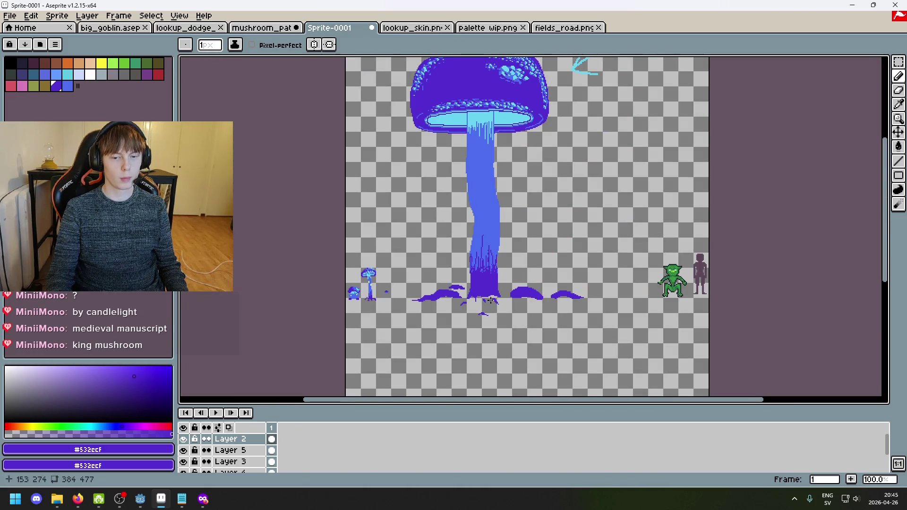
scroll(478, 296, up, 4)
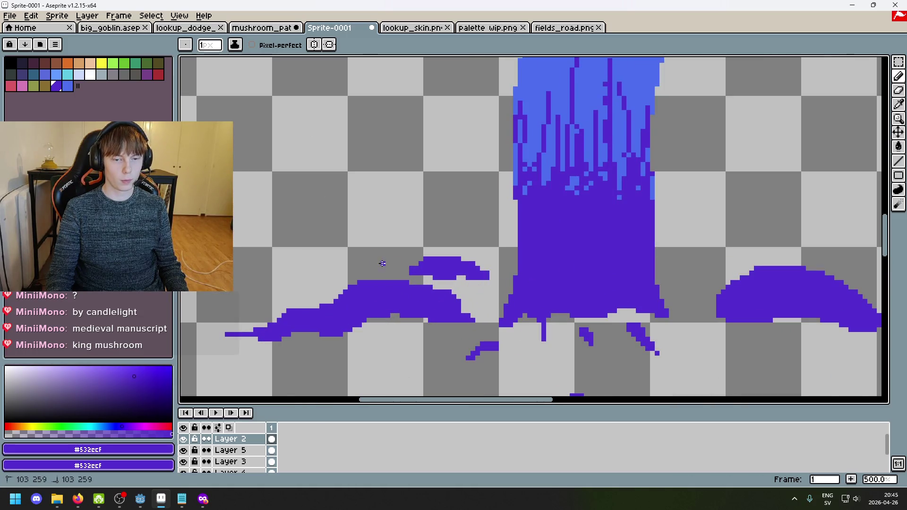
drag(358, 260, 378, 259)
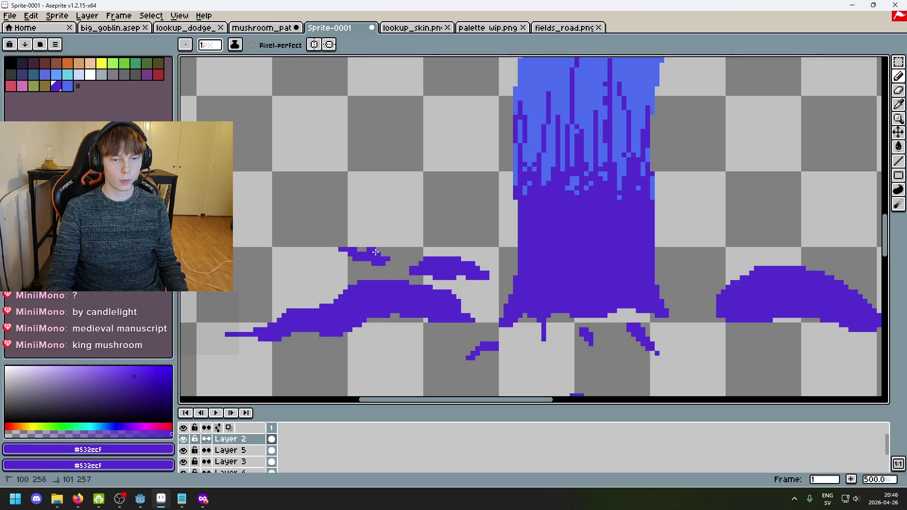
Step: Shape the mark into a small hook extending rightward above the first root mound
scroll(421, 275, down, 4)
scroll(419, 276, up, 1)
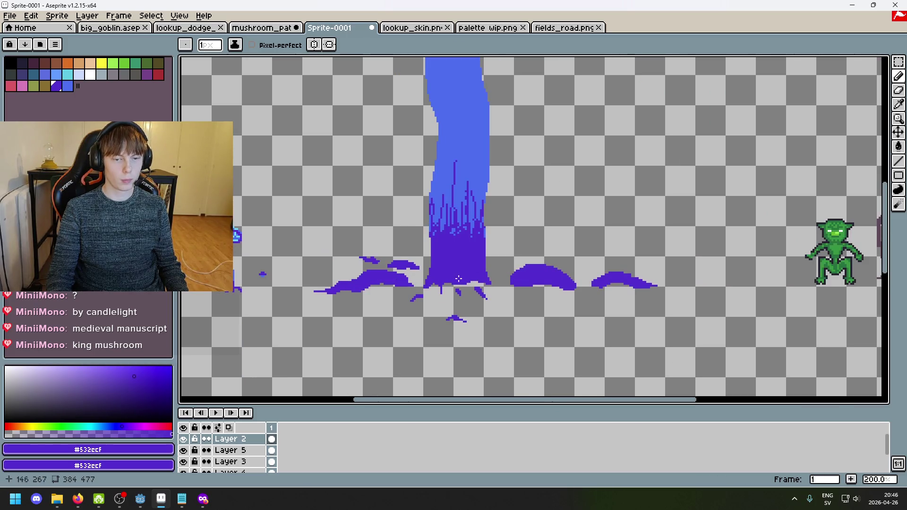
scroll(515, 267, up, 2)
mouse_move(474, 255)
mouse_down()
mouse_move(488, 242)
mouse_move(442, 266)
mouse_move(457, 257)
mouse_up()
key(ctrl+z)
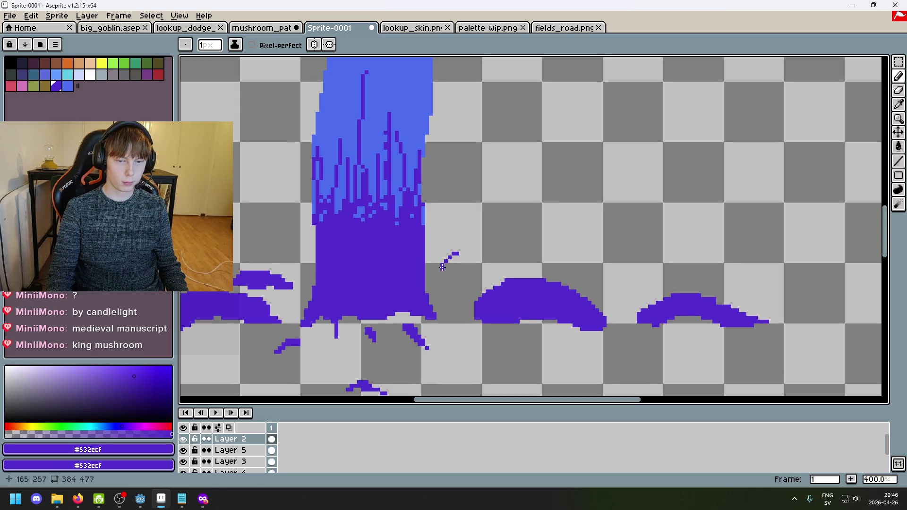
mouse_move(448, 261)
mouse_down()
mouse_move(468, 253)
mouse_move(453, 276)
mouse_move(465, 254)
mouse_up()
key(ctrl+z)
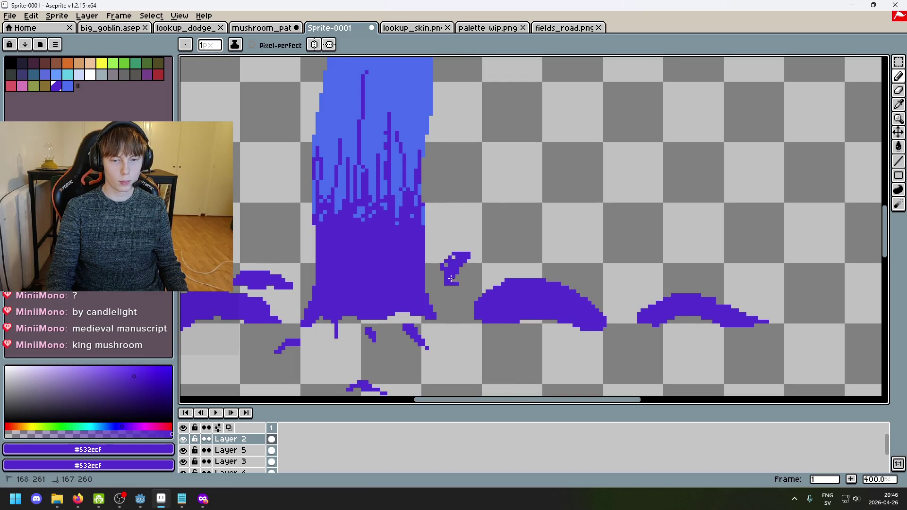
mouse_move(454, 267)
mouse_down()
mouse_move(451, 254)
mouse_move(516, 257)
mouse_move(501, 250)
mouse_move(546, 246)
mouse_up()
key(ctrl+z)
click(533, 246)
click(544, 246)
Step: Erase the stray dots above the hook and thicken its underside with the Pencil
key(e)
key(b)
key(e)
click(488, 249)
key(b)
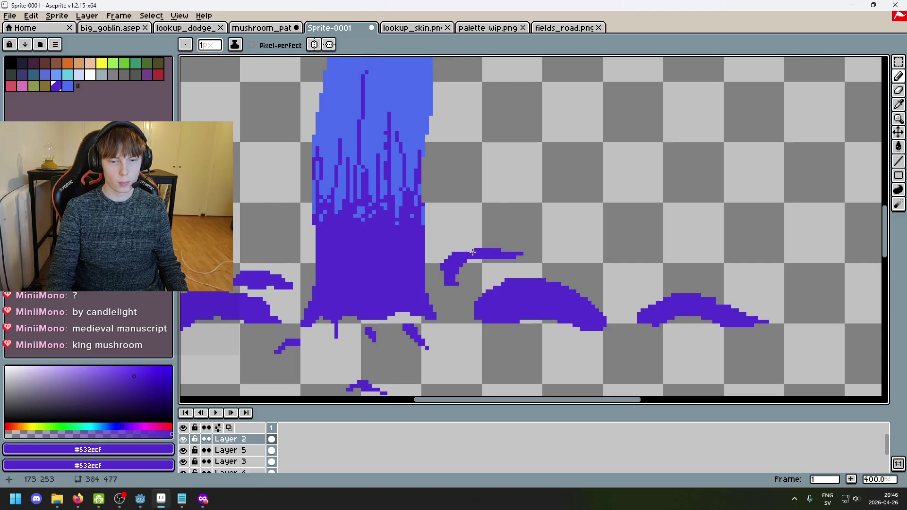
scroll(499, 251, down, 2)
scroll(503, 255, up, 4)
drag(507, 260, 522, 261)
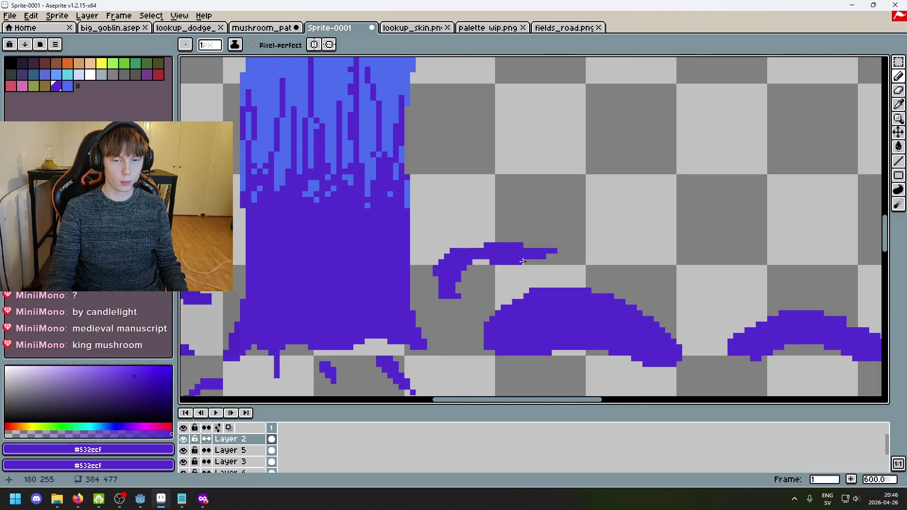
scroll(476, 246, down, 5)
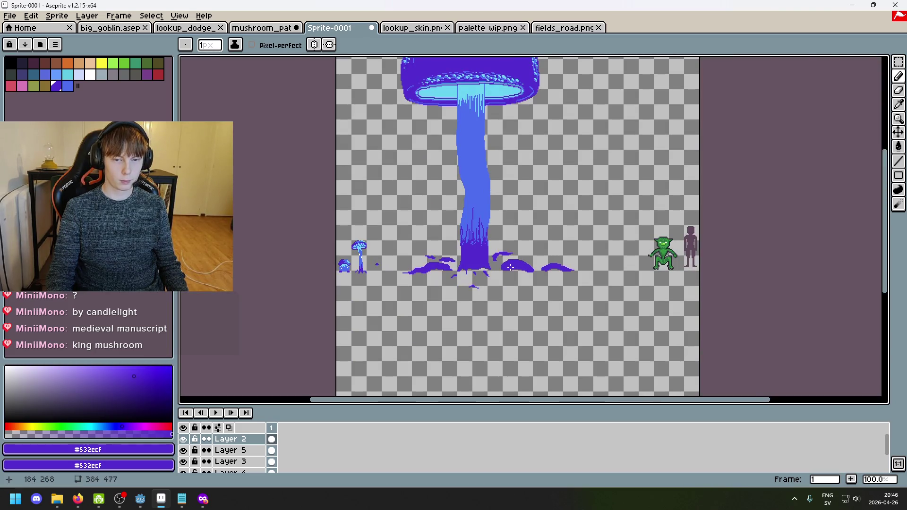
Step: Marquee the small hooked tendril, move it down closer to the root mound, and deselect
scroll(511, 268, up, 3)
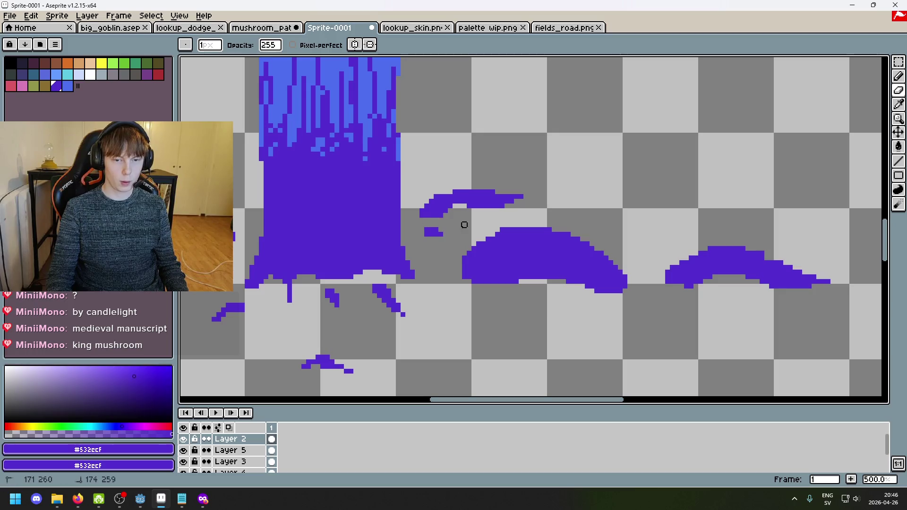
scroll(461, 242, down, 2)
scroll(461, 242, down, 1)
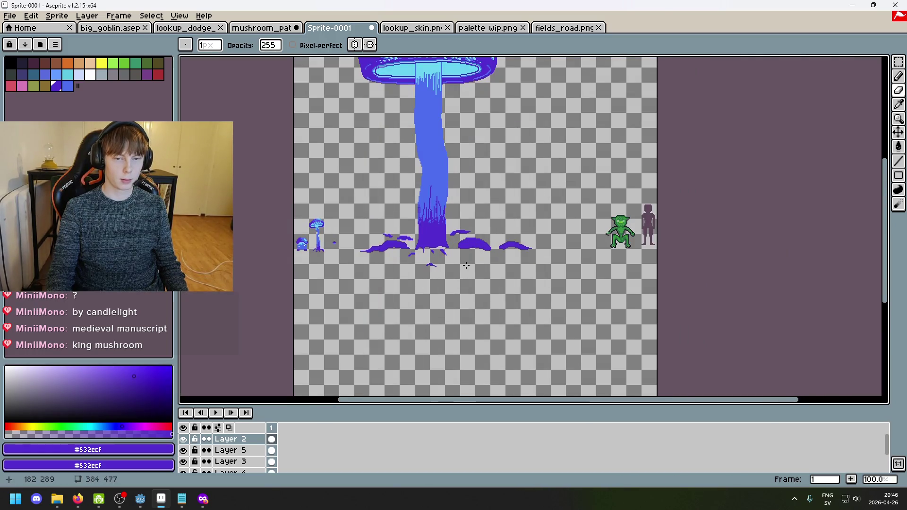
scroll(466, 265, up, 4)
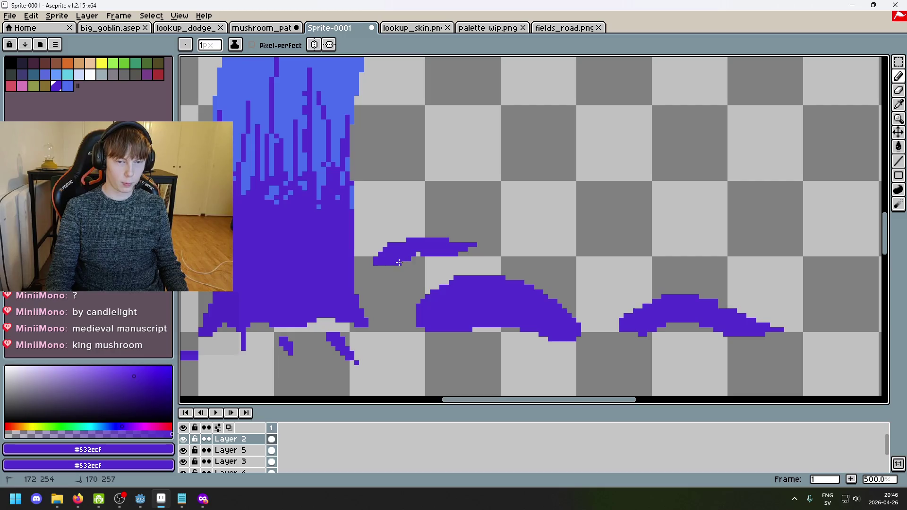
key(m)
mouse_move(481, 260)
mouse_down()
mouse_move(376, 230)
mouse_move(490, 265)
mouse_up()
drag(452, 246, 452, 255)
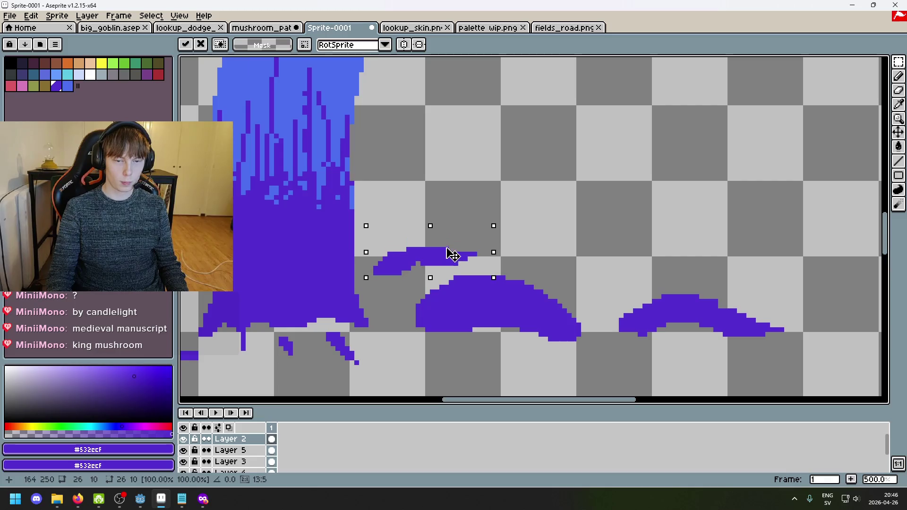
click(537, 211)
scroll(536, 213, down, 4)
scroll(533, 221, up, 5)
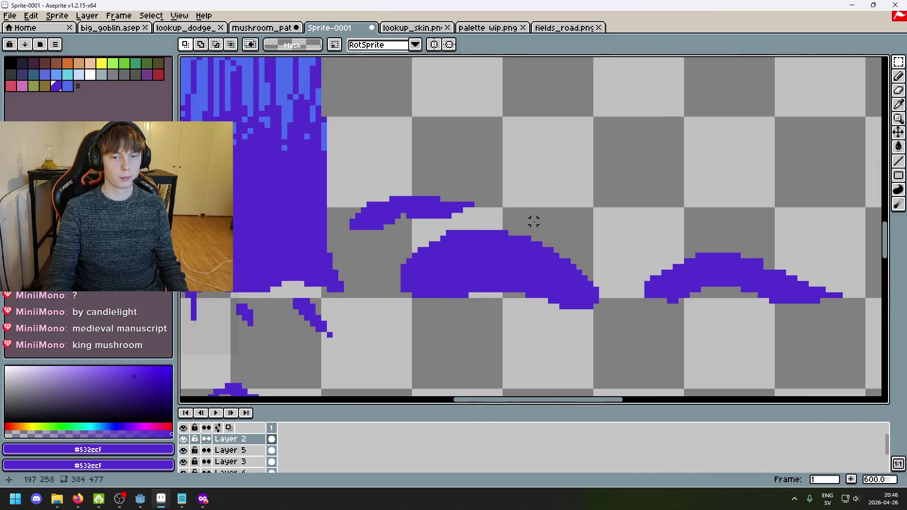
Step: Draw a long thin pencil curve arcing rightward above the mounds, redoing the first attempt
key(b)
scroll(515, 236, down, 5)
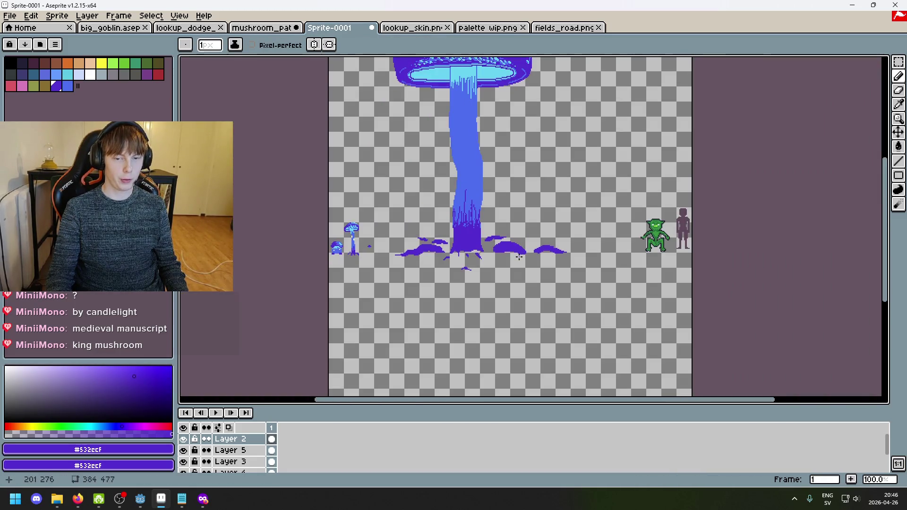
scroll(519, 257, up, 2)
scroll(586, 348, left, 2)
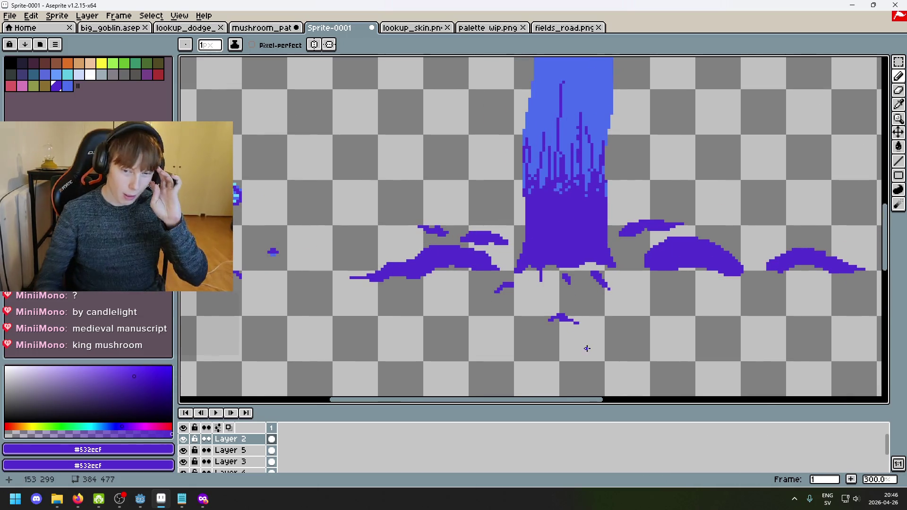
scroll(500, 320, down, 1)
scroll(439, 268, right, 2)
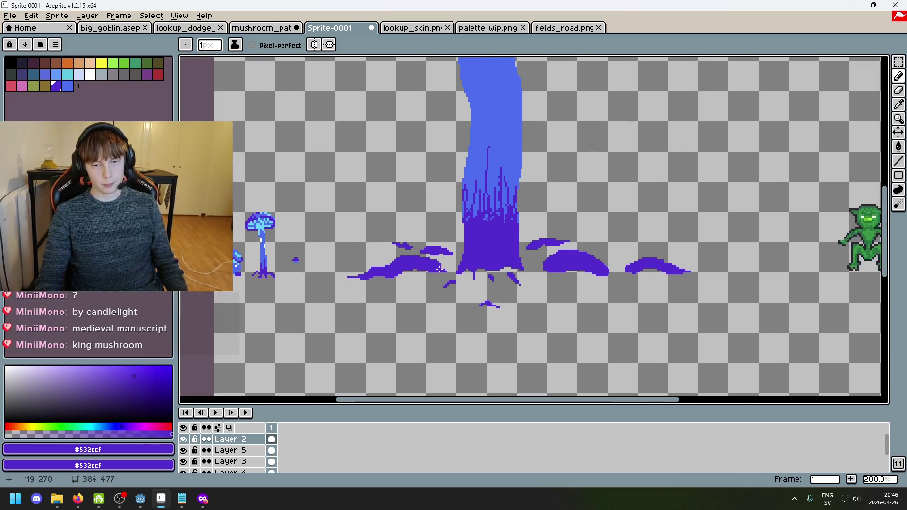
scroll(439, 268, up, 2)
scroll(470, 298, down, 3)
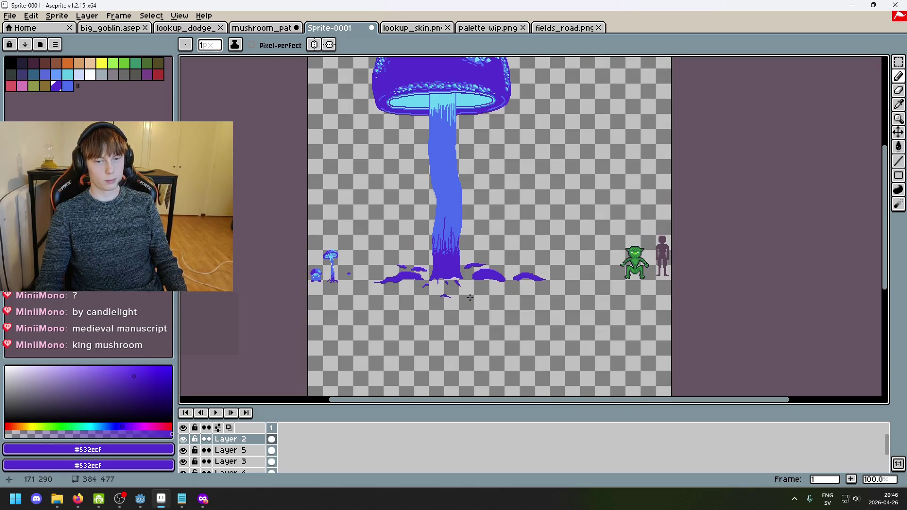
scroll(435, 295, down, 1)
scroll(450, 297, up, 1)
drag(401, 287, 410, 311)
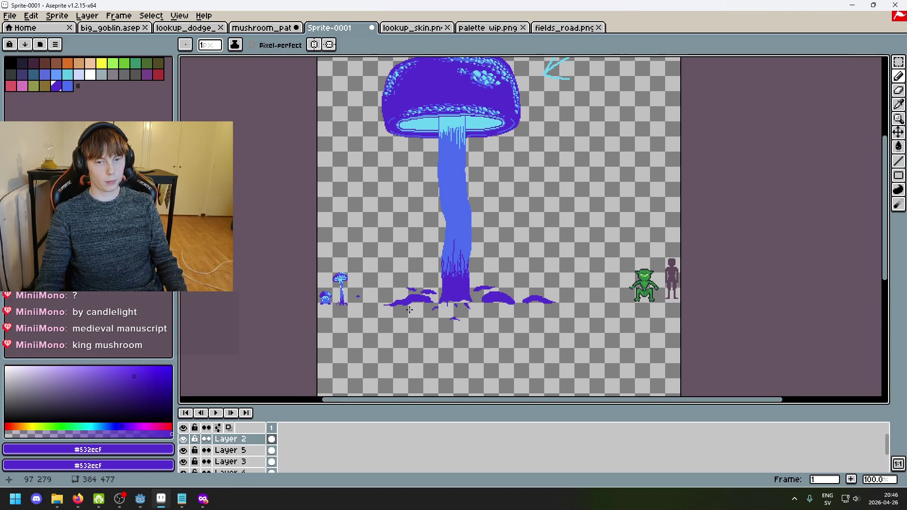
scroll(540, 325, up, 3)
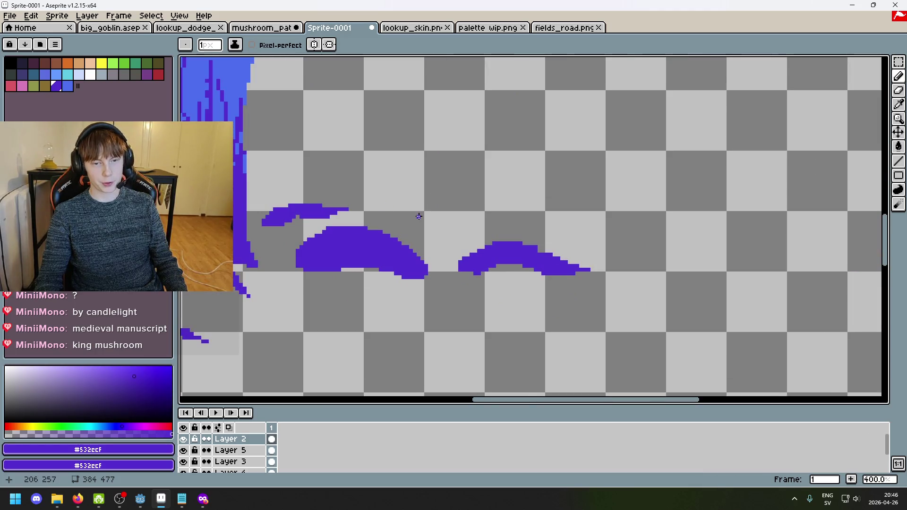
mouse_move(436, 216)
mouse_down()
mouse_move(468, 195)
mouse_move(604, 175)
mouse_up()
mouse_move(446, 218)
mouse_down()
mouse_move(482, 191)
mouse_move(611, 156)
mouse_up()
key(ctrl+z)
drag(454, 214, 652, 171)
scroll(653, 201, down, 3)
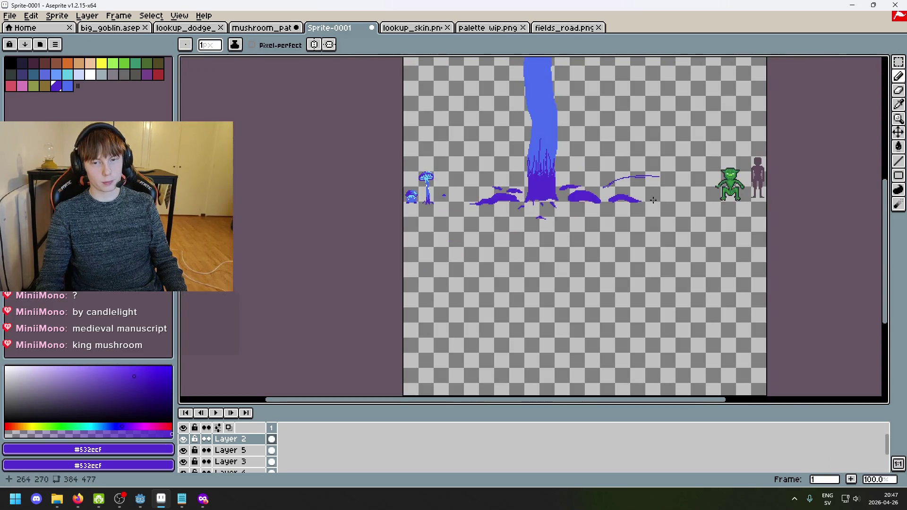
Step: Paint a long thick purple stroke rightward from the right-hand mound with a larger brush
scroll(585, 257, up, 4)
key(ctrl+z)
mouse_move(698, 262)
mouse_down()
mouse_move(632, 250)
mouse_move(467, 268)
mouse_move(456, 240)
mouse_move(611, 238)
mouse_move(392, 276)
mouse_move(388, 297)
mouse_up()
mouse_move(388, 297)
mouse_down()
mouse_move(522, 247)
mouse_move(744, 289)
mouse_up()
scroll(746, 293, down, 4)
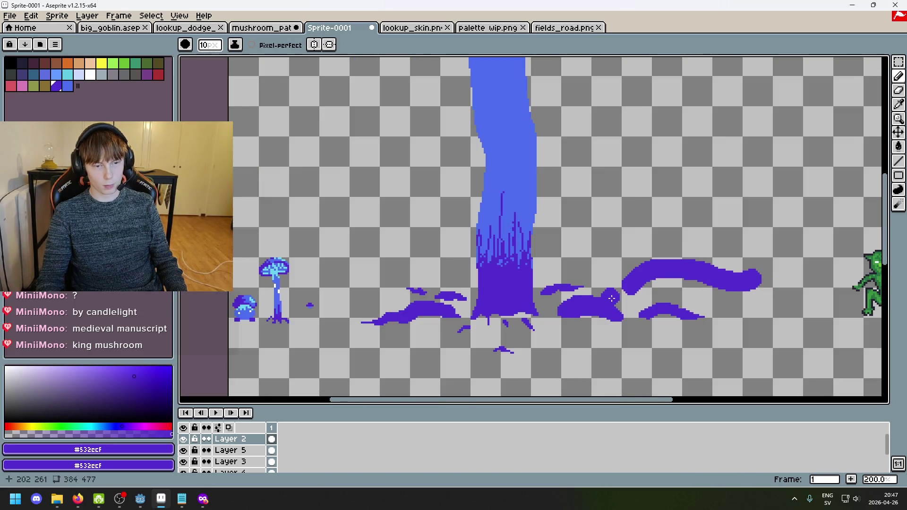
key(v)
key(b)
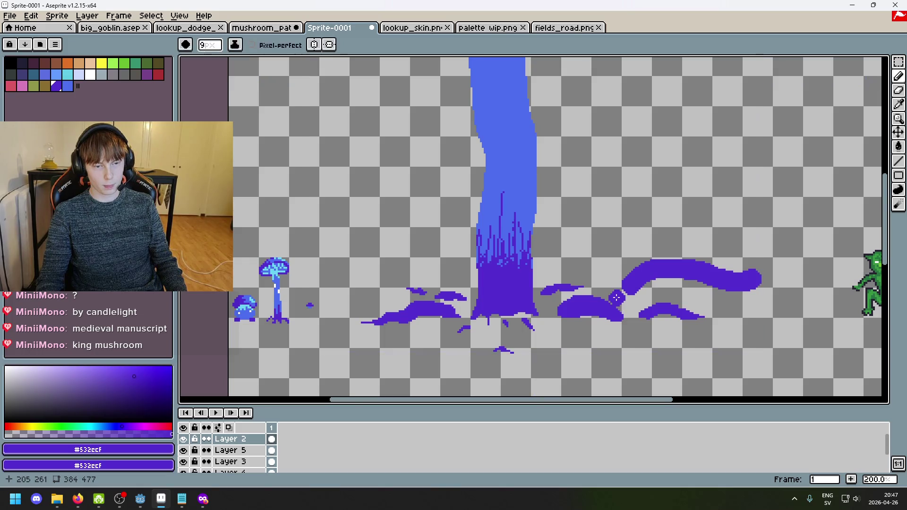
scroll(591, 295, right, 3)
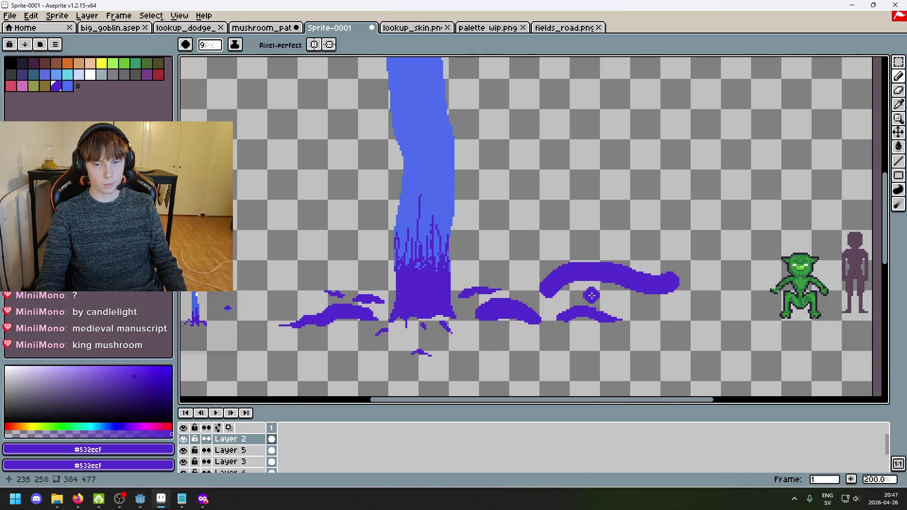
scroll(643, 295, down, 2)
scroll(676, 300, up, 1)
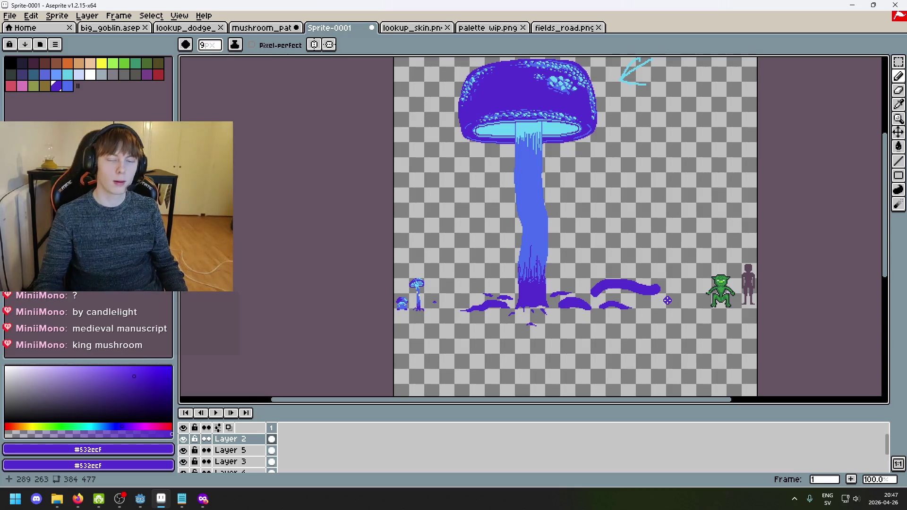
scroll(667, 300, up, 3)
Step: Erase the horizontal stroke and paint a thick tendril rising from the mound, curling right at the top
key(e)
scroll(636, 334, down, 1)
mouse_move(623, 338)
mouse_down()
mouse_move(457, 307)
mouse_move(552, 329)
mouse_up()
key(b)
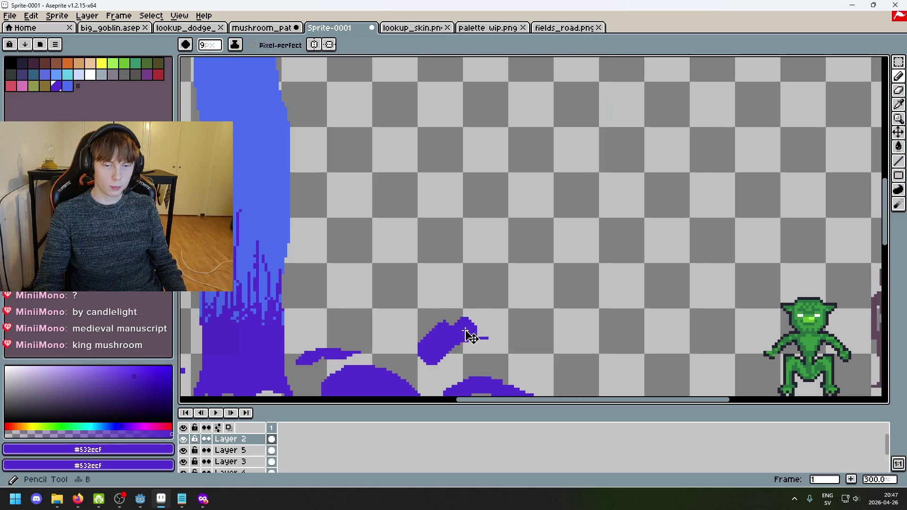
mouse_move(454, 334)
mouse_down()
mouse_move(496, 236)
mouse_move(585, 210)
mouse_move(500, 284)
mouse_move(633, 228)
mouse_up()
key(ctrl+z)
key(ctrl+z)
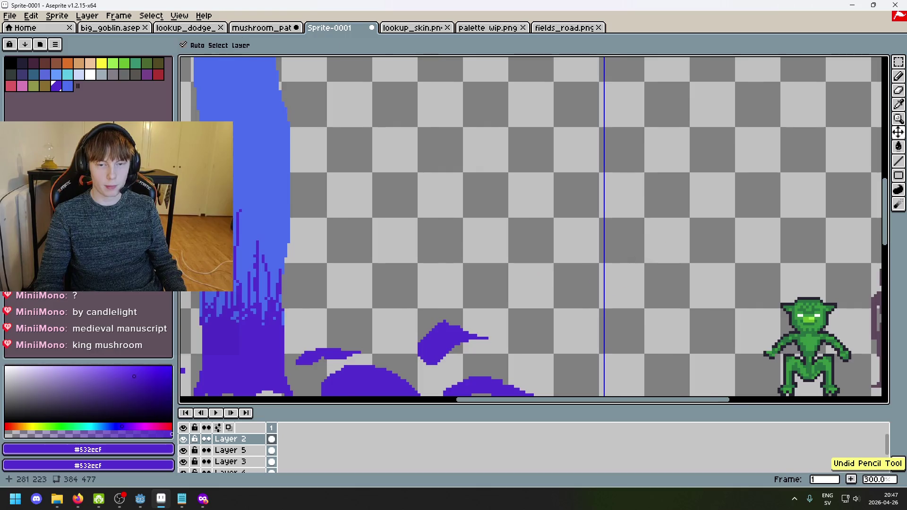
scroll(578, 293, down, 1)
drag(476, 334, 593, 168)
scroll(575, 288, down, 3)
scroll(572, 292, up, 2)
key(e)
scroll(572, 292, up, 3)
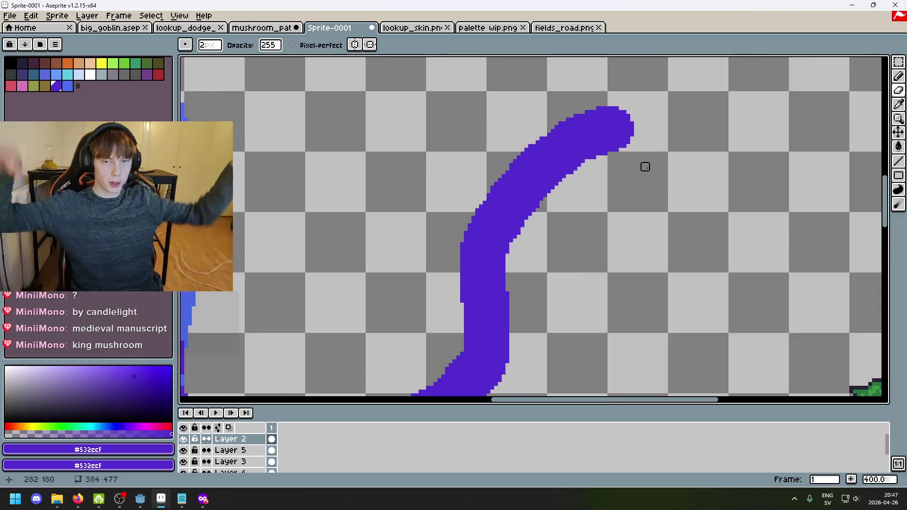
Step: Shave the tendril's edge toward a pointed tip, refill its lower tip, and erase a small edge bump
drag(588, 170, 678, 105)
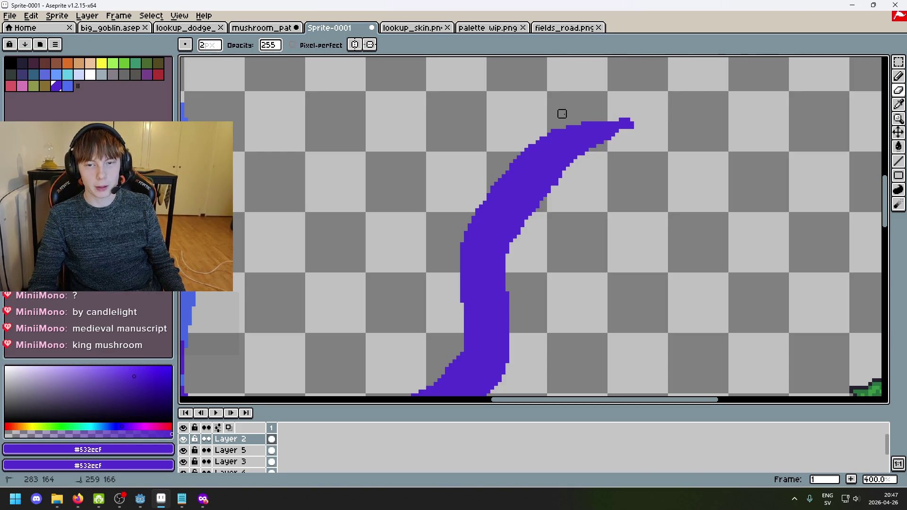
scroll(667, 126, down, 3)
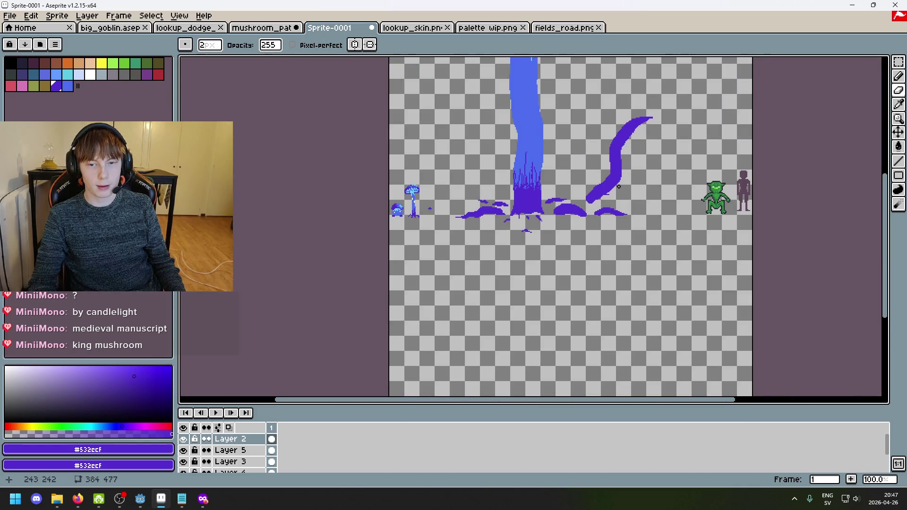
scroll(618, 186, up, 4)
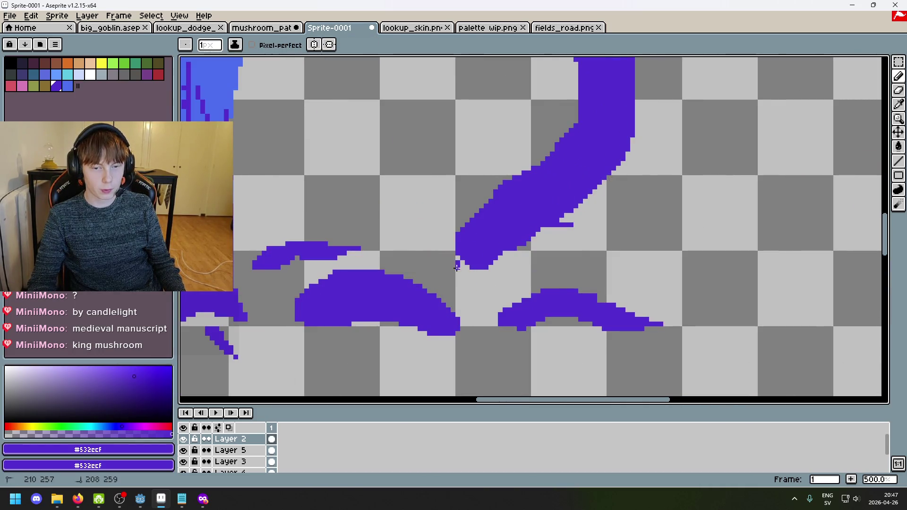
drag(471, 270, 462, 267)
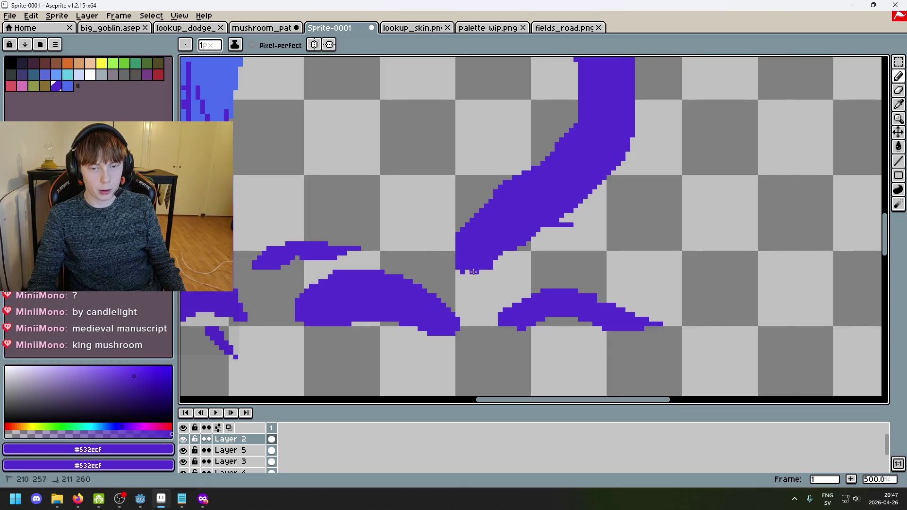
drag(463, 271, 467, 254)
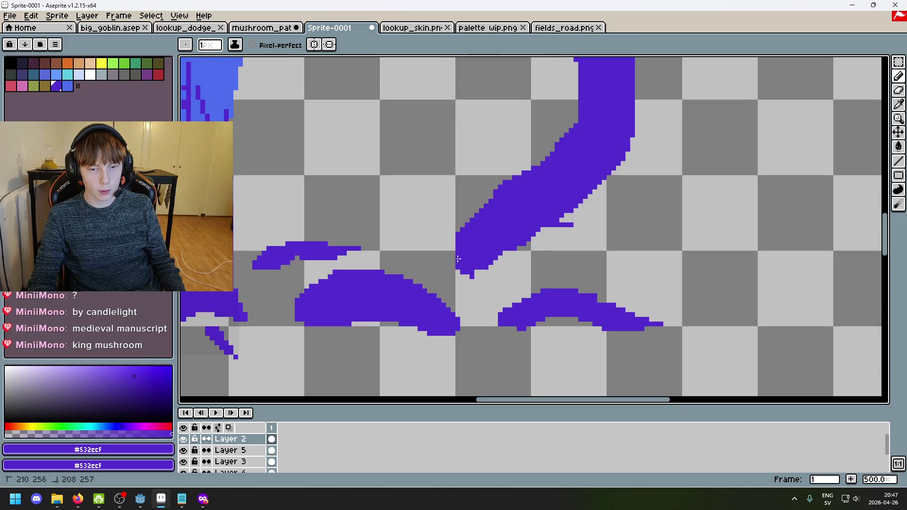
key(e)
drag(573, 225, 568, 227)
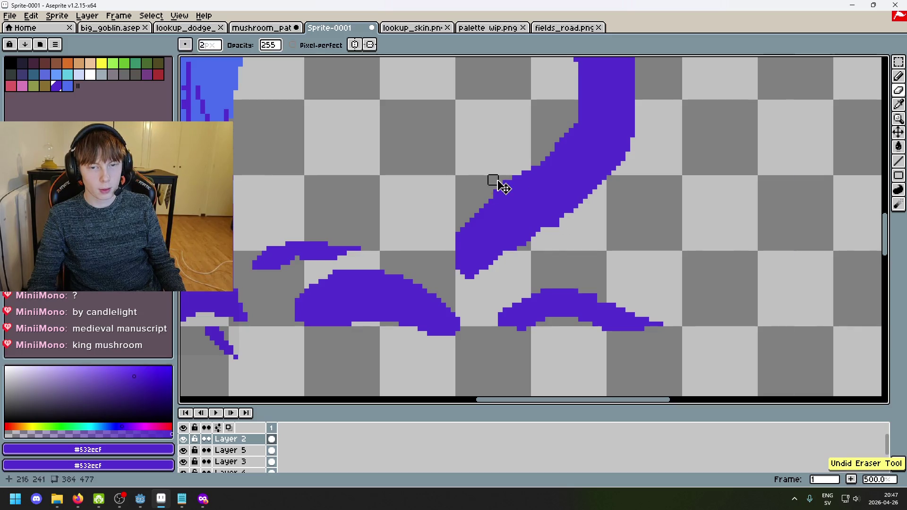
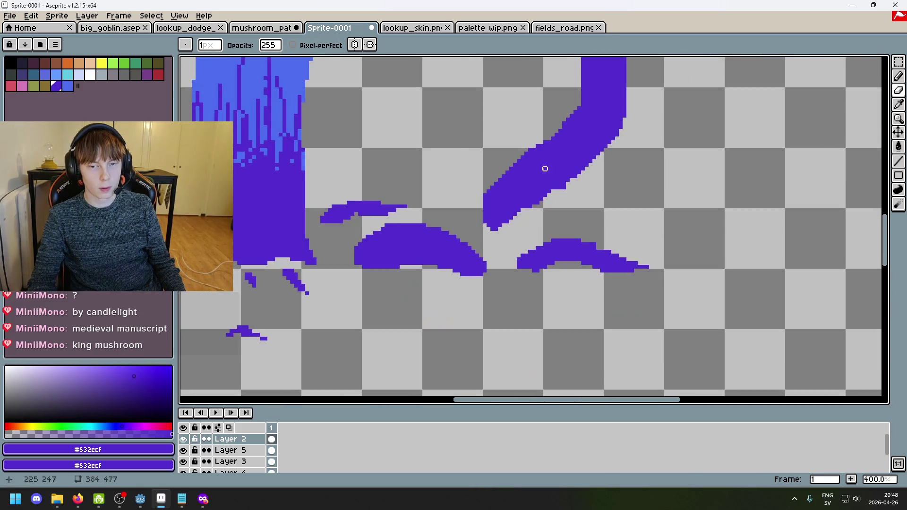
scroll(541, 206, down, 4)
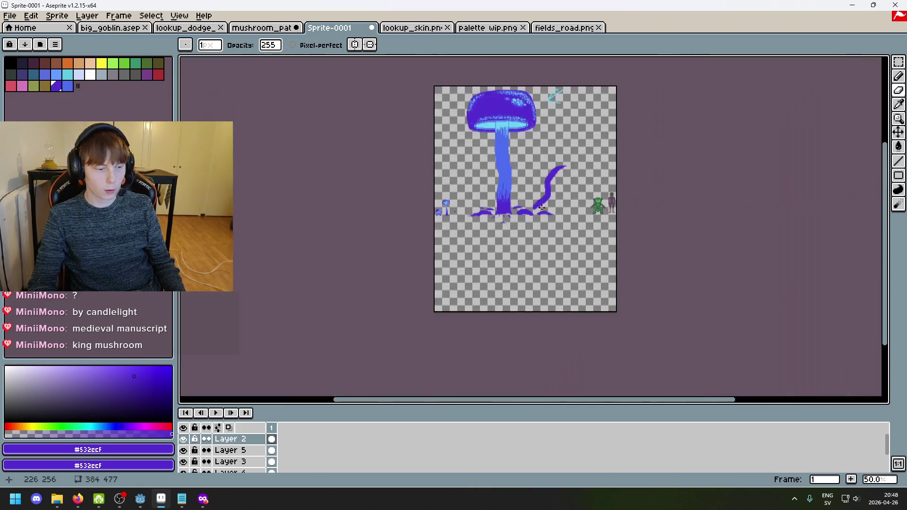
Step: Fill the transparent hole pixel at the tendril base with purple using the Pencil
scroll(511, 187, up, 3)
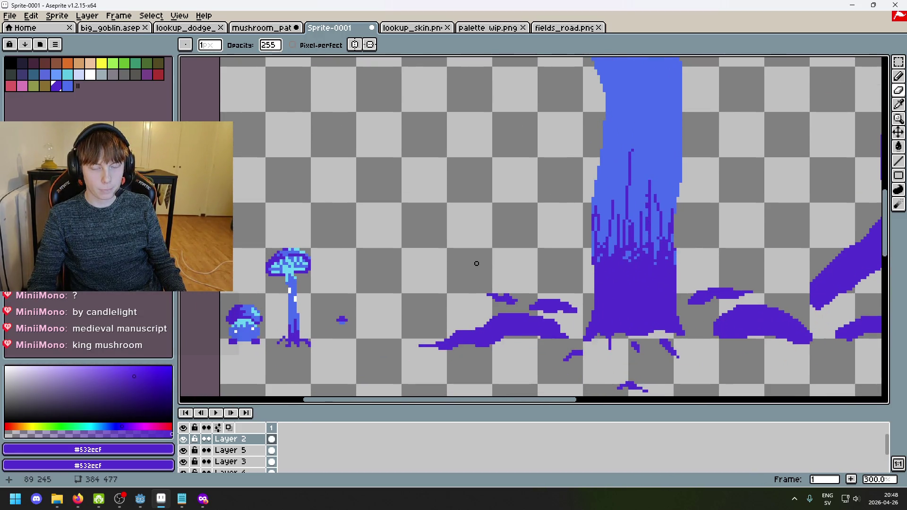
scroll(754, 289, up, 4)
key(b)
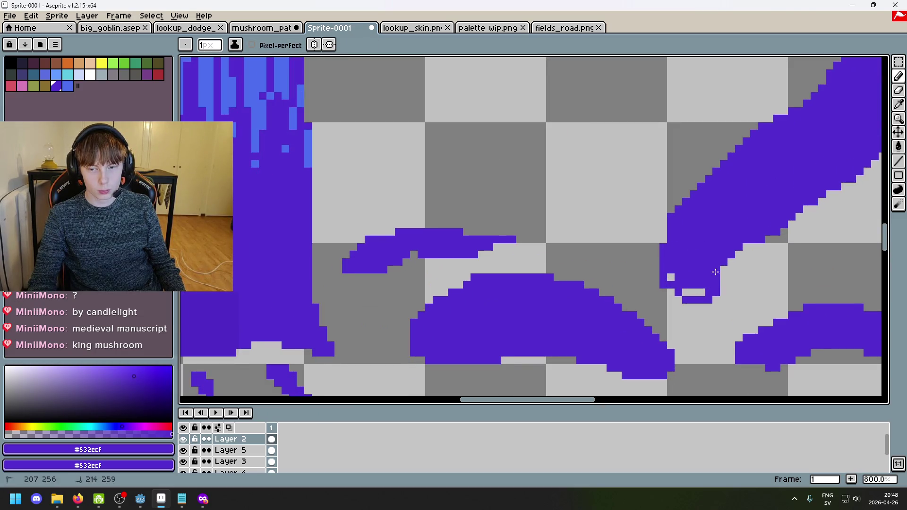
click(670, 278)
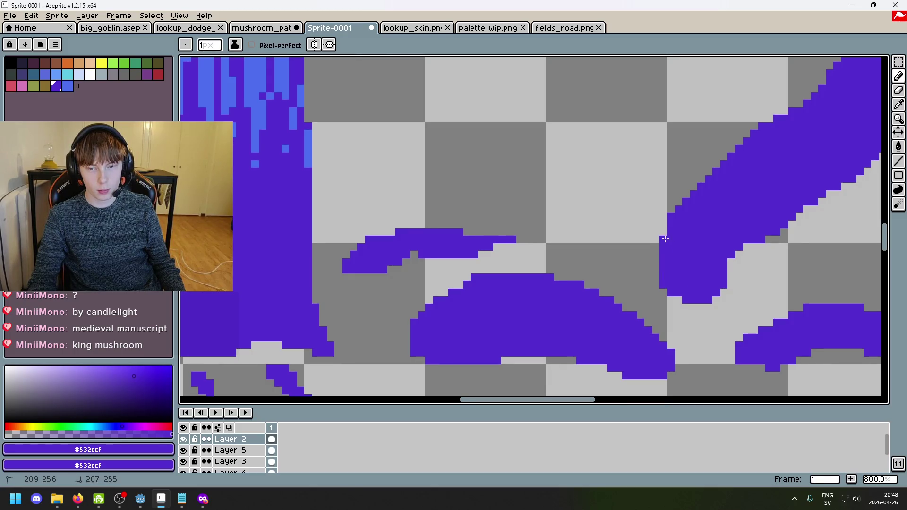
scroll(665, 240, down, 6)
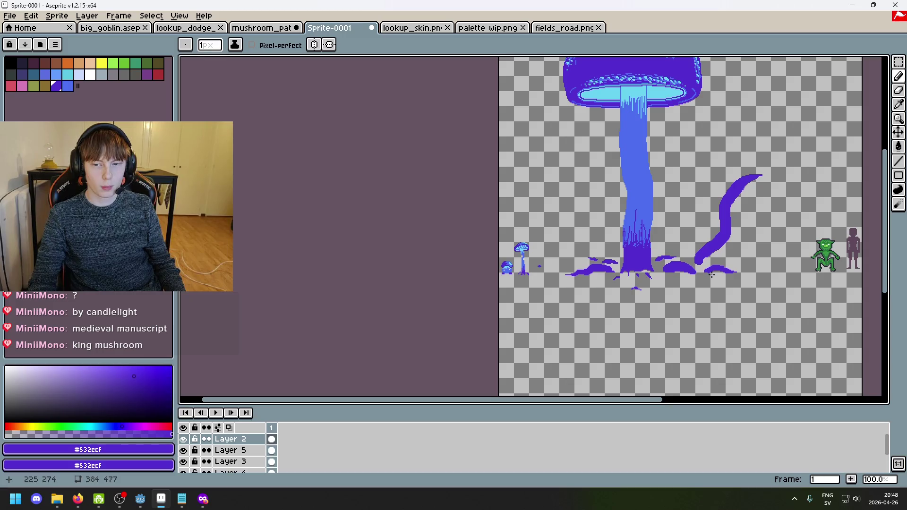
scroll(706, 271, up, 5)
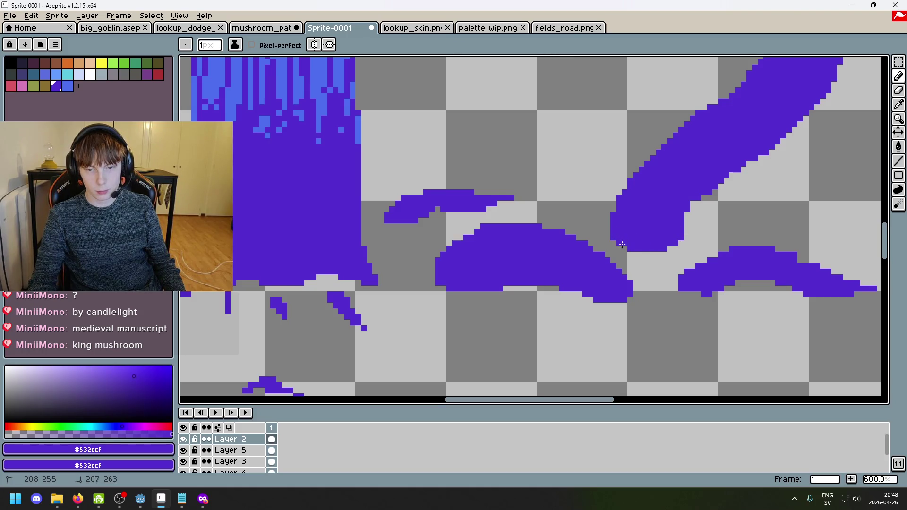
scroll(661, 250, down, 4)
scroll(661, 250, up, 4)
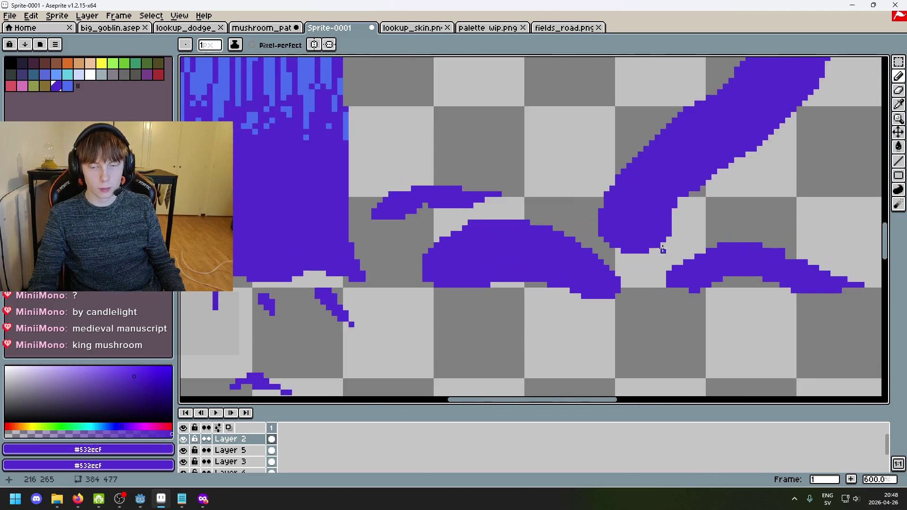
Step: Switch between eraser and pencil, then drag across the ground patches left of the trunk
key(e)
scroll(663, 251, down, 6)
scroll(690, 255, up, 1)
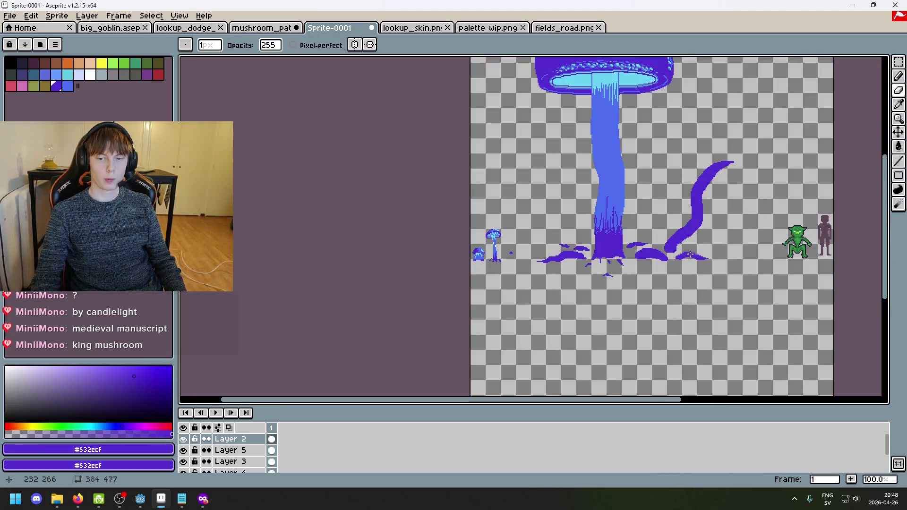
scroll(563, 174, down, 2)
scroll(591, 212, up, 1)
scroll(572, 255, up, 4)
key(b)
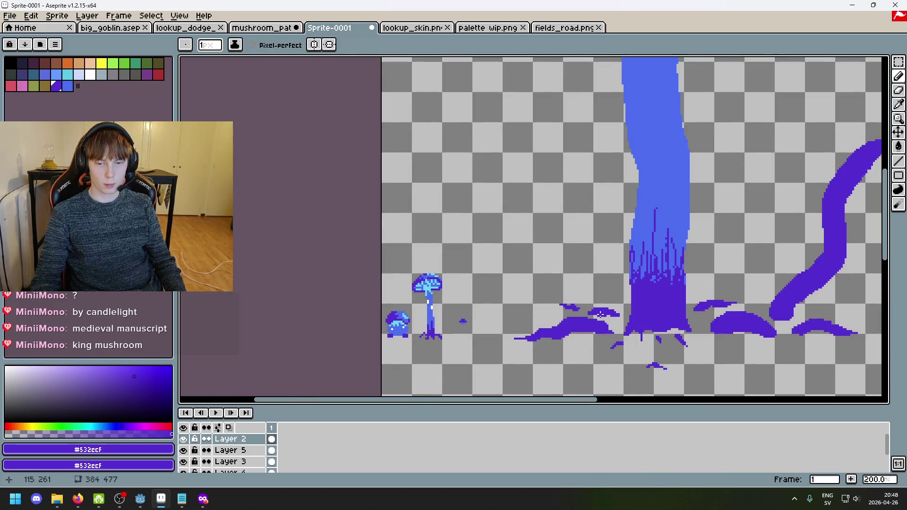
drag(655, 300, 546, 210)
Step: Try selecting the root patches left of the trunk, then undo the unwanted transformation and deselect
key(m)
drag(412, 203, 515, 310)
click(490, 257)
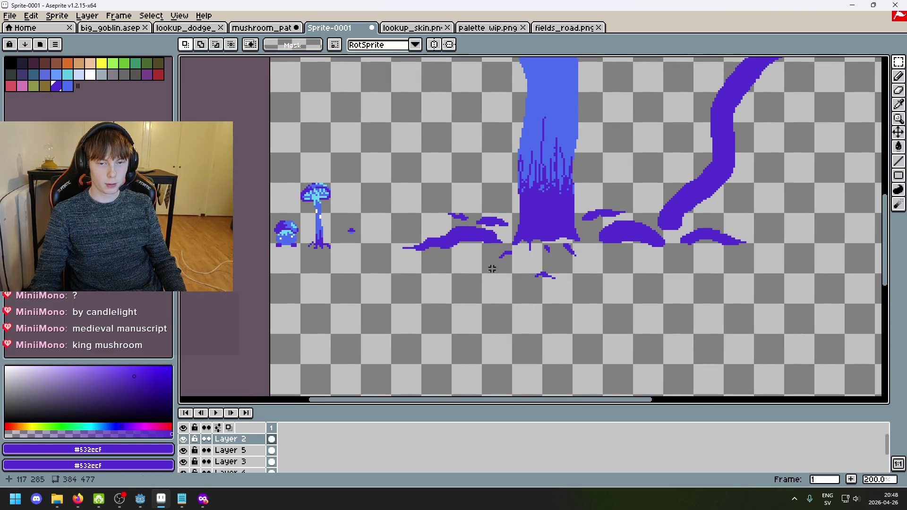
mouse_move(391, 181)
mouse_down()
mouse_move(498, 255)
mouse_move(505, 247)
mouse_move(447, 241)
mouse_up()
key(Return)
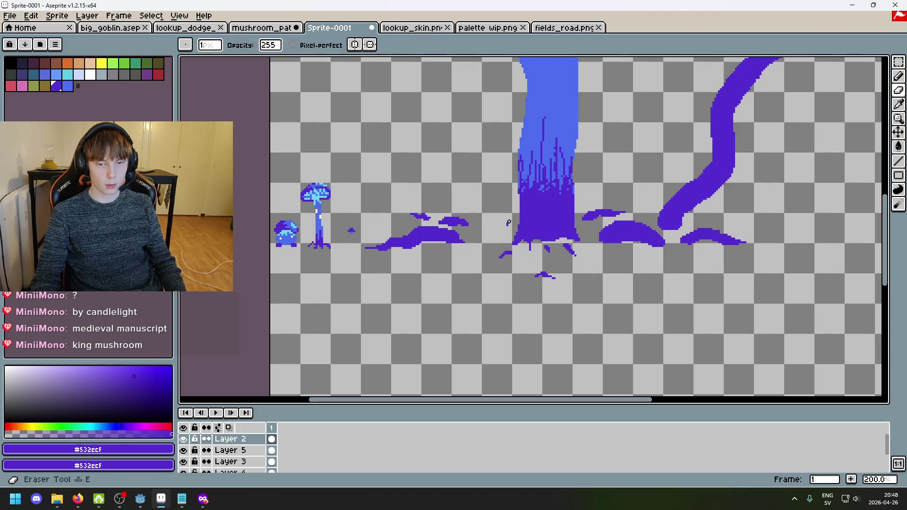
key(ctrl+z)
key(b)
key(ctrl+d)
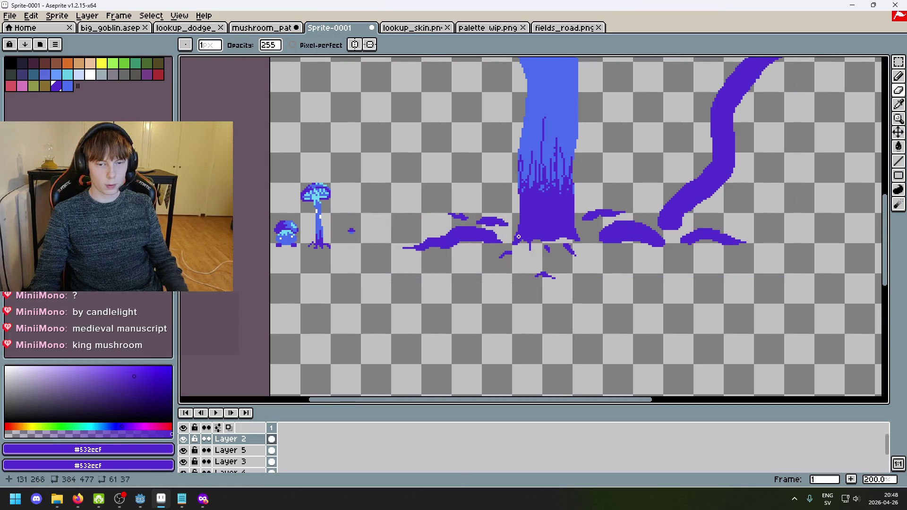
scroll(508, 246, up, 3)
Step: Select the ground patches left of the trunk, move them about 24 px left, and deselect
key(w)
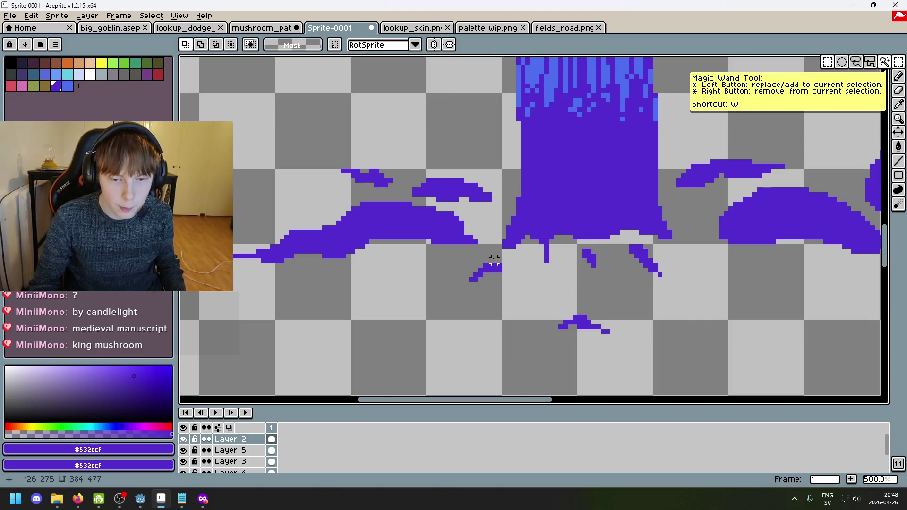
key(m)
drag(489, 261, 299, 117)
scroll(474, 249, down, 3)
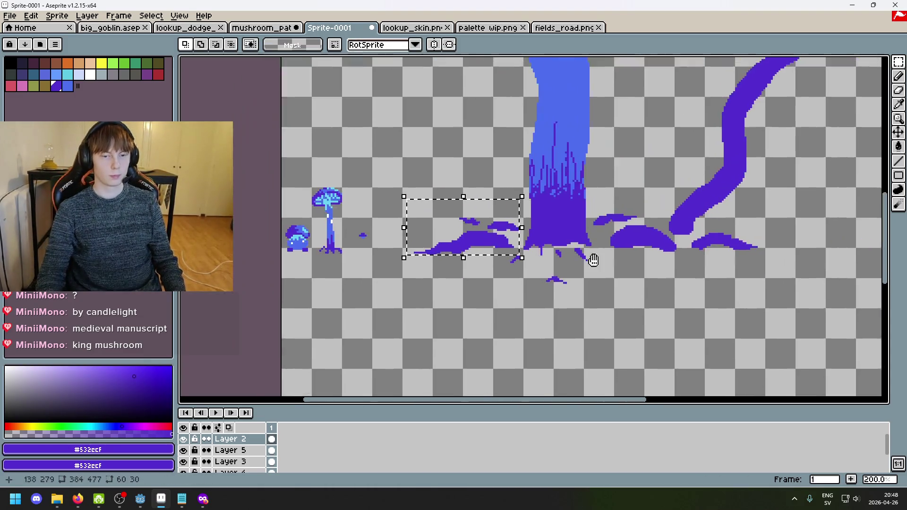
click(543, 240)
drag(547, 242, 501, 246)
scroll(501, 246, down, 2)
scroll(526, 263, up, 1)
click(508, 281)
Step: Bring up the lookup_skin.png goblin sprite
scroll(556, 203, up, 1)
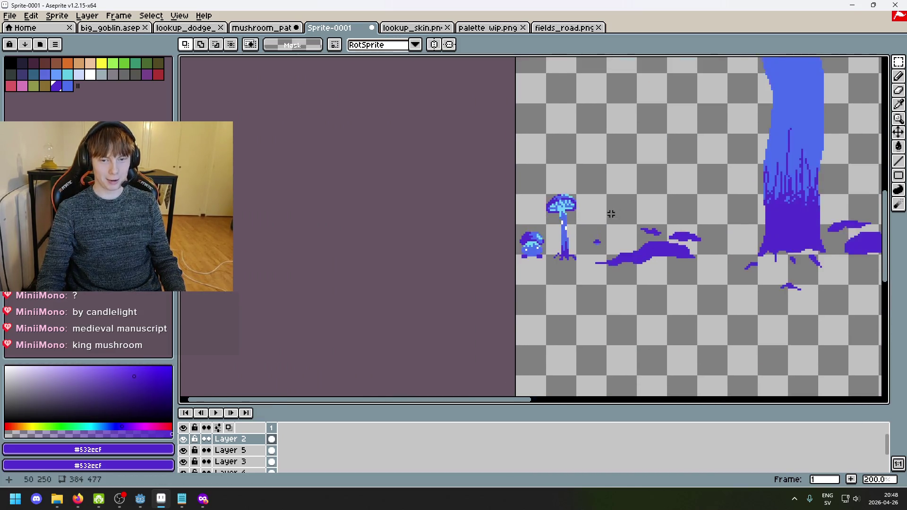
scroll(504, 217, down, 1)
scroll(503, 217, down, 1)
click(401, 28)
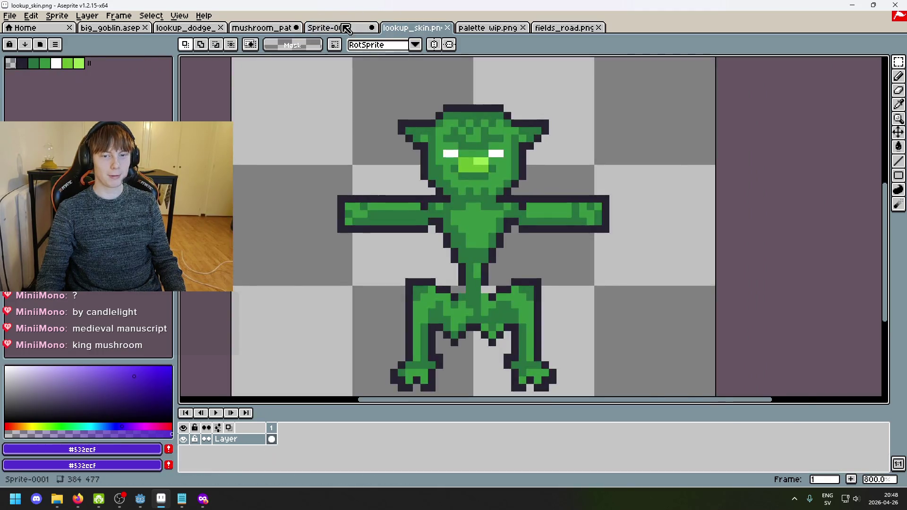
click(283, 27)
scroll(472, 123, down, 3)
scroll(538, 139, up, 1)
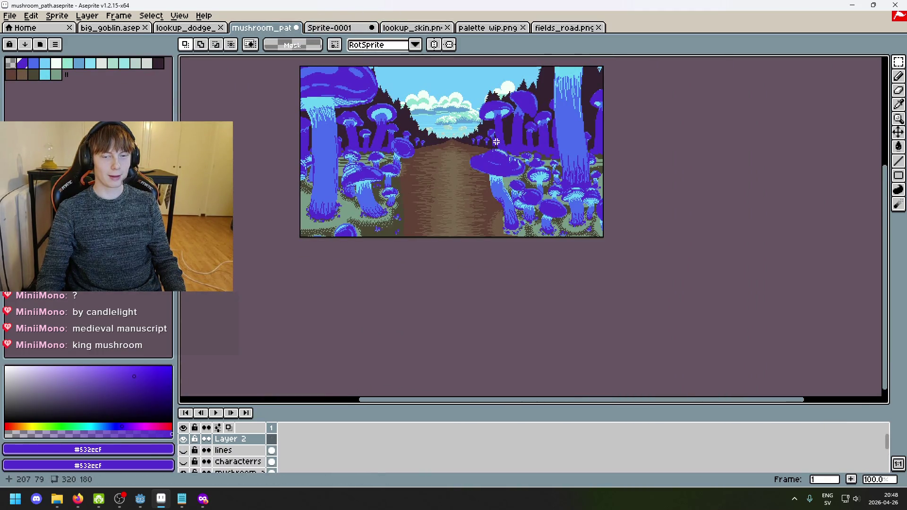
click(359, 29)
scroll(540, 190, up, 1)
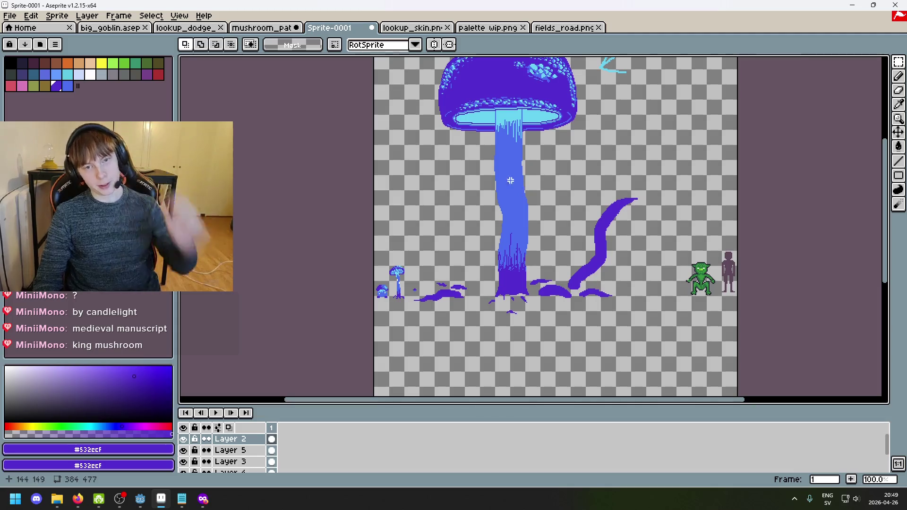
scroll(447, 222, down, 1)
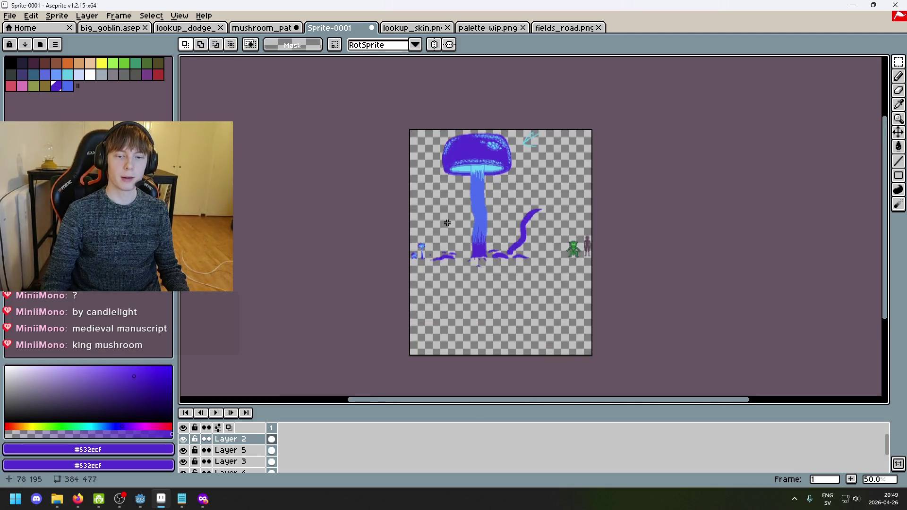
scroll(529, 196, up, 1)
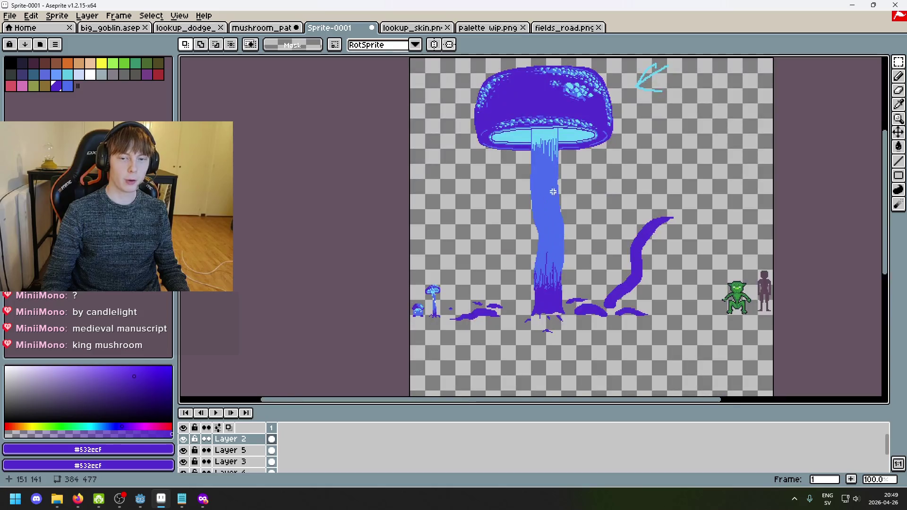
drag(517, 226, 548, 196)
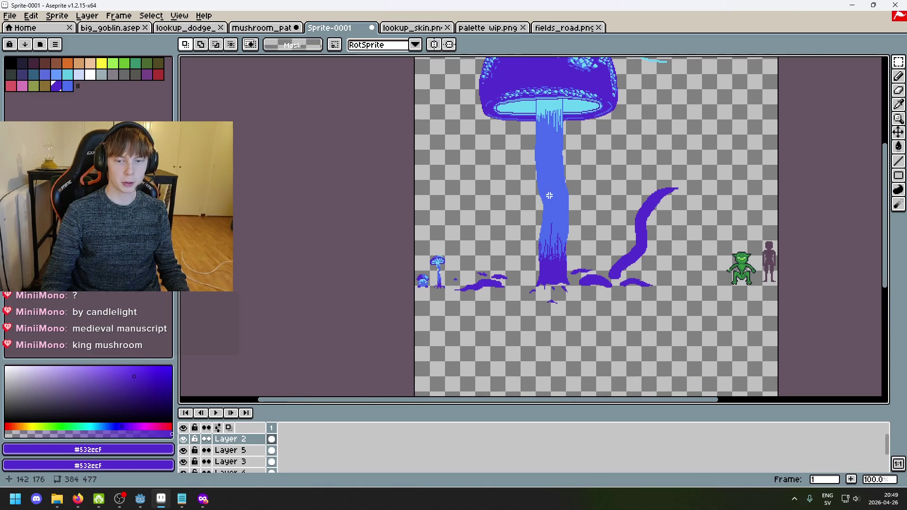
scroll(543, 205, up, 1)
scroll(551, 213, down, 1)
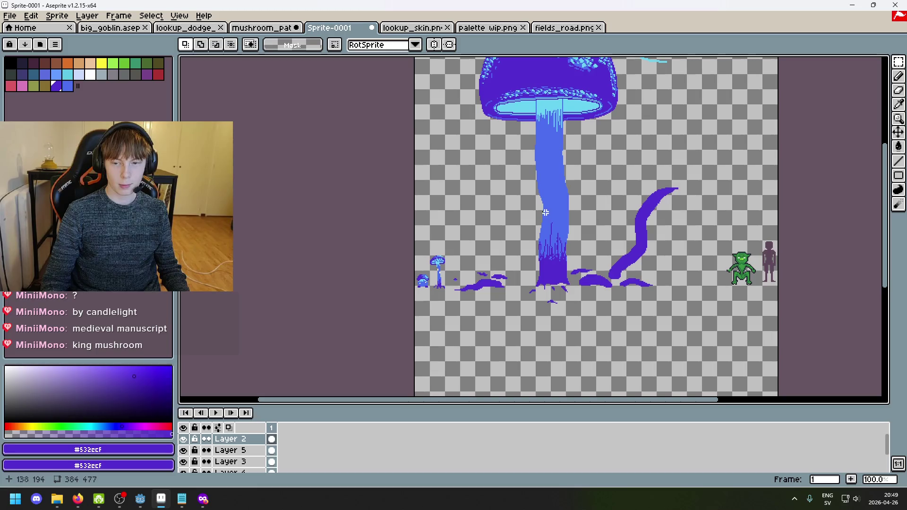
click(10, 16)
mouse_move(32, 16)
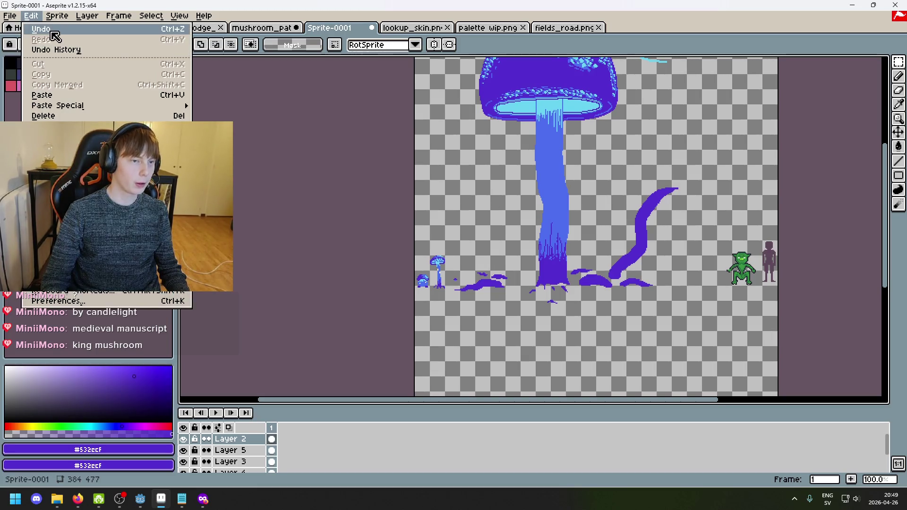
click(465, 176)
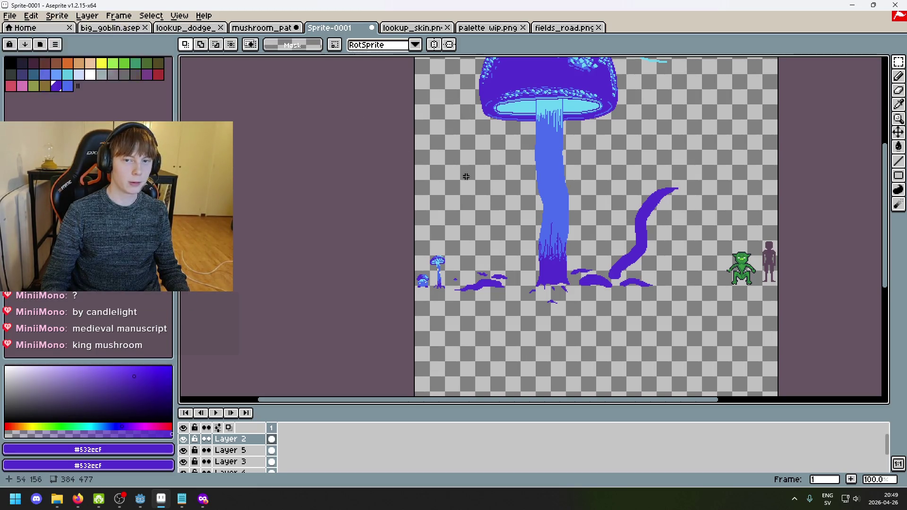
click(57, 15)
click(95, 78)
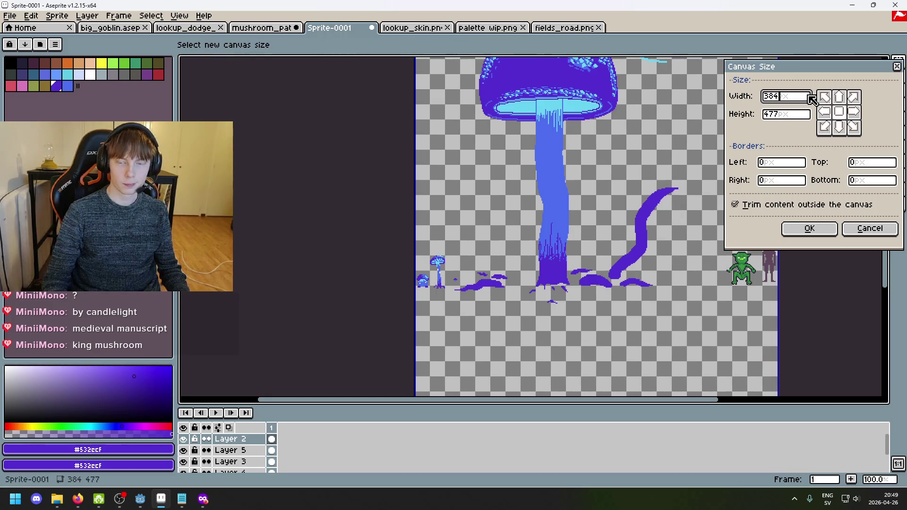
Step: Enter a width of 384+200 so the canvas becomes 584 px wide, with 100 px added on each side
text(+50)
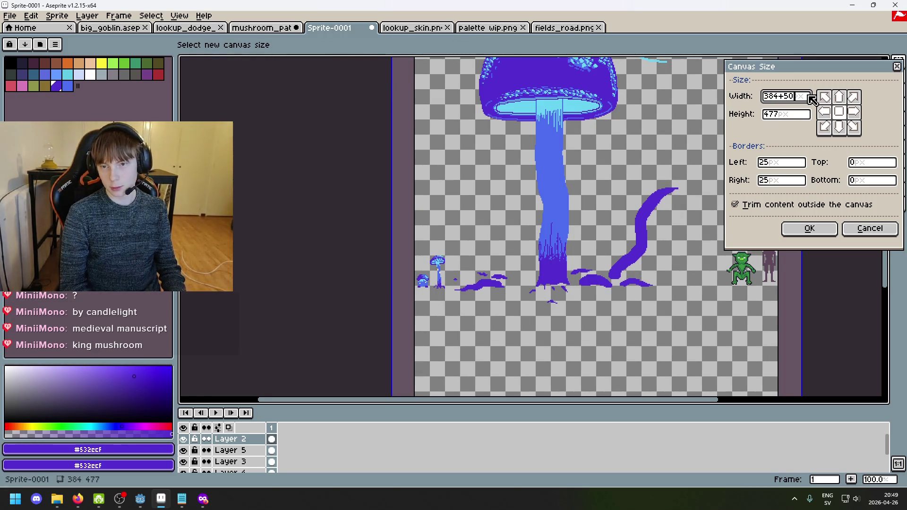
key(BackSpace)
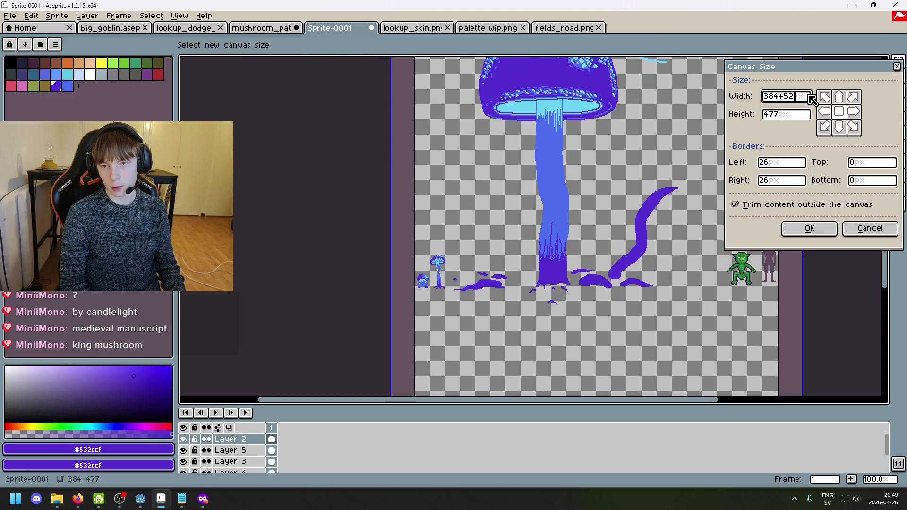
key(BackSpace)
text(200)
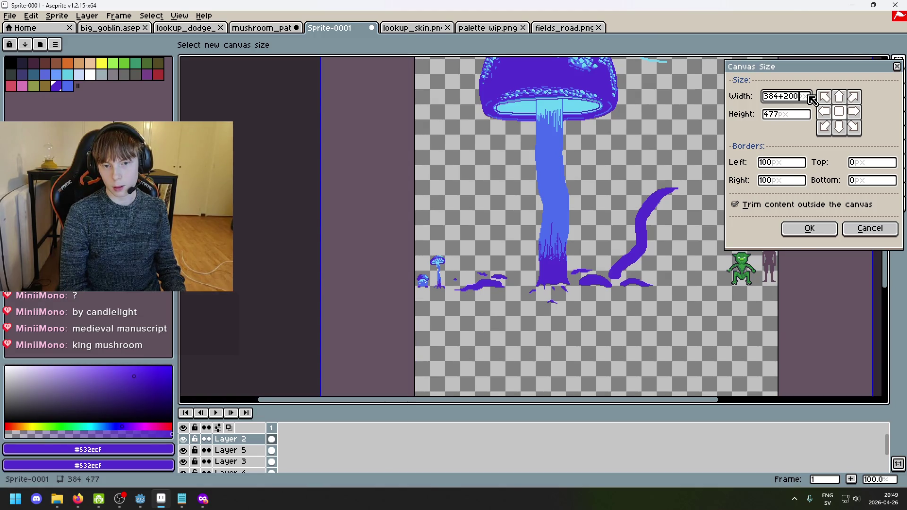
key(Return)
key(minus)
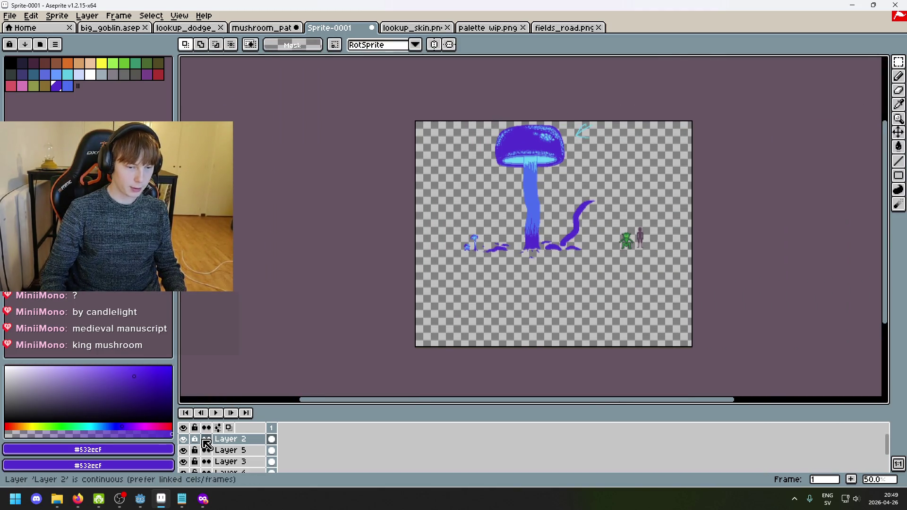
Step: Add a new empty layer, Layer 6, and leave its properties unchanged
right_click(231, 440)
click(260, 392)
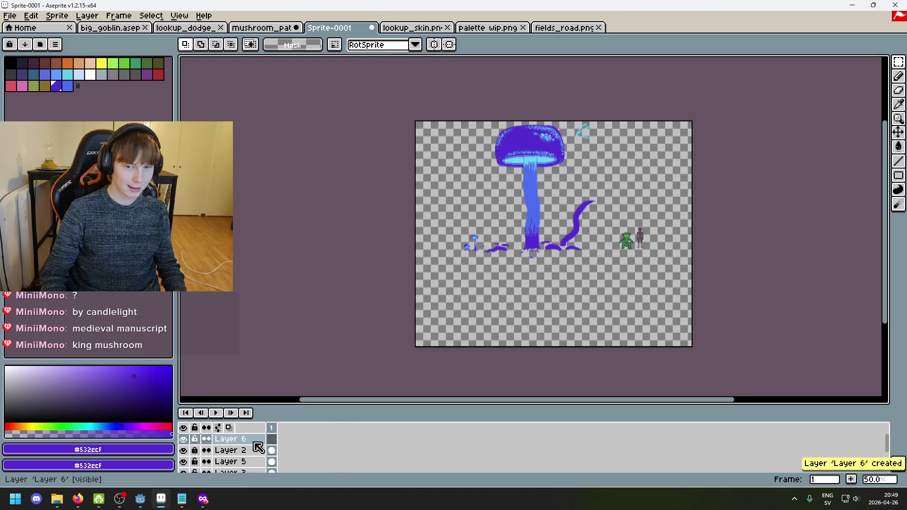
double_click(232, 439)
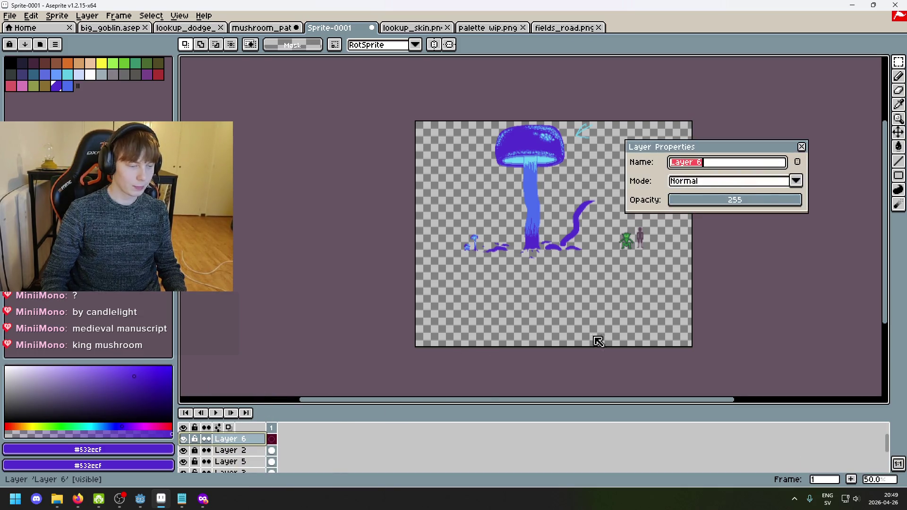
click(799, 148)
Step: With palette colour 0, draw a rectangle outline around the mushroom's base
drag(614, 220, 640, 242)
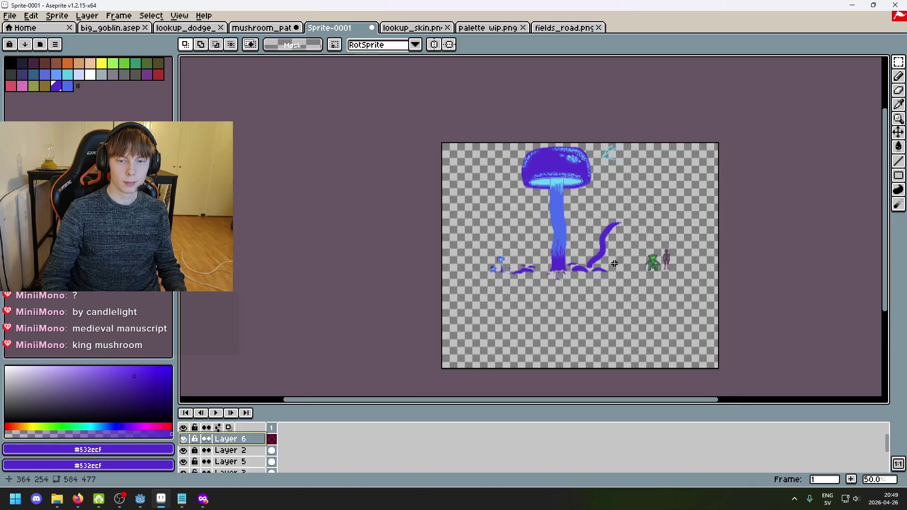
alt+click(439, 261)
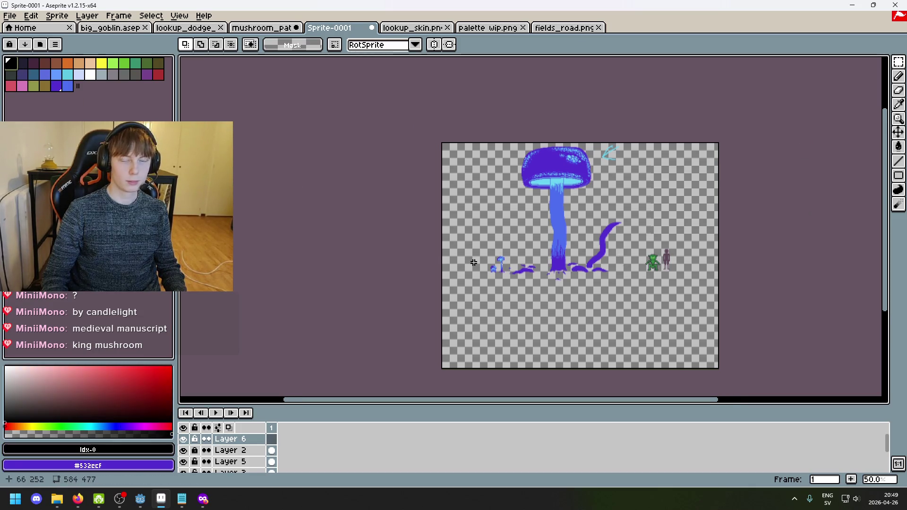
click(898, 175)
mouse_move(472, 309)
mouse_down()
mouse_move(655, 218)
mouse_move(657, 196)
mouse_move(745, 180)
mouse_move(749, 204)
mouse_move(594, 209)
mouse_move(631, 187)
mouse_move(620, 228)
mouse_move(610, 234)
mouse_move(610, 213)
mouse_move(585, 225)
mouse_move(656, 229)
mouse_move(624, 224)
mouse_up()
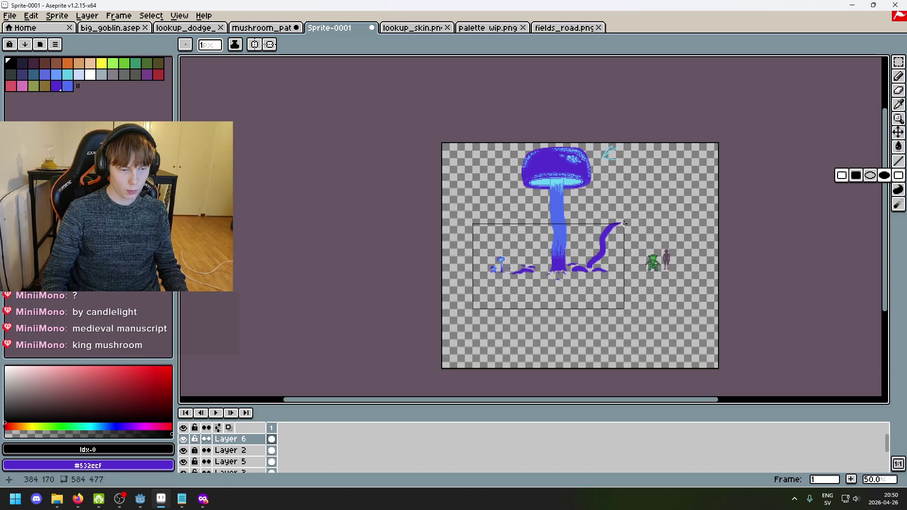
scroll(624, 223, up, 3)
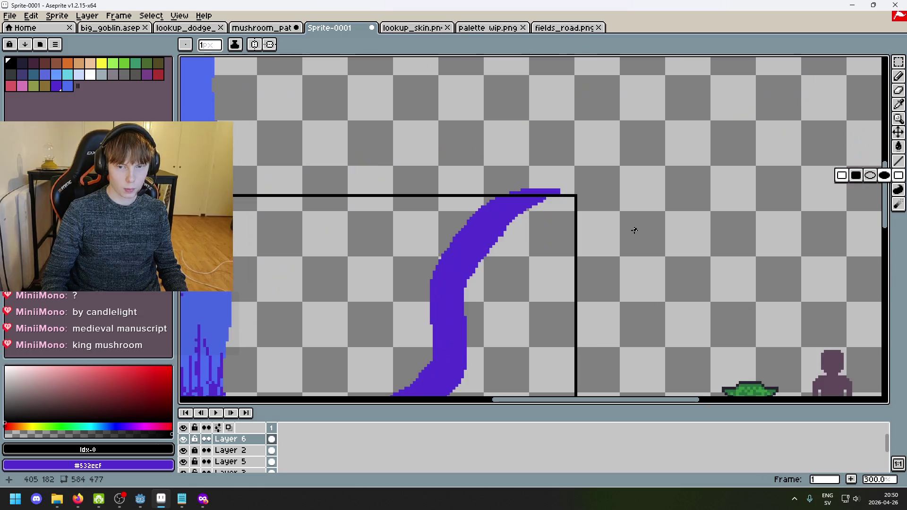
Step: Make trial rectangular selections around the frame, then drop them and zoom out
click(898, 61)
scroll(662, 224, down, 2)
drag(672, 360, 648, 133)
drag(330, 121, 699, 180)
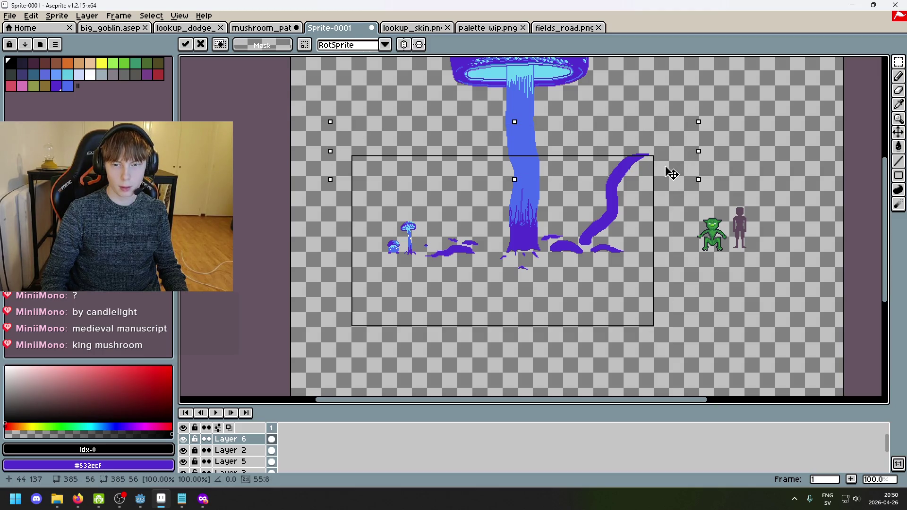
click(751, 169)
key(minus)
Step: Select the rectangle frame, shift it up and to the right, and commit the move
drag(654, 334, 415, 150)
drag(585, 277, 603, 255)
scroll(596, 259, up, 4)
scroll(692, 290, down, 2)
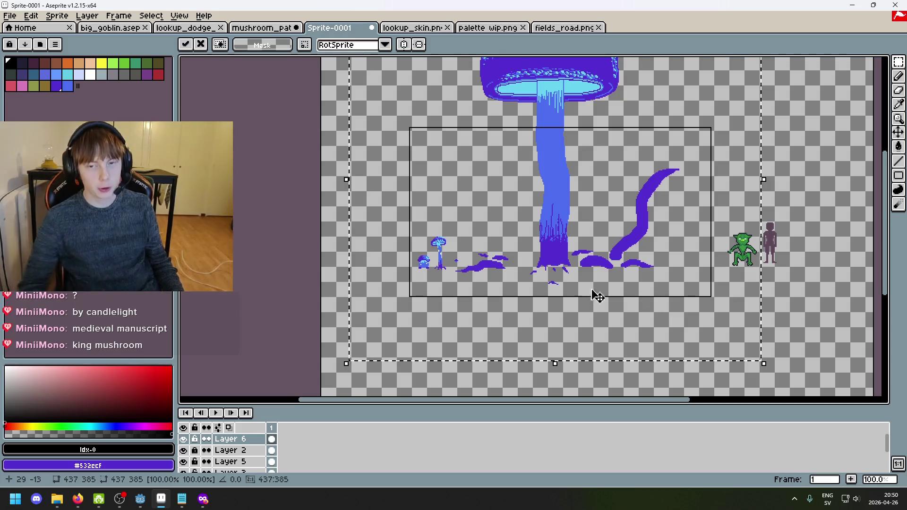
drag(643, 266, 639, 264)
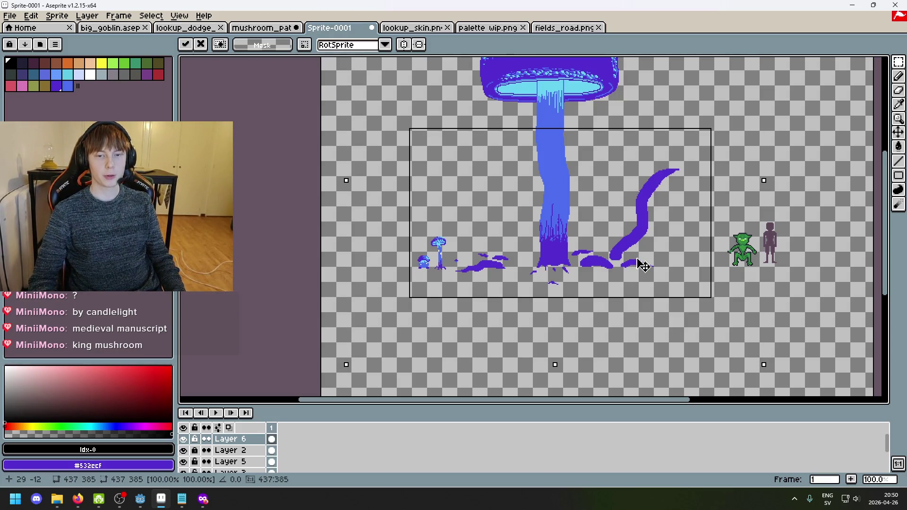
click(782, 295)
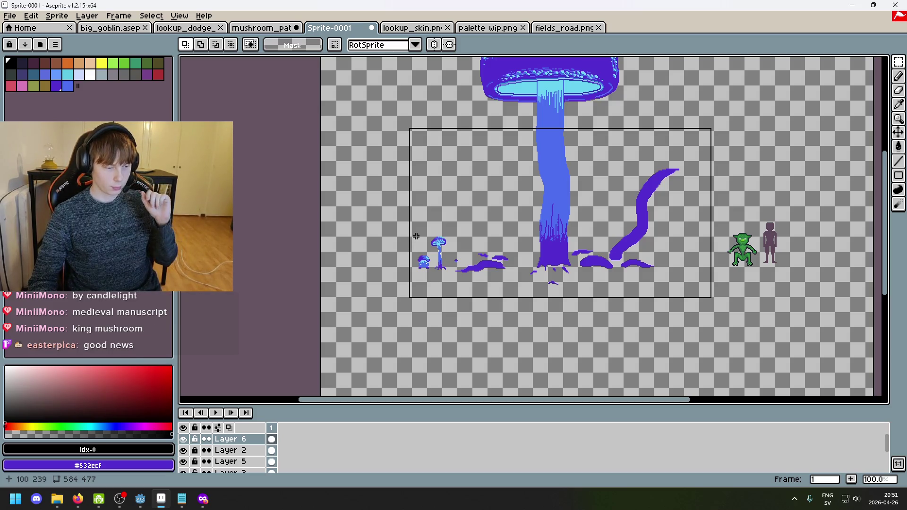
double_click(241, 439)
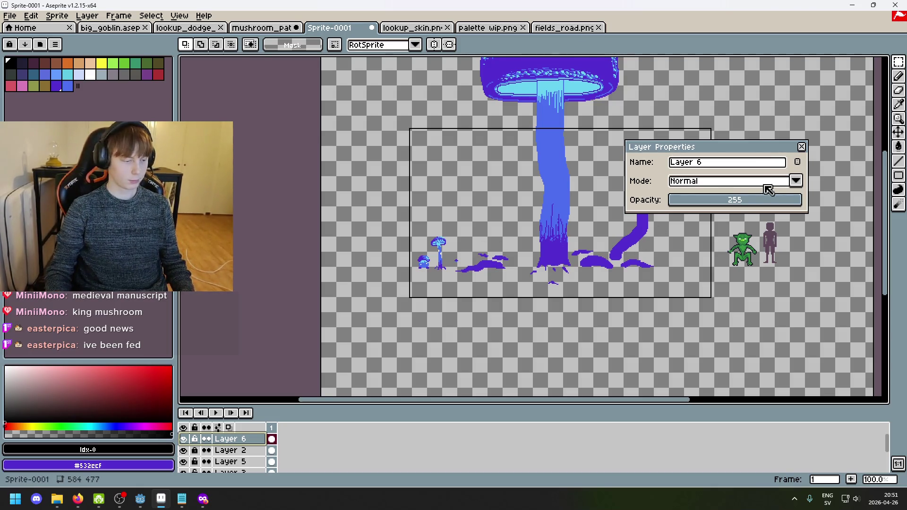
Step: On Layer 5, move the small blue mushroom left, outside the frame
click(802, 148)
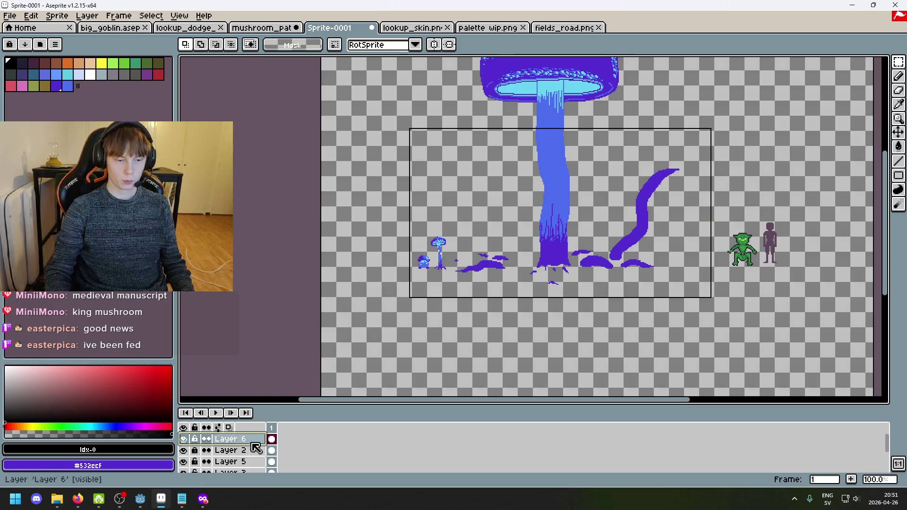
double_click(185, 452)
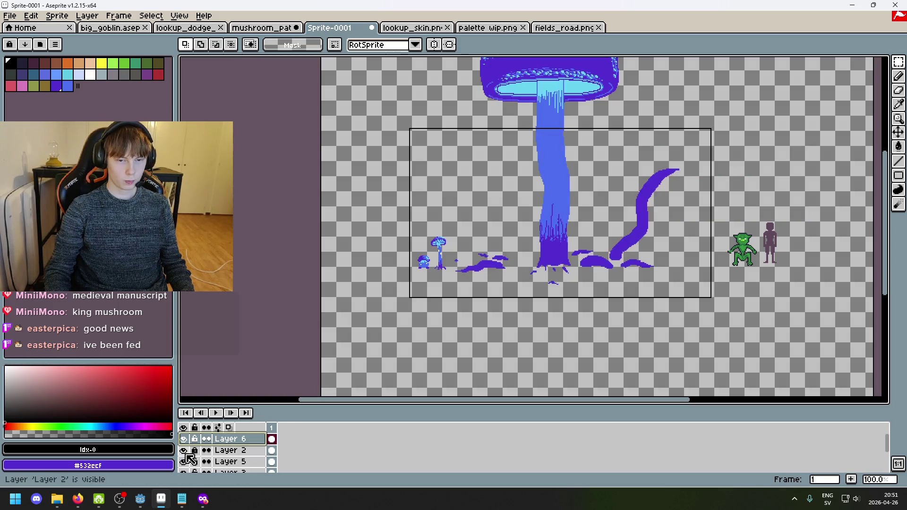
click(222, 461)
click(898, 132)
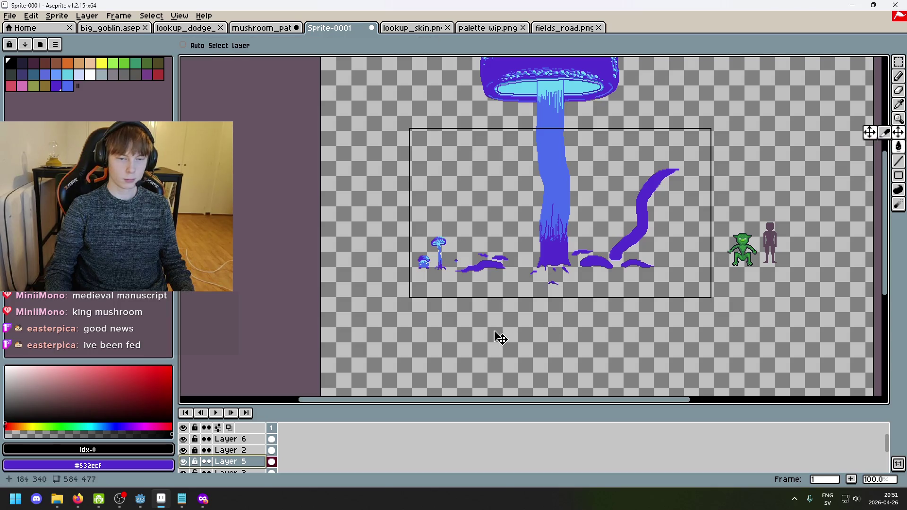
mouse_move(489, 321)
mouse_down()
mouse_move(391, 330)
mouse_move(402, 328)
mouse_up()
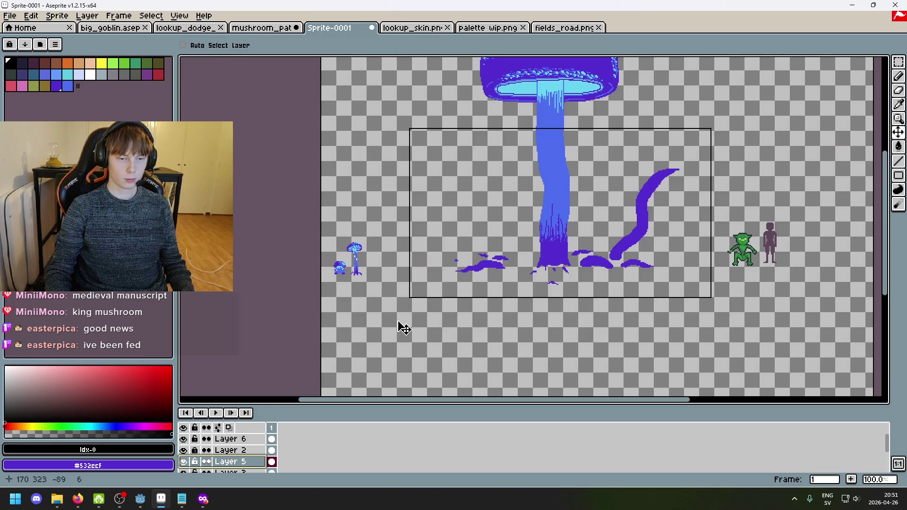
Step: Pick up the tendrils' purple #532ccf as the drawing colour and make Layer 2 active
click(272, 439)
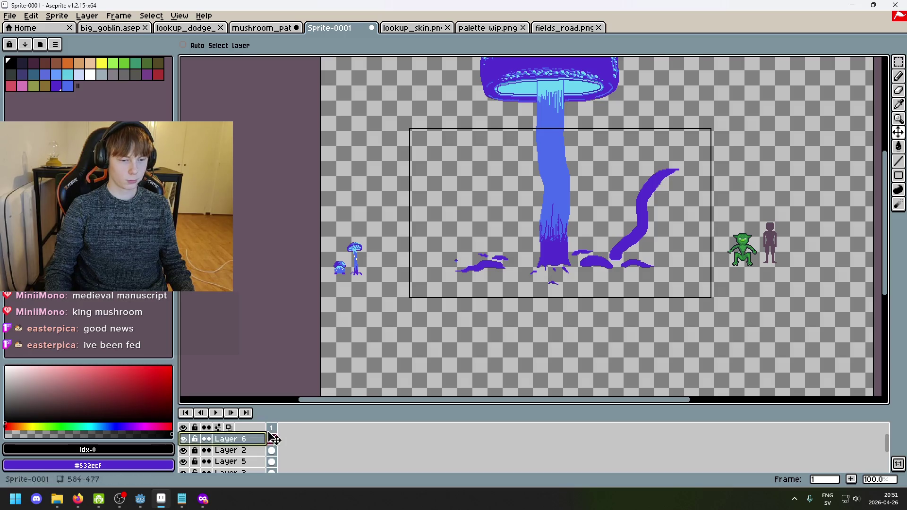
scroll(543, 315, up, 1)
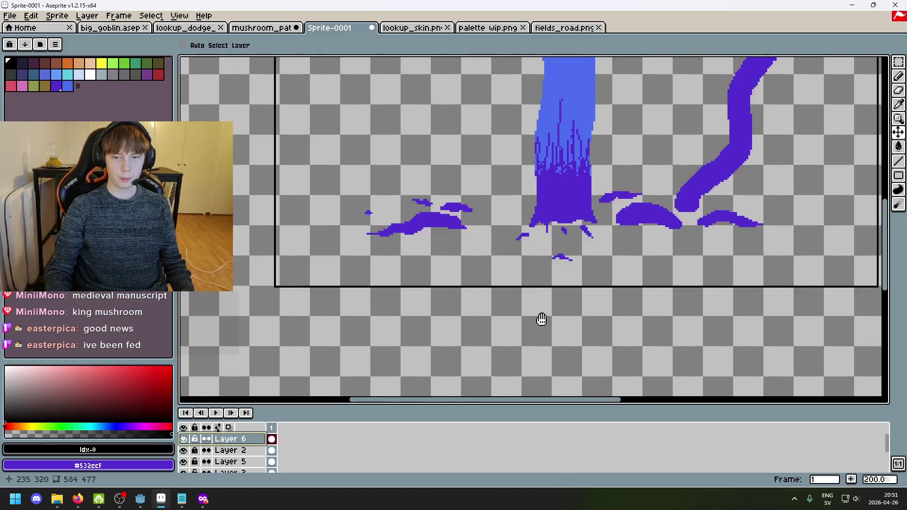
alt+click(727, 212)
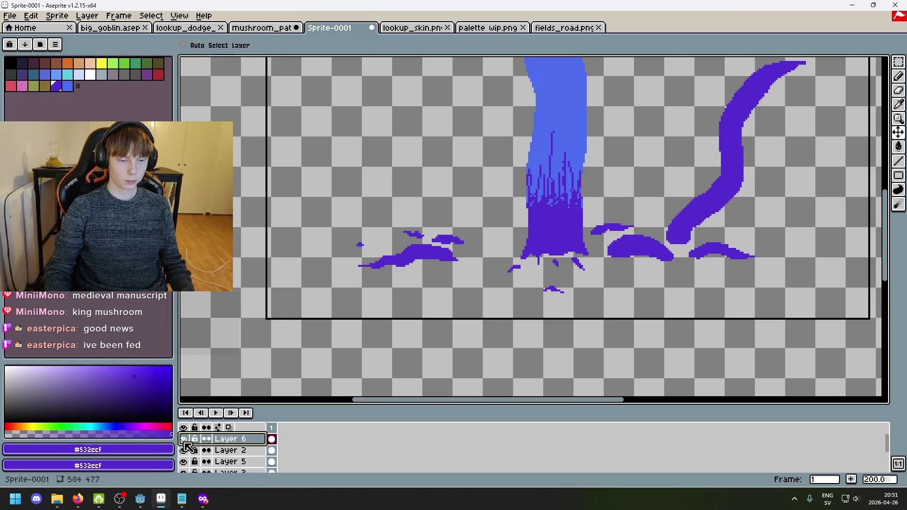
click(230, 450)
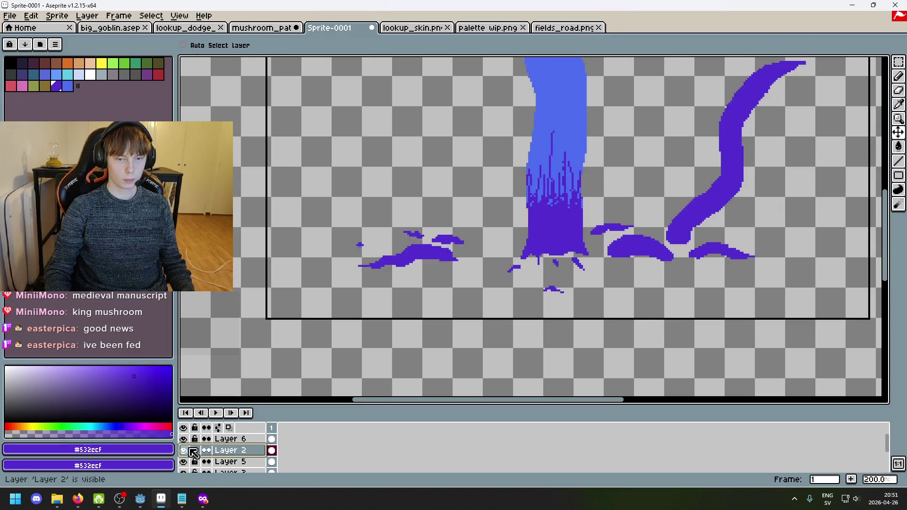
scroll(382, 315, down, 2)
scroll(381, 302, up, 1)
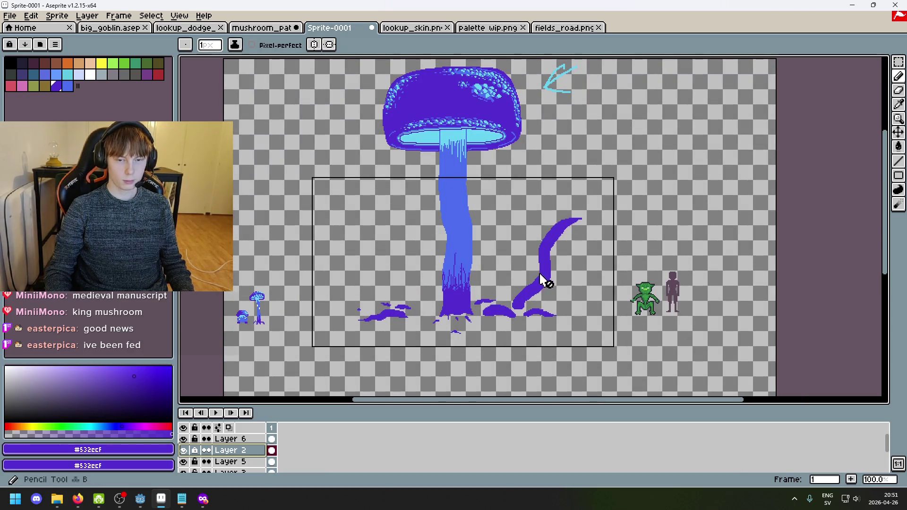
Step: Restore the Aseprite window to full screen and return to the pencil
key(super+Down)
double_click(541, 144)
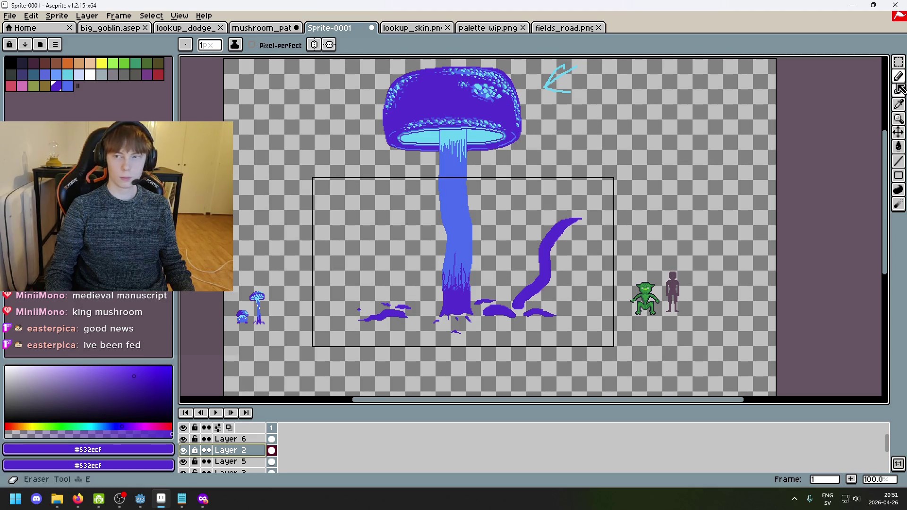
key(i)
key(b)
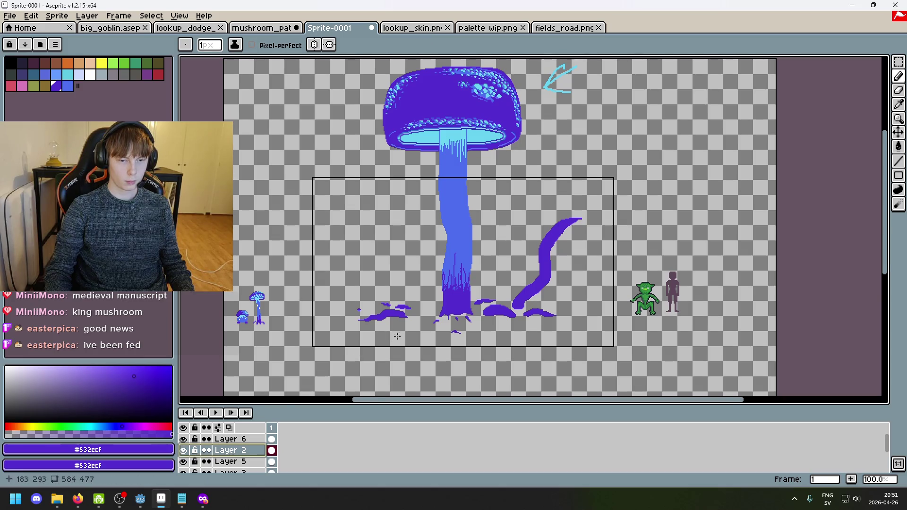
scroll(446, 299, up, 2)
scroll(463, 228, down, 1)
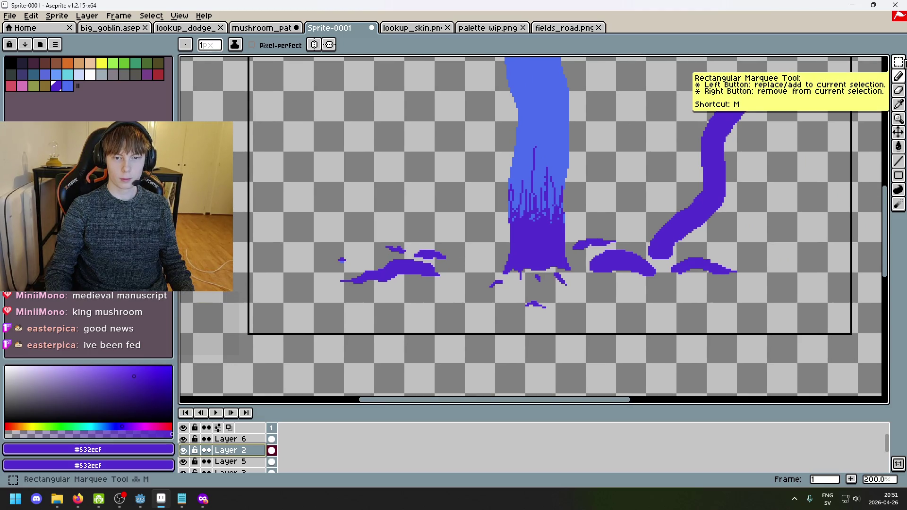
Step: Shift the ground patches left of the stem further left, then paint a purple blob beside the trunk
click(898, 62)
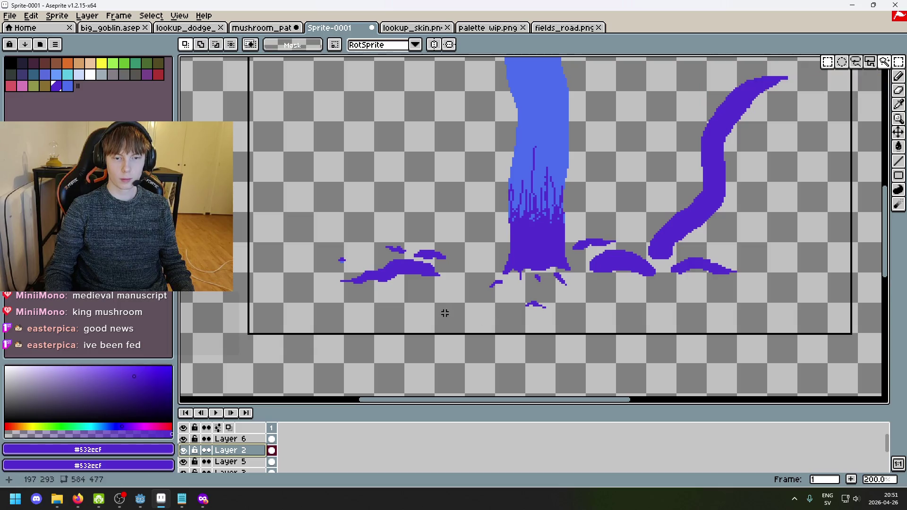
drag(456, 301, 275, 218)
drag(407, 264, 352, 268)
key(Return)
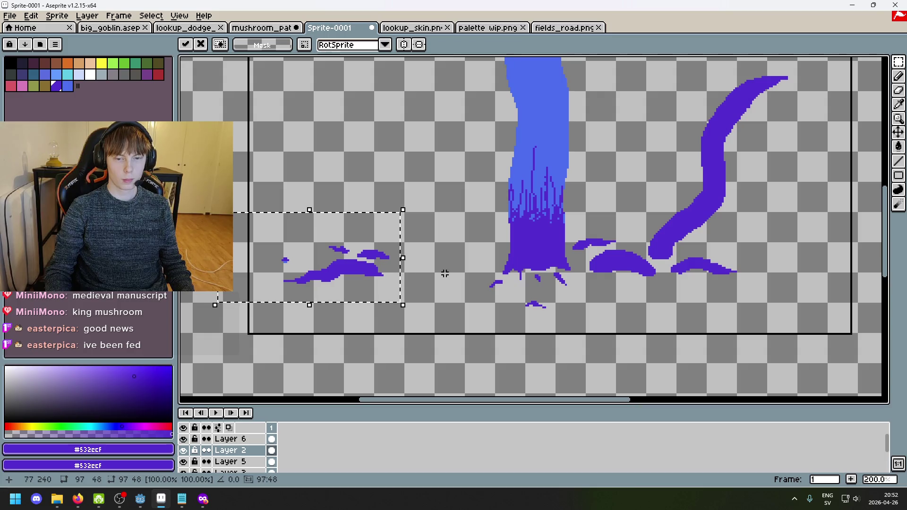
scroll(467, 272, down, 2)
scroll(480, 272, up, 2)
key(b)
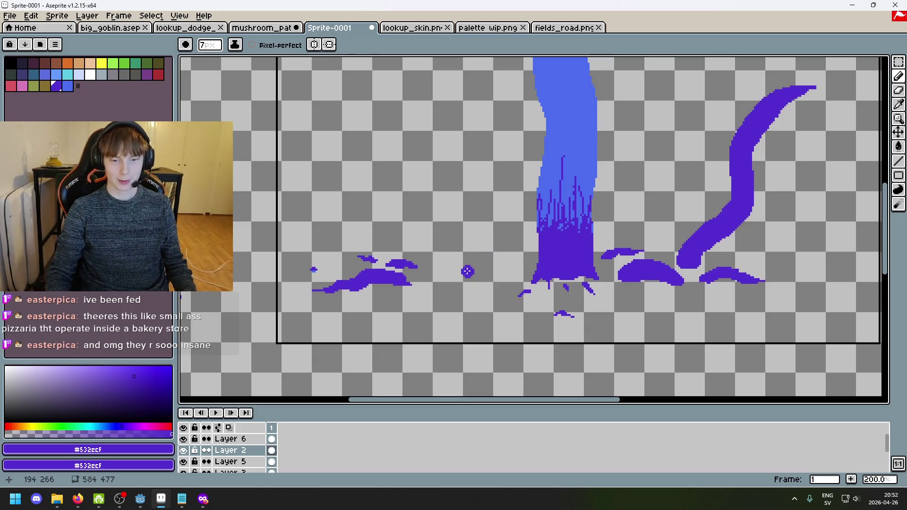
mouse_move(480, 268)
mouse_down()
mouse_move(489, 256)
mouse_move(471, 258)
mouse_up()
Step: Try several strokes extending the purple blob, undoing each unwanted attempt
key(ctrl+z)
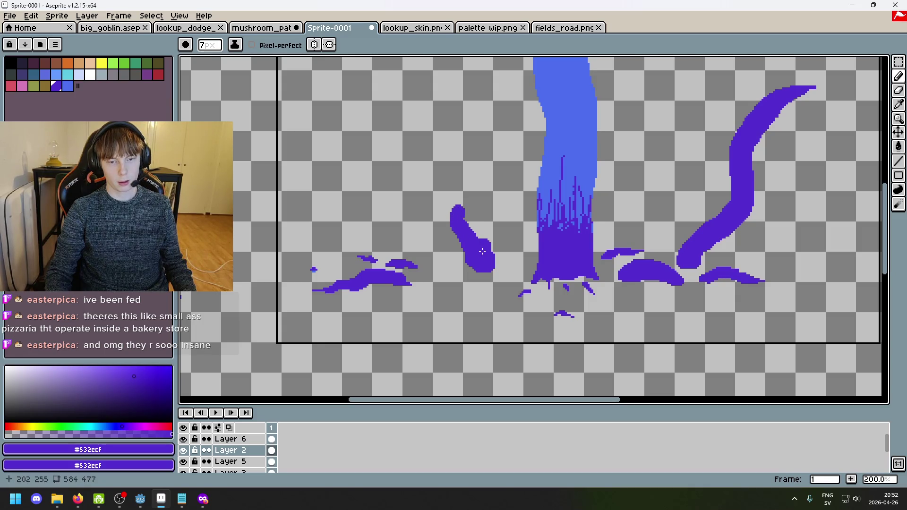
key(ctrl+z)
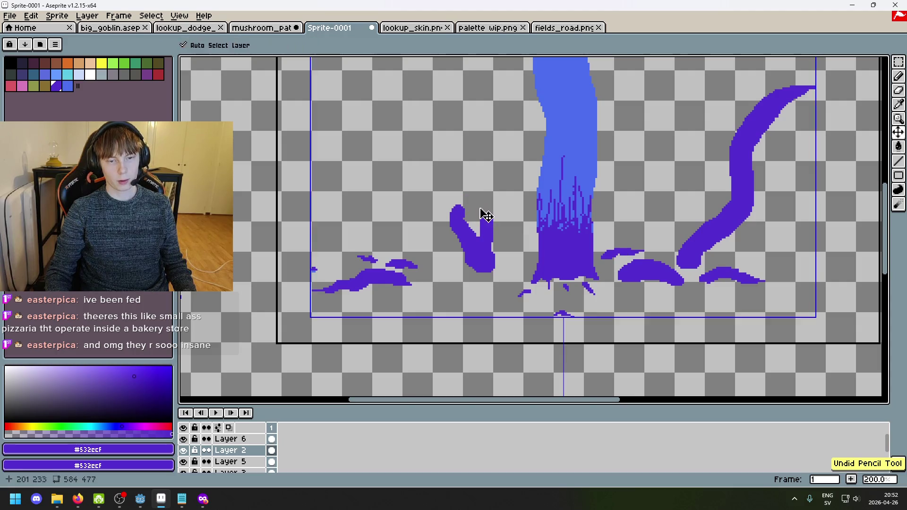
click(477, 212)
mouse_move(477, 213)
mouse_down()
mouse_move(449, 187)
mouse_move(444, 201)
mouse_move(402, 182)
mouse_up()
key(ctrl+z)
scroll(472, 202, down, 1)
scroll(473, 203, up, 2)
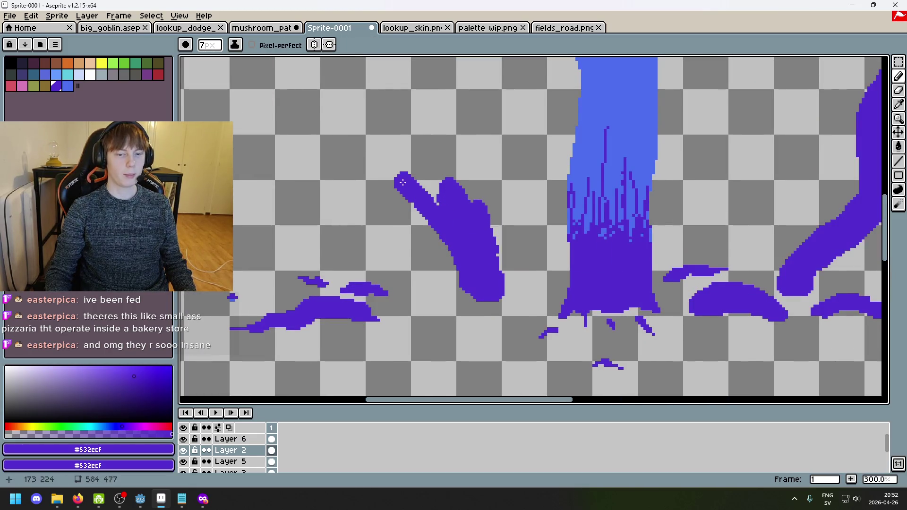
key(ctrl+z)
scroll(476, 208, down, 3)
scroll(477, 198, up, 2)
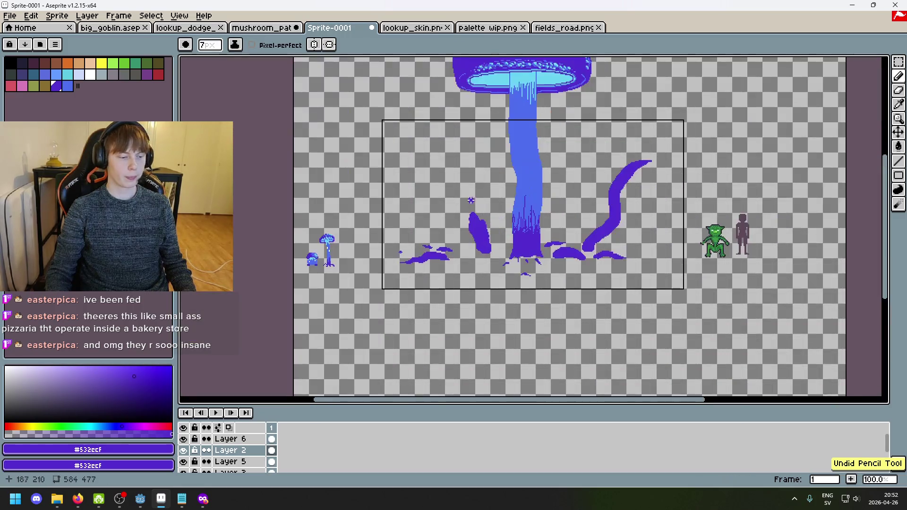
scroll(477, 192, up, 1)
scroll(558, 217, down, 1)
mouse_move(557, 217)
mouse_down()
mouse_move(620, 160)
mouse_move(532, 204)
mouse_move(503, 192)
mouse_move(535, 193)
mouse_up()
key(ctrl+z)
Step: Enlarge the brush to 13 px, thicken the blob's right edge, and erase stray edge pixels
key(plus)
key(plus)
key(plus)
key(ctrl+z)
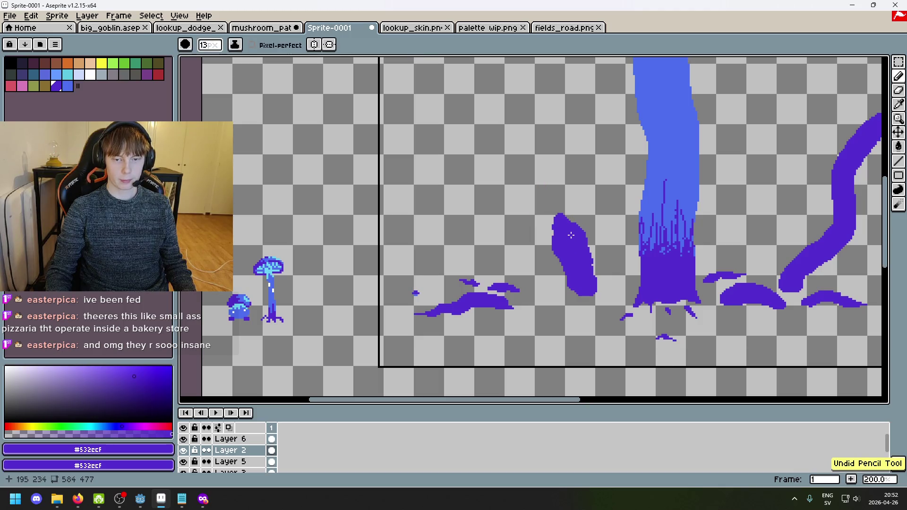
drag(592, 255, 498, 253)
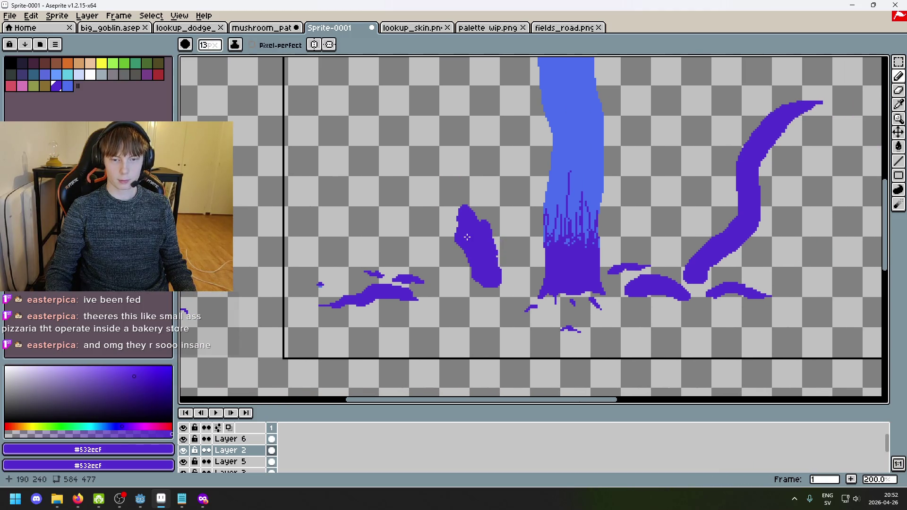
key(e)
scroll(498, 262, up, 4)
drag(496, 238, 467, 140)
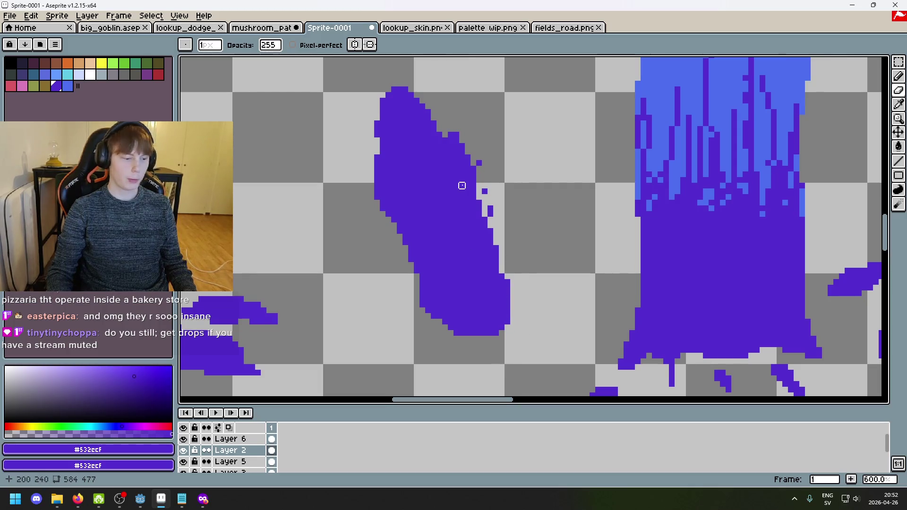
scroll(487, 192, down, 2)
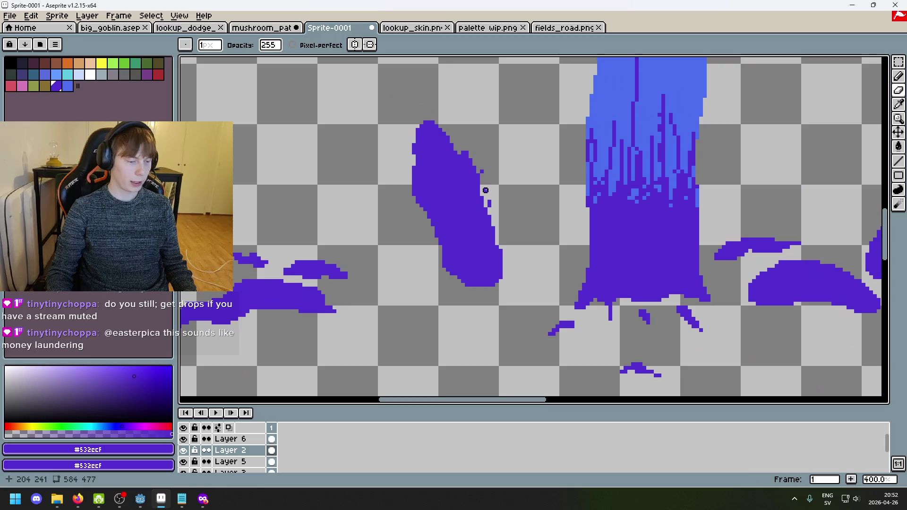
drag(472, 170, 487, 190)
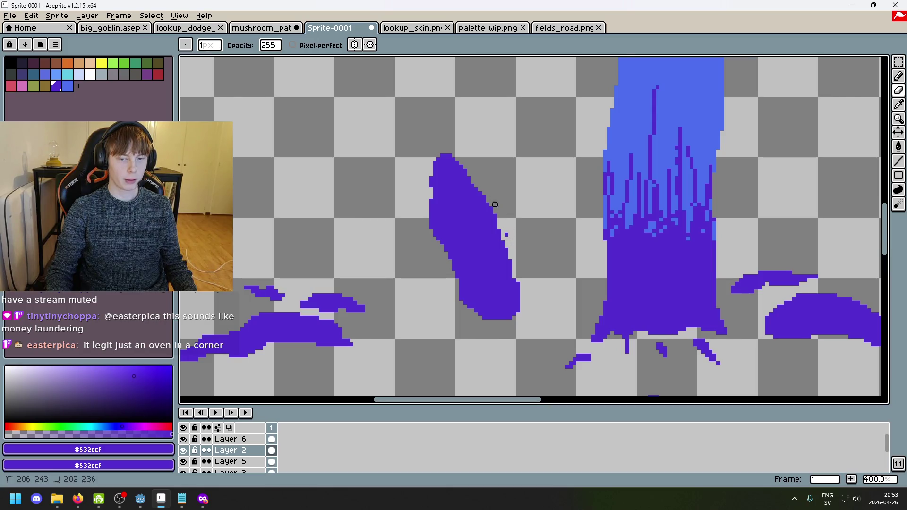
Step: Extend the thick purple tendril up and to the left with the 13px brush
key(b)
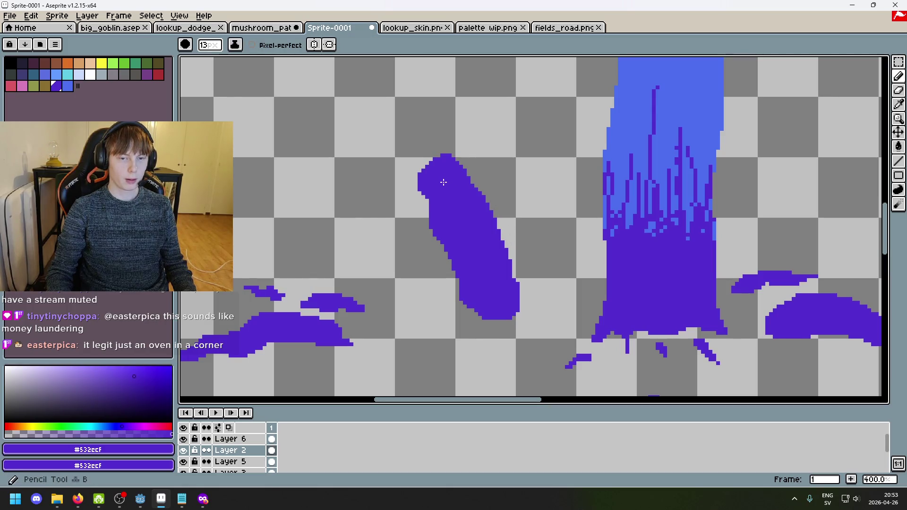
mouse_move(427, 196)
mouse_down()
mouse_move(396, 147)
mouse_move(410, 149)
mouse_up()
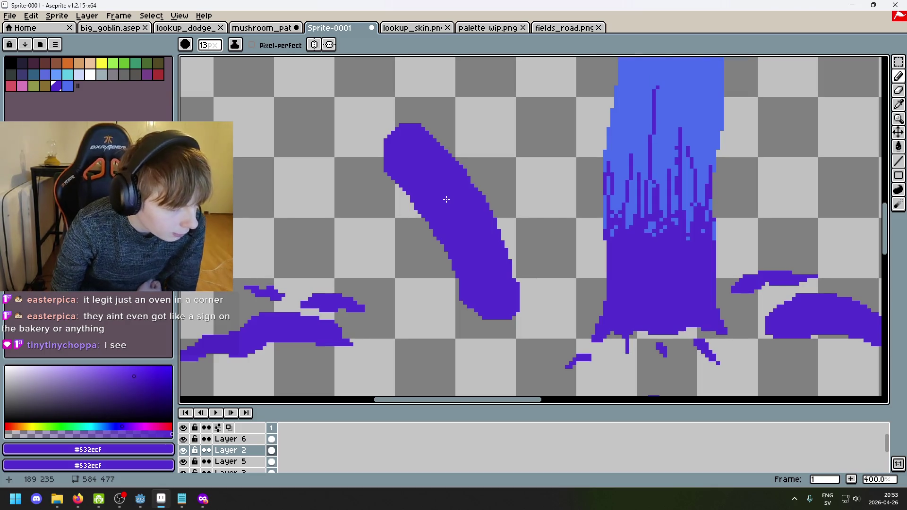
scroll(447, 202, down, 2)
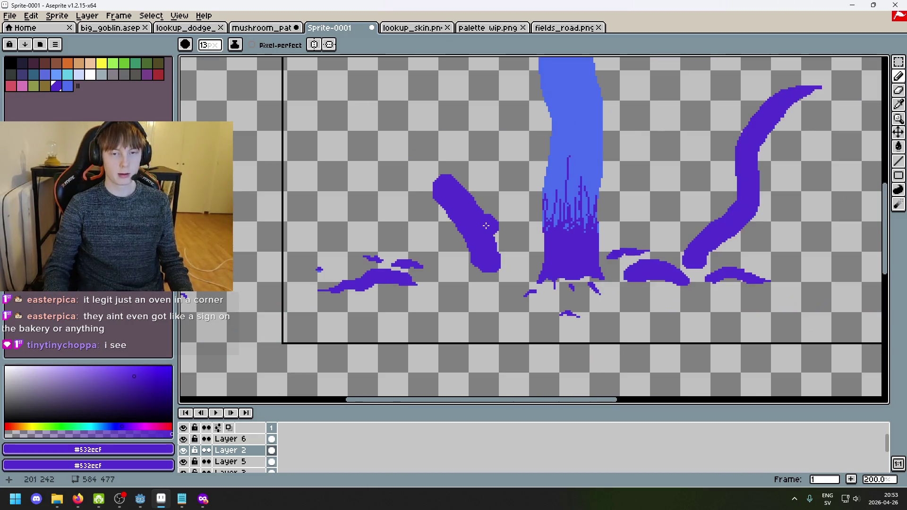
scroll(496, 197, up, 2)
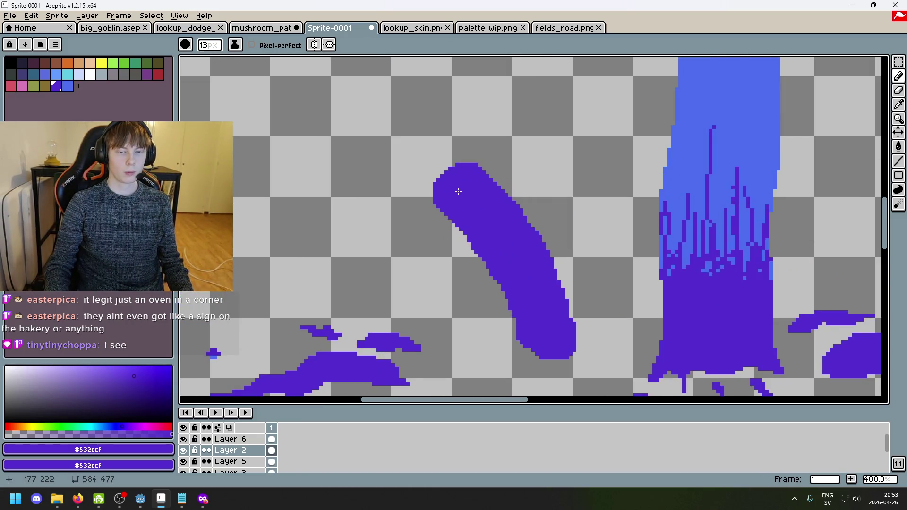
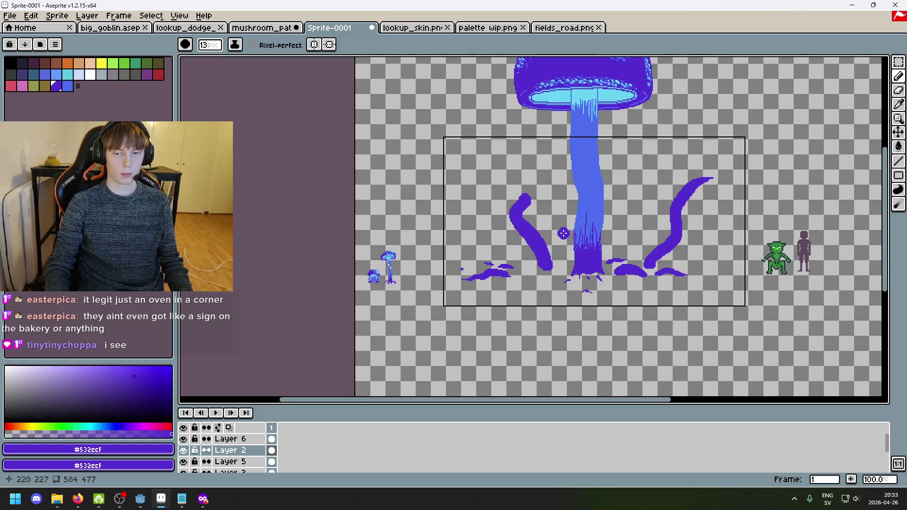
Step: Undo the last stroke and erase the top of the left purple tentacle with a 28px eraser
key(ctrl+z)
scroll(521, 204, up, 2)
scroll(567, 132, down, 2)
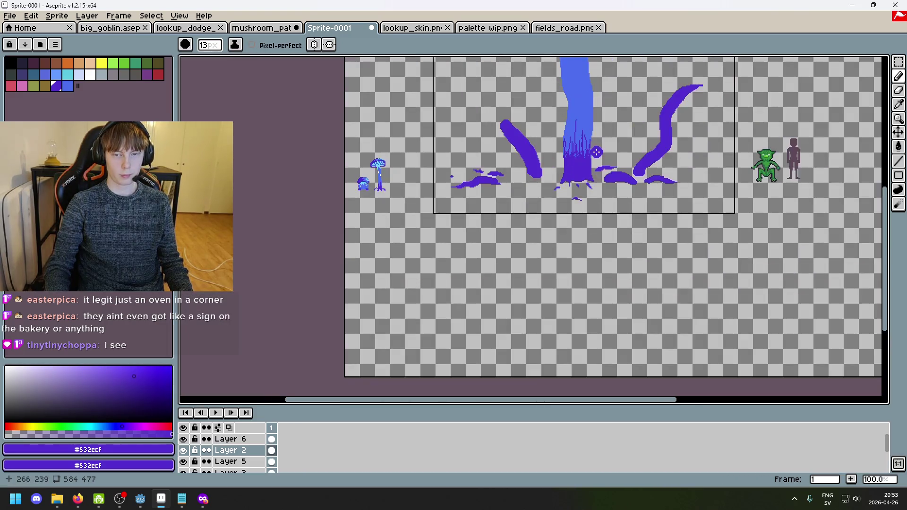
scroll(580, 124, up, 3)
scroll(576, 152, down, 2)
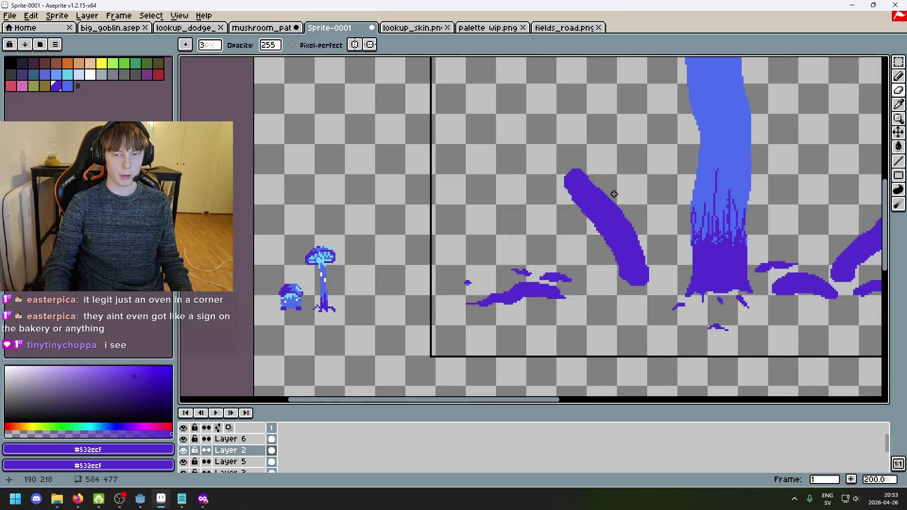
drag(580, 182, 580, 178)
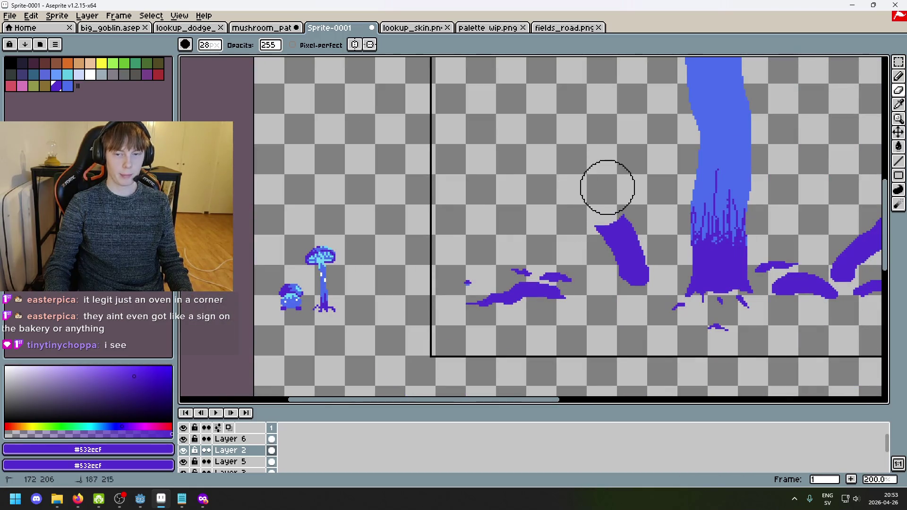
Step: Redraw the left tentacle with the pencil, reaching up-left toward a curling tip
key(b)
scroll(623, 231, up, 1)
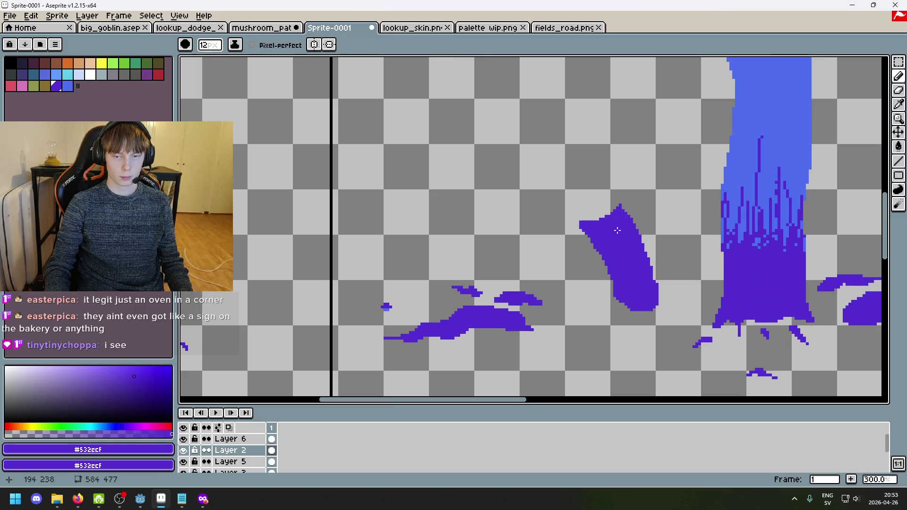
mouse_move(605, 225)
mouse_down()
mouse_move(526, 187)
mouse_move(513, 156)
mouse_move(517, 111)
mouse_move(569, 134)
mouse_up()
scroll(595, 187, down, 4)
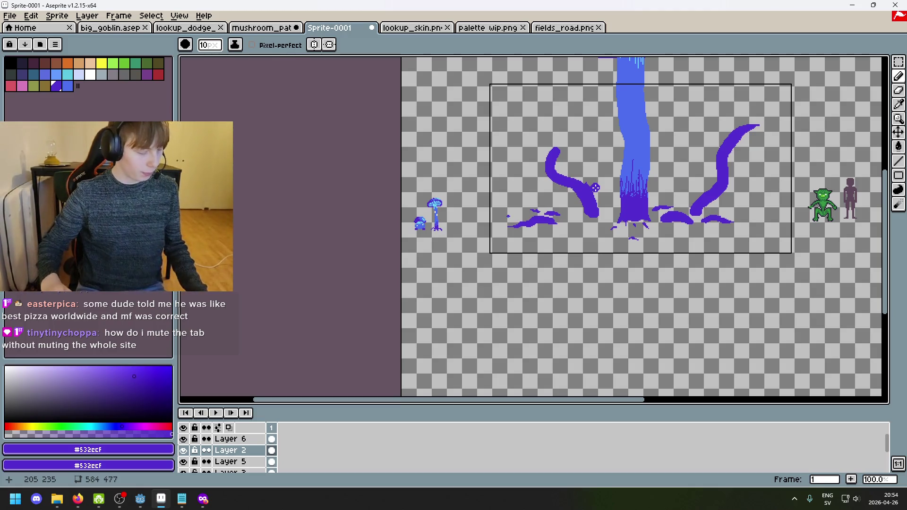
Step: Try a short curl at the left tendril tip, then undo strokes to shorten the tip
scroll(614, 188, up, 1)
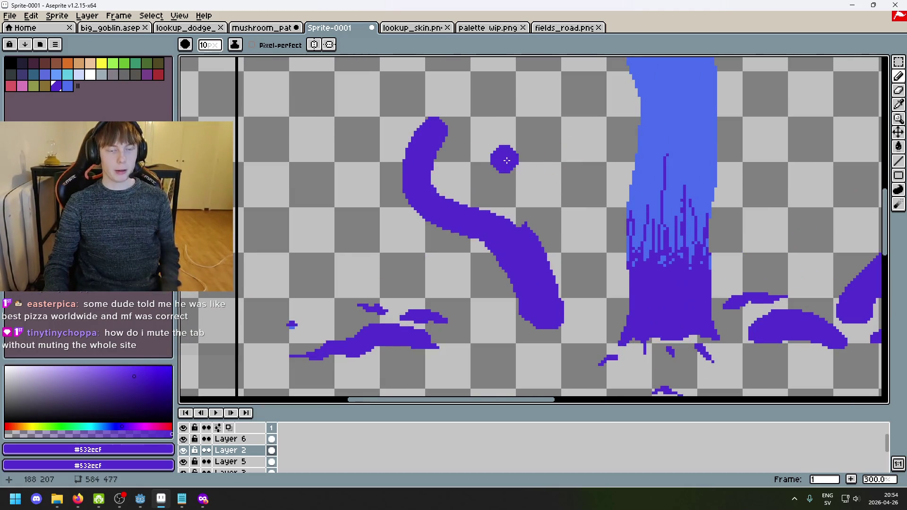
scroll(502, 157, up, 2)
drag(497, 235, 495, 202)
key(ctrl+z)
scroll(498, 203, down, 3)
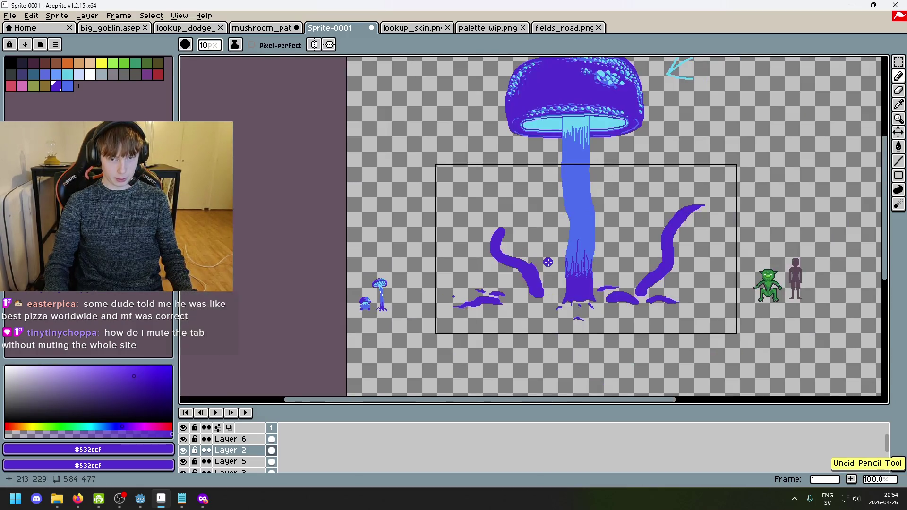
scroll(528, 233, up, 4)
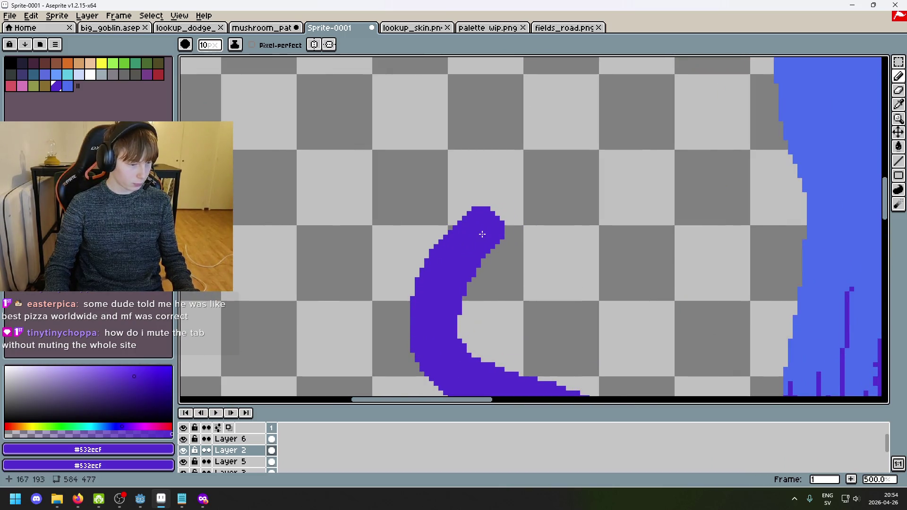
key(ctrl+z)
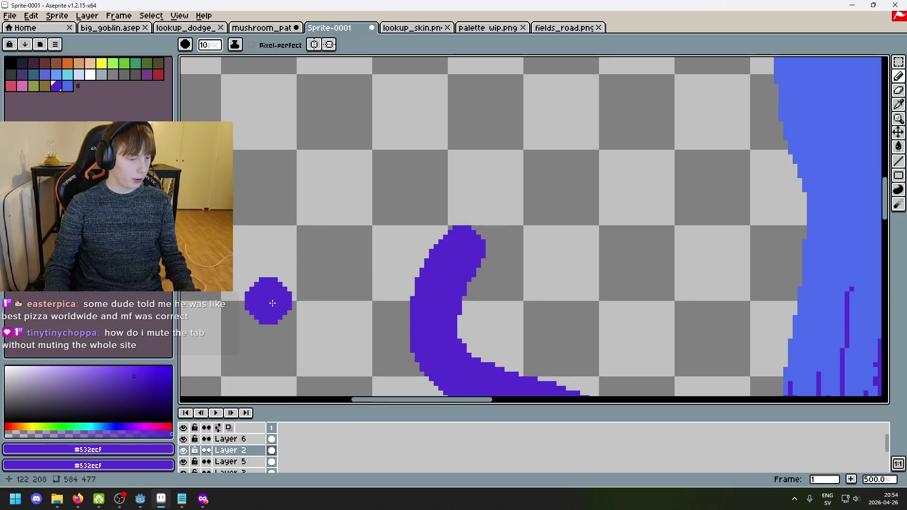
Step: After a glance at the browser, dab a small purple nub at the tentacle tip with a 4px pencil
key(alt+Tab)
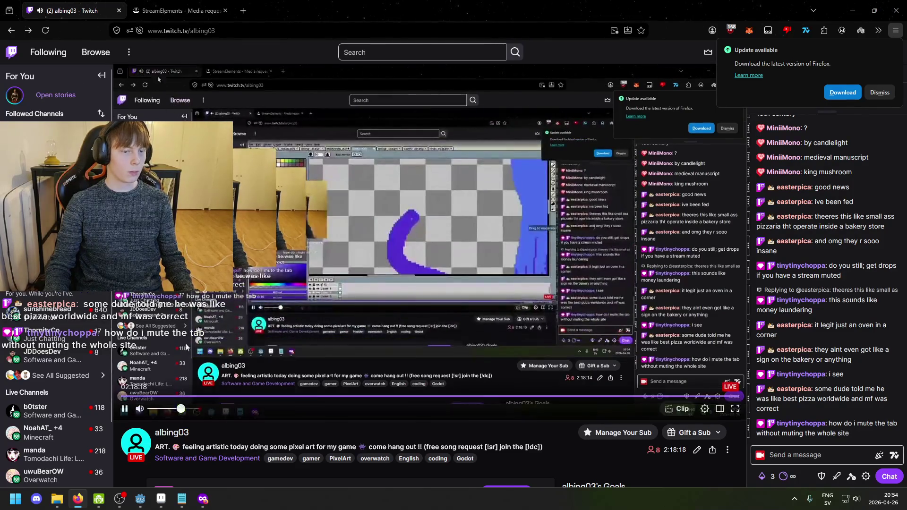
key(alt+Tab)
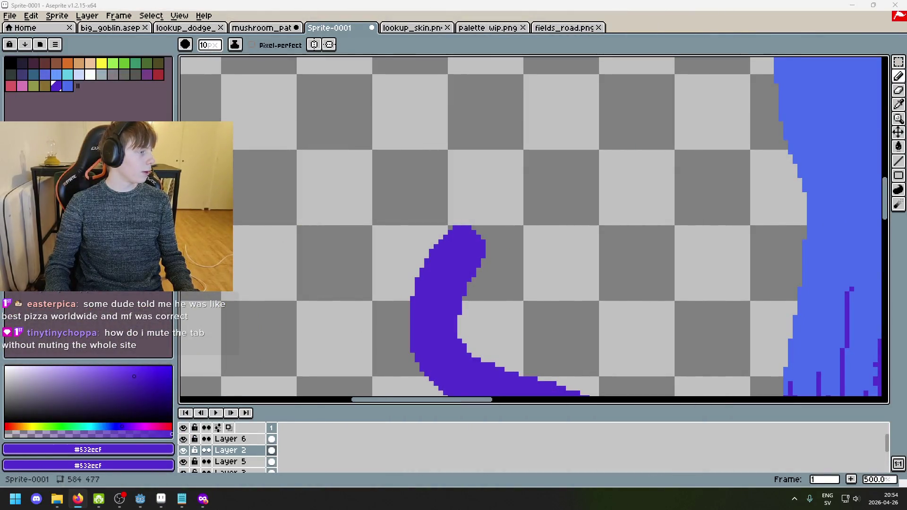
scroll(243, 247, down, 3)
scroll(323, 231, up, 1)
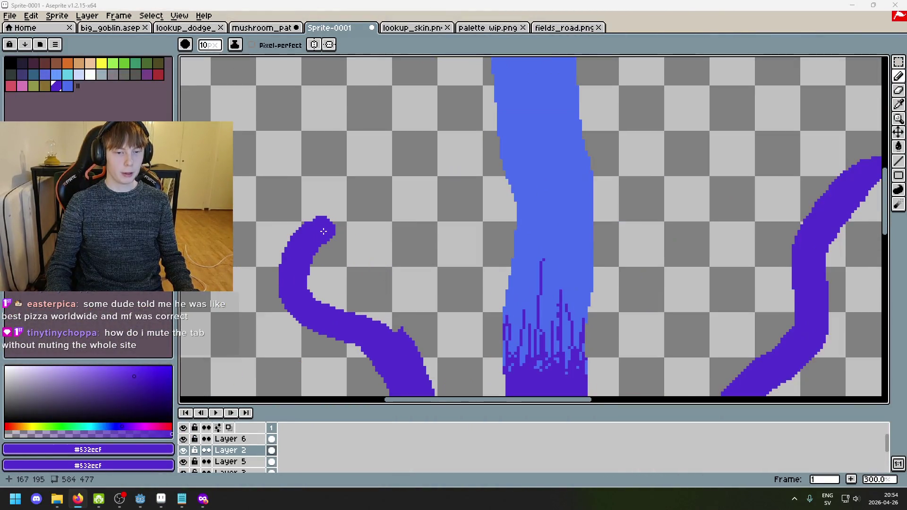
scroll(324, 230, up, 6)
key(minus)
key(minus)
key(minus)
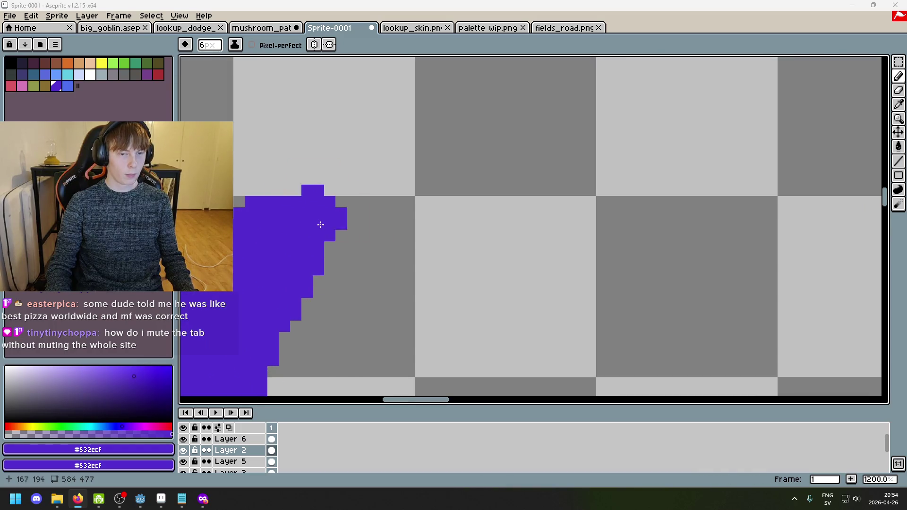
click(319, 227)
Step: Pan across the tentacles and try extending the tentacle tip up-left
scroll(319, 227, down, 3)
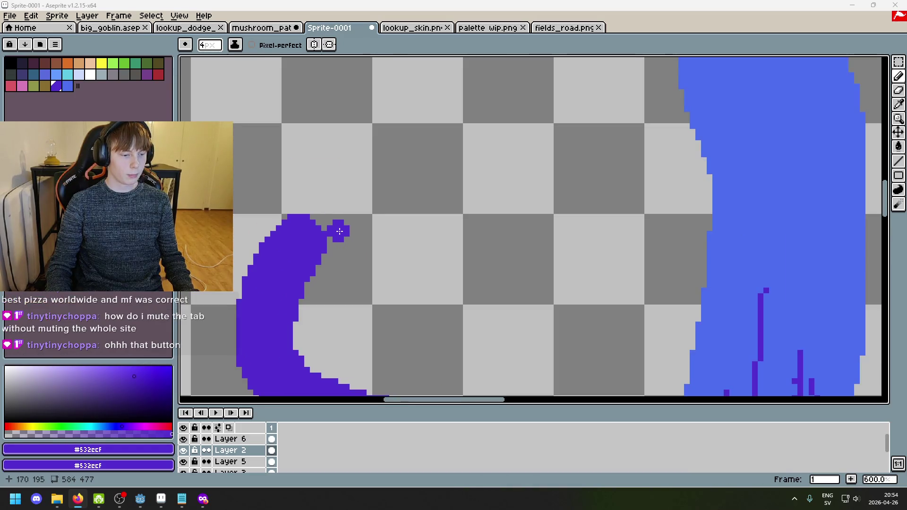
scroll(340, 235, down, 3)
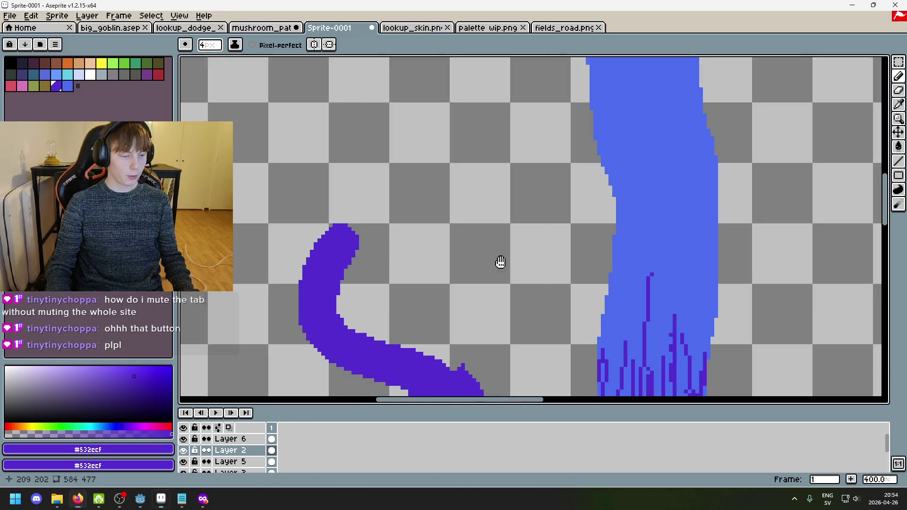
scroll(481, 237, up, 1)
scroll(481, 237, down, 3)
scroll(485, 220, up, 2)
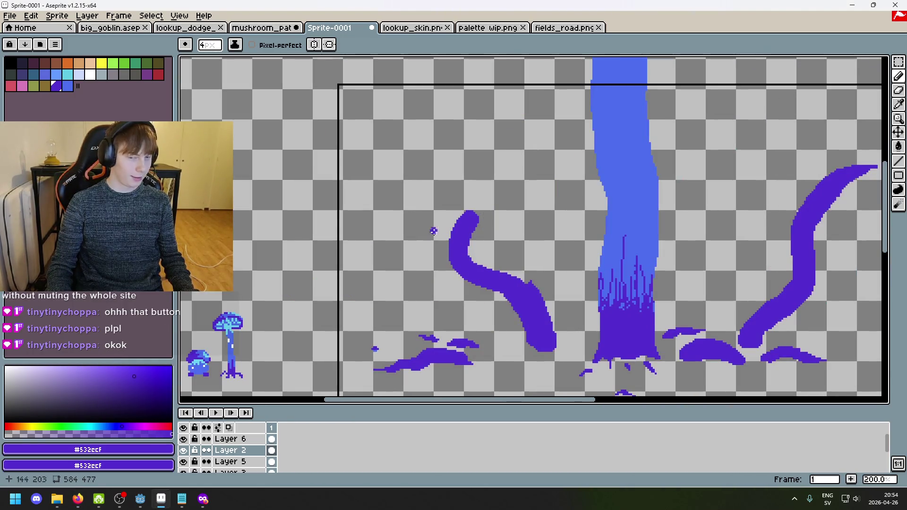
drag(458, 204, 289, 129)
scroll(312, 141, down, 3)
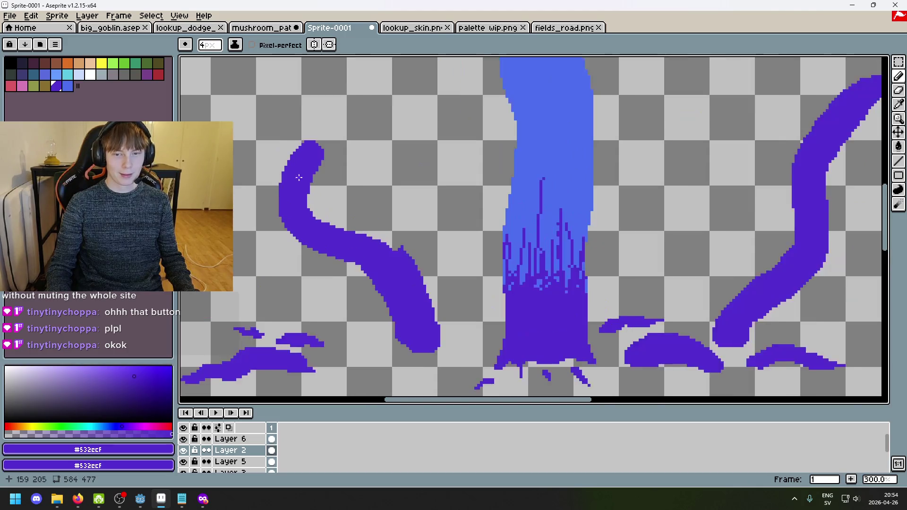
scroll(312, 185, up, 2)
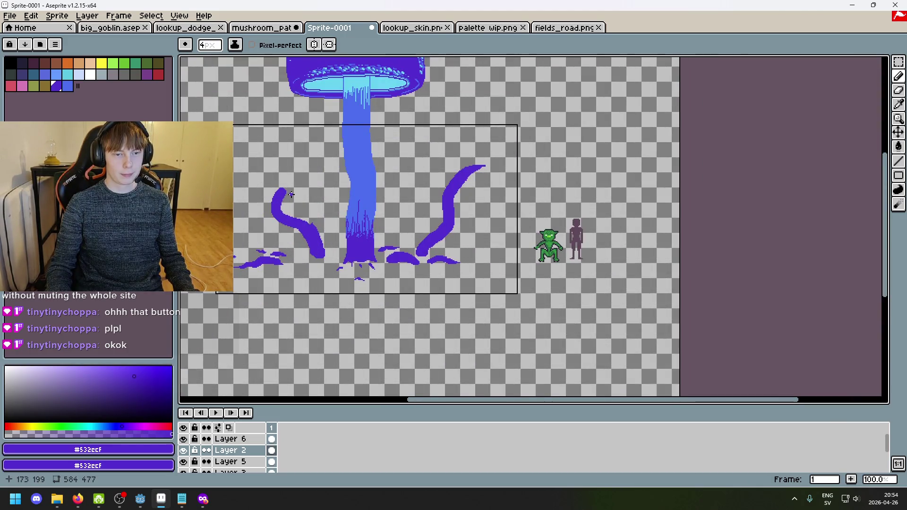
scroll(278, 198, up, 2)
scroll(340, 214, down, 1)
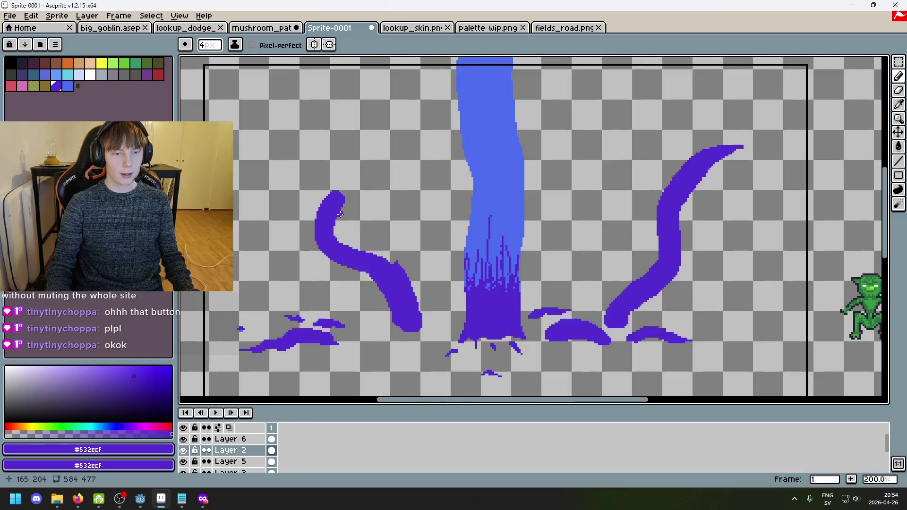
drag(337, 187, 283, 168)
Step: Replace the trial strokes with one extending the left tentacle tip up and left
key(ctrl+z)
drag(335, 190, 263, 172)
key(ctrl+z)
drag(334, 191, 294, 171)
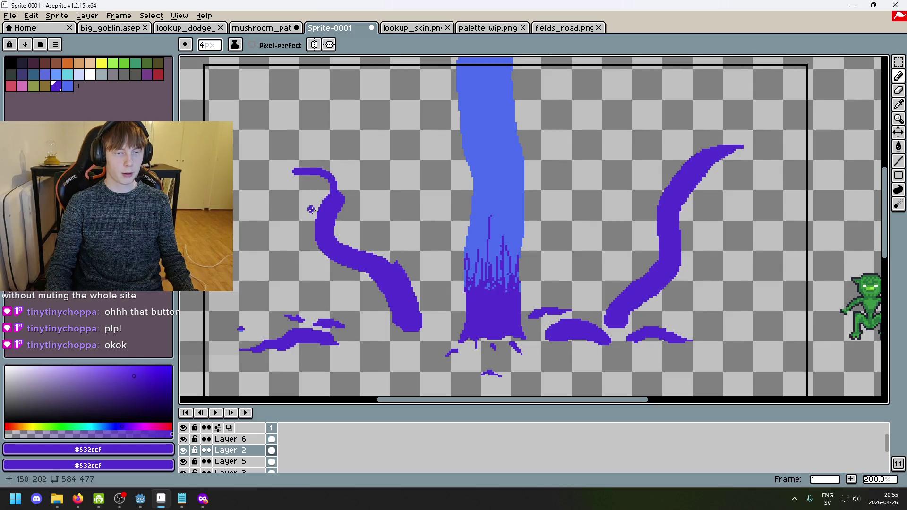
scroll(346, 221, down, 2)
scroll(460, 267, up, 1)
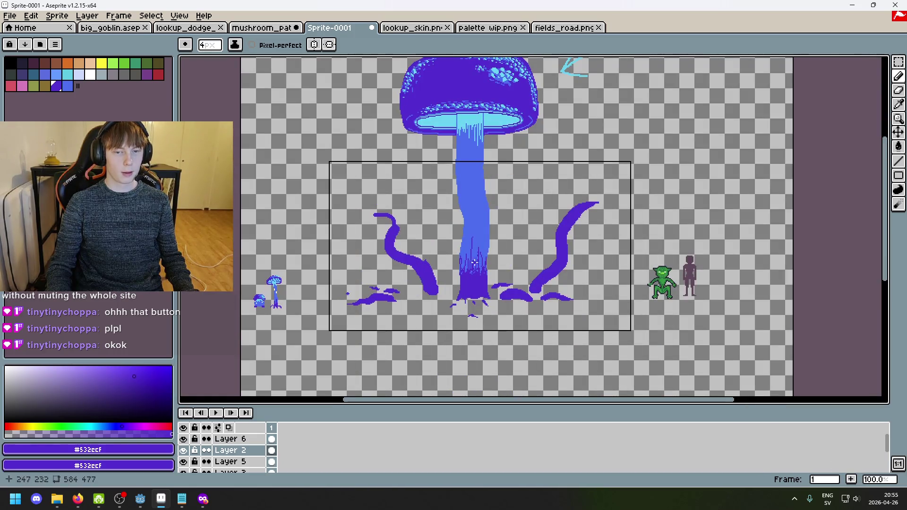
scroll(374, 234, up, 2)
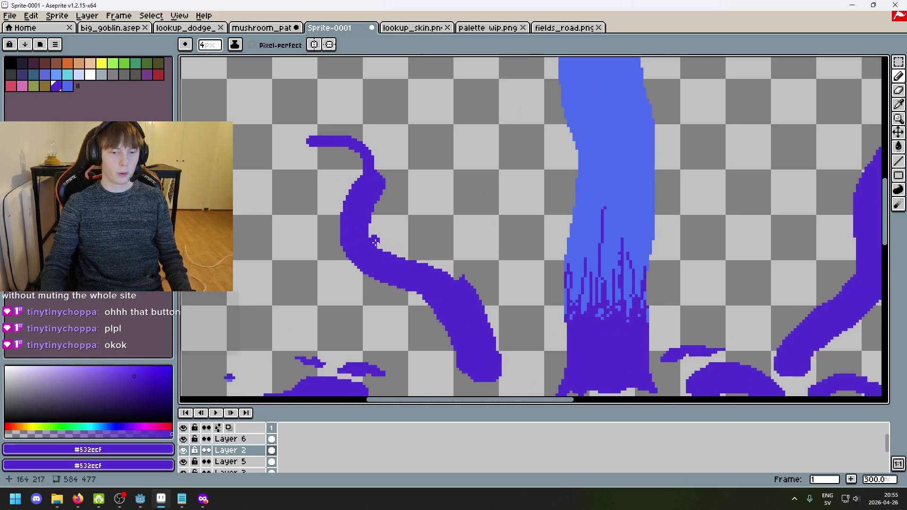
scroll(343, 187, up, 2)
Step: Curl the tentacle tip up and over to the left and fill the gaps inside the curl
drag(395, 189, 380, 142)
key(ctrl+z)
drag(399, 189, 393, 122)
key(ctrl+z)
key(v)
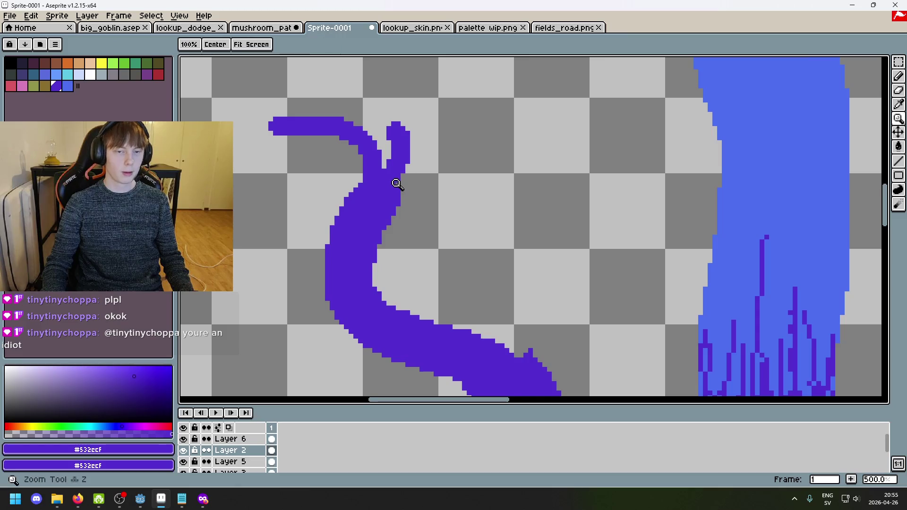
scroll(396, 182, up, 1)
key(ctrl+z)
key(b)
drag(398, 182, 393, 113)
key(ctrl+z)
click(395, 178)
mouse_move(396, 178)
mouse_down()
mouse_move(357, 95)
mouse_move(287, 100)
mouse_up()
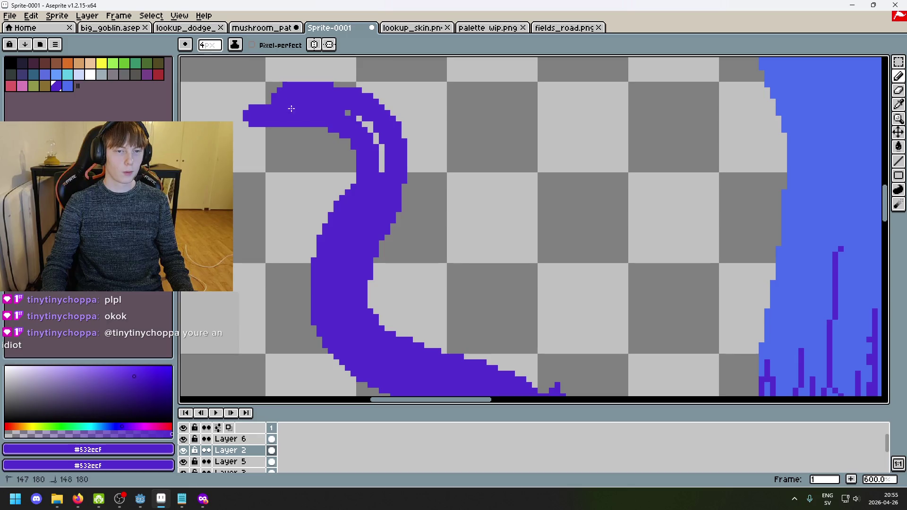
drag(358, 118, 382, 166)
Step: Thicken the tentacle along its curl and paint along the top of its arc
scroll(443, 193, down, 6)
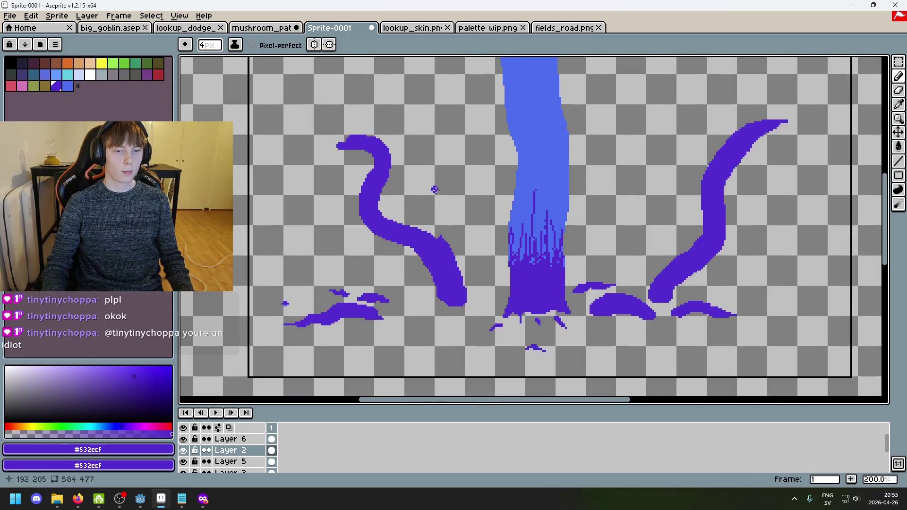
scroll(443, 193, up, 3)
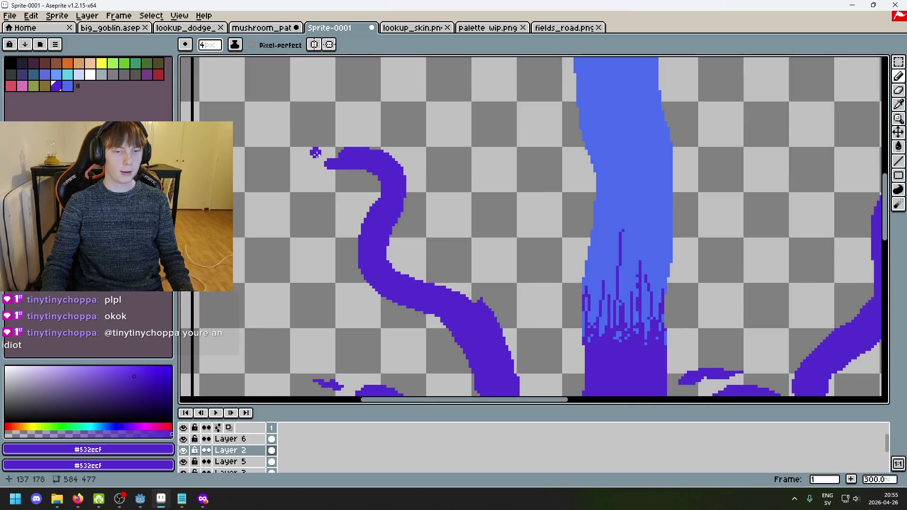
drag(287, 170, 336, 164)
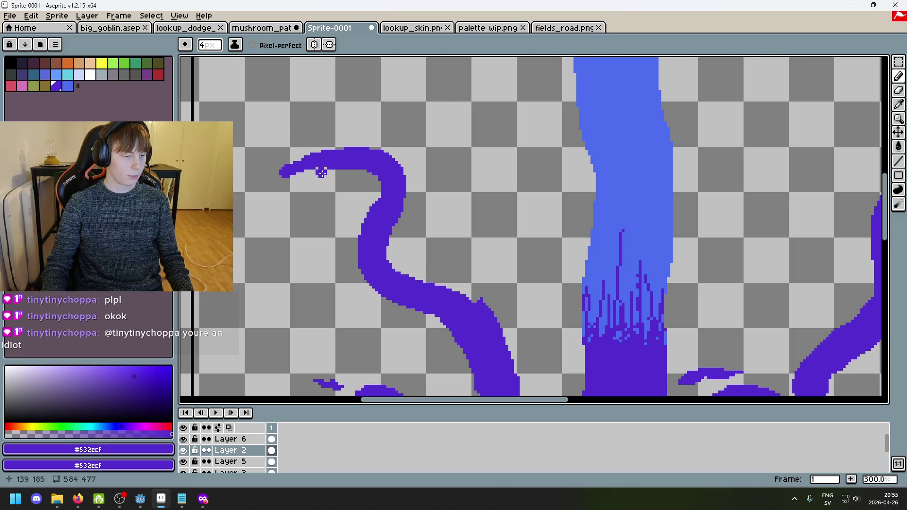
scroll(321, 173, up, 6)
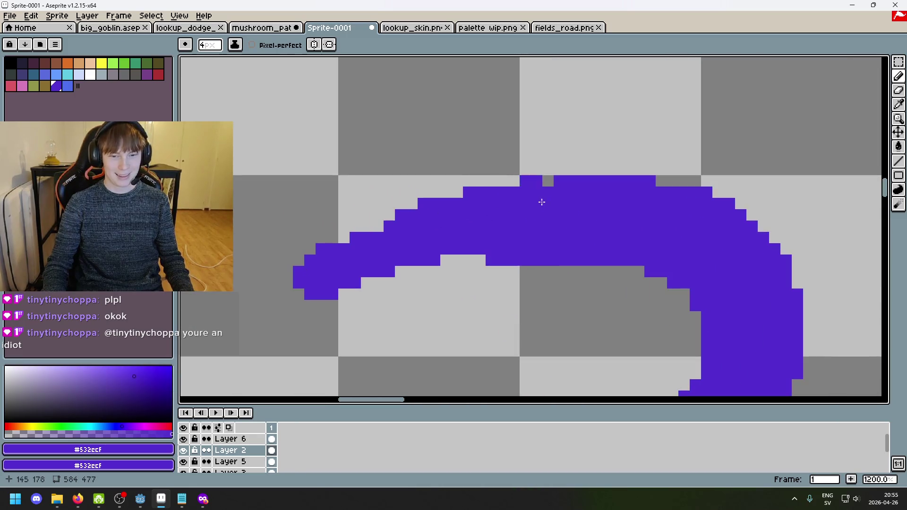
drag(542, 201, 491, 198)
Step: Shrink the brush to 1px and place single pixels at the tentacle tip, undoing strays
key(minus)
key(minus)
key(minus)
key(ctrl+z)
click(274, 296)
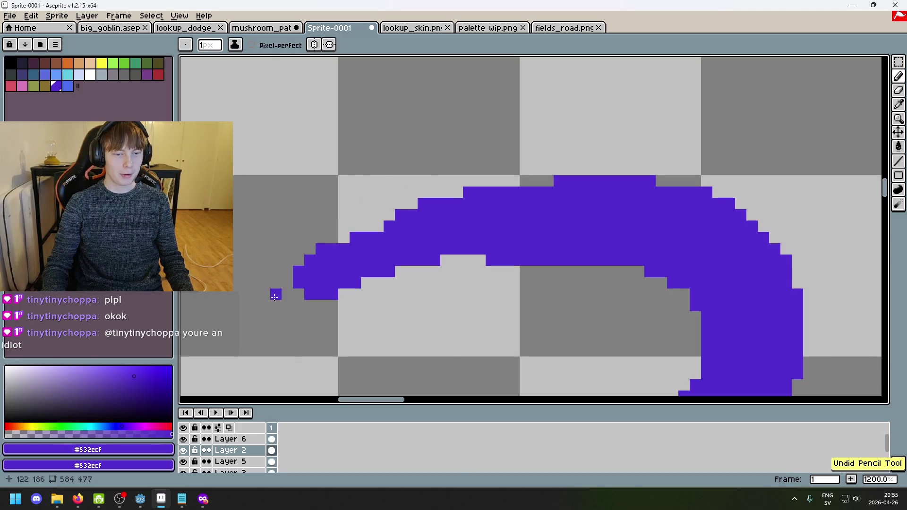
drag(274, 296, 287, 282)
key(ctrl+z)
click(298, 294)
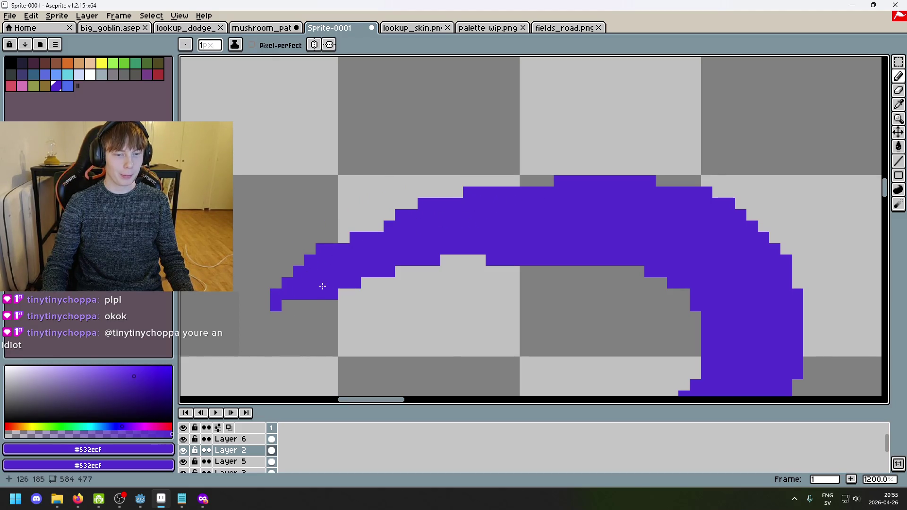
key(ctrl+z)
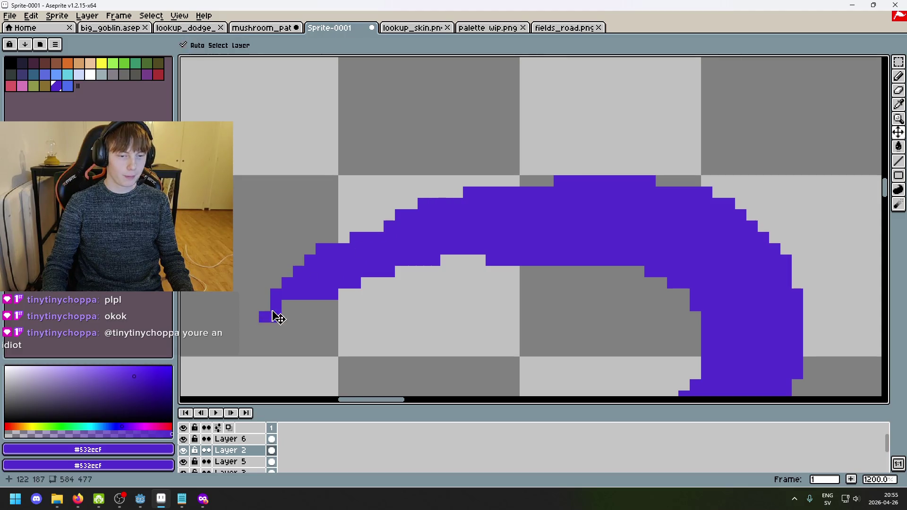
scroll(277, 317, down, 5)
drag(255, 321, 436, 254)
scroll(436, 253, up, 5)
Step: Add pixels beside, below and atop the tip, filling a 2x2 block and thickening the upper edge
key(e)
click(491, 214)
key(ctrl+z)
key(b)
click(497, 212)
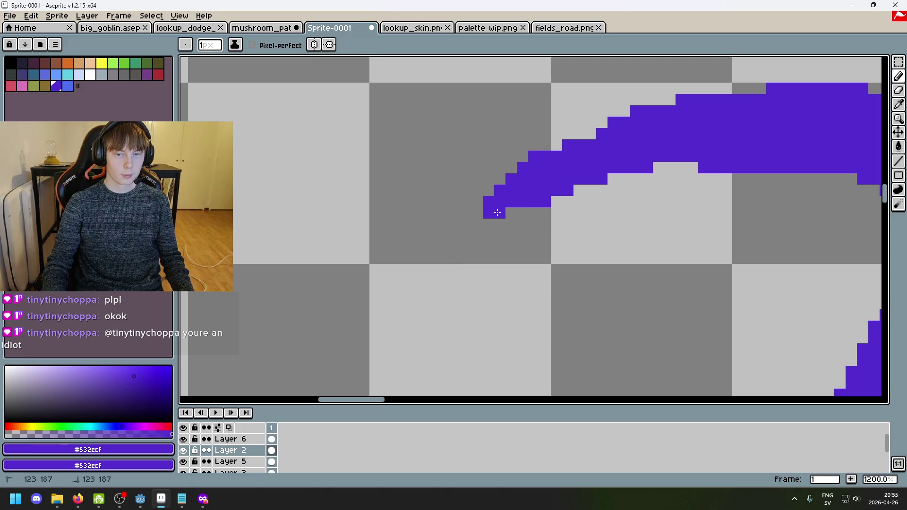
click(489, 225)
click(510, 213)
scroll(500, 248, up, 3)
scroll(500, 248, right, 1)
drag(439, 301, 453, 302)
drag(527, 216, 577, 201)
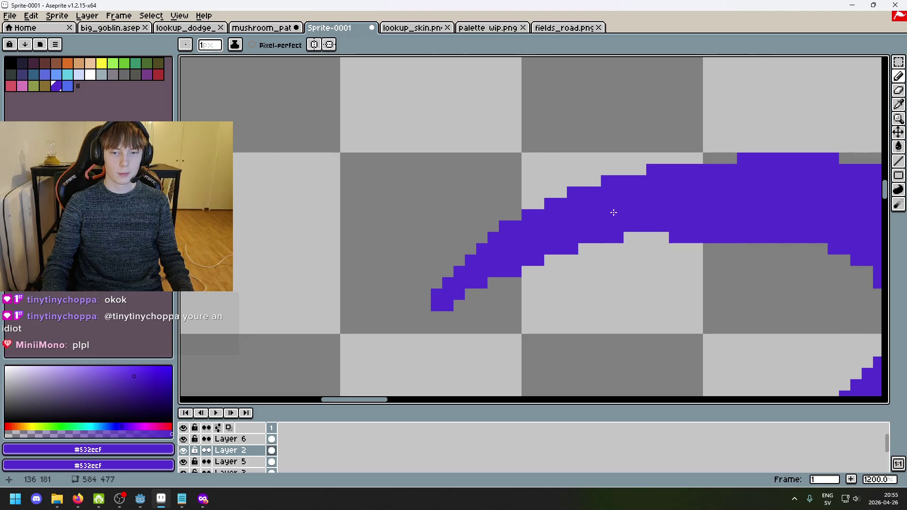
Step: Switch to a 5px eraser and zoom around the tentacle tip
scroll(613, 213, down, 8)
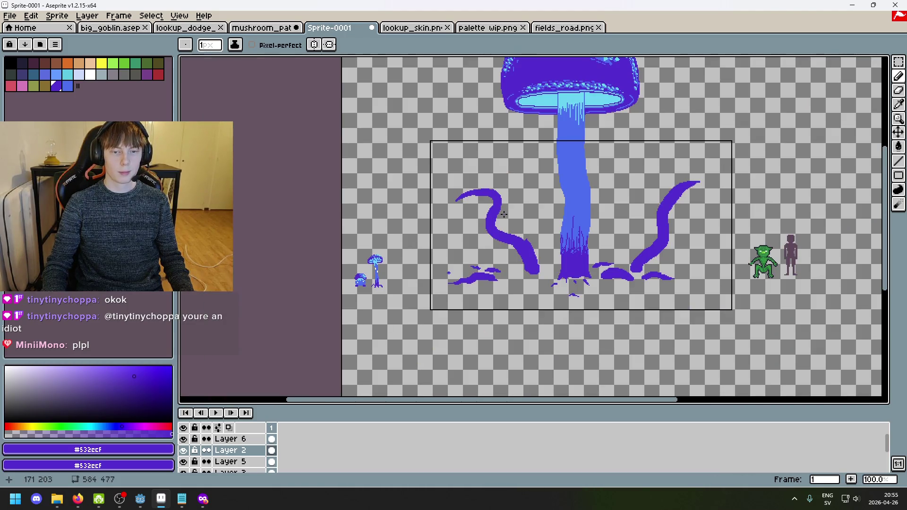
scroll(535, 220, up, 4)
key(e)
scroll(544, 248, down, 5)
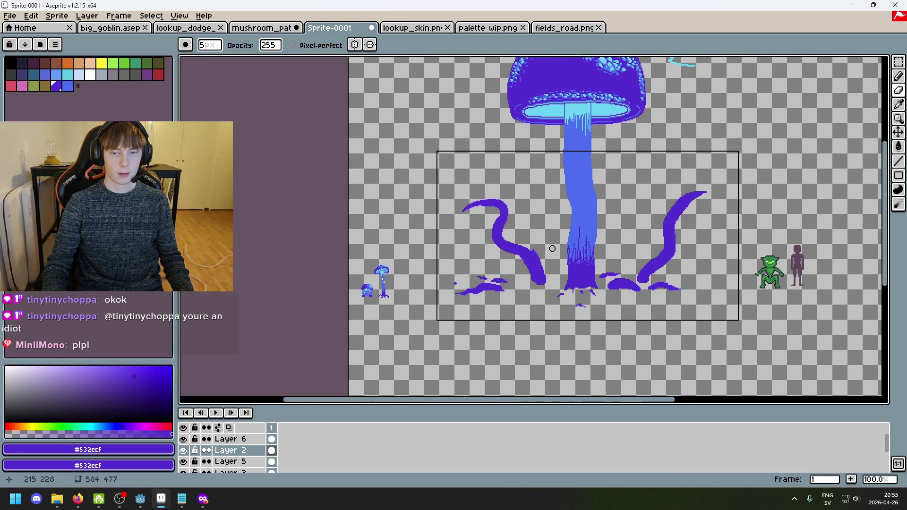
scroll(546, 249, up, 6)
scroll(461, 267, down, 5)
scroll(463, 264, up, 5)
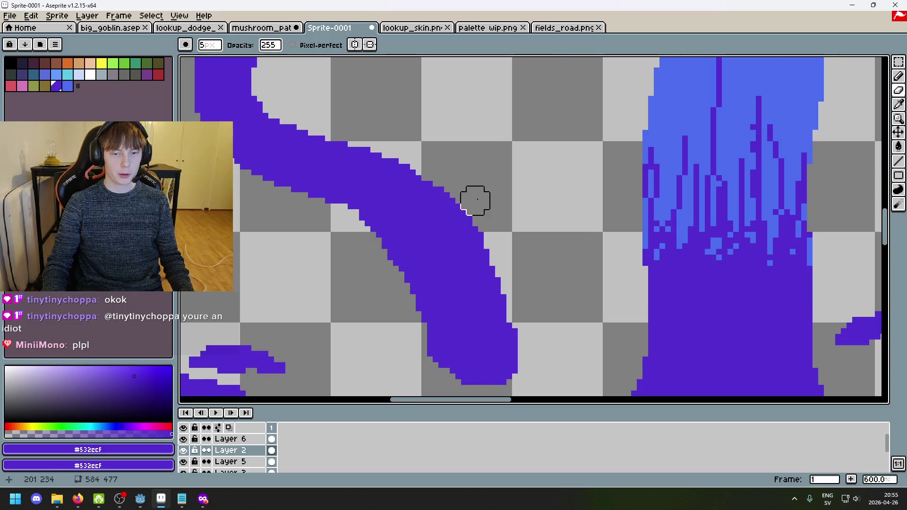
scroll(517, 283, down, 1)
scroll(518, 274, up, 2)
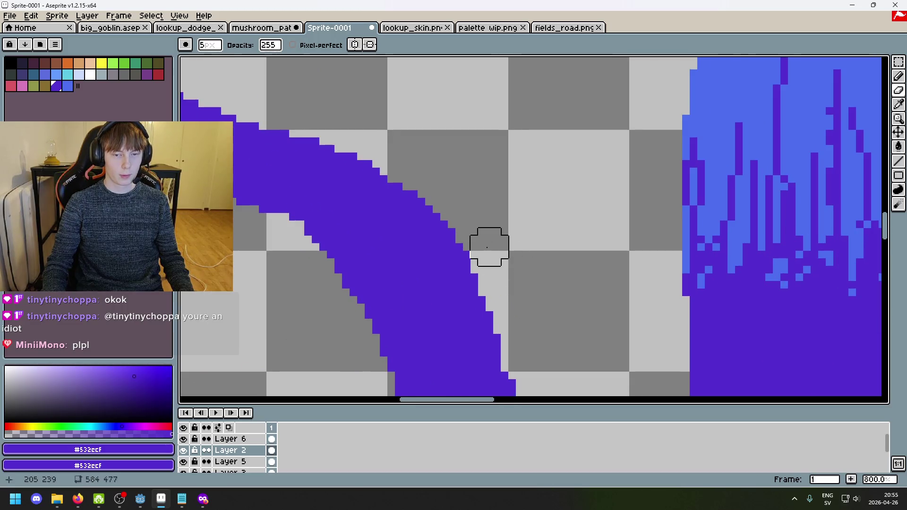
scroll(513, 271, down, 6)
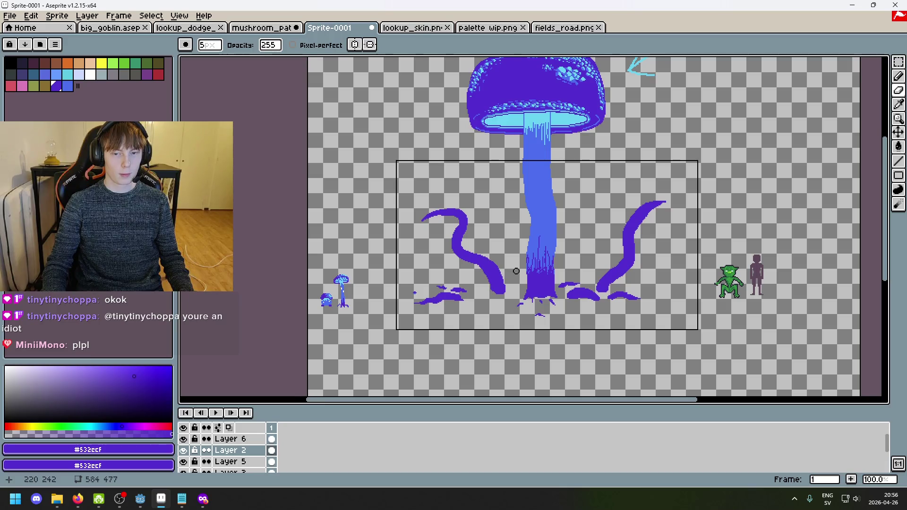
Step: Erase the upper tip of the right tentacle and a stray purple dash with a 12px eraser
drag(516, 271, 507, 303)
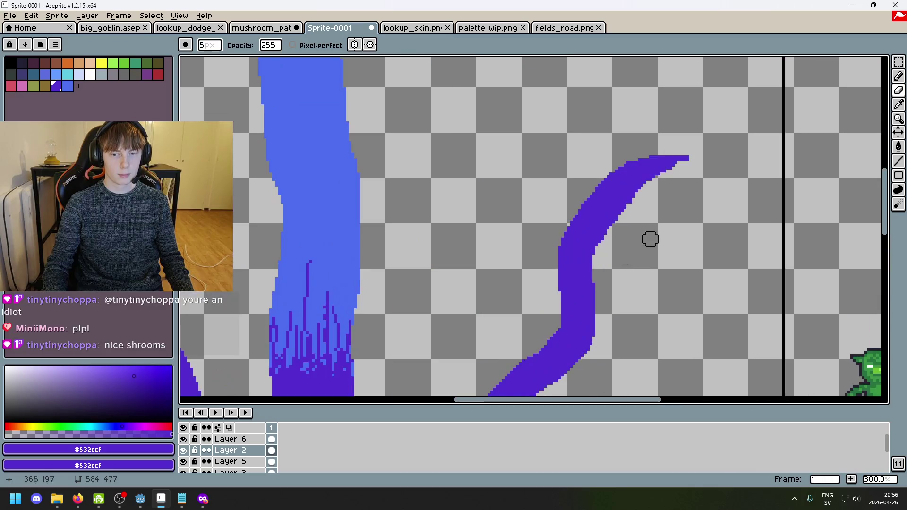
scroll(644, 269, up, 2)
mouse_move(629, 219)
mouse_down()
mouse_move(633, 165)
mouse_move(591, 183)
mouse_up()
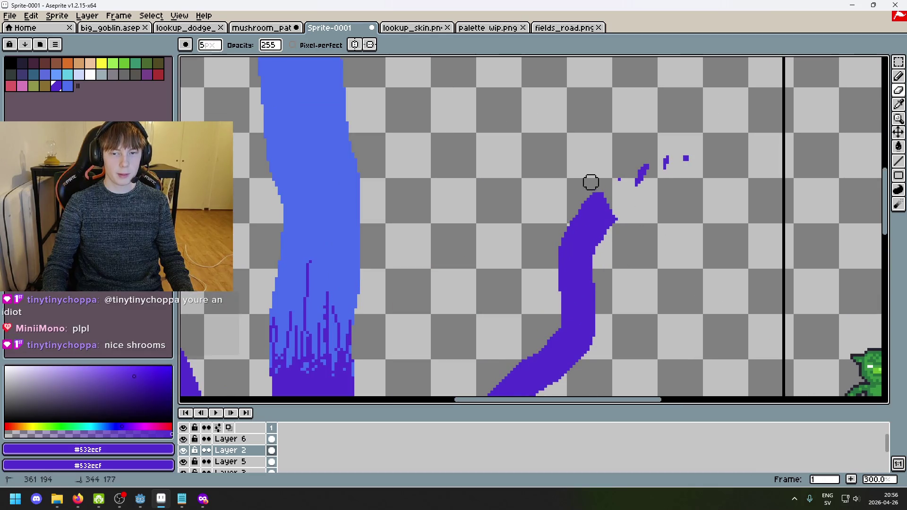
key(ctrl+z)
click(899, 88)
mouse_move(685, 157)
mouse_down()
mouse_move(617, 178)
mouse_move(658, 192)
mouse_move(628, 198)
mouse_up()
click(685, 160)
Step: Redraw the right tentacle tip with the 1px pencil, extending upward and curling right
key(b)
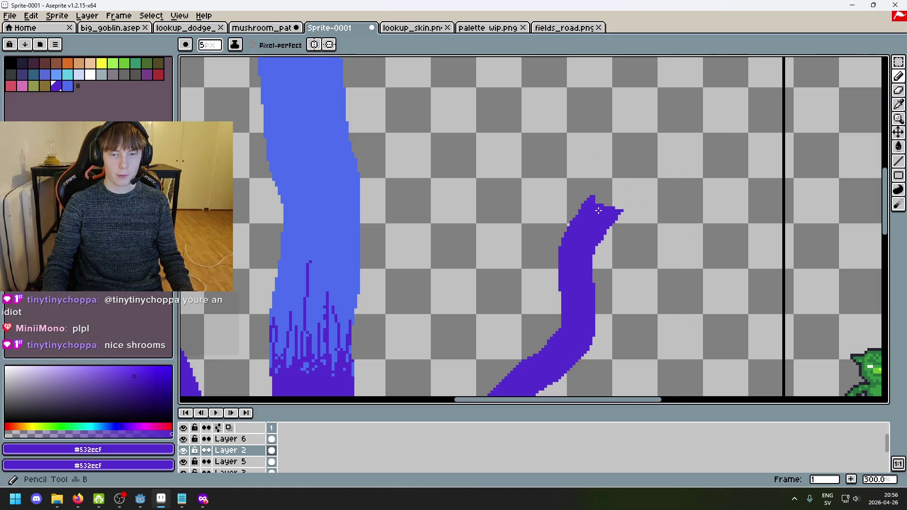
mouse_move(599, 211)
mouse_down()
mouse_move(624, 185)
mouse_move(667, 183)
mouse_up()
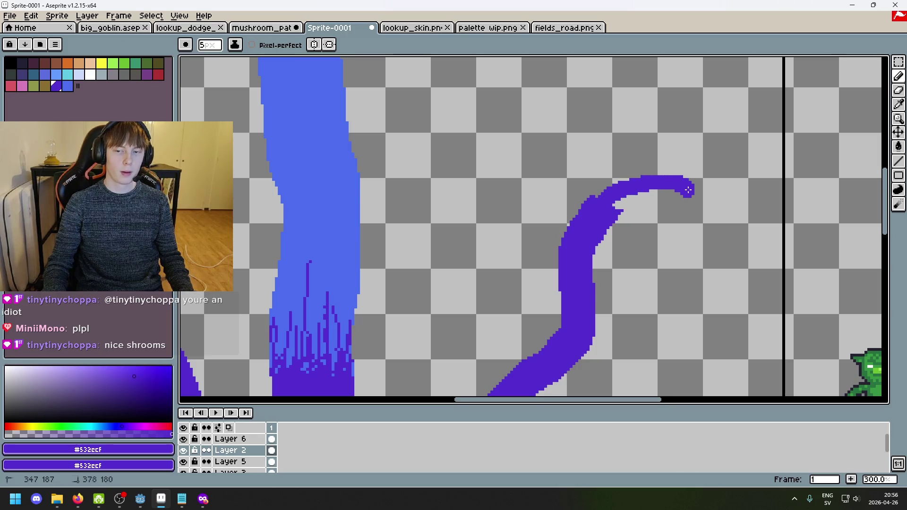
scroll(688, 189, down, 3)
scroll(674, 222, up, 4)
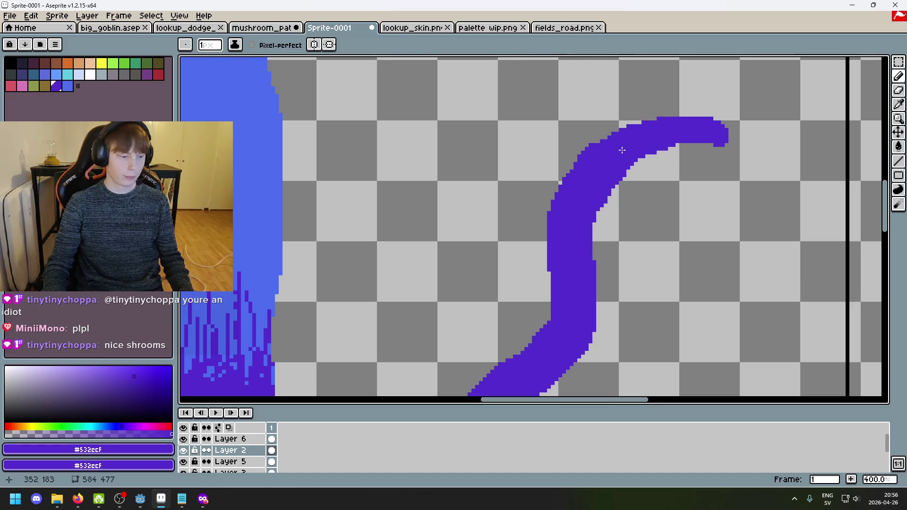
mouse_move(621, 146)
mouse_down()
mouse_move(569, 227)
mouse_move(633, 200)
mouse_up()
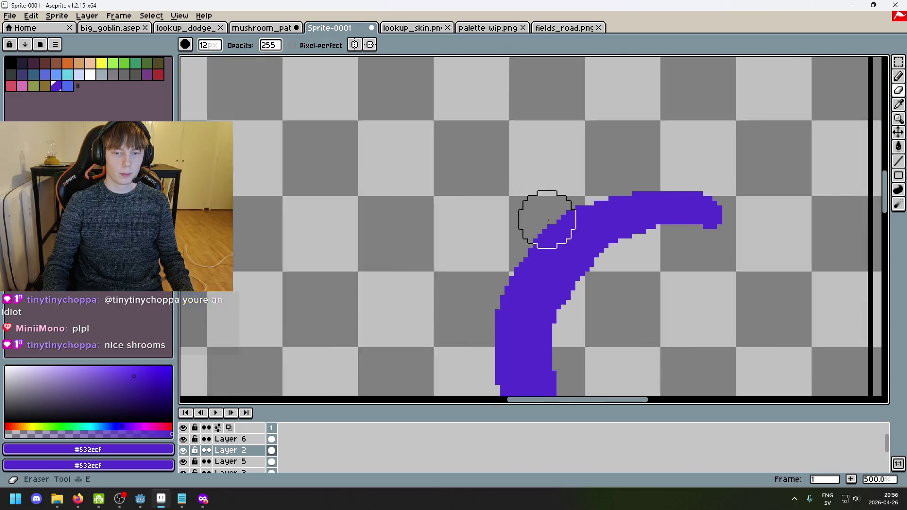
scroll(557, 217, up, 5)
scroll(558, 234, down, 1)
drag(559, 234, 557, 235)
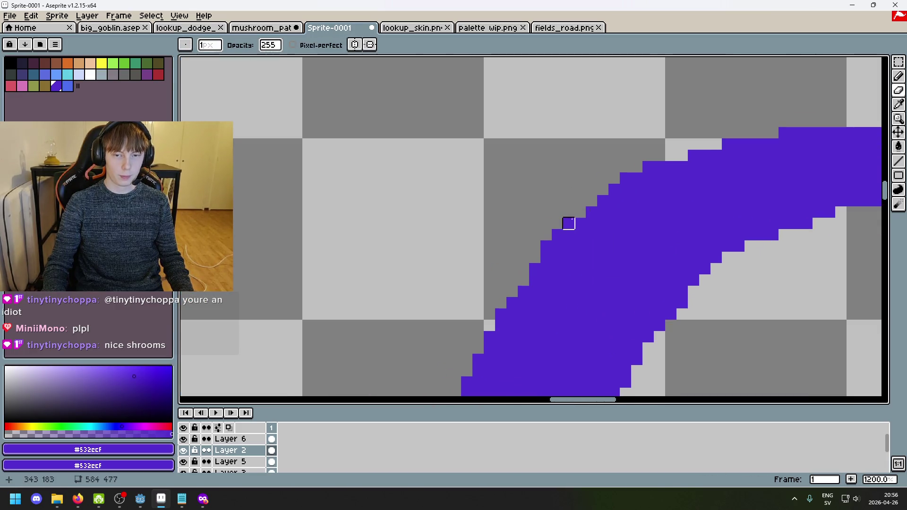
scroll(546, 246, down, 6)
Step: Undo the last pencil and eraser strokes on the right tentacle
key(ctrl+z)
scroll(555, 215, up, 7)
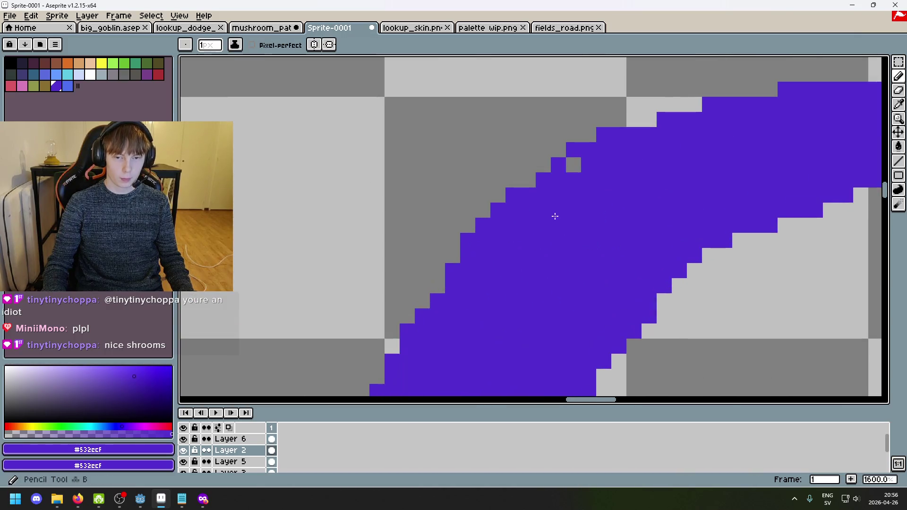
scroll(544, 191, down, 4)
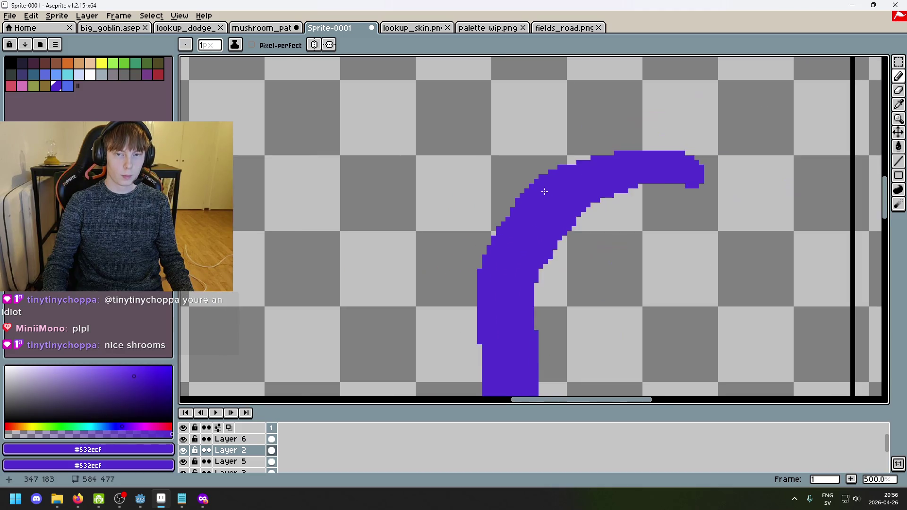
scroll(543, 221, up, 2)
scroll(502, 178, down, 3)
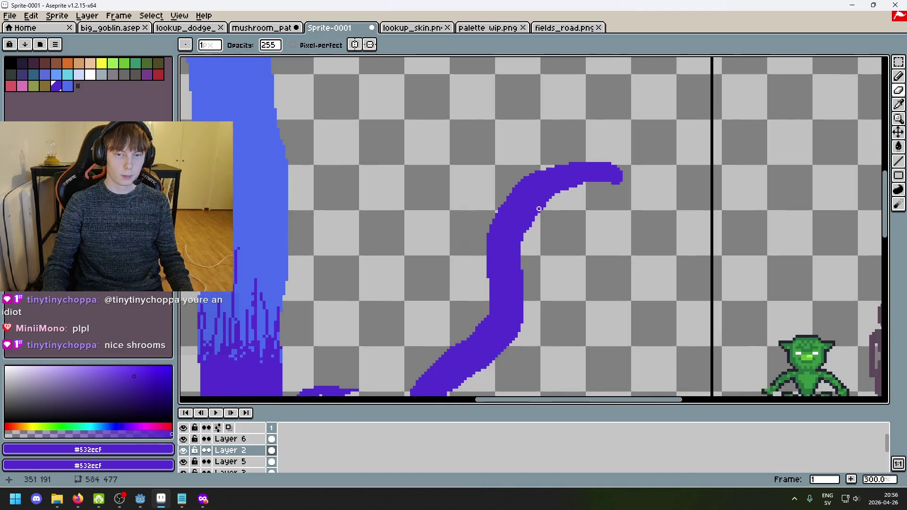
key(ctrl+z)
scroll(553, 193, down, 2)
scroll(583, 150, up, 6)
Step: Trim the right column of the curled tip with the eraser, then undo the last change
key(e)
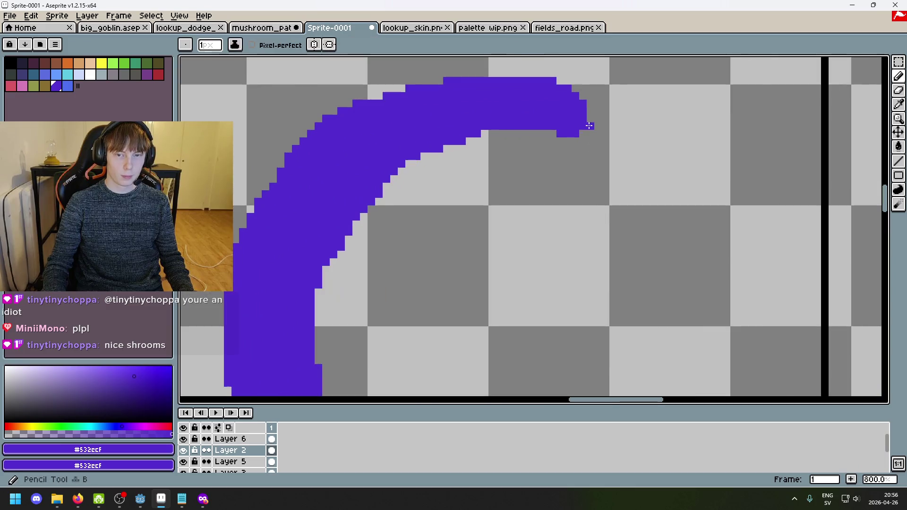
key(ctrl+z)
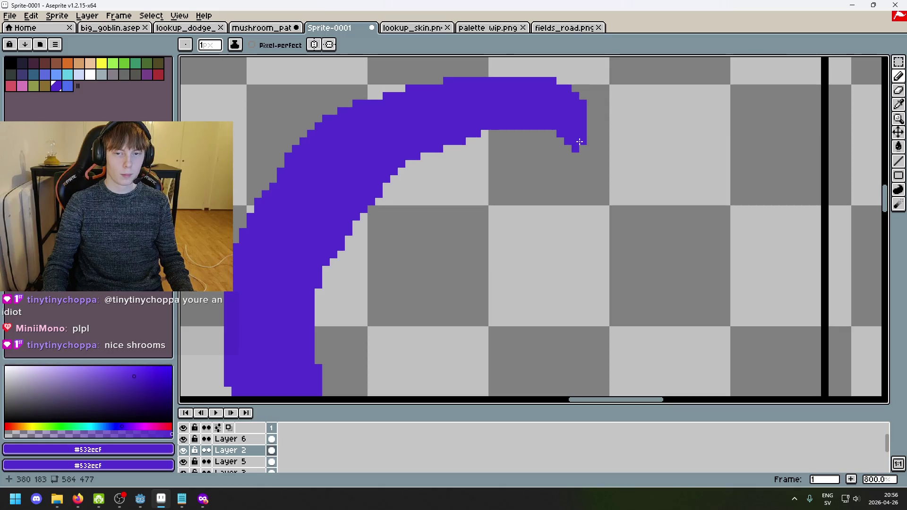
scroll(571, 141, down, 5)
scroll(577, 140, up, 7)
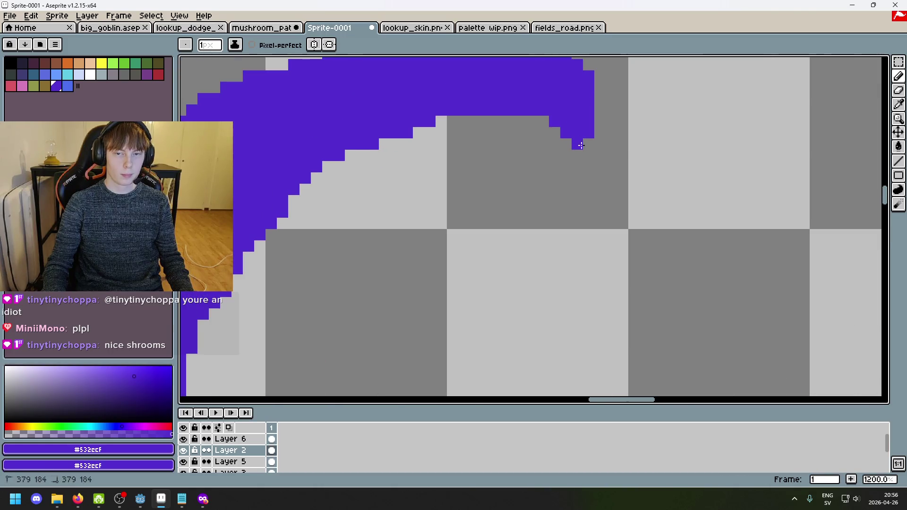
drag(584, 137, 580, 162)
scroll(614, 168, down, 7)
scroll(624, 169, up, 2)
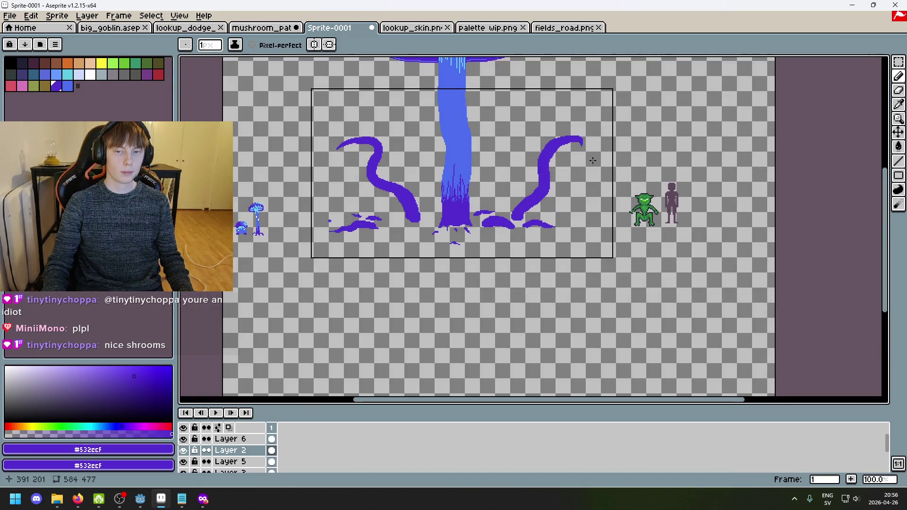
scroll(585, 156, up, 4)
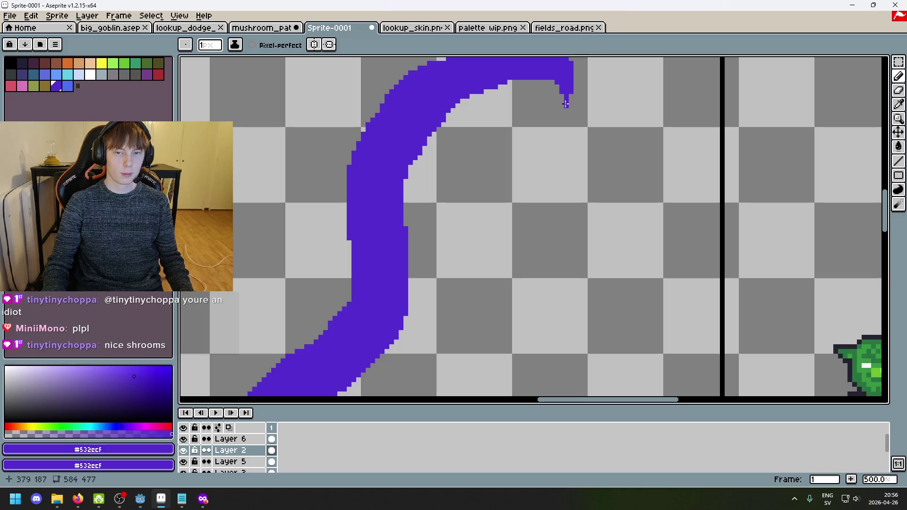
scroll(565, 104, down, 4)
scroll(566, 153, up, 9)
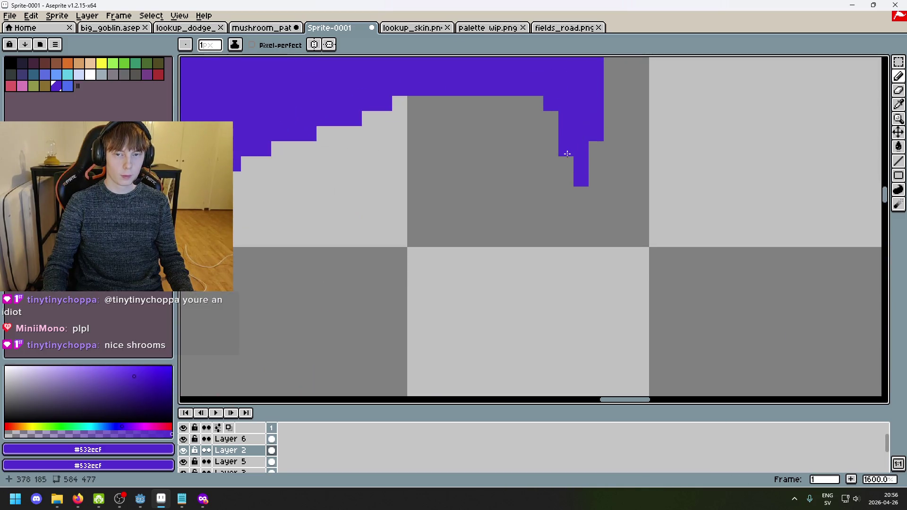
scroll(595, 156, down, 6)
scroll(615, 167, down, 3)
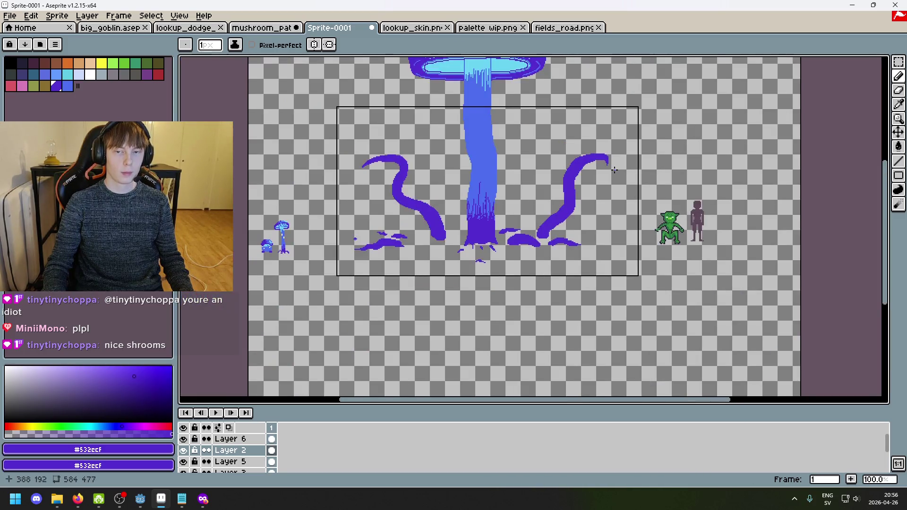
scroll(607, 162, up, 8)
key(ctrl+z)
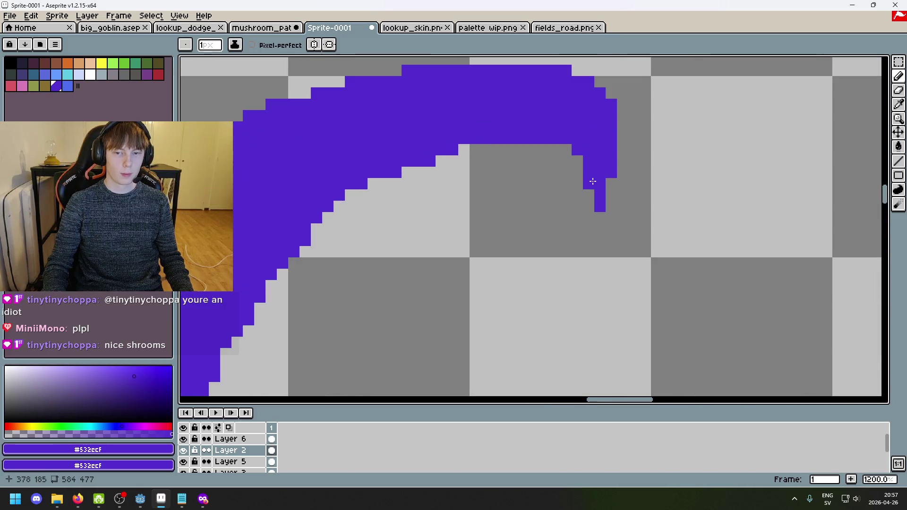
Step: Reset the view to actual size and bring the whole scene into view
scroll(614, 184, down, 7)
drag(617, 192, 724, 121)
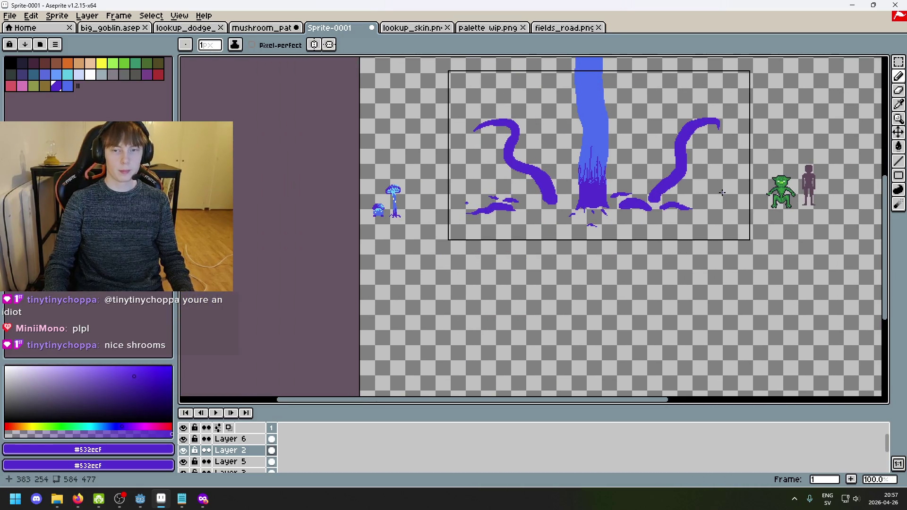
scroll(711, 185, down, 1)
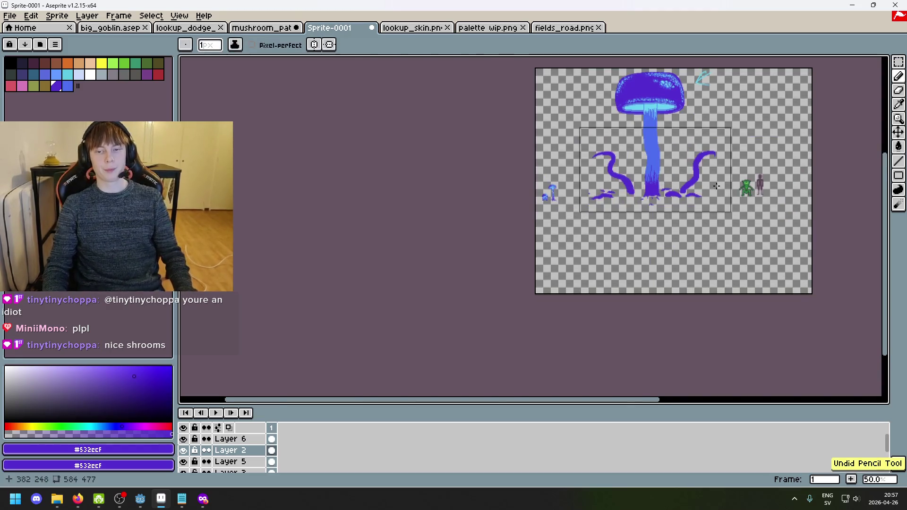
click(897, 463)
drag(692, 199, 656, 274)
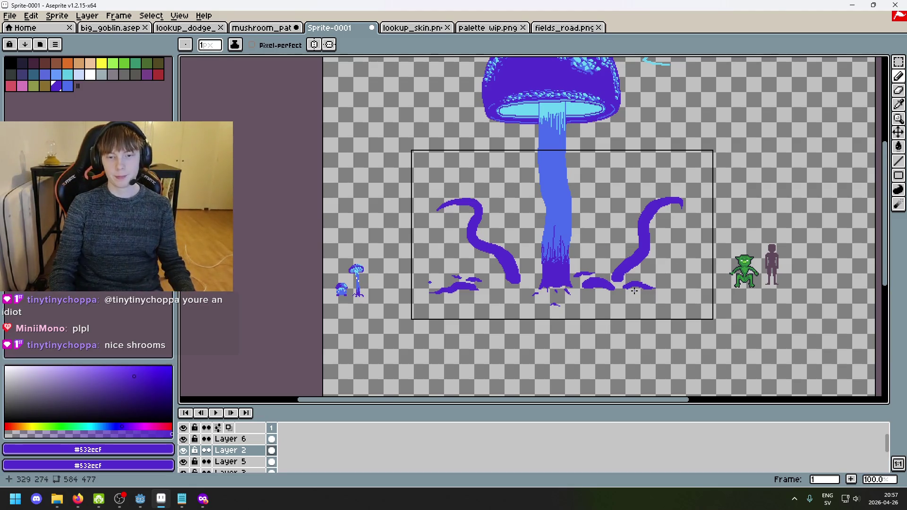
Step: Make a small rectangular selection in the scene
scroll(647, 288, up, 1)
scroll(607, 246, down, 1)
click(896, 62)
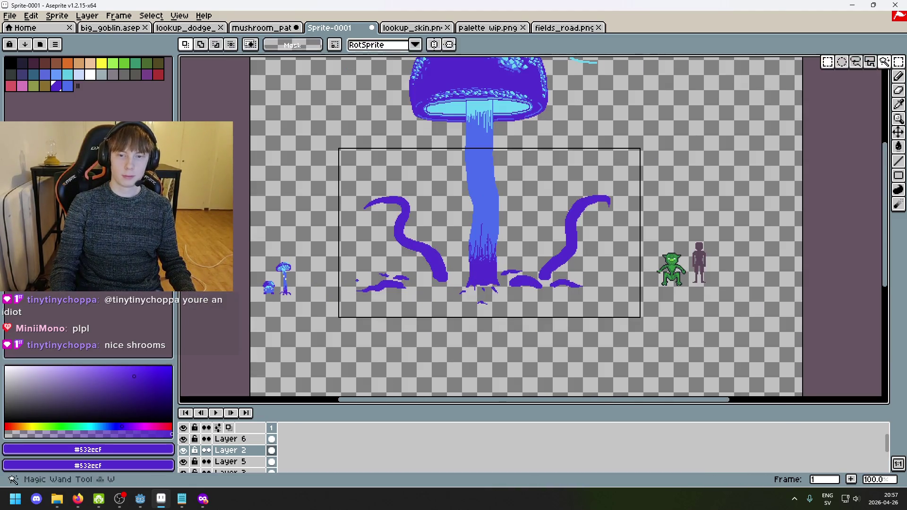
mouse_move(624, 300)
mouse_down()
mouse_move(532, 196)
mouse_move(498, 181)
mouse_move(613, 316)
mouse_move(609, 306)
mouse_up()
Step: Draw a thin 3px purple tendril rising beside the mushroom stalk
key(b)
scroll(518, 271, up, 4)
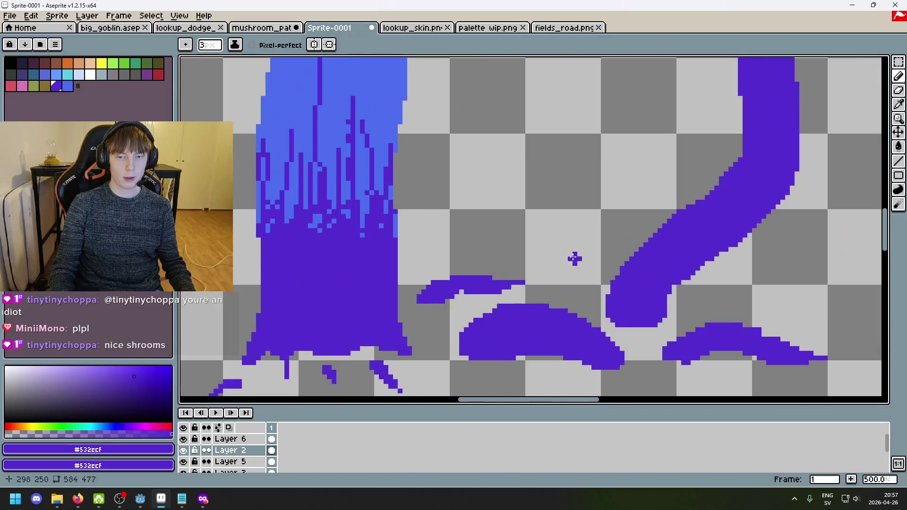
mouse_move(550, 287)
mouse_down()
mouse_move(508, 198)
mouse_move(527, 120)
mouse_up()
scroll(567, 213, down, 5)
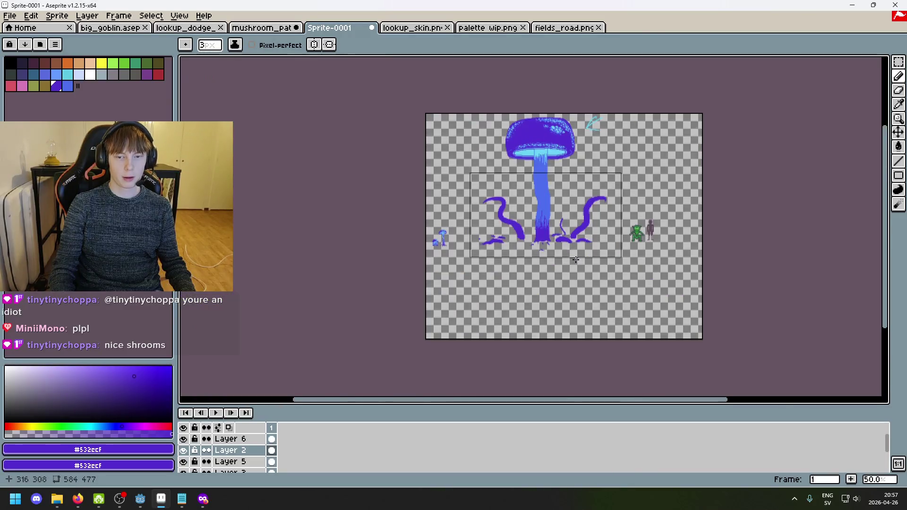
scroll(574, 245, up, 5)
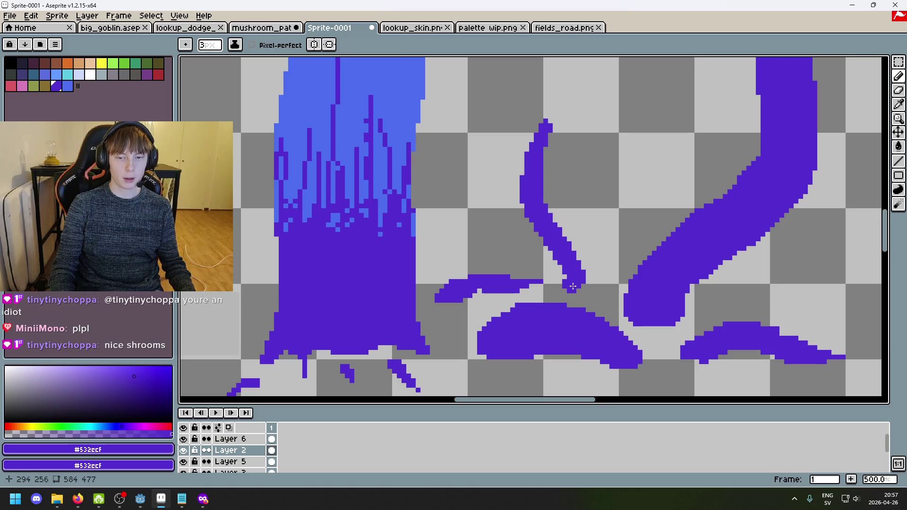
scroll(575, 288, down, 5)
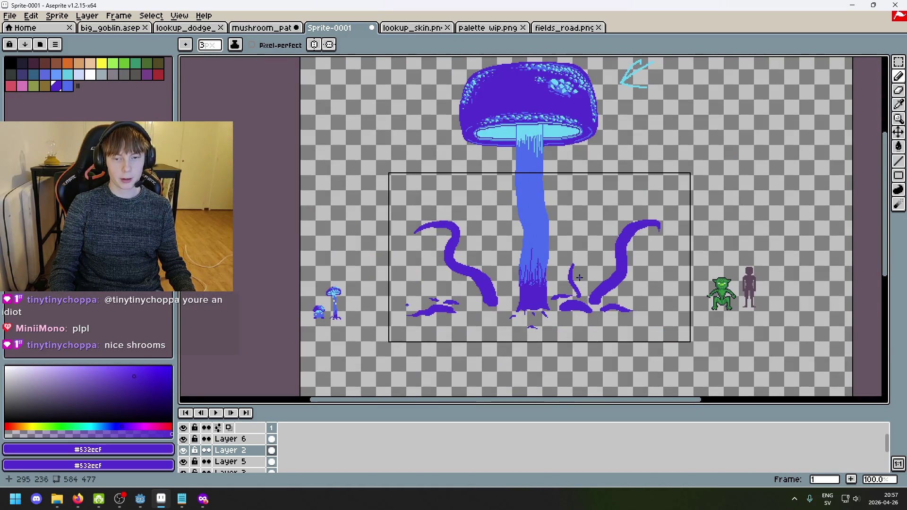
scroll(578, 277, up, 5)
scroll(558, 238, up, 3)
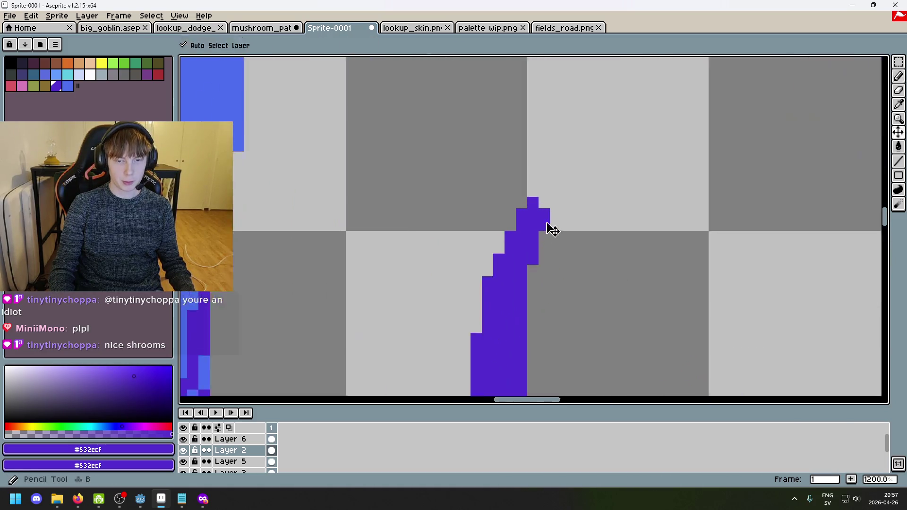
Step: Extend the tendril's tip up and to the right, then erase its curled top
drag(537, 200, 581, 165)
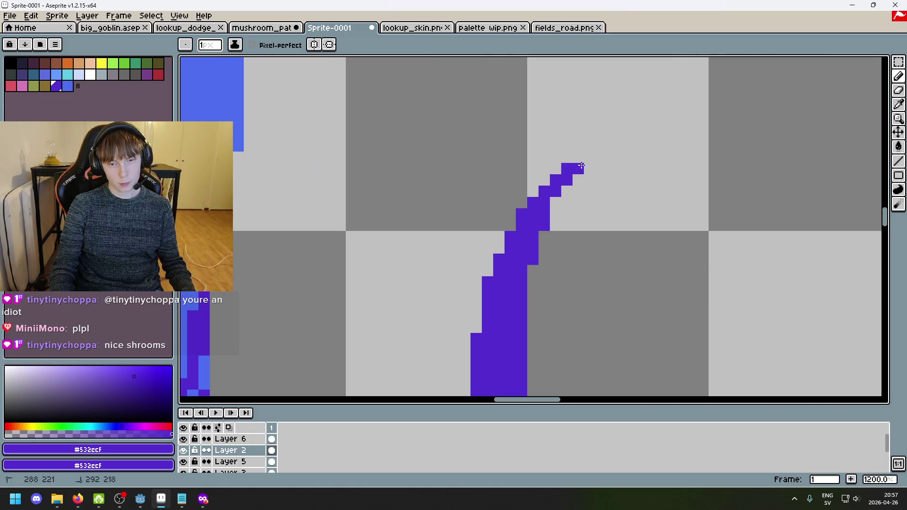
drag(554, 197, 585, 177)
scroll(591, 165, down, 4)
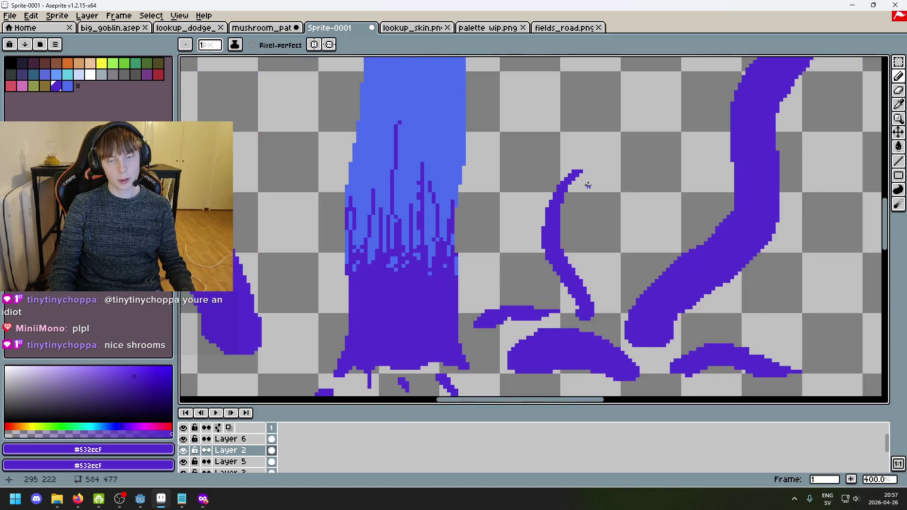
scroll(597, 190, up, 4)
scroll(596, 190, down, 6)
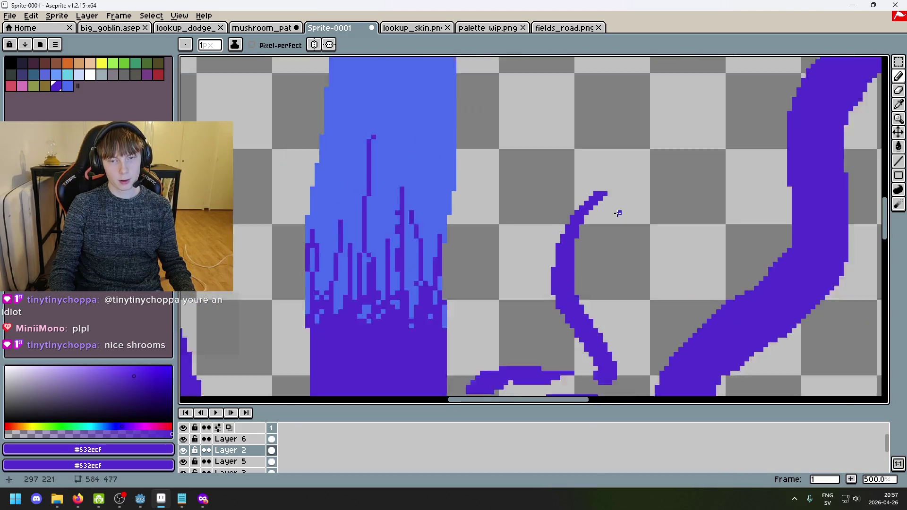
scroll(644, 256, up, 5)
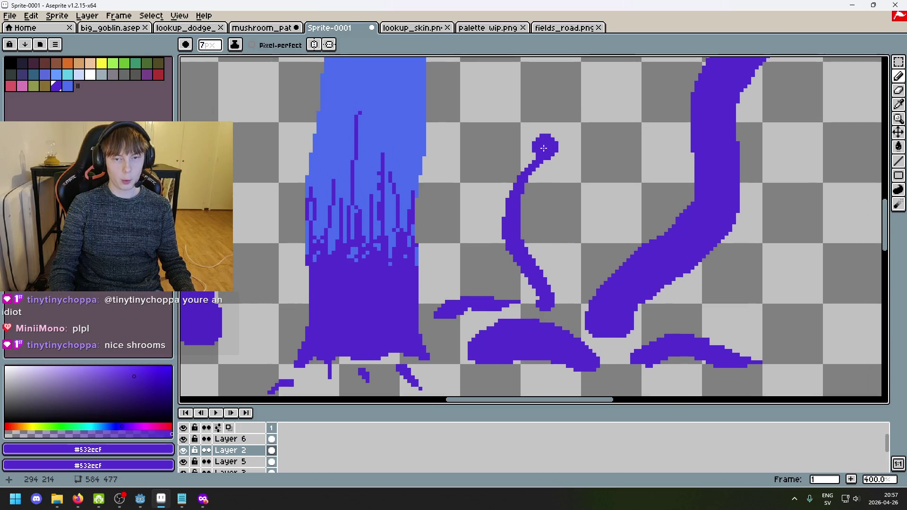
key(e)
drag(543, 153, 522, 209)
Step: Erase more of the tendril, then redraw its top curving right and back left
key(ctrl+z)
drag(517, 245, 516, 239)
key(b)
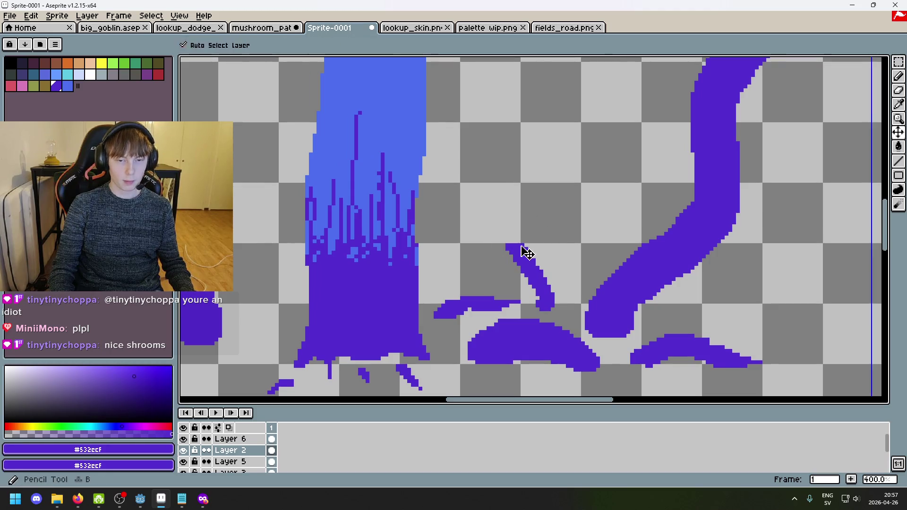
scroll(521, 250, down, 1)
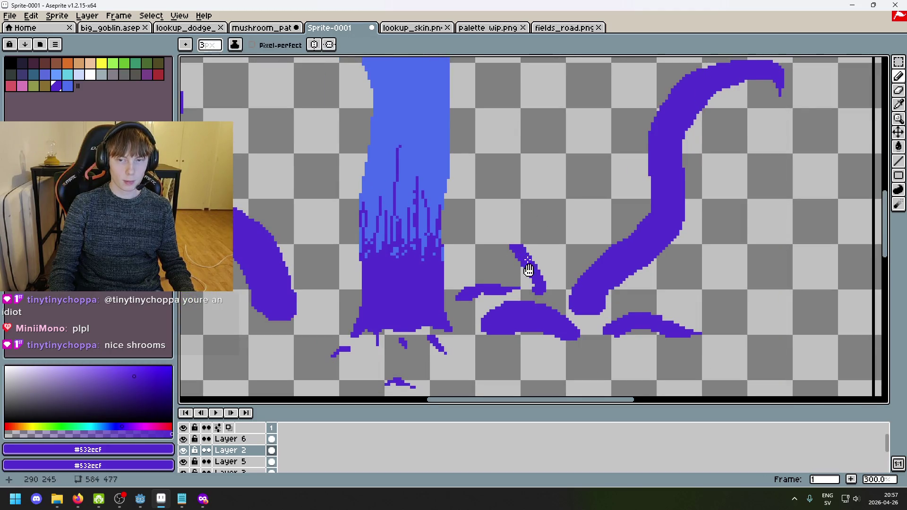
scroll(527, 260, up, 6)
mouse_move(502, 274)
mouse_down()
mouse_move(498, 217)
mouse_move(617, 144)
mouse_move(575, 83)
mouse_up()
scroll(575, 83, down, 4)
Step: Redraw the tendril's top as a hook curling up and to the left
key(e)
key(minus)
key(minus)
key(minus)
key(ctrl+z)
key(ctrl+z)
key(ctrl+z)
key(ctrl+y)
key(ctrl+y)
key(b)
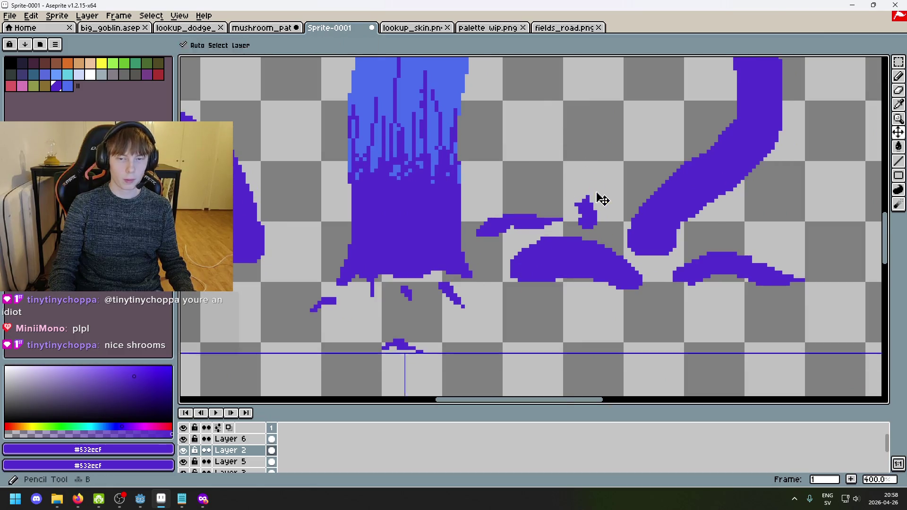
scroll(599, 196, down, 2)
scroll(589, 202, up, 3)
mouse_move(588, 202)
mouse_down()
mouse_move(548, 164)
mouse_move(574, 105)
mouse_move(619, 84)
mouse_move(608, 259)
mouse_move(592, 266)
mouse_move(557, 210)
mouse_move(531, 220)
mouse_up()
click(592, 266)
key(ctrl+z)
mouse_move(586, 234)
mouse_down()
mouse_move(552, 201)
mouse_move(509, 199)
mouse_up()
Step: With a 1px pencil, add a few pixels to finish the hook's tip
key(minus)
key(minus)
key(minus)
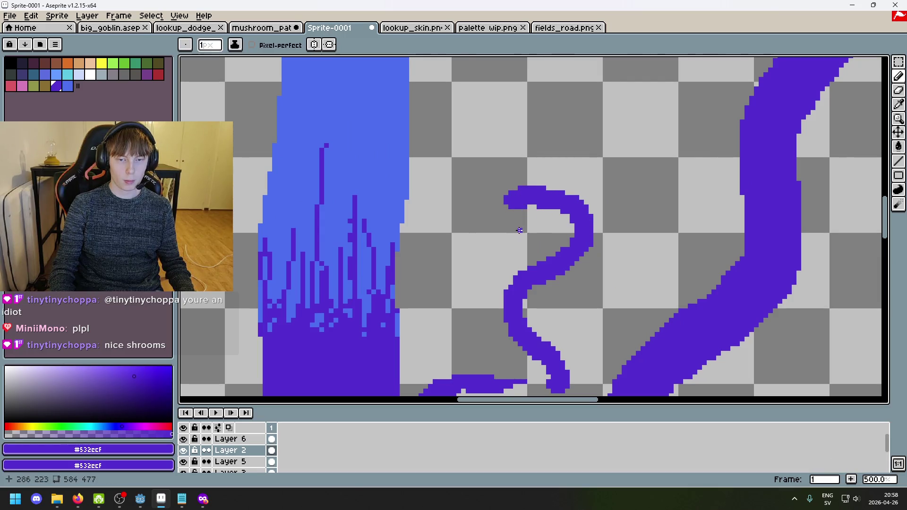
key(e)
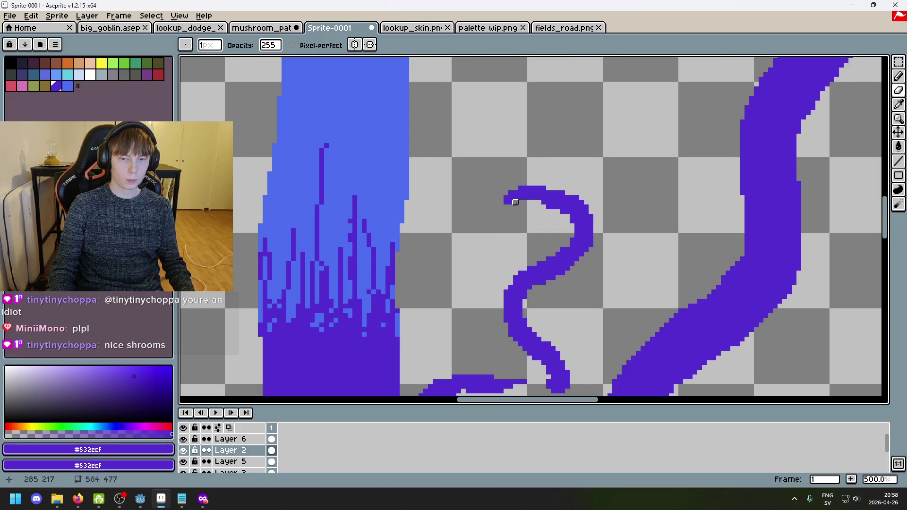
scroll(530, 221, up, 1)
scroll(531, 264, up, 1)
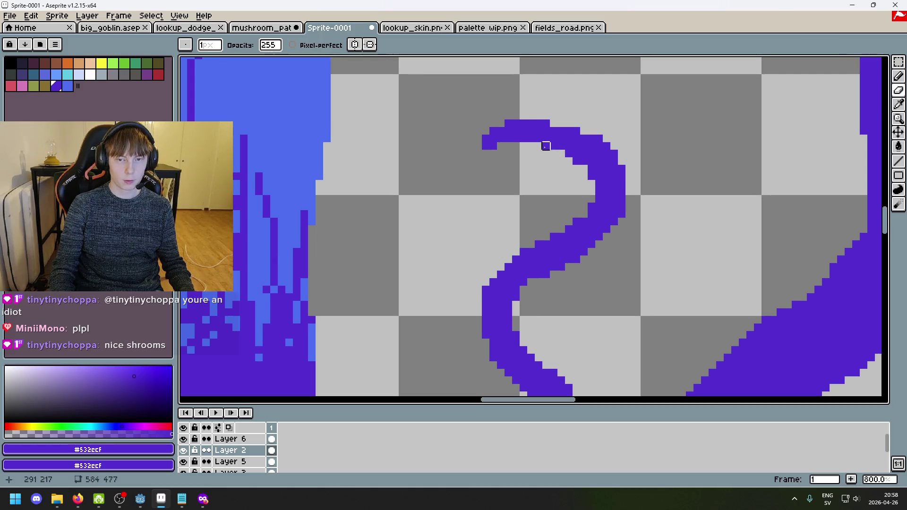
scroll(567, 179, down, 4)
key(ctrl+z)
key(b)
scroll(573, 178, up, 2)
scroll(537, 141, up, 3)
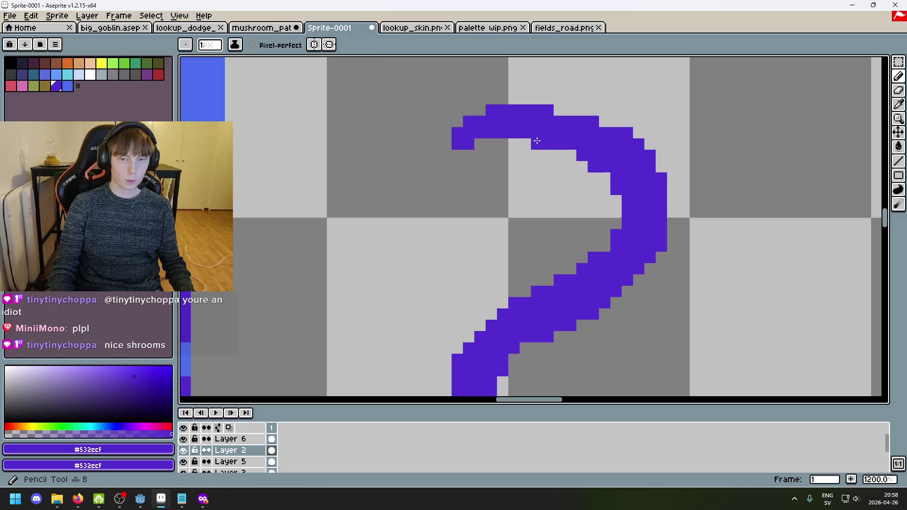
key(e)
scroll(472, 142, down, 5)
key(ctrl+z)
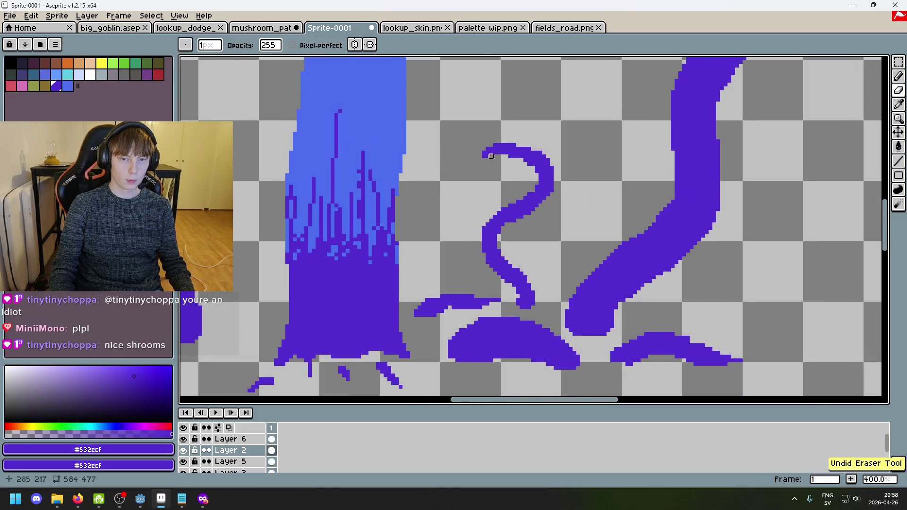
key(b)
scroll(478, 156, up, 6)
drag(478, 156, 510, 178)
scroll(600, 246, down, 9)
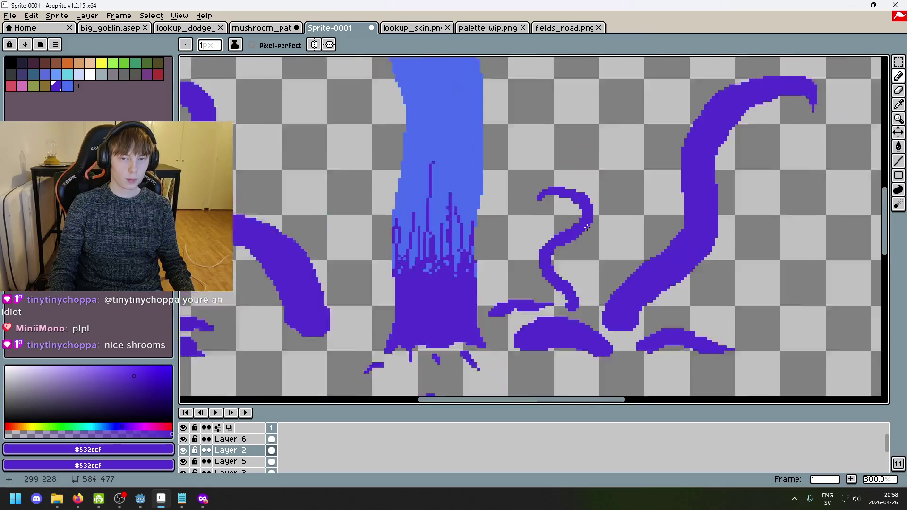
scroll(599, 246, down, 1)
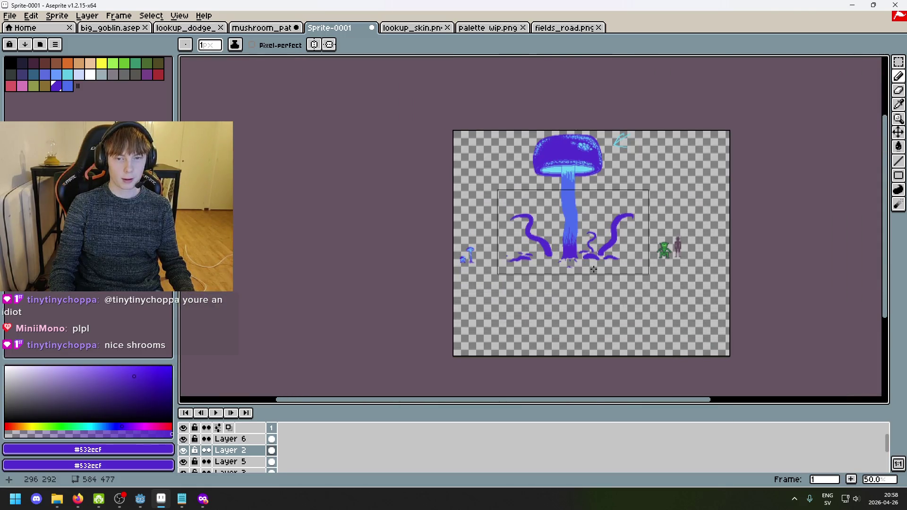
scroll(593, 269, up, 1)
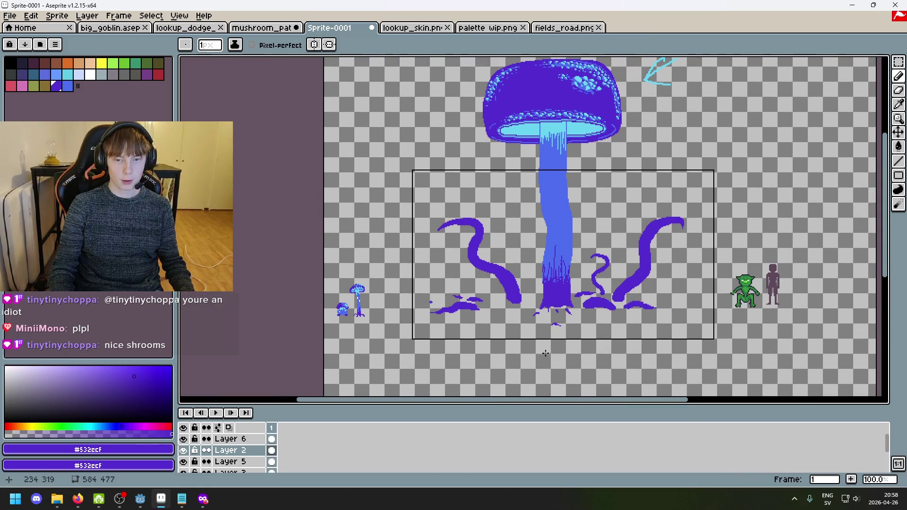
scroll(503, 309, up, 3)
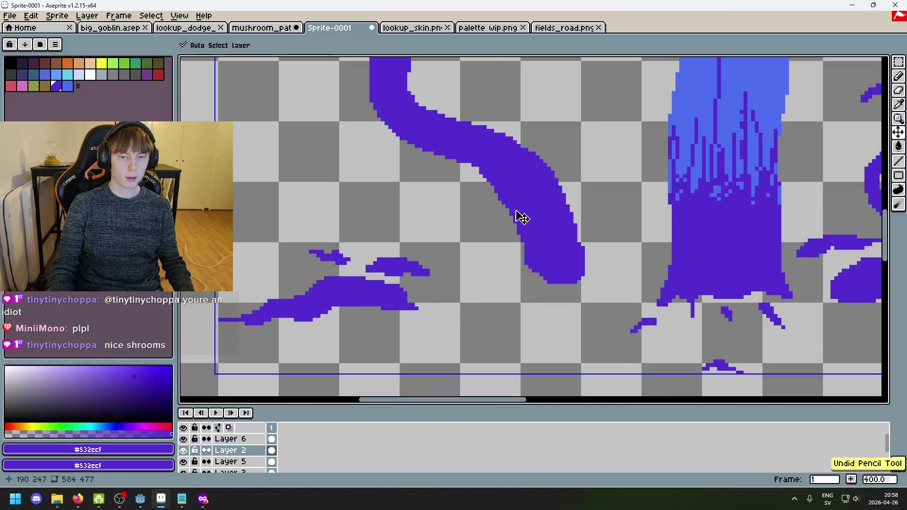
scroll(537, 228, down, 3)
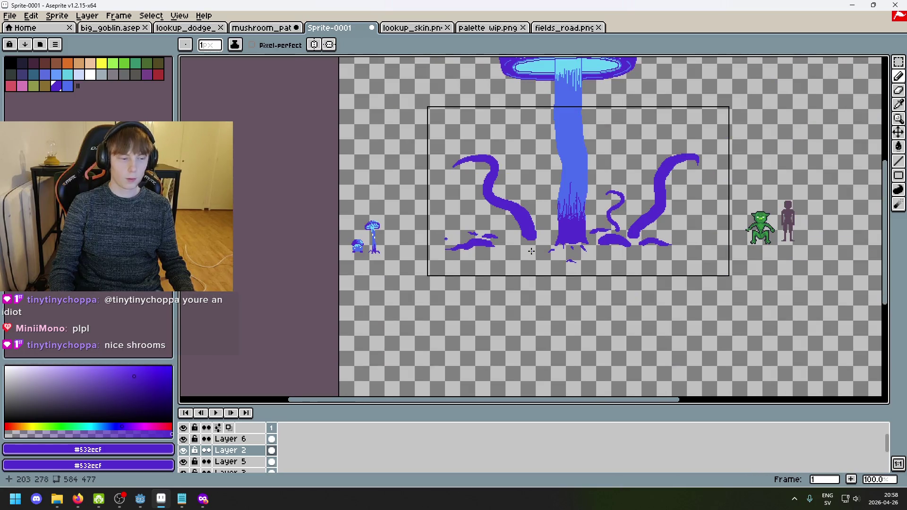
scroll(543, 241, down, 2)
scroll(555, 255, up, 1)
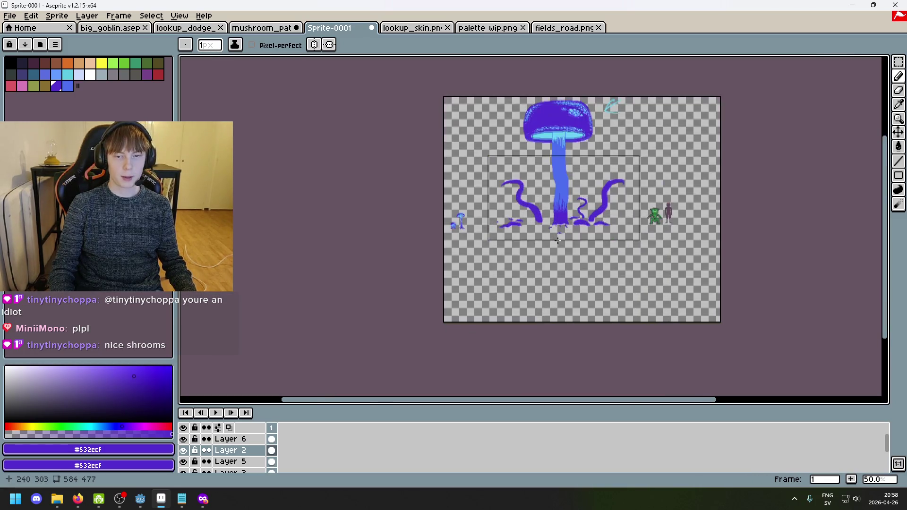
key(e)
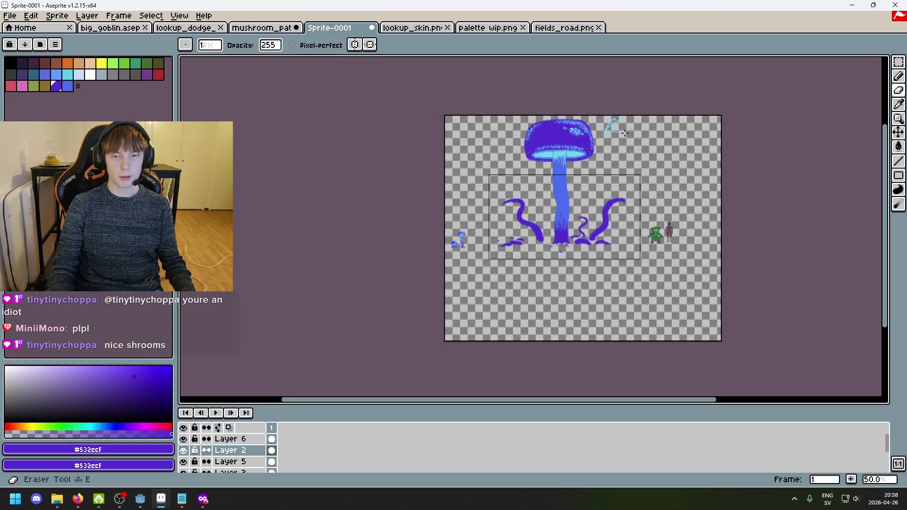
scroll(486, 230, up, 5)
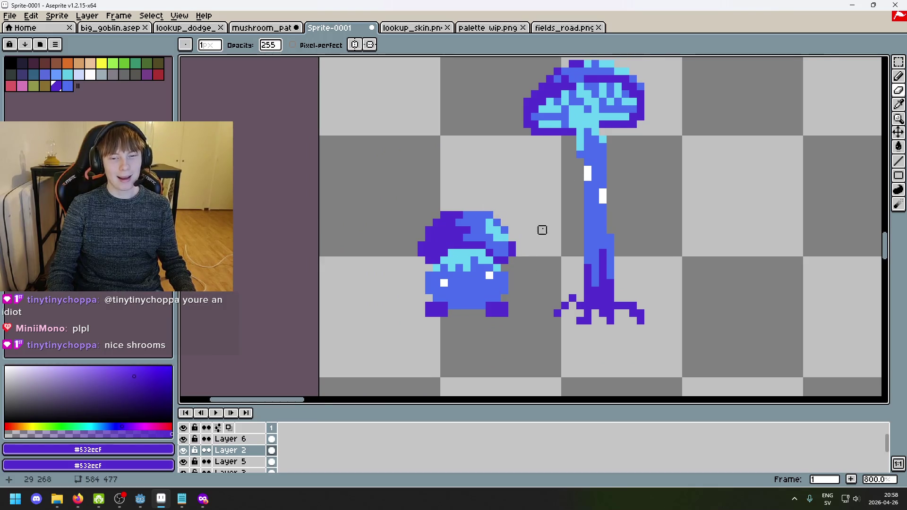
scroll(571, 223, down, 1)
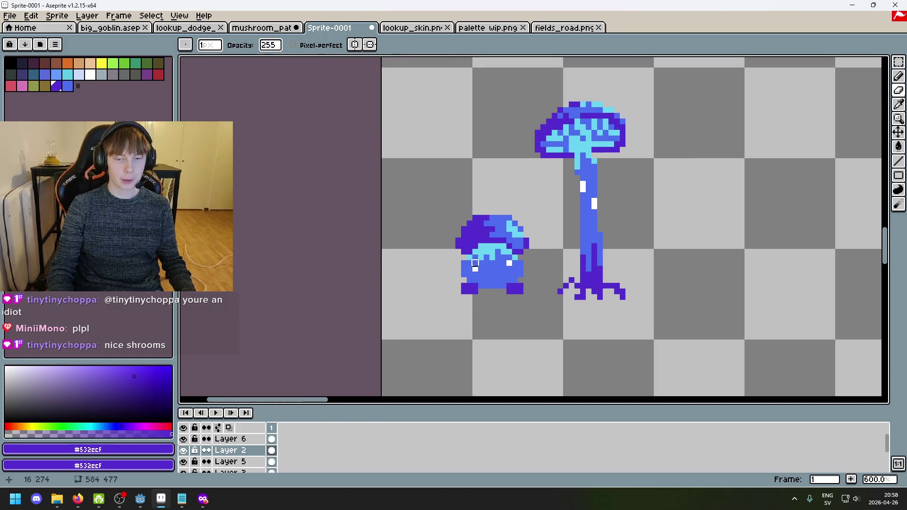
scroll(526, 263, down, 1)
scroll(526, 274, up, 1)
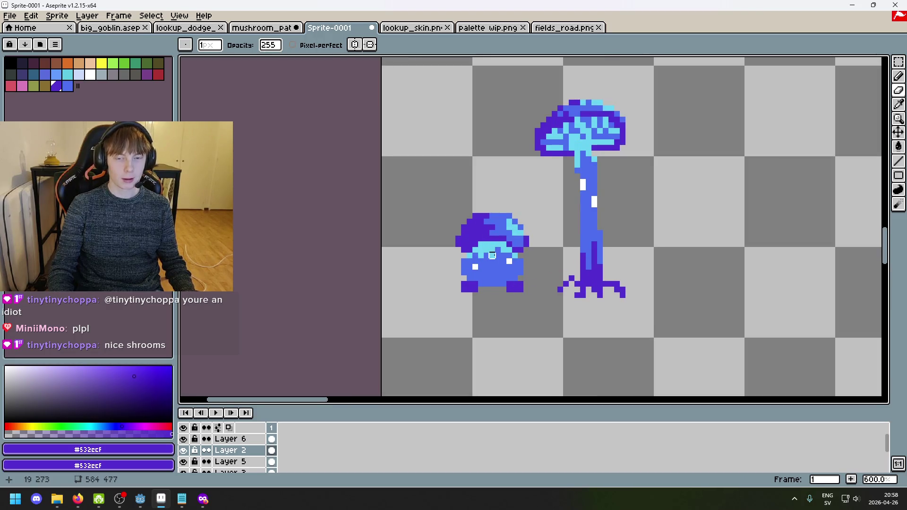
scroll(571, 273, down, 1)
scroll(555, 163, up, 1)
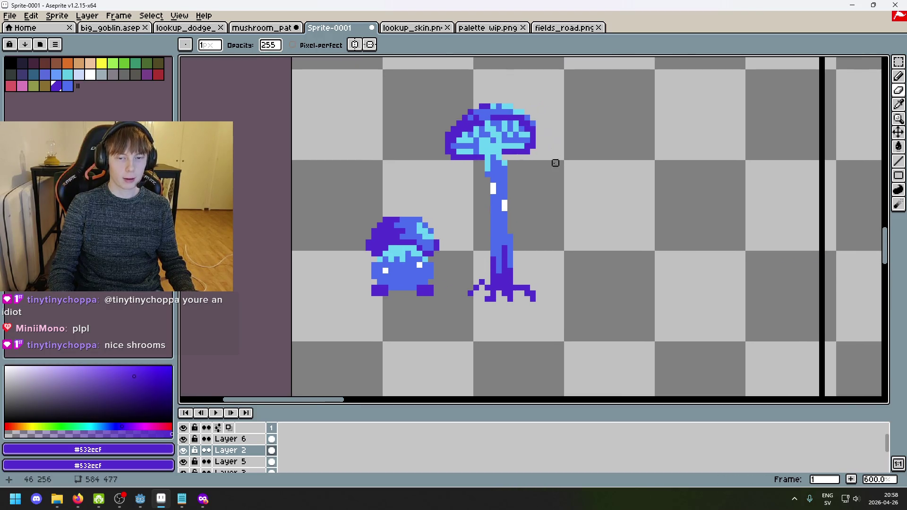
scroll(520, 225, down, 1)
scroll(521, 225, up, 1)
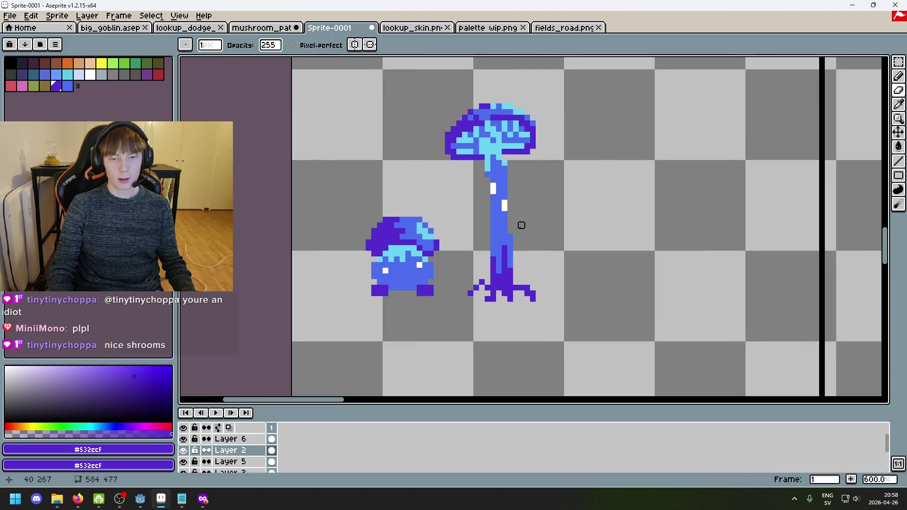
scroll(520, 236, down, 6)
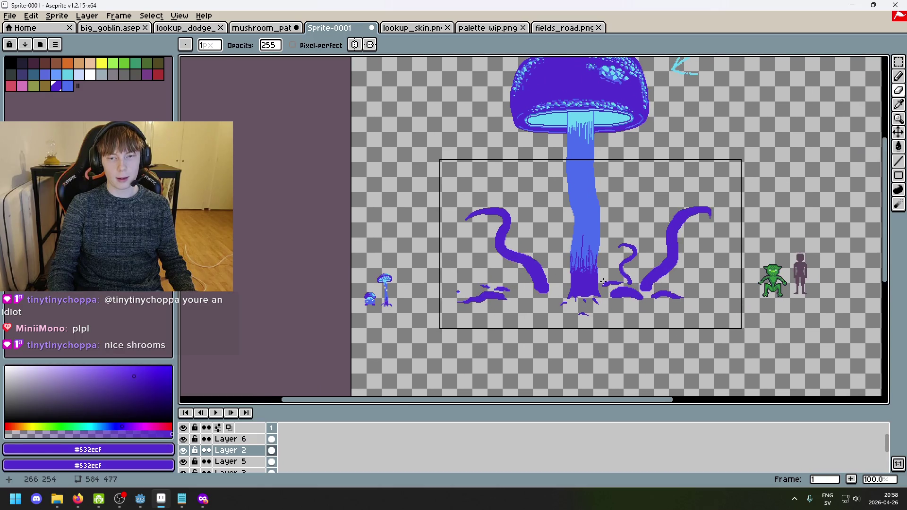
drag(603, 282, 558, 314)
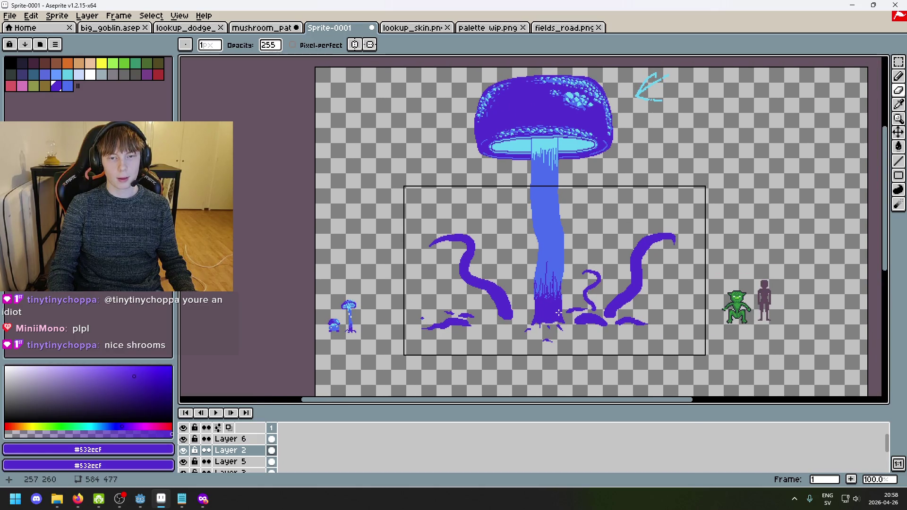
Step: Toggle visibility of the mushroom, small mushroom, Layer 3 and Layer 1 to inspect their contents
drag(619, 171, 517, 233)
click(183, 451)
click(183, 451)
click(184, 461)
scroll(185, 461, down, 1)
click(183, 462)
click(184, 462)
scroll(184, 463, down, 1)
click(184, 473)
click(183, 472)
scroll(187, 465, up, 2)
click(183, 451)
click(183, 451)
scroll(560, 130, up, 5)
Step: Erase the cyan guide arrow with a large eraser brush
key(e)
drag(524, 184, 496, 253)
key(ctrl+z)
mouse_move(496, 222)
mouse_down()
mouse_move(481, 239)
mouse_move(508, 238)
mouse_up()
scroll(587, 203, down, 6)
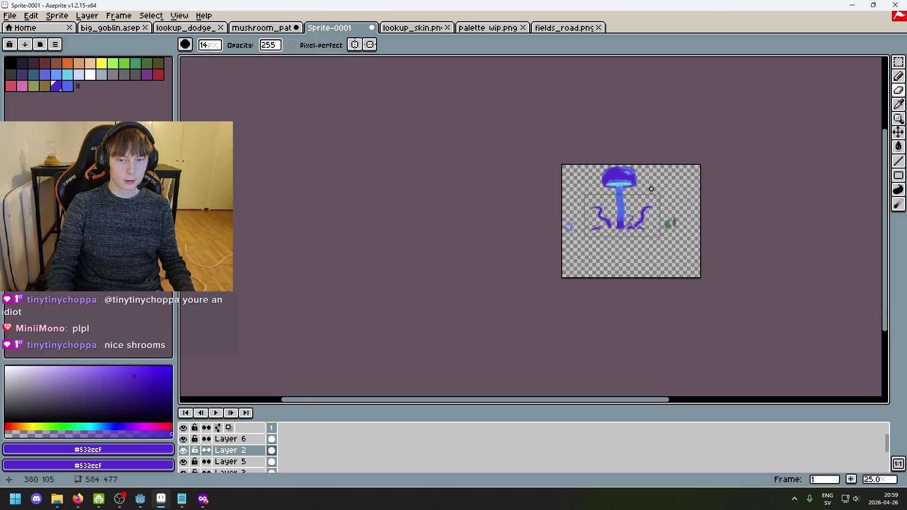
scroll(652, 203, up, 2)
scroll(652, 193, down, 2)
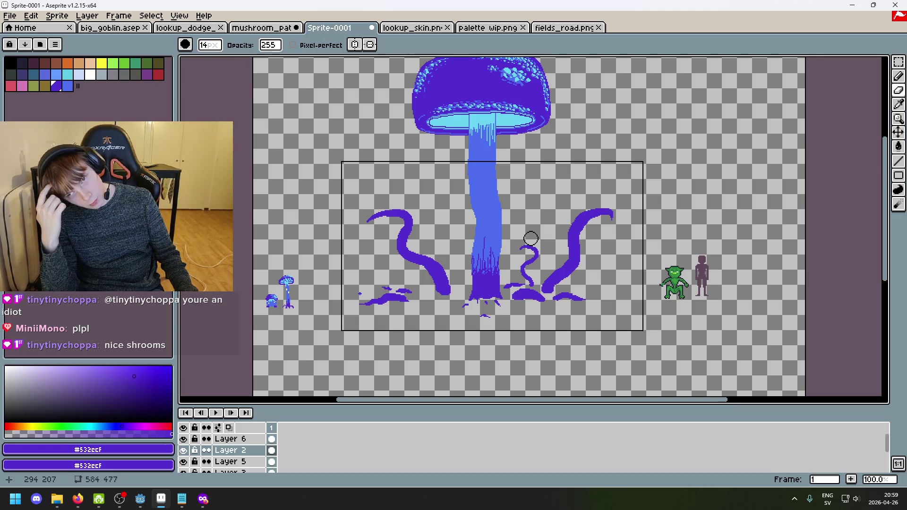
scroll(530, 238, up, 2)
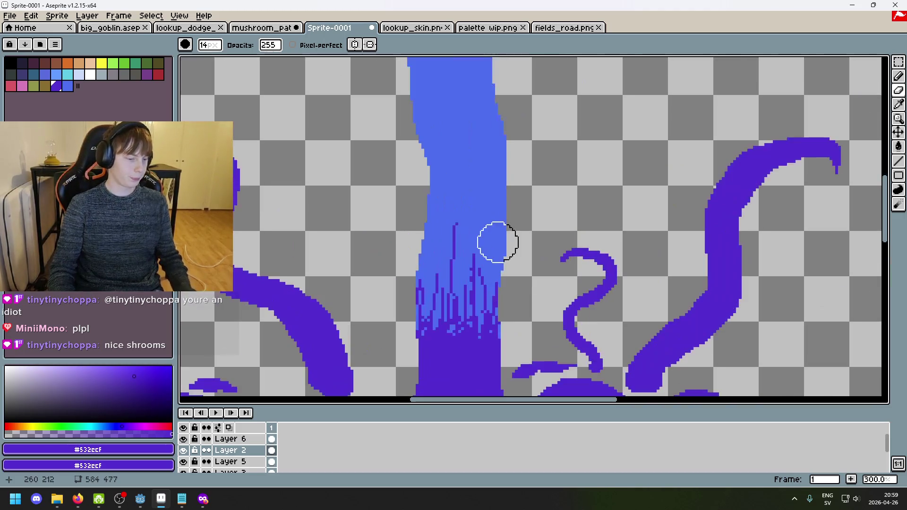
Step: Pan to the stalk base and tentacles, comparing with the mushroom layer hidden and shown
drag(479, 267, 666, 263)
scroll(675, 262, down, 1)
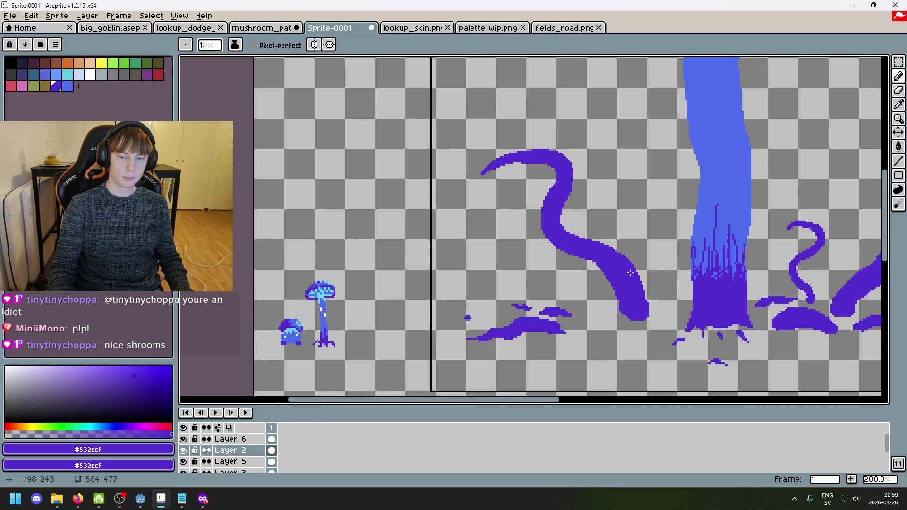
drag(559, 230, 474, 187)
drag(561, 218, 530, 213)
scroll(484, 267, down, 2)
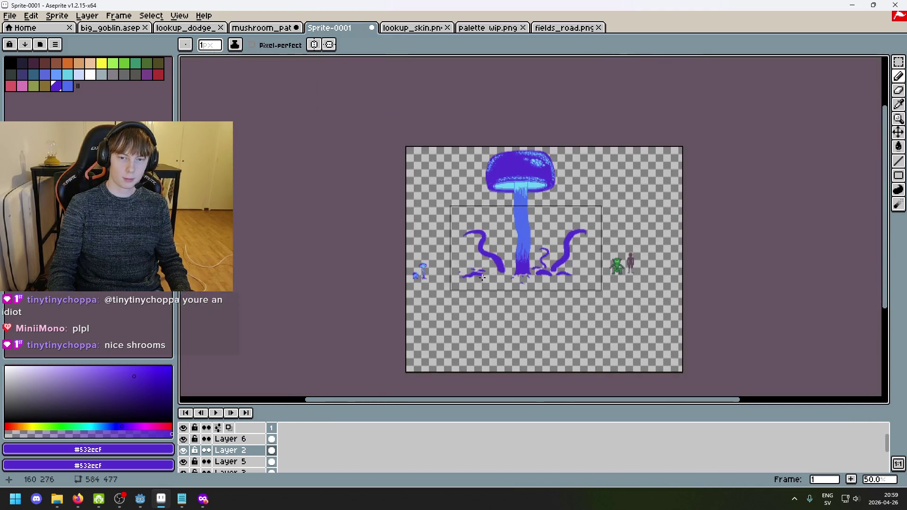
scroll(484, 261, up, 5)
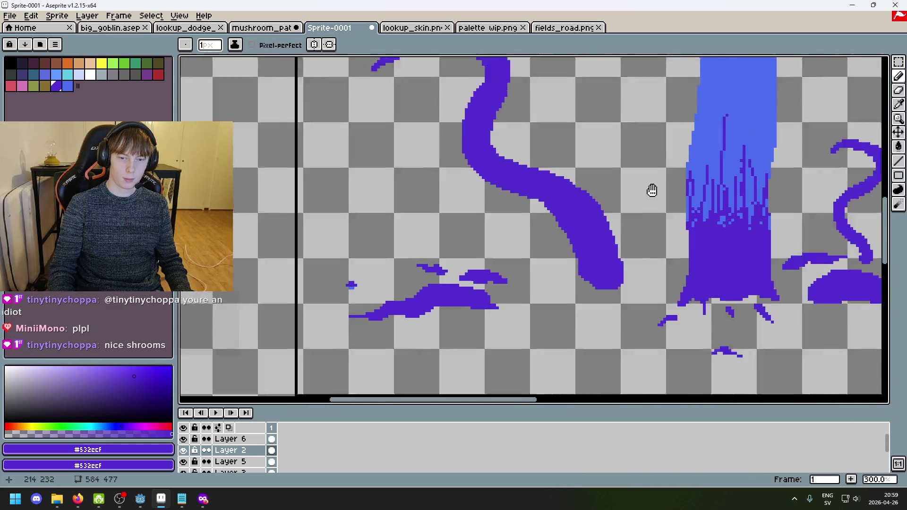
scroll(574, 183, down, 5)
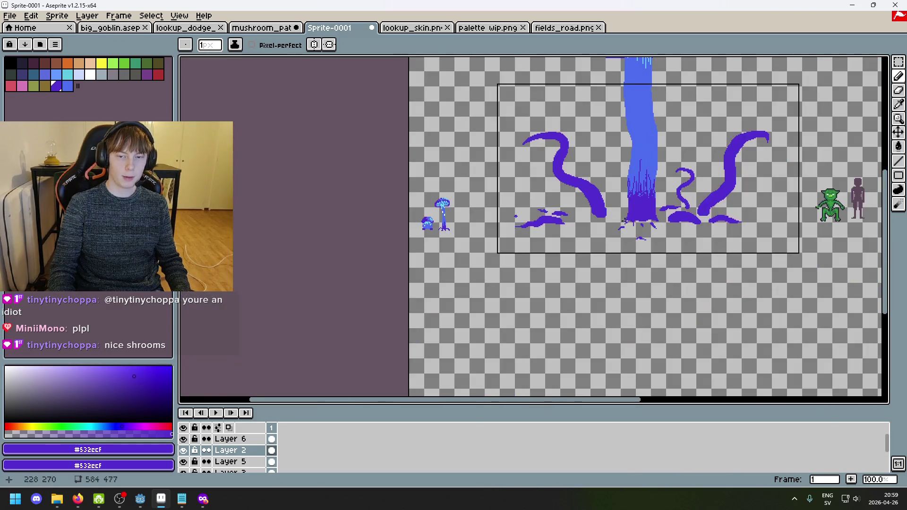
scroll(559, 162, up, 5)
scroll(556, 162, down, 4)
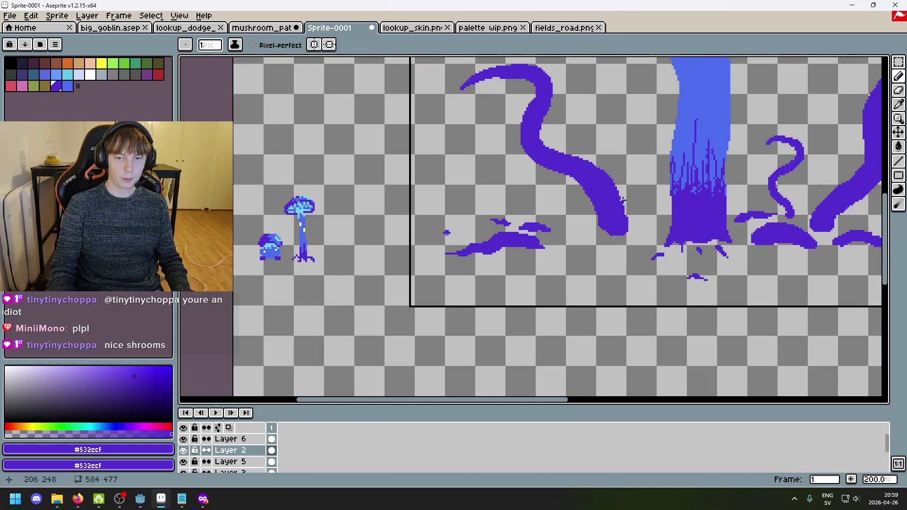
click(183, 450)
click(183, 450)
scroll(572, 244, down, 4)
scroll(572, 244, up, 2)
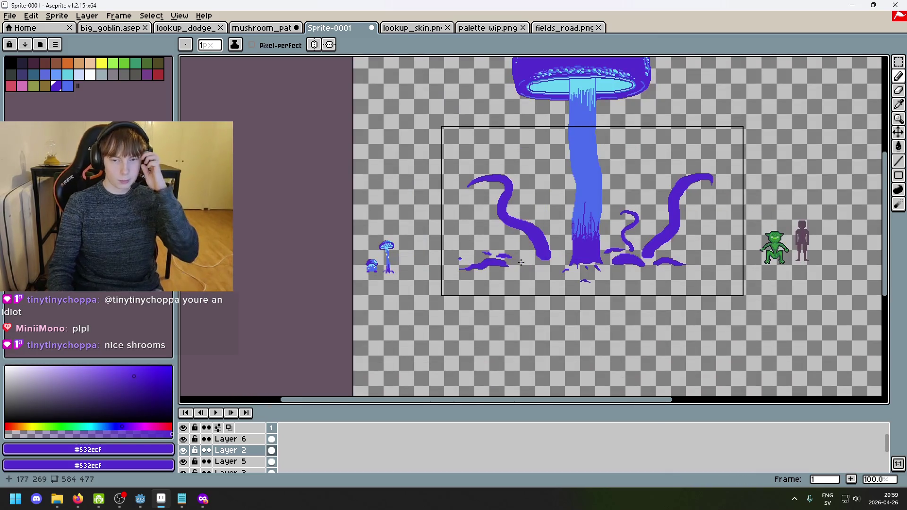
scroll(486, 247, up, 1)
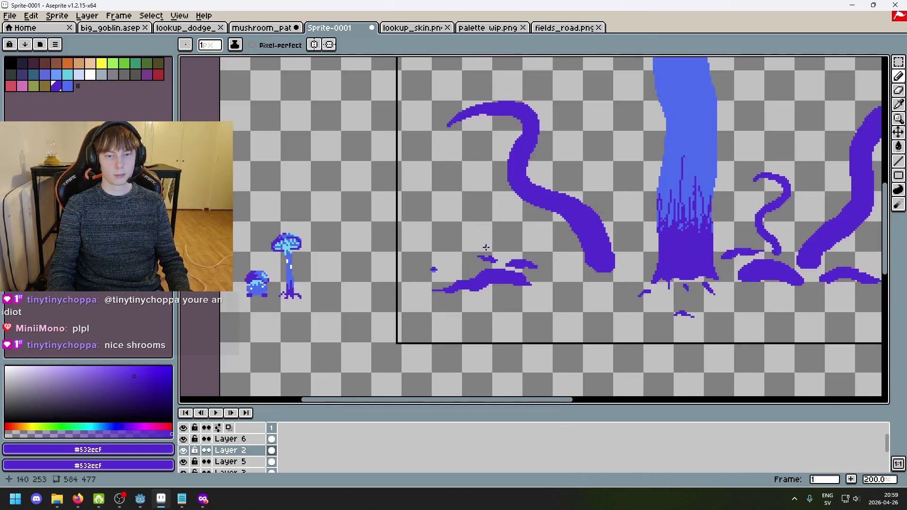
drag(586, 267, 454, 301)
Step: Draw a curved tendril rising just left of the stalk base with a slightly larger brush
scroll(527, 268, up, 1)
key(plus)
drag(513, 305, 526, 240)
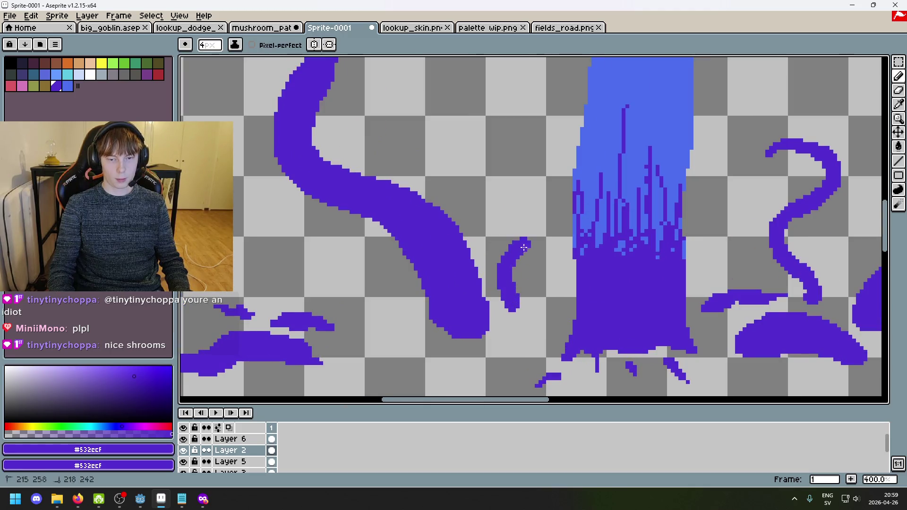
key(ctrl+z)
mouse_move(517, 300)
mouse_down()
mouse_move(504, 290)
mouse_move(524, 247)
mouse_up()
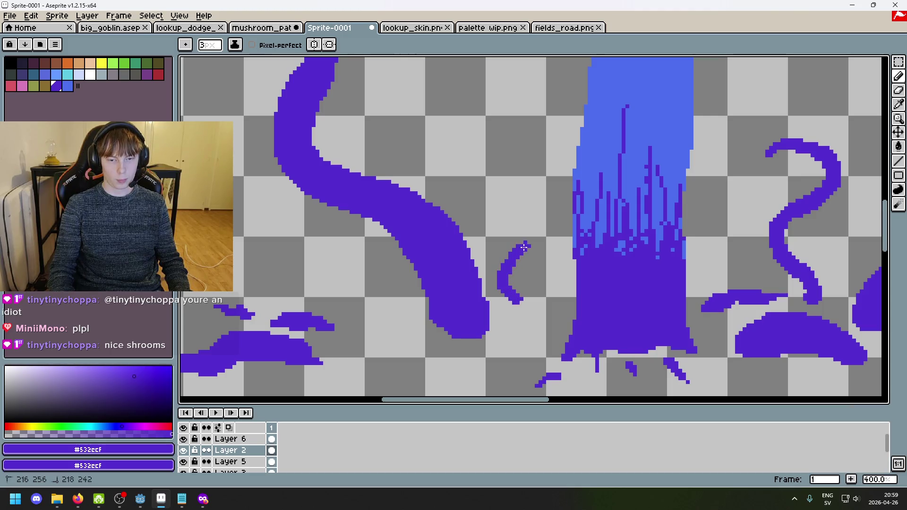
scroll(528, 223, up, 3)
Step: With a 1px brush, add pixels to the tendril's tip and extend its hook leftward
key(minus)
key(minus)
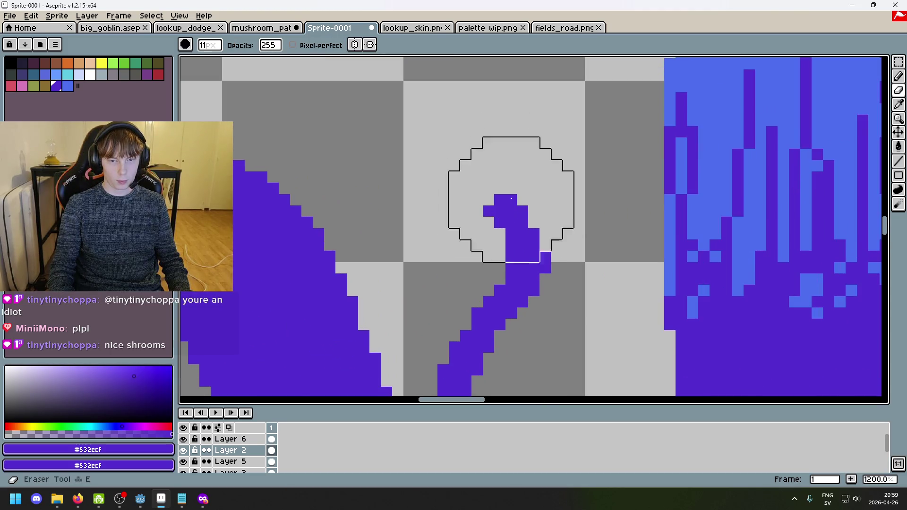
drag(465, 200, 504, 189)
key(e)
key(b)
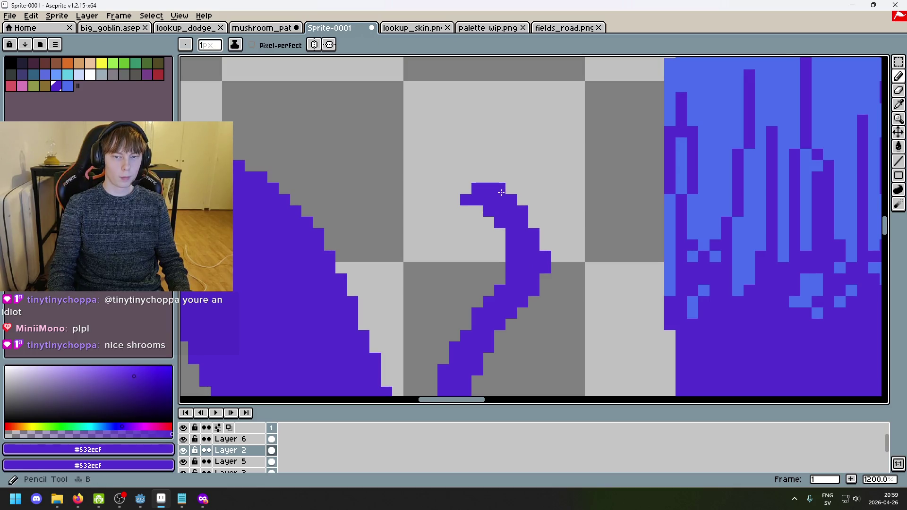
scroll(510, 203, down, 4)
scroll(537, 232, up, 3)
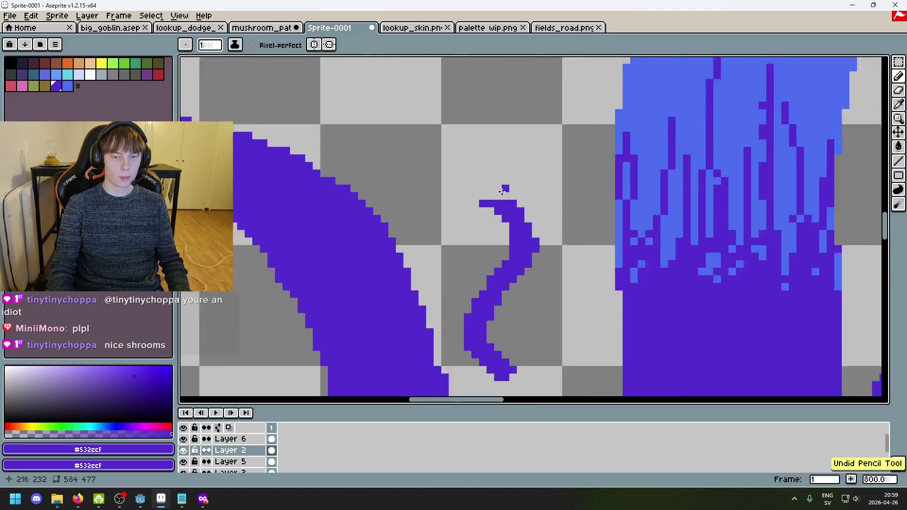
scroll(482, 205, down, 2)
drag(480, 204, 488, 206)
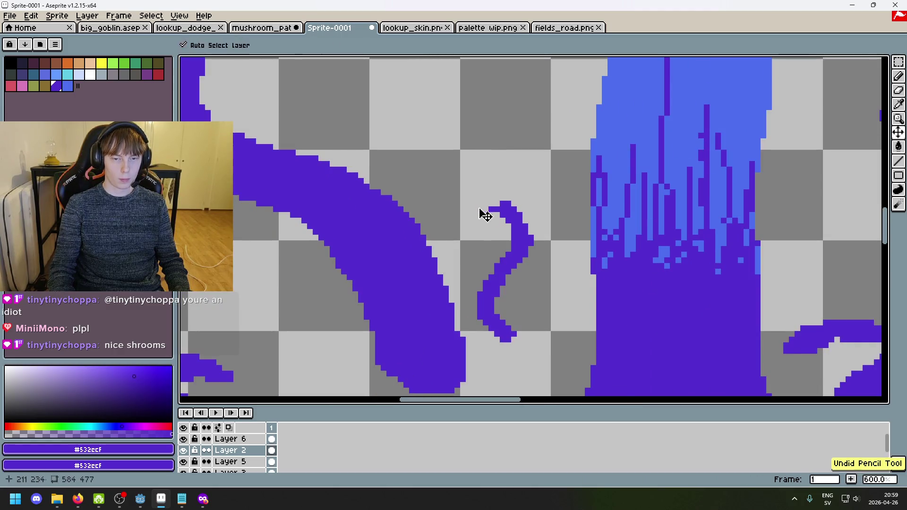
scroll(536, 227, down, 5)
scroll(516, 230, up, 6)
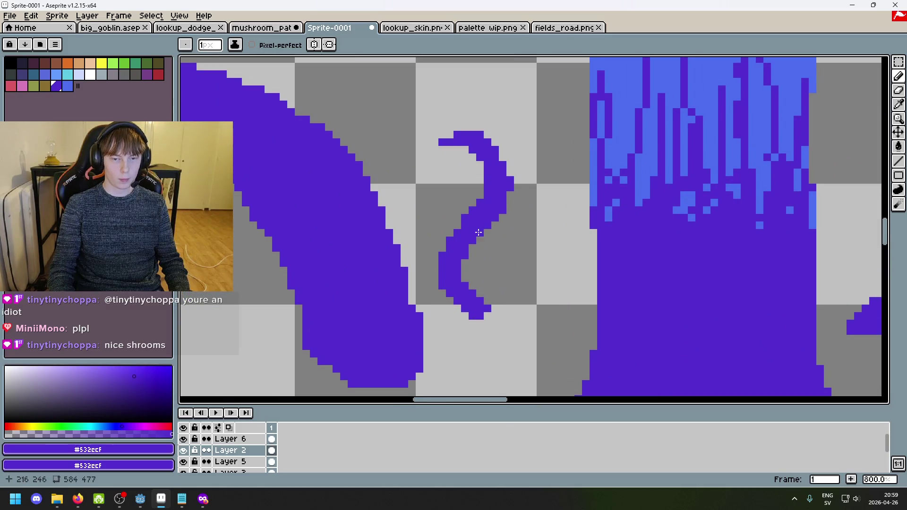
scroll(473, 243, down, 5)
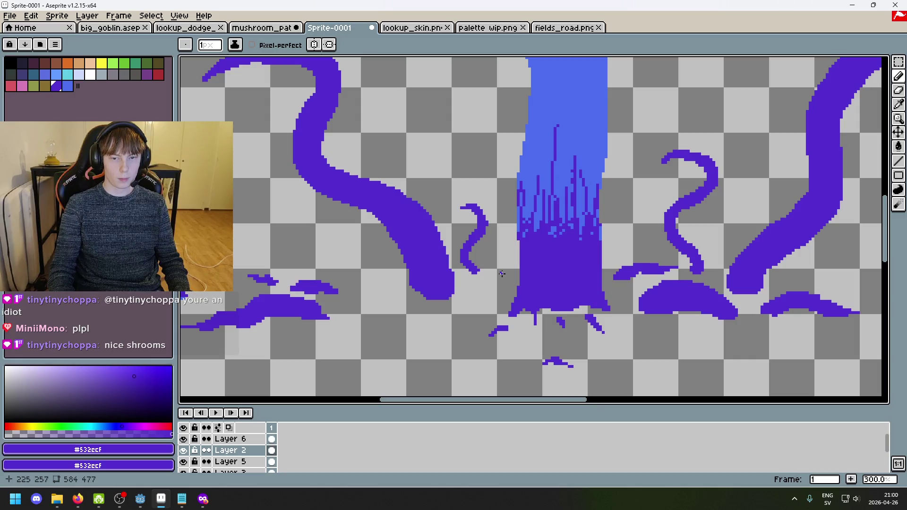
scroll(500, 196, up, 4)
scroll(505, 259, down, 8)
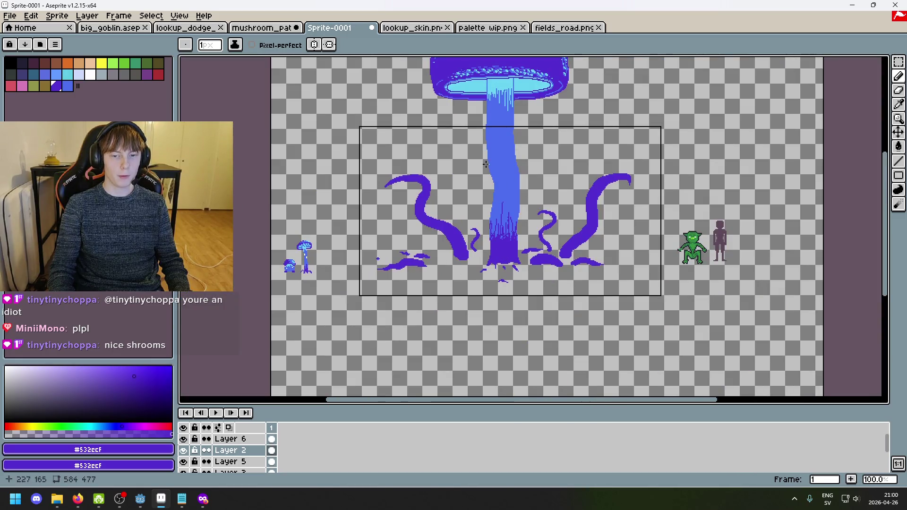
scroll(556, 233, up, 2)
scroll(550, 235, up, 1)
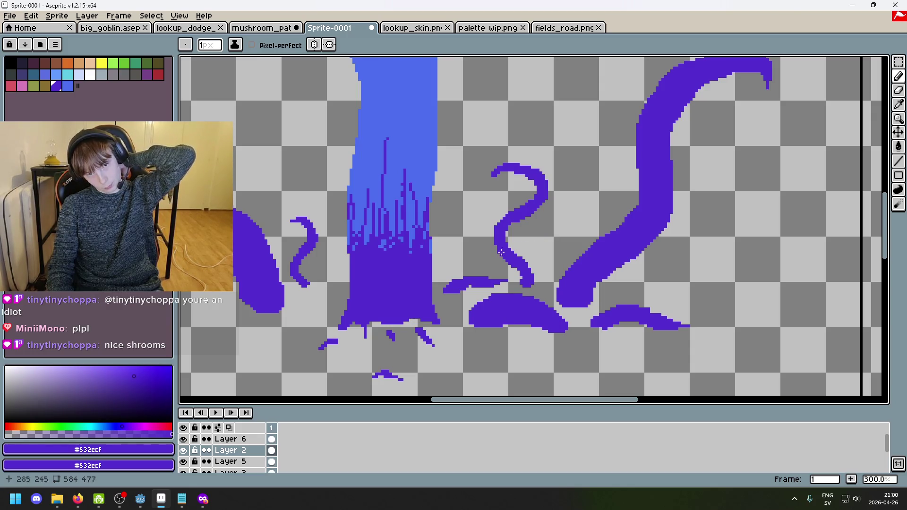
scroll(504, 263, down, 1)
scroll(448, 269, up, 1)
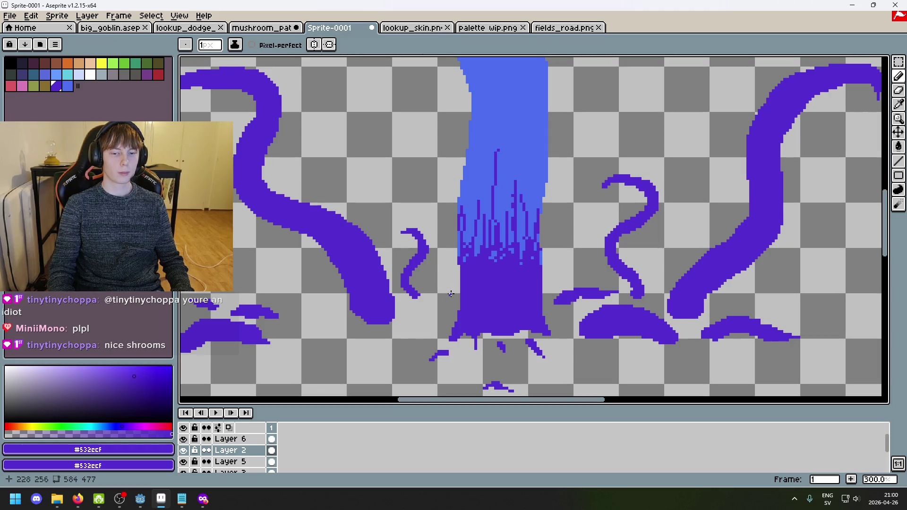
Step: Add a new layer from Layer 2's context menu
scroll(450, 293, down, 4)
scroll(448, 310, up, 1)
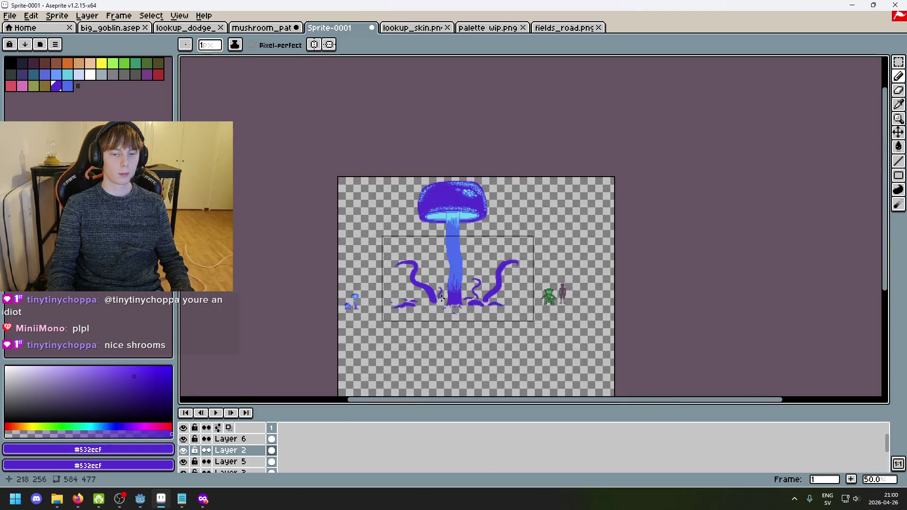
scroll(430, 297, up, 1)
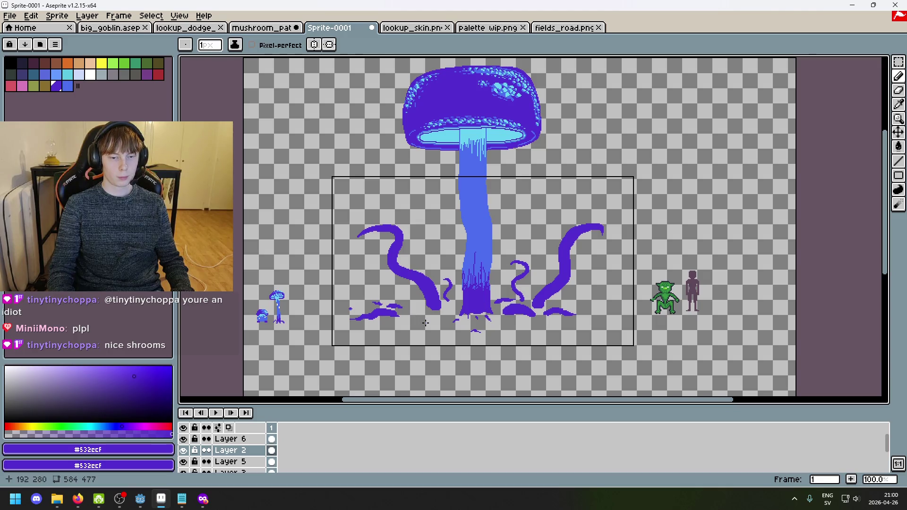
scroll(422, 321, up, 2)
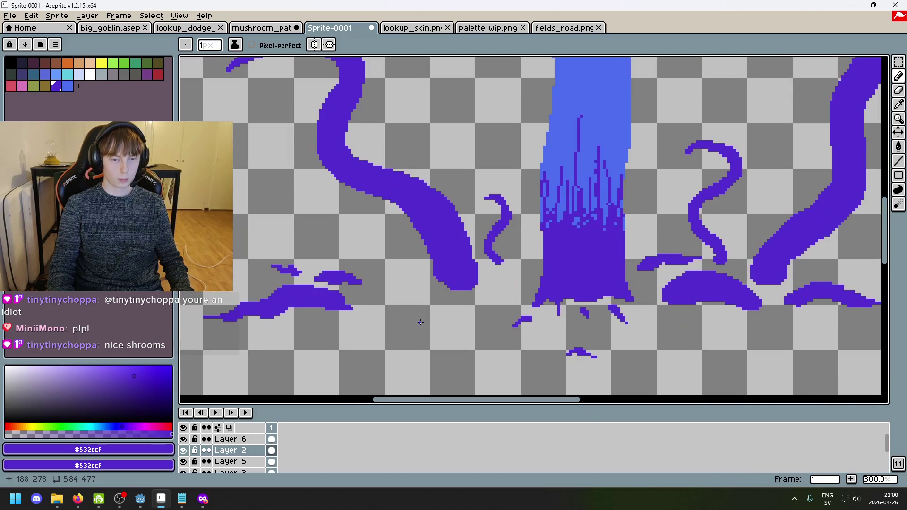
right_click(226, 450)
click(283, 392)
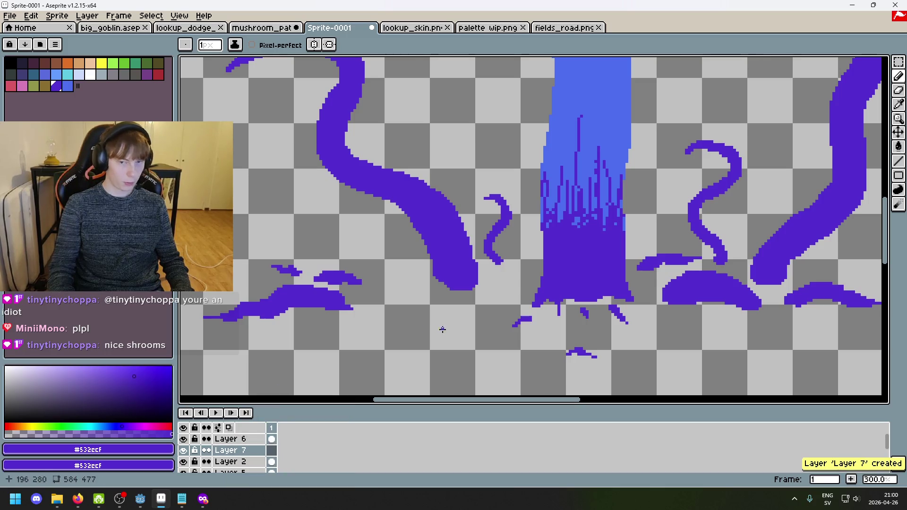
Step: With an 8px brush, draw a thick tentacle curving up-left from the ground
key(plus)
key(plus)
key(plus)
key(minus)
key(minus)
mouse_move(422, 320)
mouse_down()
mouse_move(483, 285)
mouse_move(404, 246)
mouse_move(363, 187)
mouse_up()
key(ctrl+z)
drag(484, 285, 329, 174)
scroll(392, 236, down, 2)
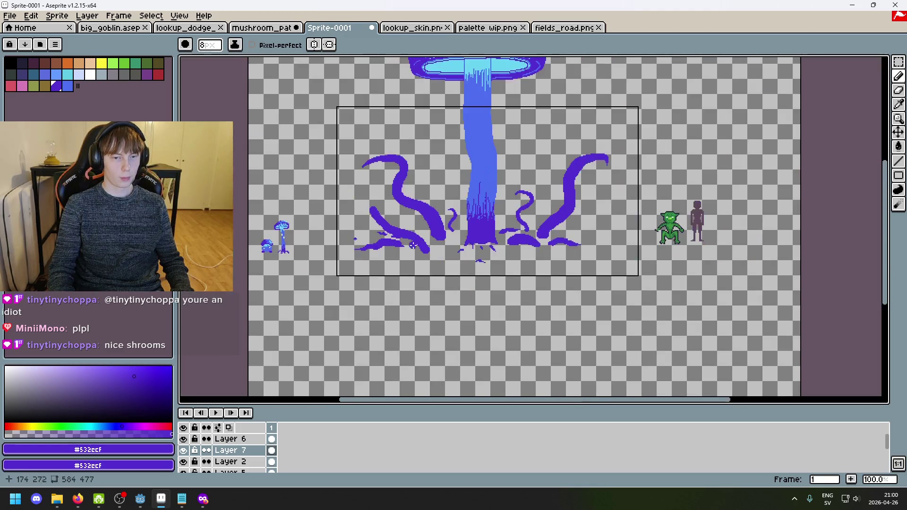
scroll(443, 257, up, 4)
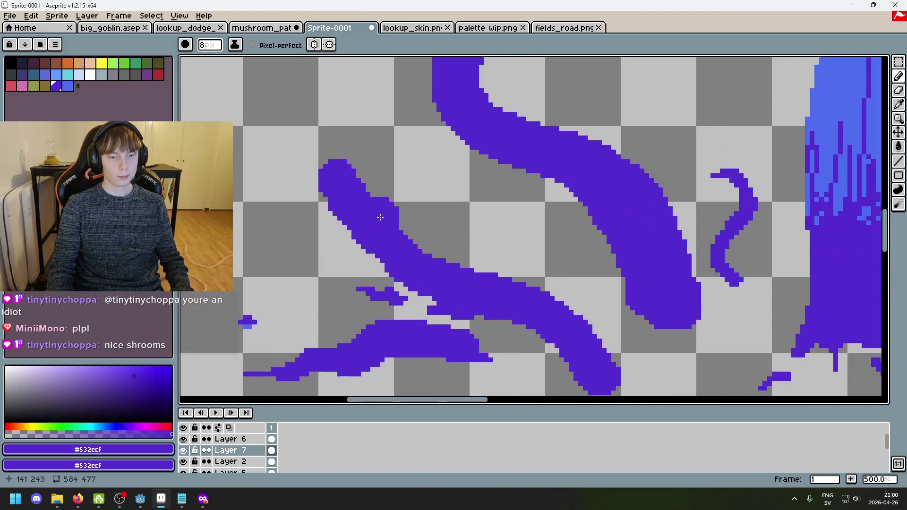
mouse_move(342, 174)
mouse_down()
mouse_move(346, 144)
mouse_move(304, 102)
mouse_up()
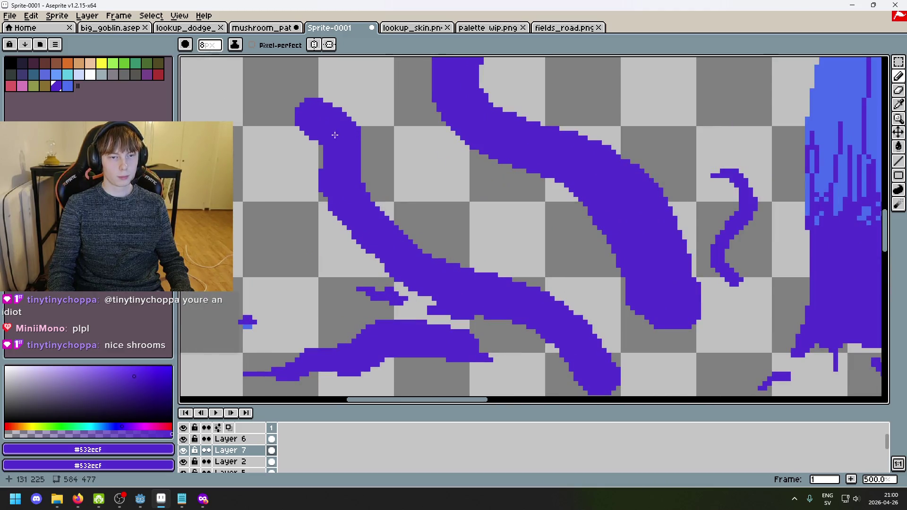
scroll(375, 169, down, 3)
key(ctrl+z)
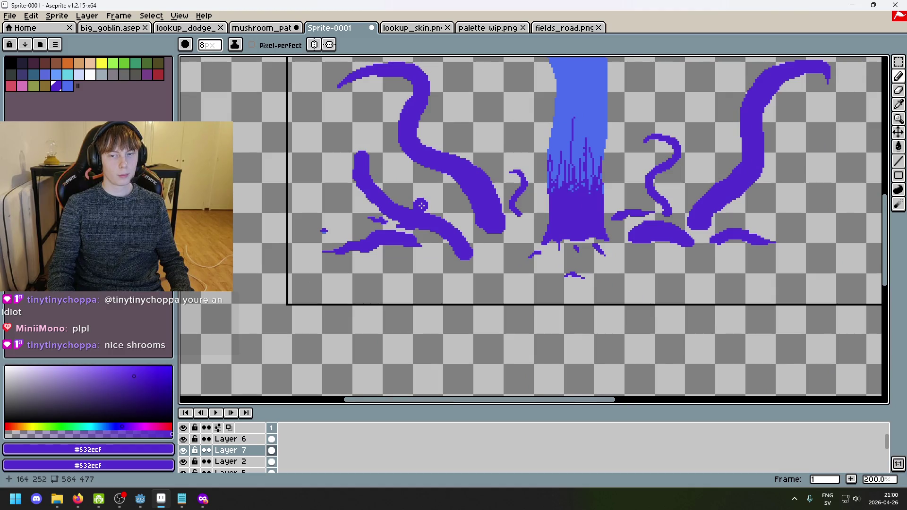
drag(422, 206, 479, 312)
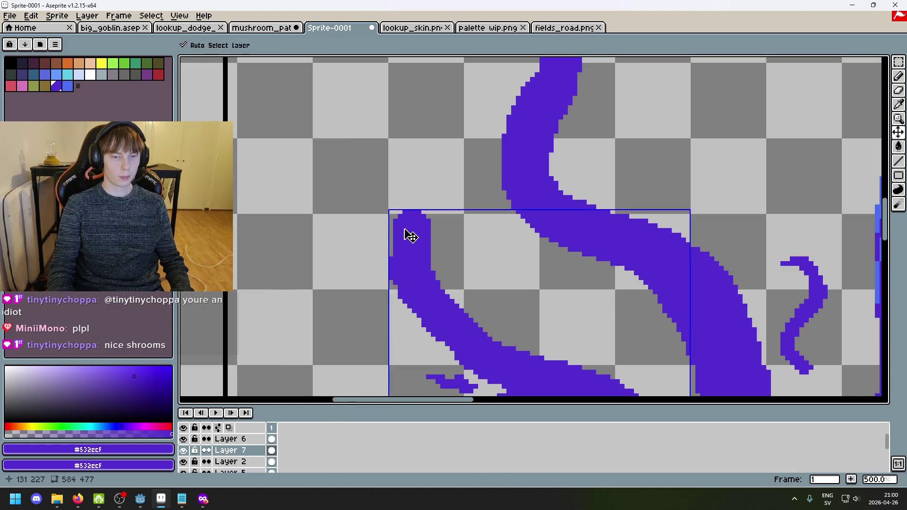
Step: Erase the staircase edges off the lower-left tentacle tip's upper-right and left sides
scroll(469, 289, up, 1)
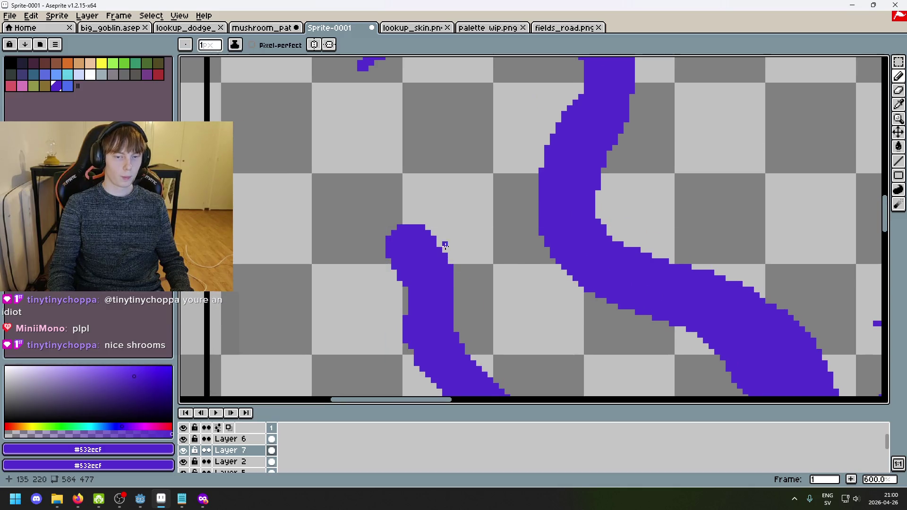
scroll(417, 218, up, 1)
key(e)
drag(424, 220, 462, 276)
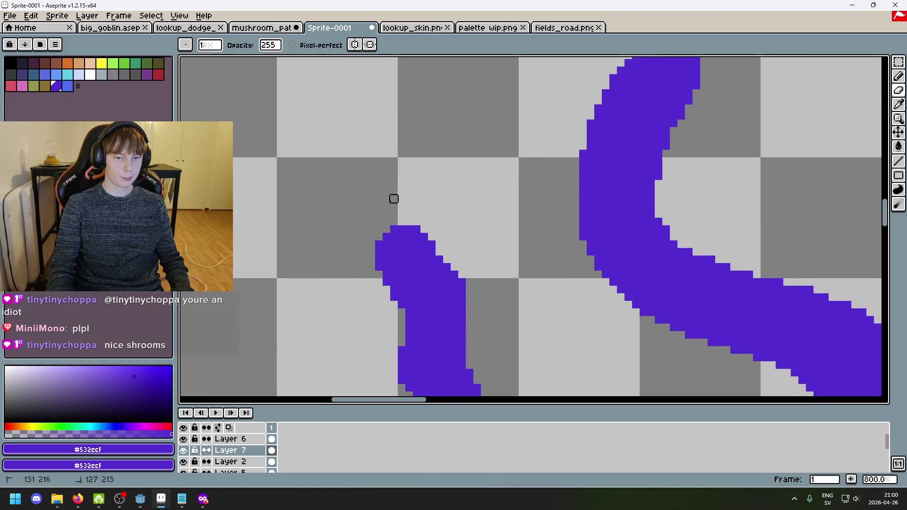
drag(405, 229, 437, 252)
mouse_move(356, 251)
mouse_down()
mouse_move(411, 313)
mouse_move(443, 272)
mouse_up()
Step: Redraw a thin diagonal tapered tip reaching up-left with a 2px purple pencil
key(b)
click(403, 173)
key(plus)
drag(388, 164, 424, 210)
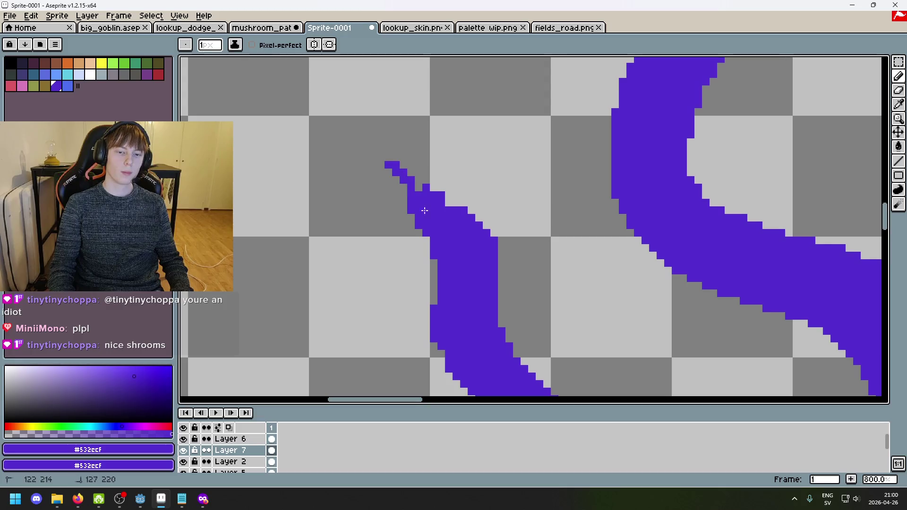
drag(404, 170, 429, 186)
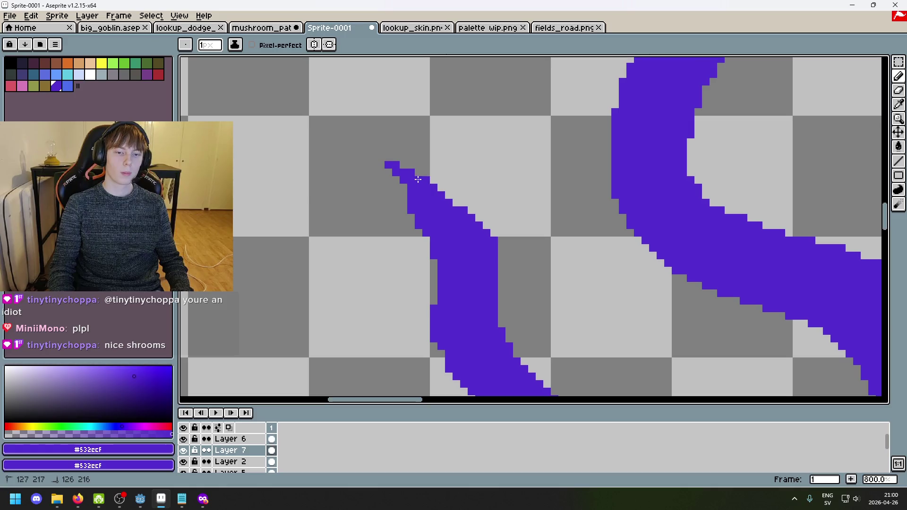
key(e)
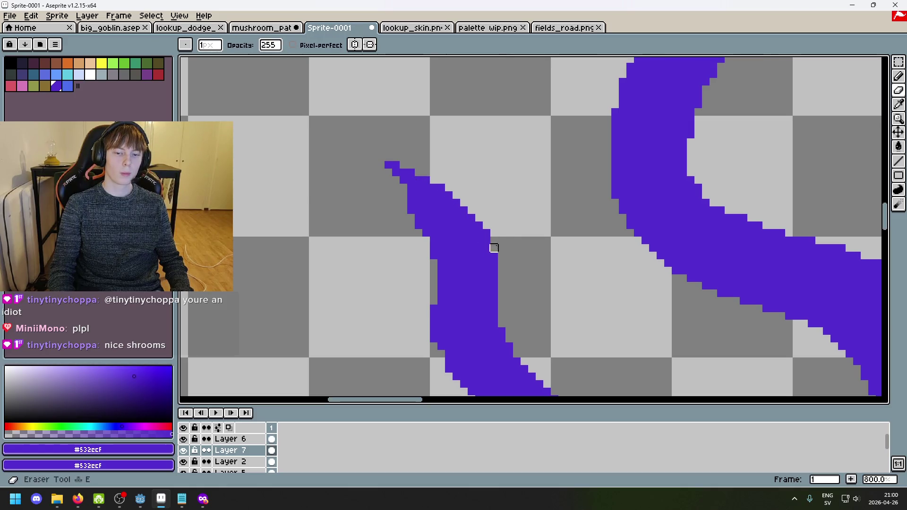
scroll(501, 240, down, 4)
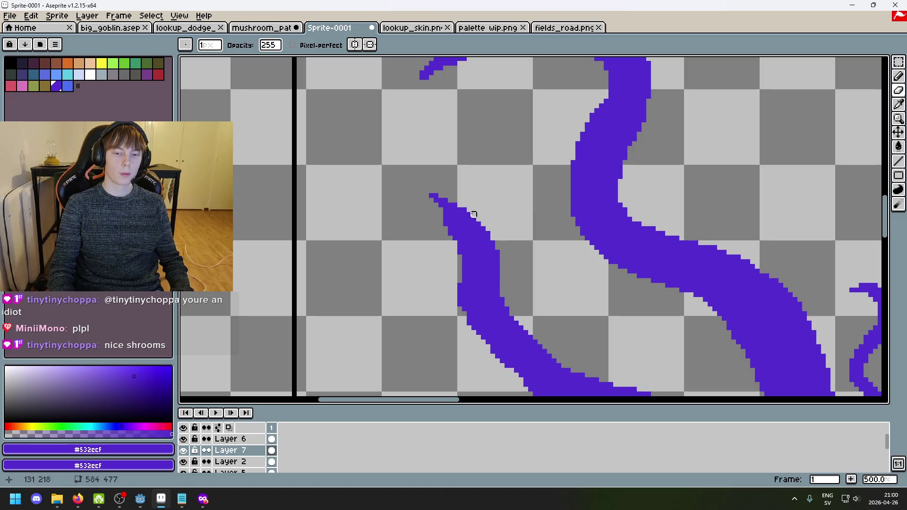
scroll(538, 229, up, 2)
key(b)
scroll(548, 234, down, 3)
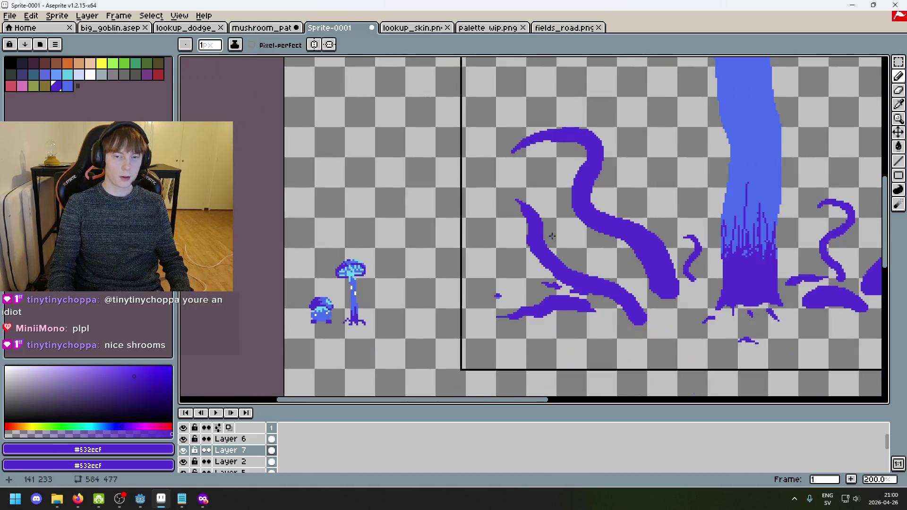
Step: Add a few pixels at the tip's top-left and reframe the view on the tentacle group
scroll(543, 213, up, 4)
scroll(468, 198, up, 1)
shift+click(525, 214)
scroll(503, 204, down, 3)
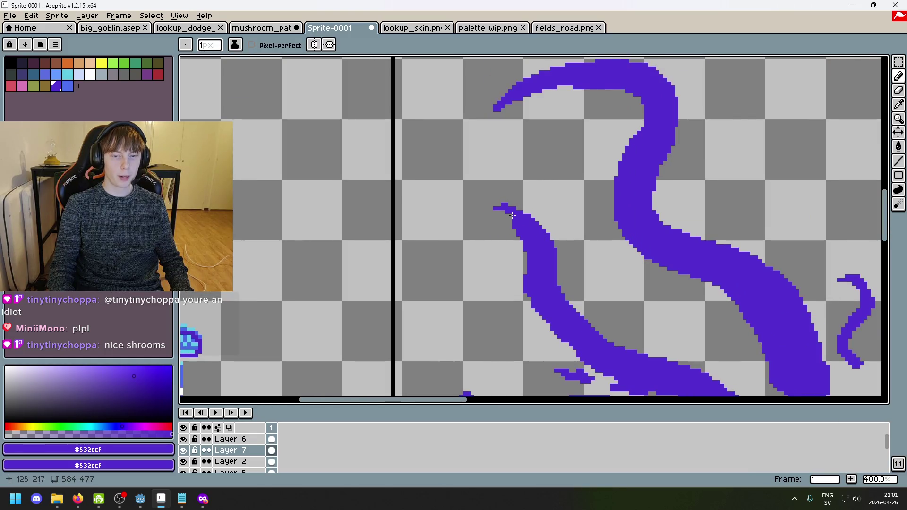
scroll(512, 217, down, 2)
scroll(503, 237, up, 1)
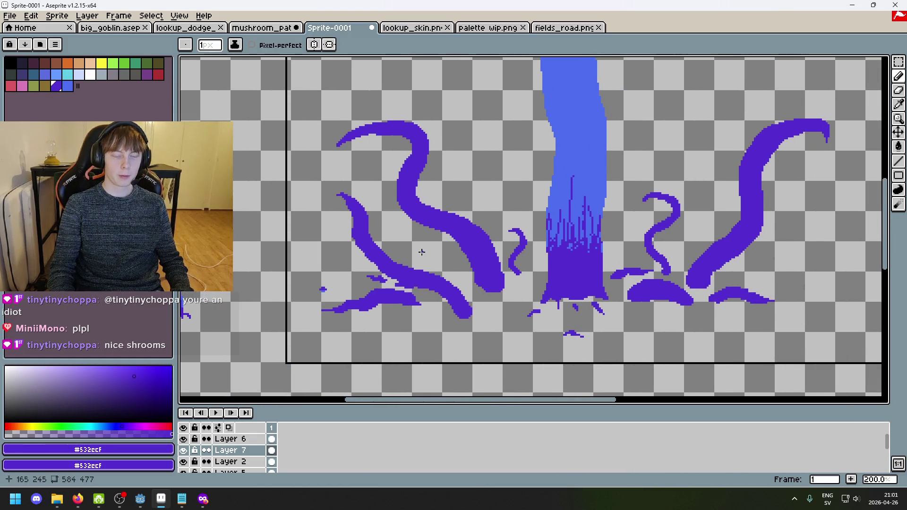
scroll(394, 256, up, 8)
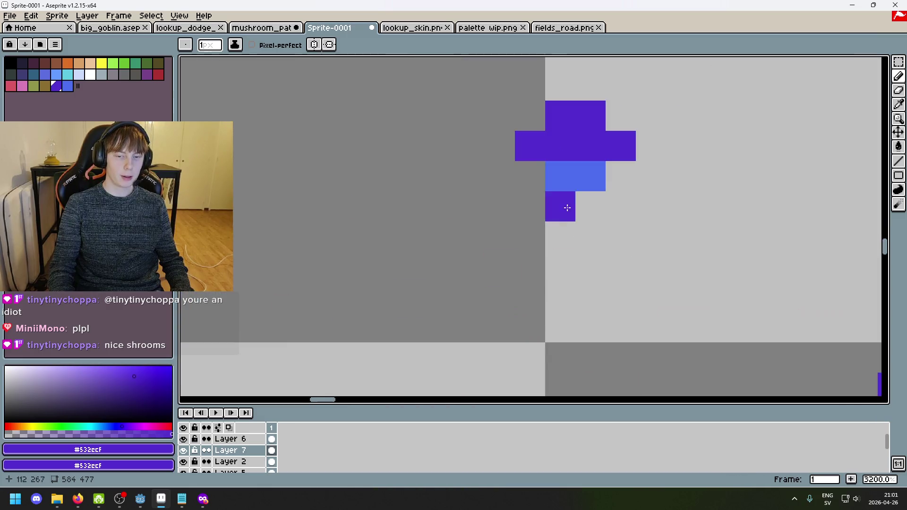
scroll(466, 244, down, 5)
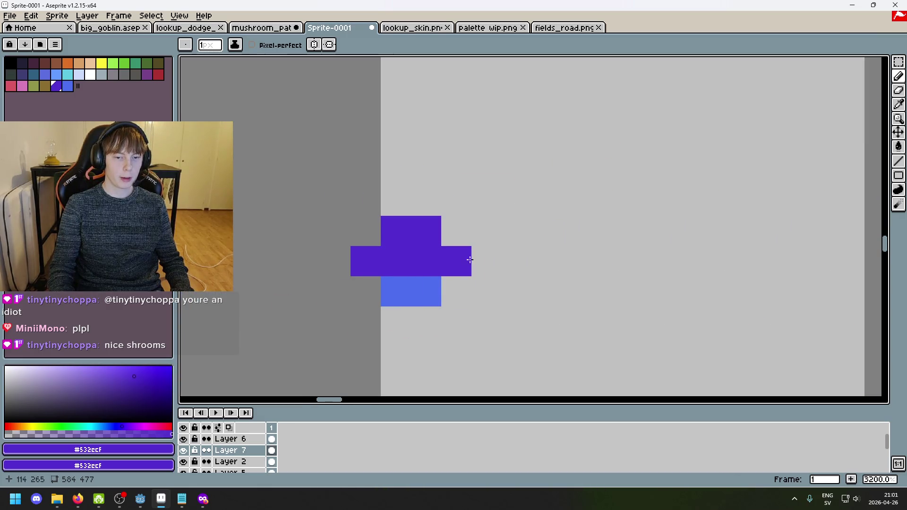
scroll(466, 244, down, 5)
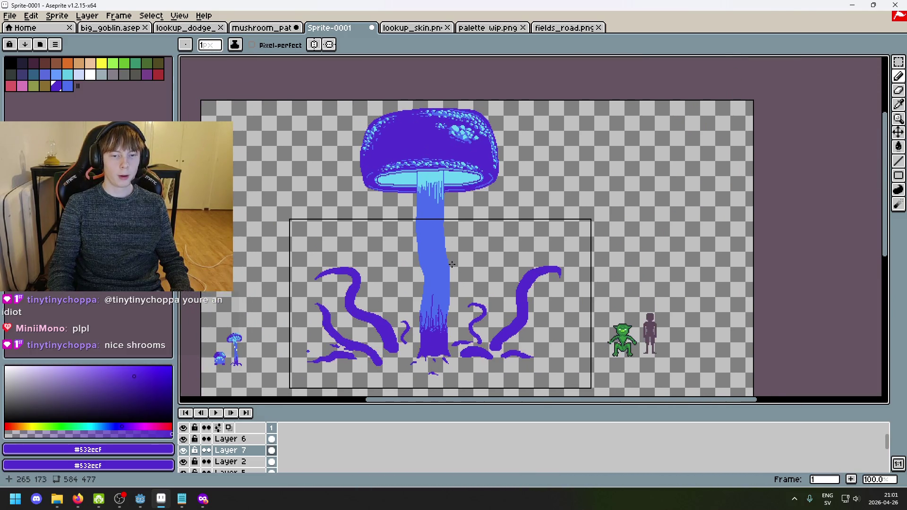
drag(503, 310, 645, 238)
scroll(645, 238, up, 7)
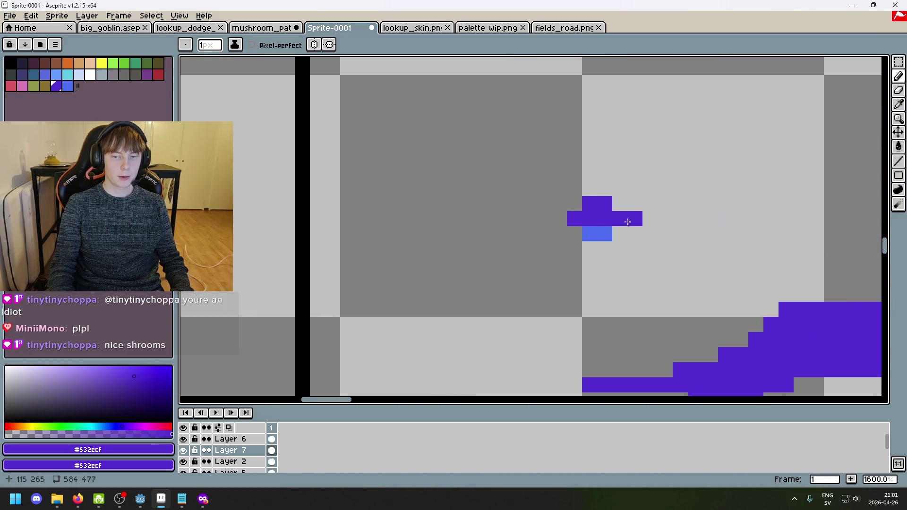
scroll(598, 225, down, 8)
scroll(592, 232, up, 4)
scroll(597, 255, down, 3)
scroll(468, 297, up, 2)
scroll(468, 297, down, 2)
scroll(499, 327, up, 4)
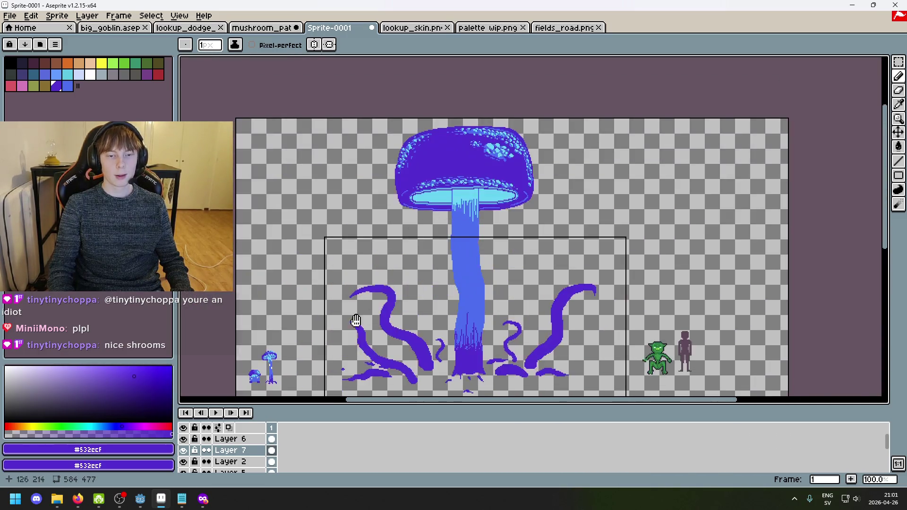
scroll(563, 272, up, 3)
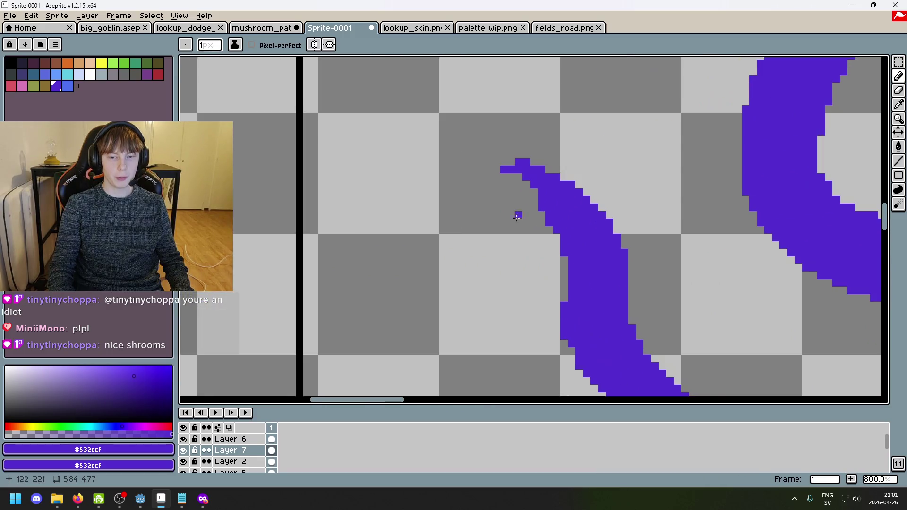
Step: Place single pixels to bend the tip into a leftward hook, undoing misplaced ones
click(511, 162)
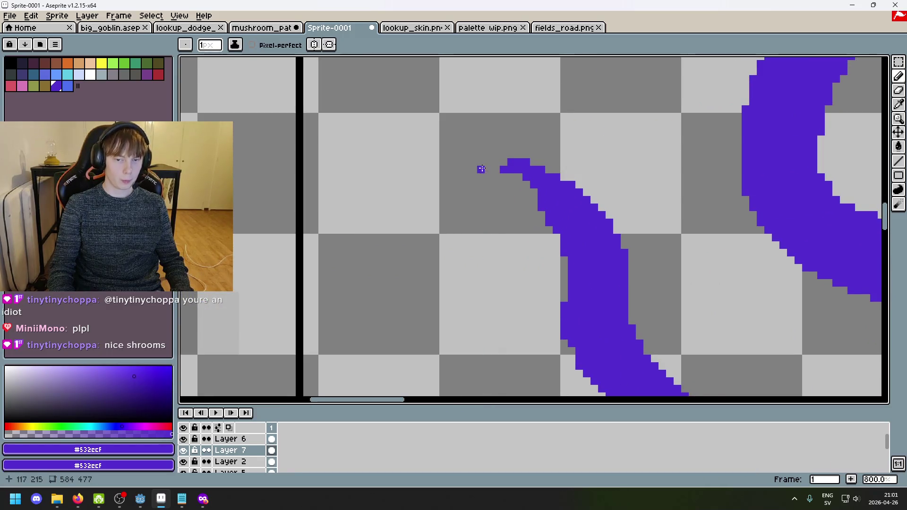
key(ctrl+z)
click(511, 177)
key(ctrl+z)
click(495, 177)
scroll(511, 187, down, 6)
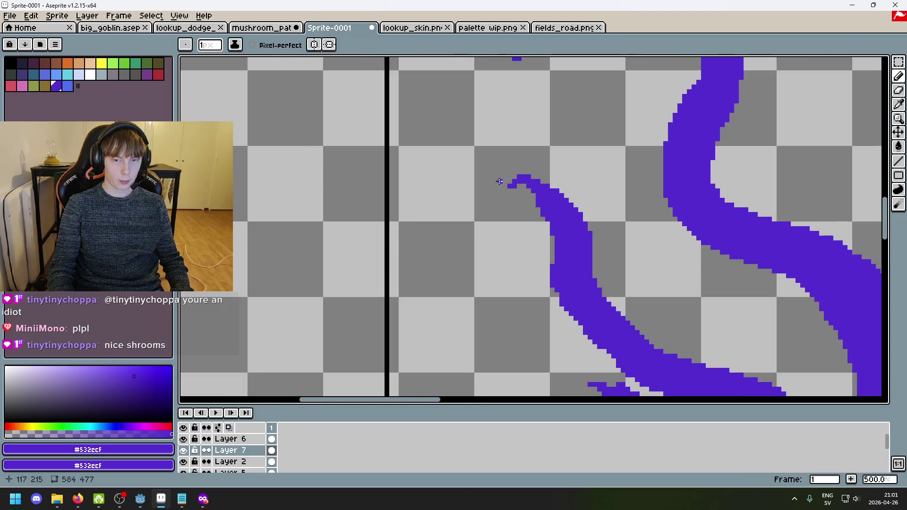
scroll(483, 200, up, 5)
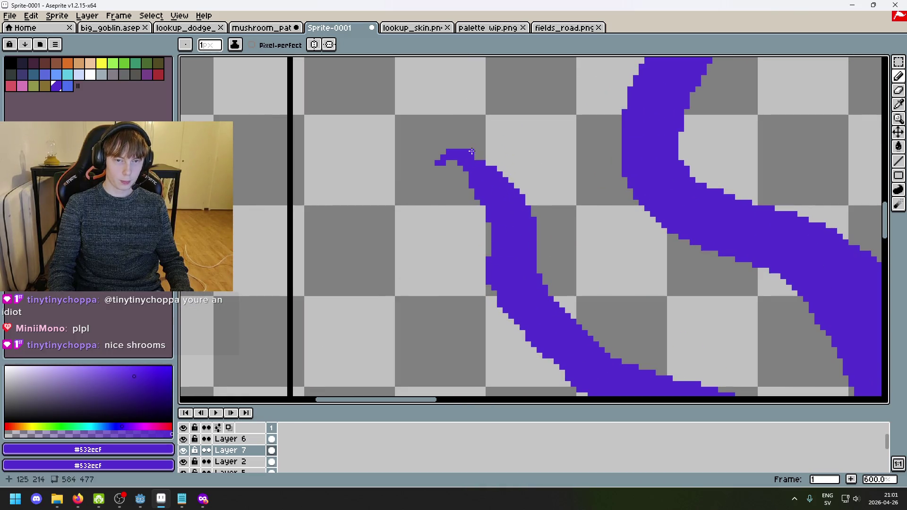
scroll(476, 179, down, 2)
key(v)
key(ctrl+z)
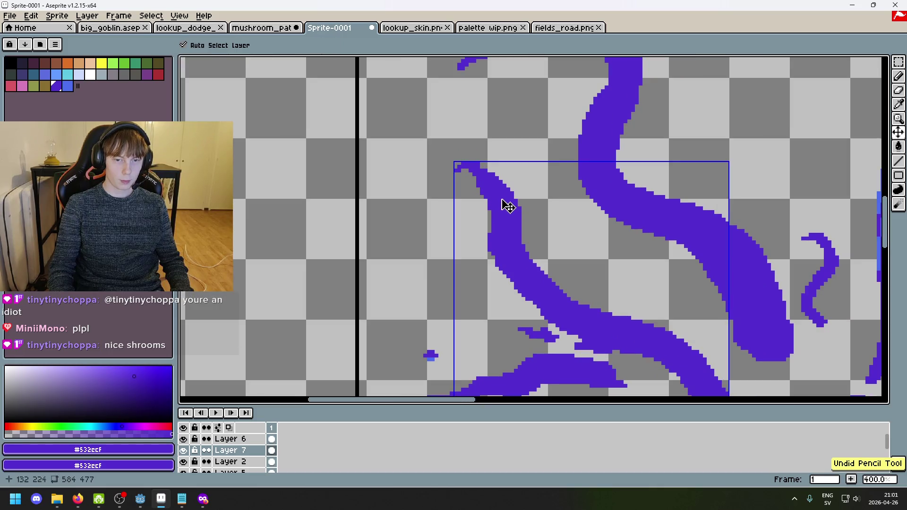
Step: Undo the last stroke and draw a thick purple upward stroke just left of the stalk base
key(b)
drag(602, 298, 496, 237)
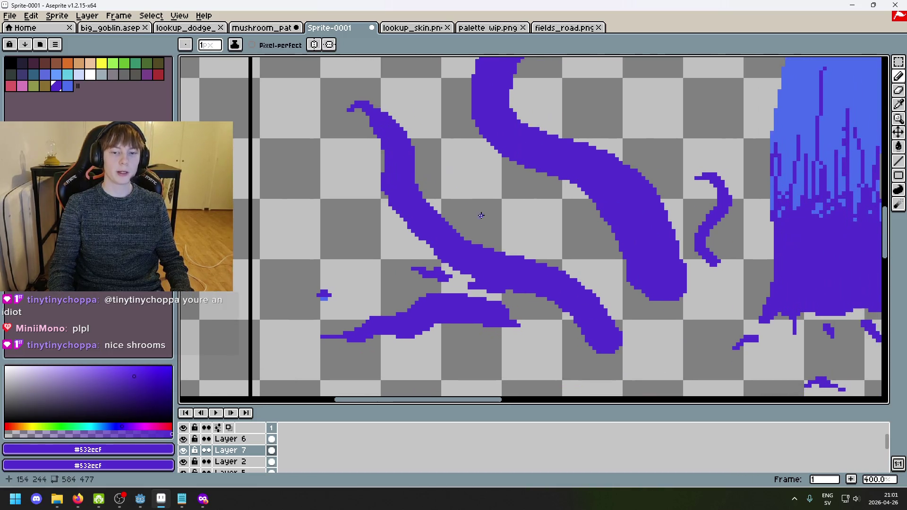
scroll(609, 282, down, 2)
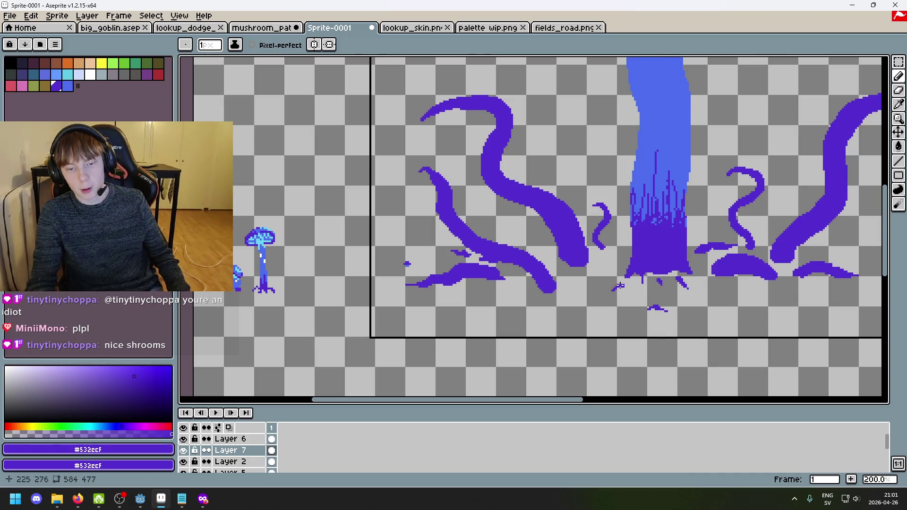
drag(609, 282, 427, 258)
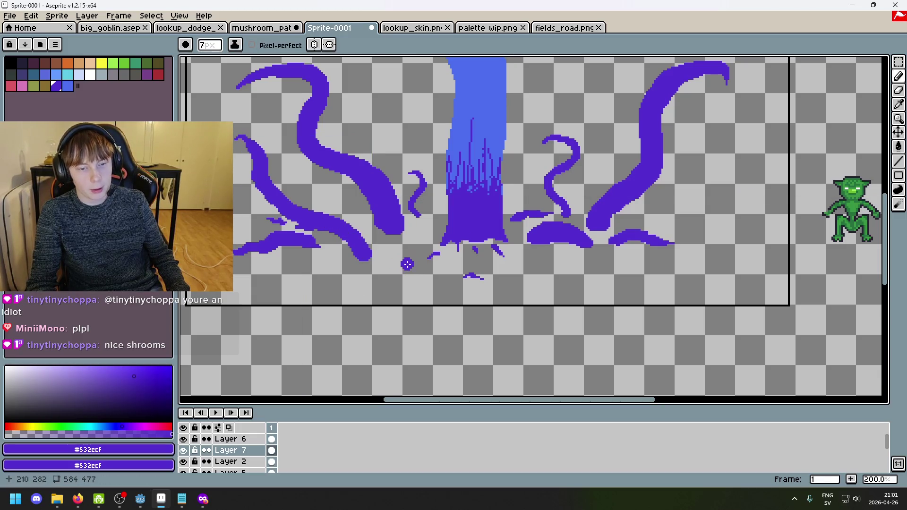
scroll(481, 215, down, 3)
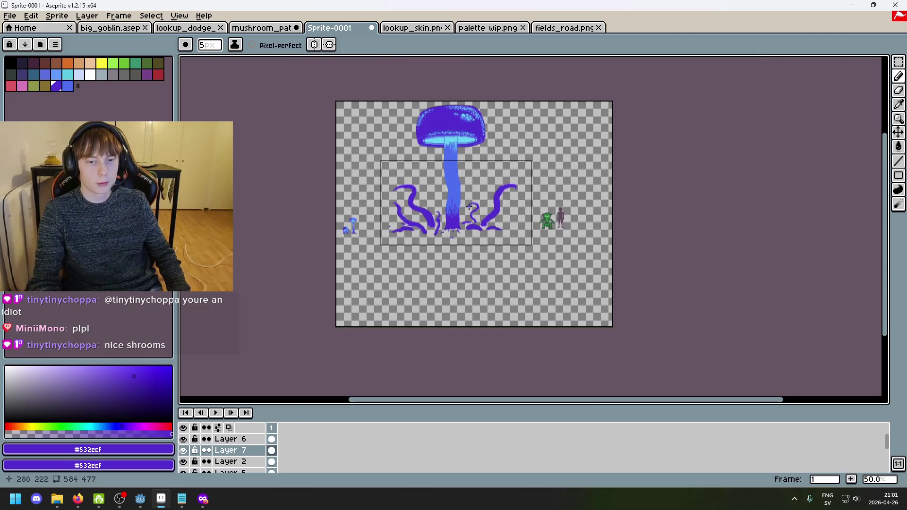
scroll(480, 215, up, 1)
scroll(480, 215, up, 3)
key(ctrl+z)
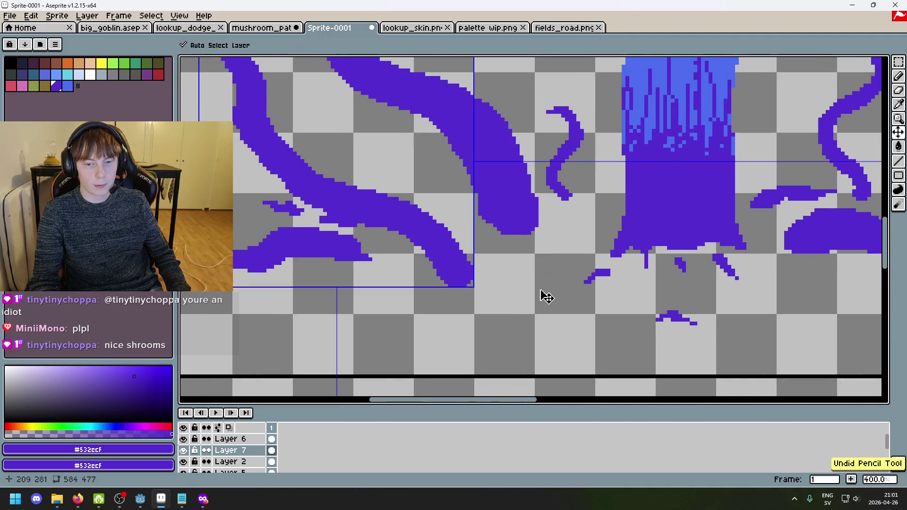
mouse_move(541, 289)
mouse_down()
mouse_move(562, 233)
mouse_move(550, 116)
mouse_move(557, 106)
mouse_up()
drag(557, 106, 536, 235)
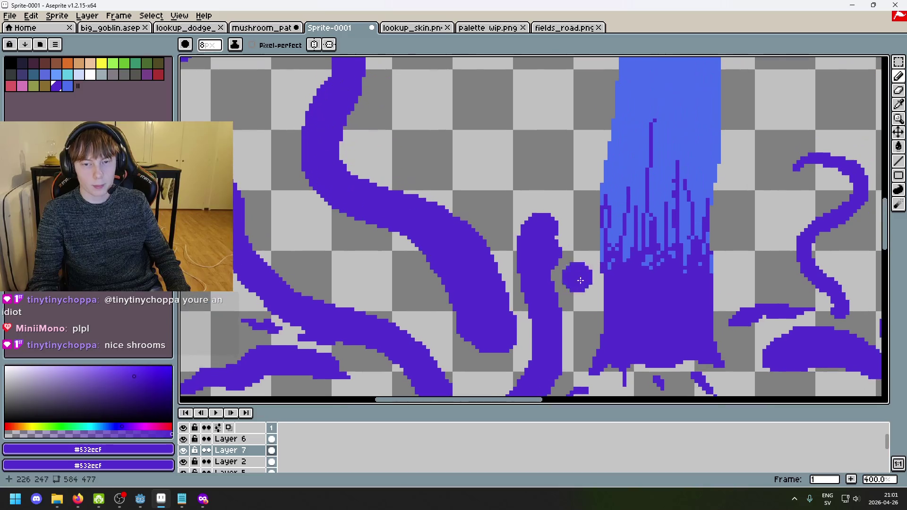
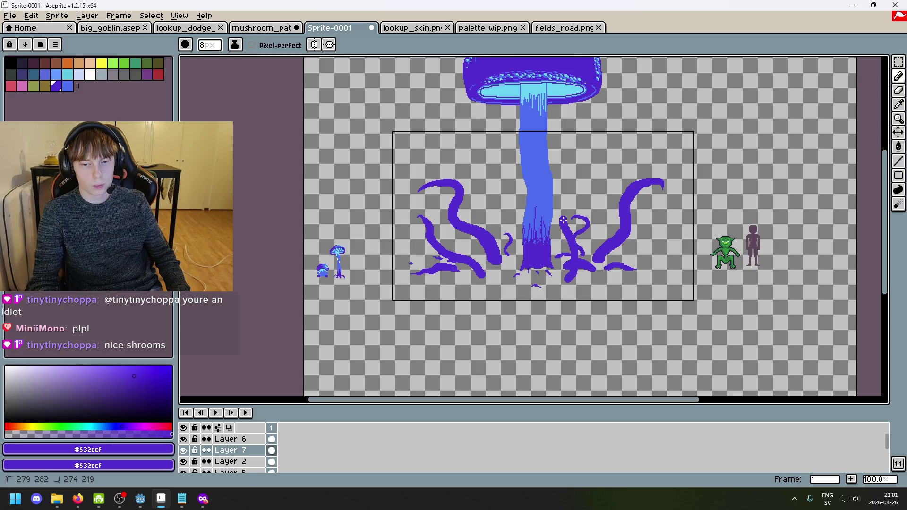
Step: Replace the old thin tentacle with a curling tendril toward the upper tentacle, dropping its stray tip blob
key(ctrl+z)
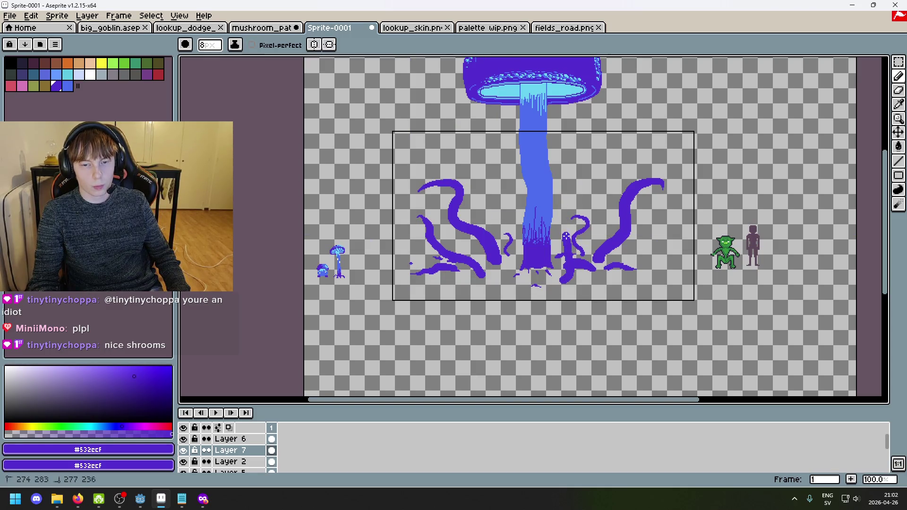
scroll(585, 230, up, 2)
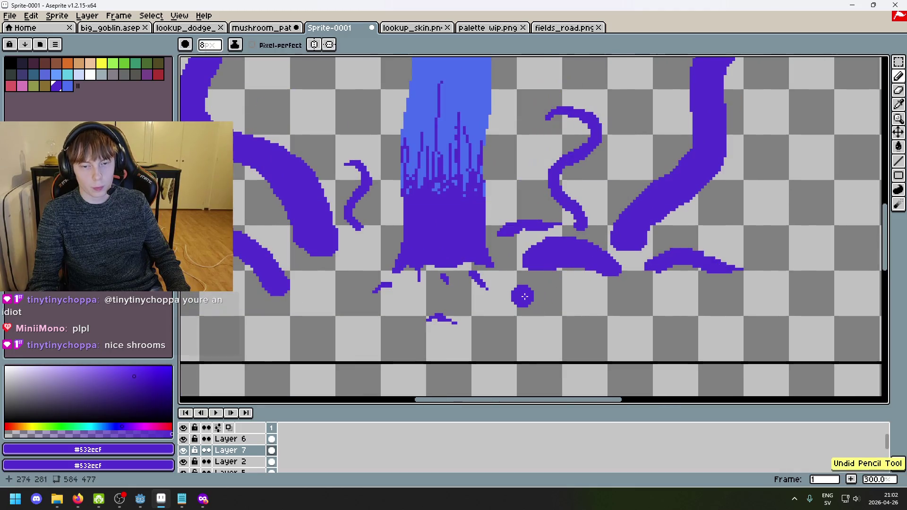
mouse_move(533, 266)
mouse_down()
mouse_move(517, 175)
mouse_move(527, 106)
mouse_move(562, 74)
mouse_move(587, 103)
mouse_up()
scroll(587, 102, down, 3)
key(ctrl+z)
Step: Hide and re-show Layer 7 to compare the tentacles
scroll(532, 235, up, 4)
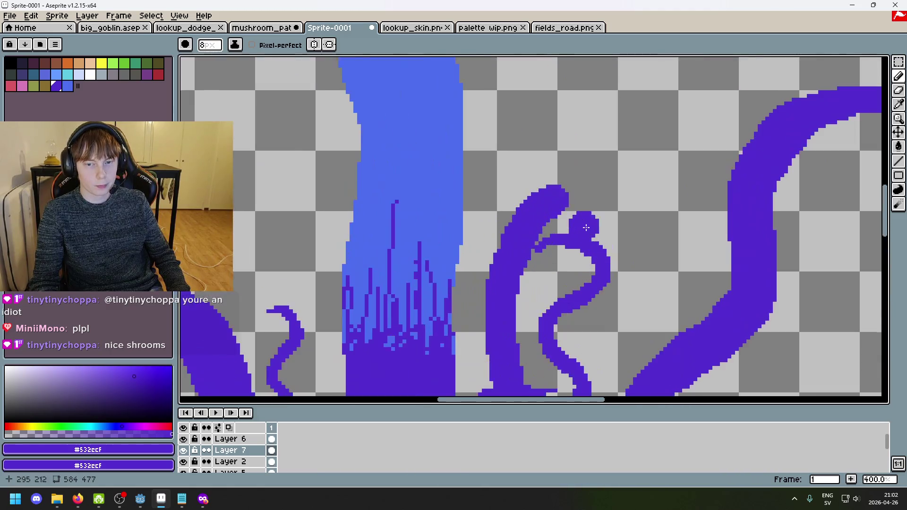
scroll(533, 236, down, 5)
scroll(567, 229, up, 3)
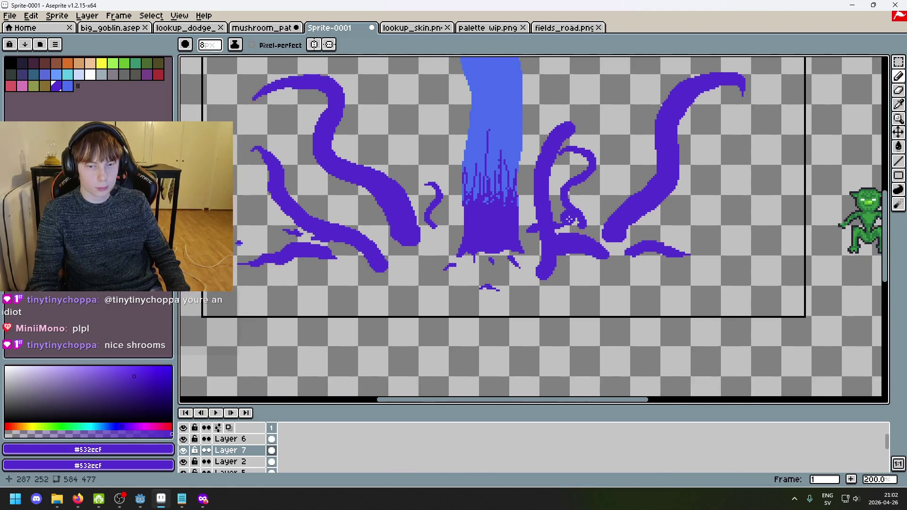
scroll(577, 225, down, 3)
scroll(577, 226, up, 2)
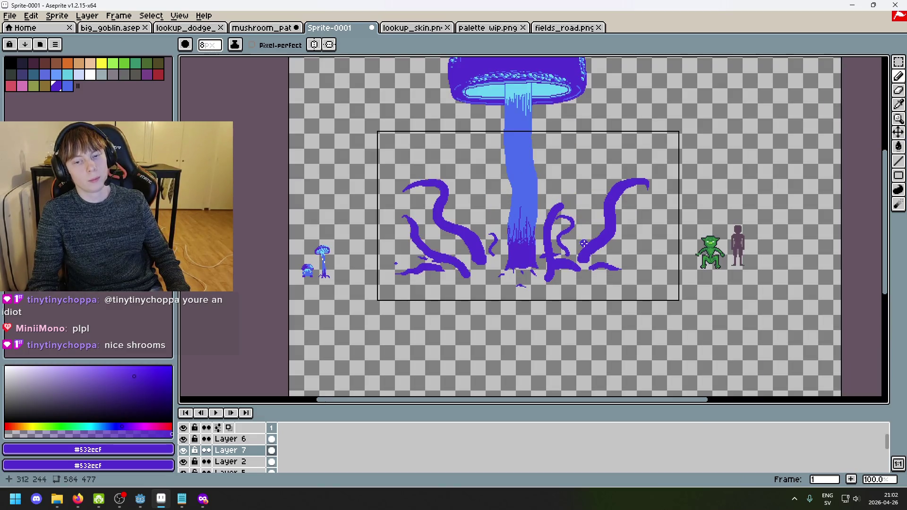
scroll(577, 258, down, 1)
scroll(576, 258, up, 1)
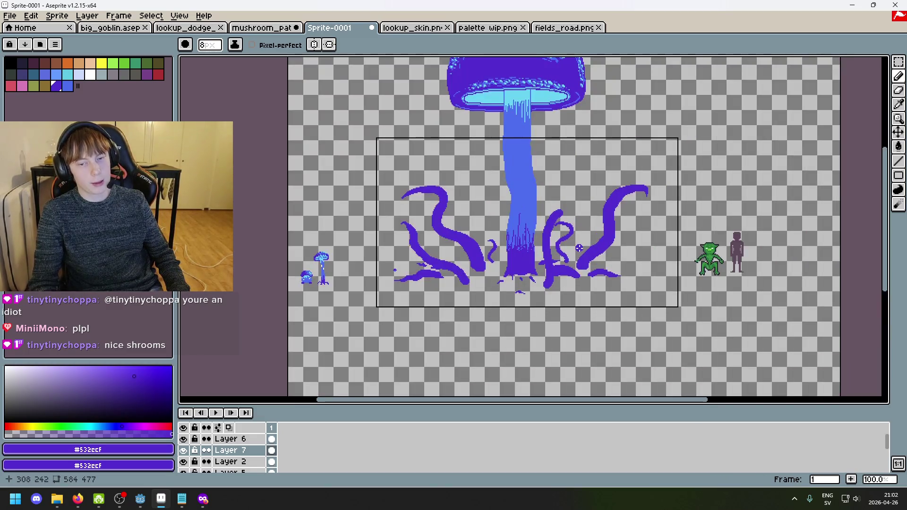
scroll(596, 238, up, 1)
click(188, 450)
click(189, 450)
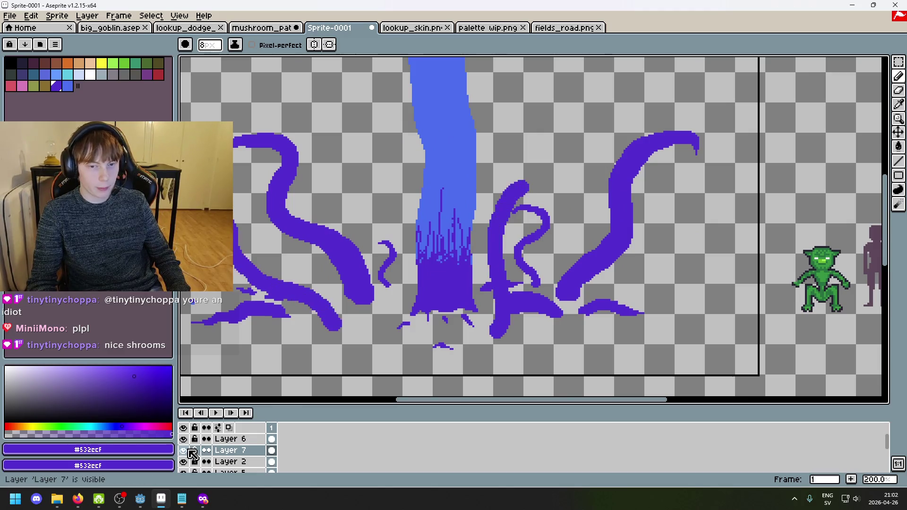
Step: Try a round dot at the tentacle tip, then discard it
scroll(605, 205, down, 2)
scroll(491, 193, up, 1)
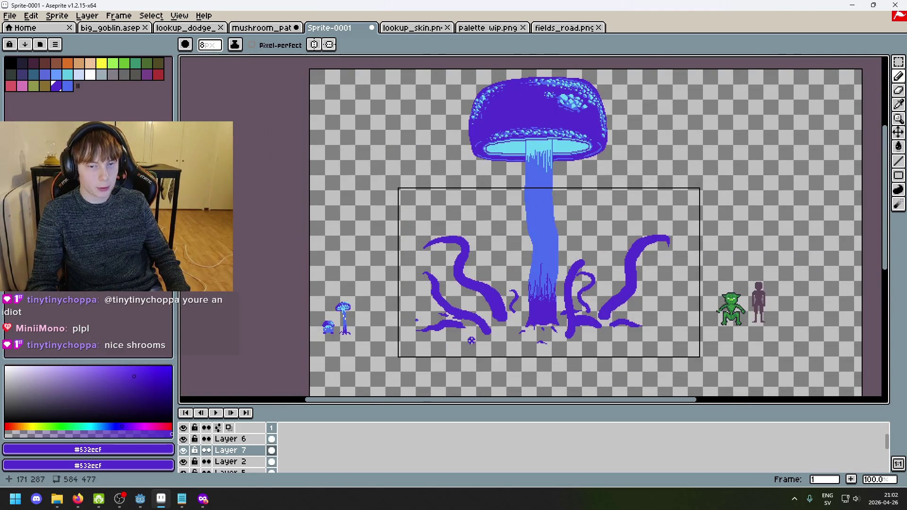
scroll(443, 261, up, 1)
scroll(227, 149, down, 1)
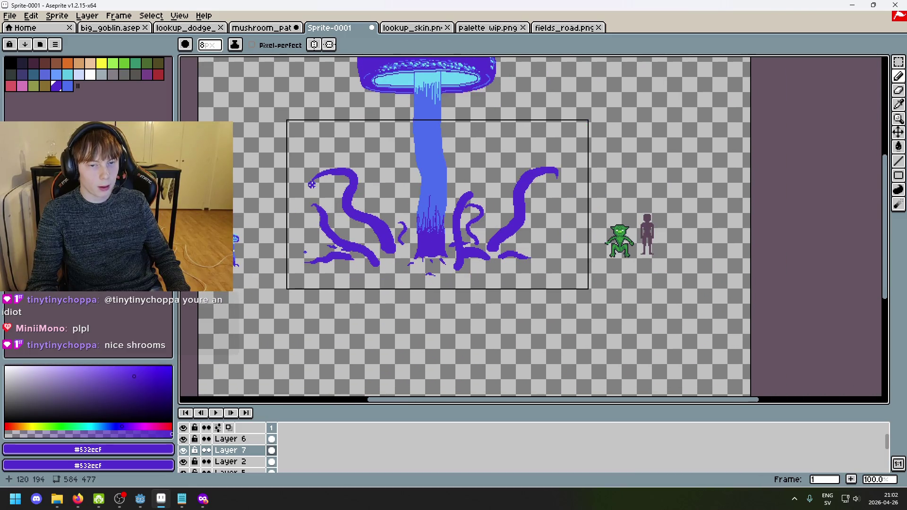
scroll(447, 216, up, 1)
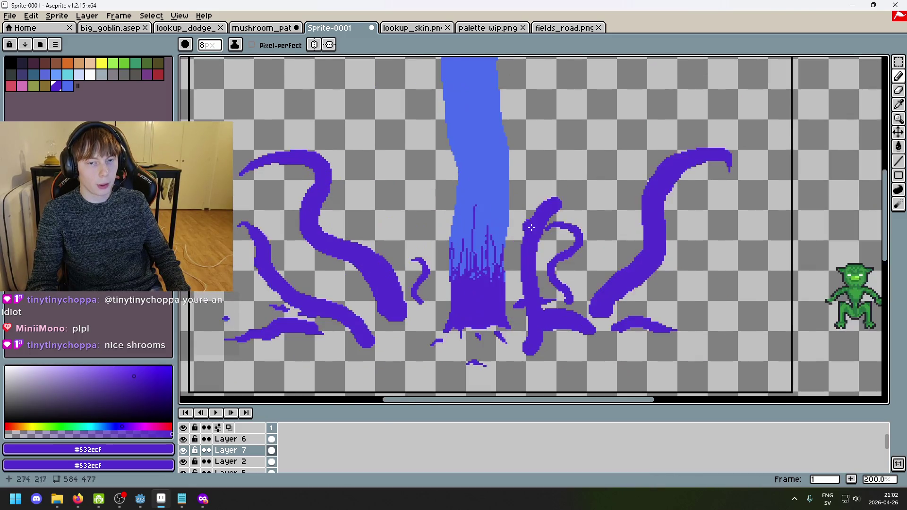
scroll(473, 158, up, 1)
scroll(466, 194, up, 1)
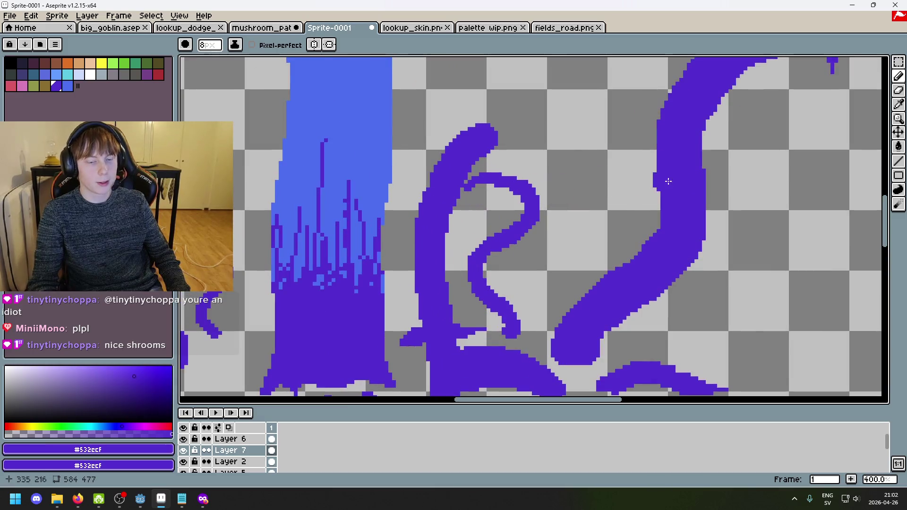
click(533, 312)
key(ctrl+z)
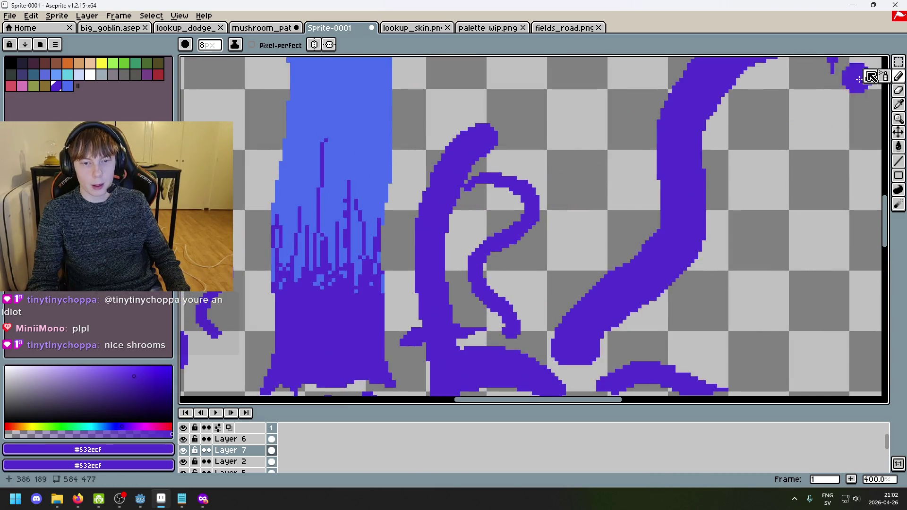
Step: Lasso the curling tendril on Layer 2, drag it to the right, and deselect
click(898, 62)
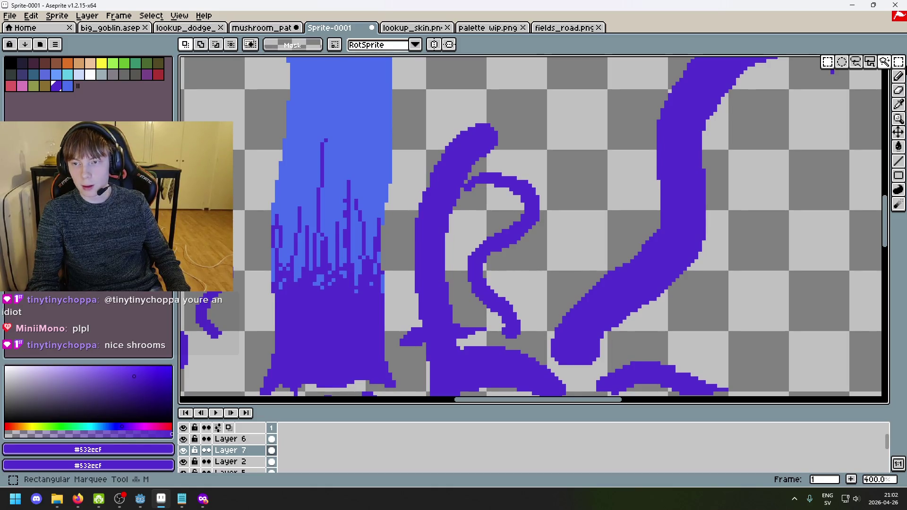
click(855, 62)
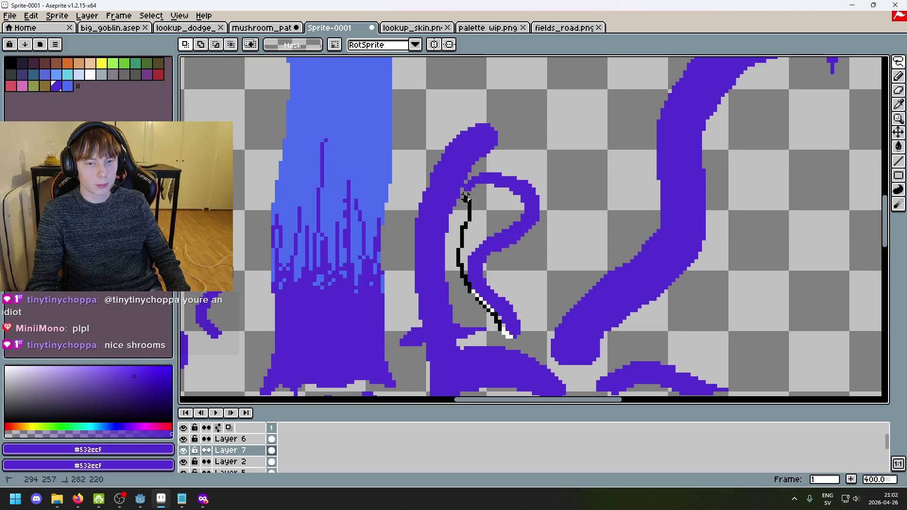
mouse_move(470, 178)
mouse_down()
mouse_move(559, 236)
mouse_move(517, 345)
mouse_move(500, 336)
mouse_up()
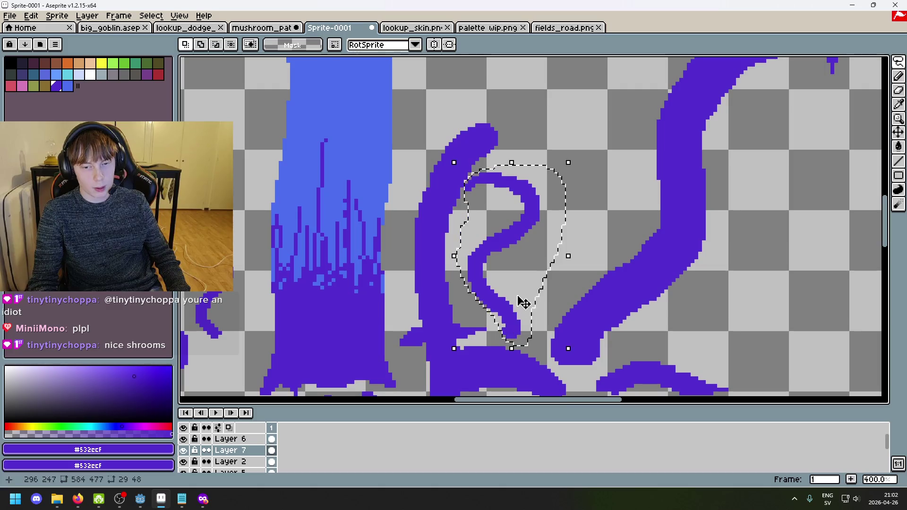
key(Return)
alt+click(187, 462)
alt+click(186, 462)
click(230, 462)
drag(500, 267, 557, 260)
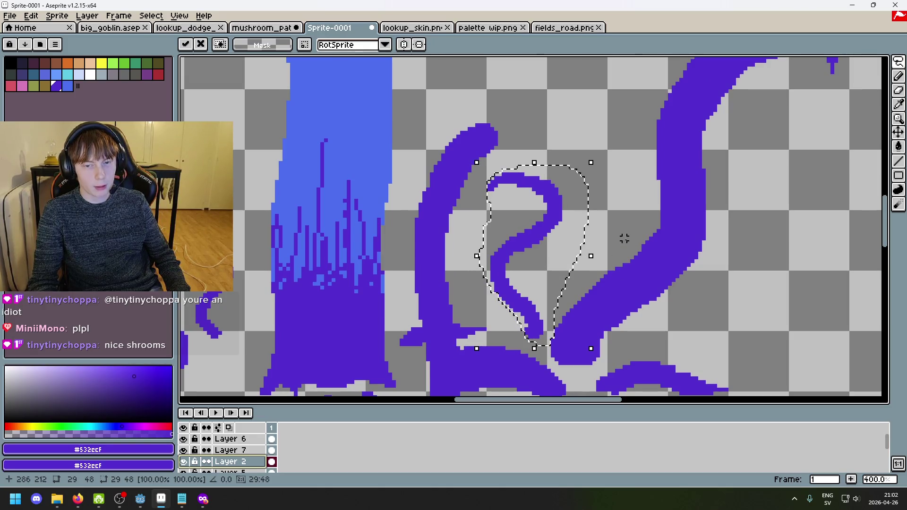
key(ctrl+d)
scroll(622, 297, down, 3)
scroll(607, 295, up, 3)
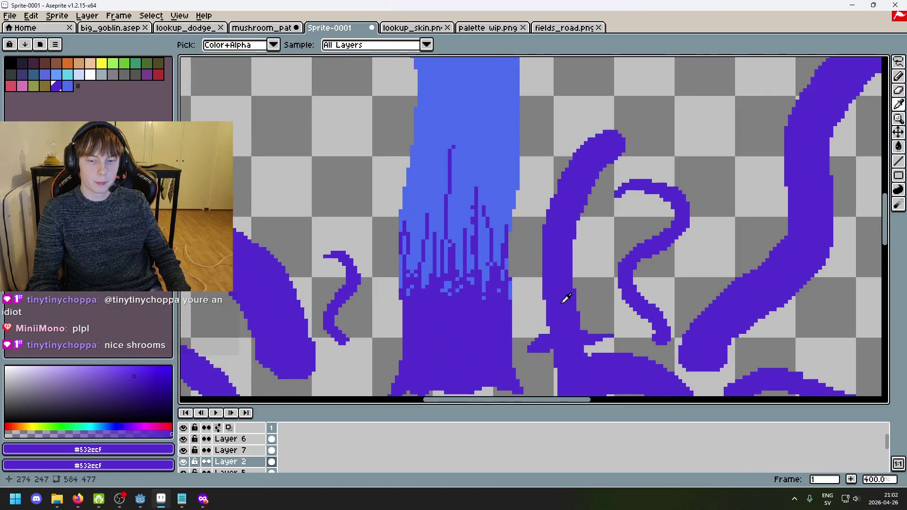
Step: Set the pencil brush to 2 px and redo the undone stroke
scroll(564, 298, down, 3)
scroll(581, 283, up, 3)
key(b)
key(minus)
key(minus)
key(minus)
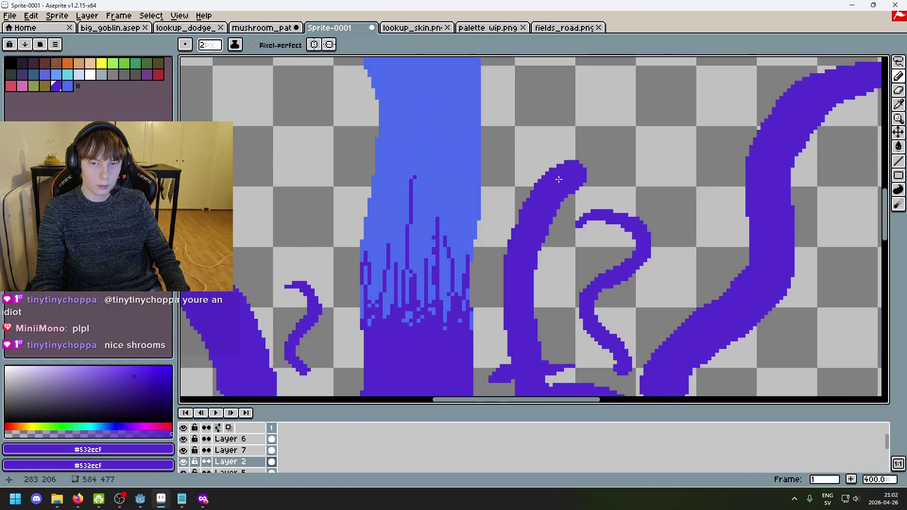
scroll(598, 196, down, 5)
scroll(598, 196, up, 3)
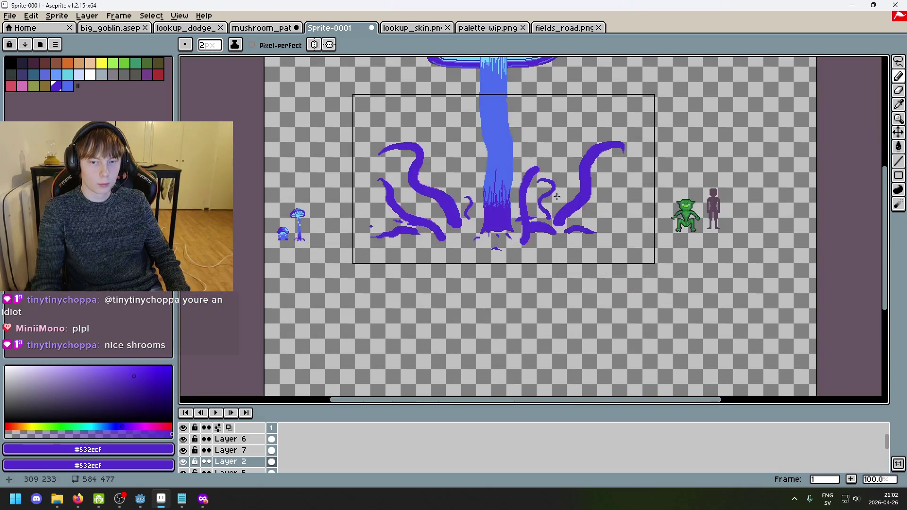
key(ctrl+y)
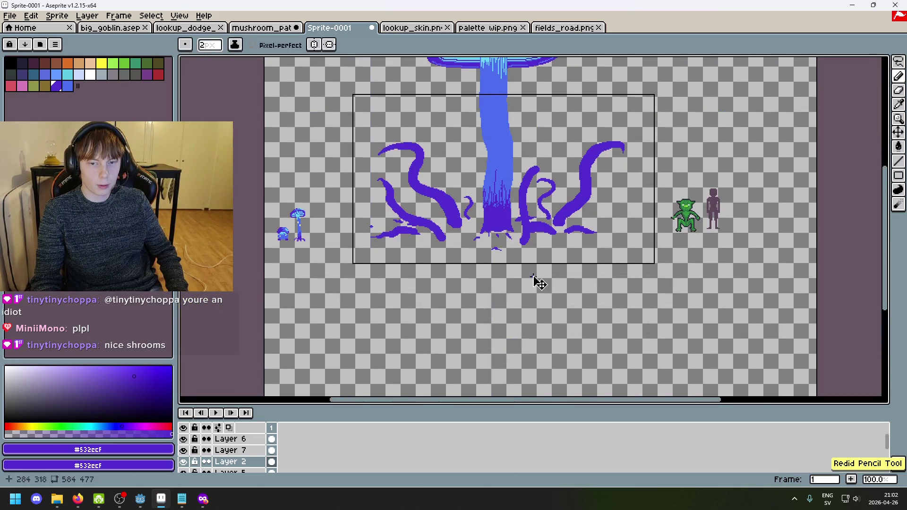
scroll(539, 281, up, 1)
Step: Erase the tall tentacle's tip and upper part on Layer 7
click(230, 439)
key(e)
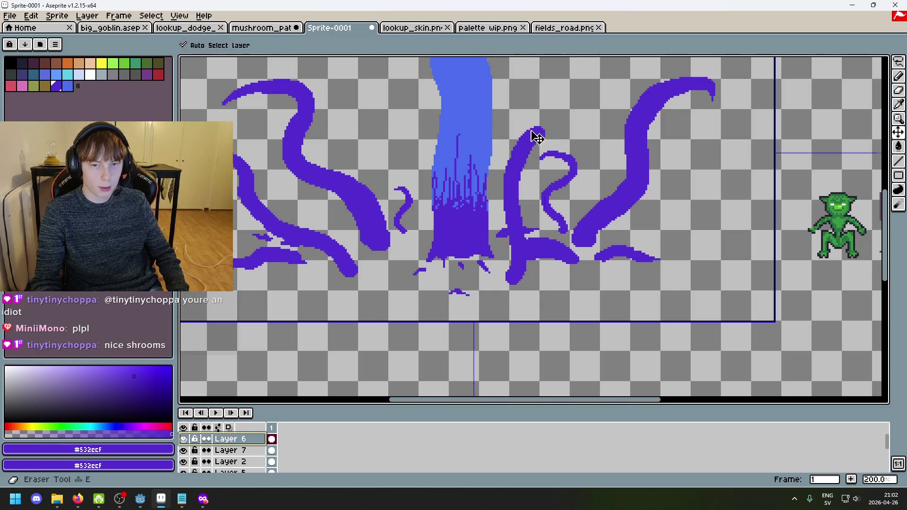
click(184, 439)
click(184, 439)
click(184, 450)
click(184, 450)
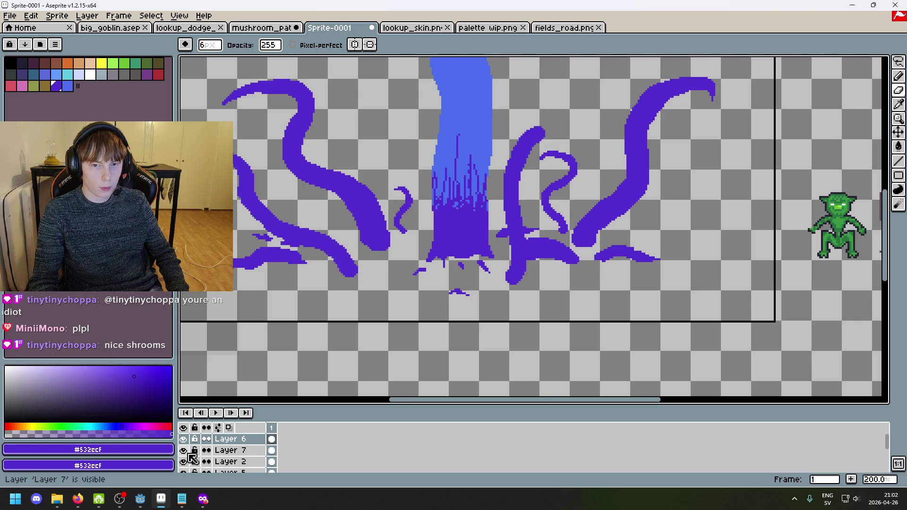
click(236, 450)
drag(539, 134, 520, 171)
drag(523, 126, 504, 190)
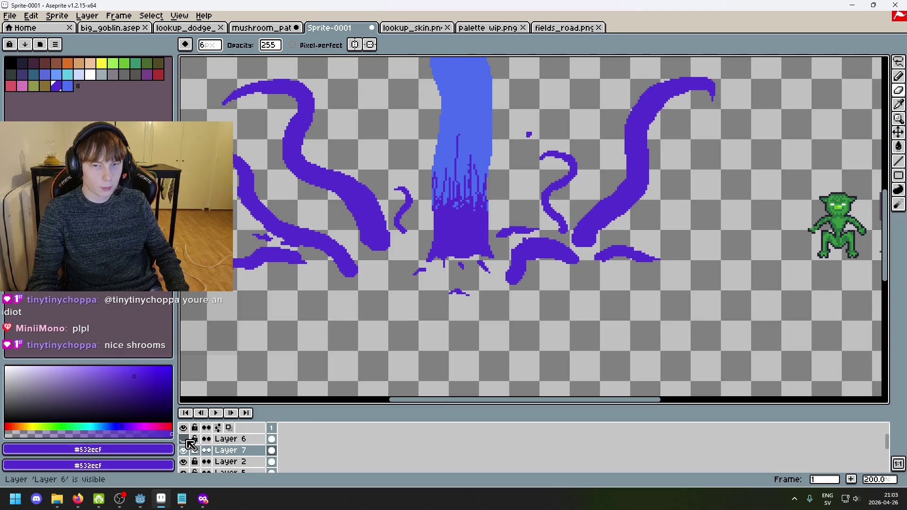
Step: Compare layers, then hide Layer 2 so Layer 7 stands alone
click(222, 462)
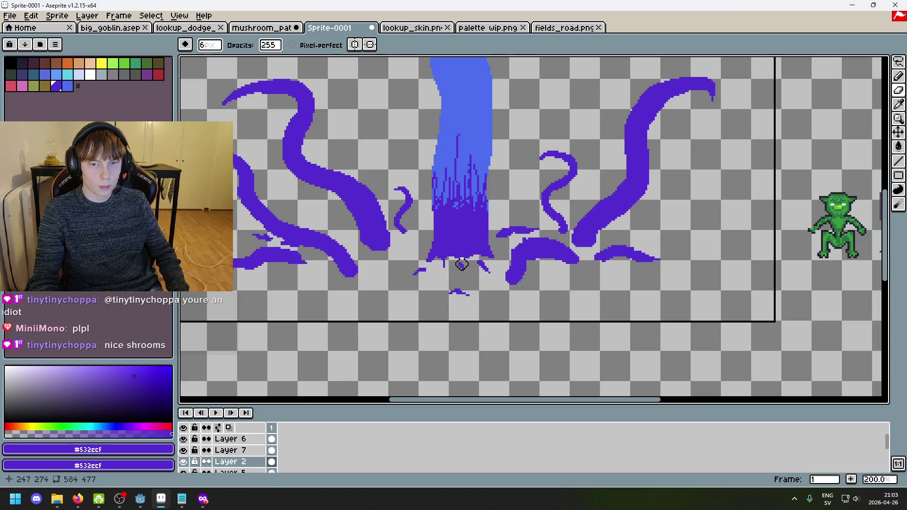
click(231, 450)
scroll(446, 247, up, 1)
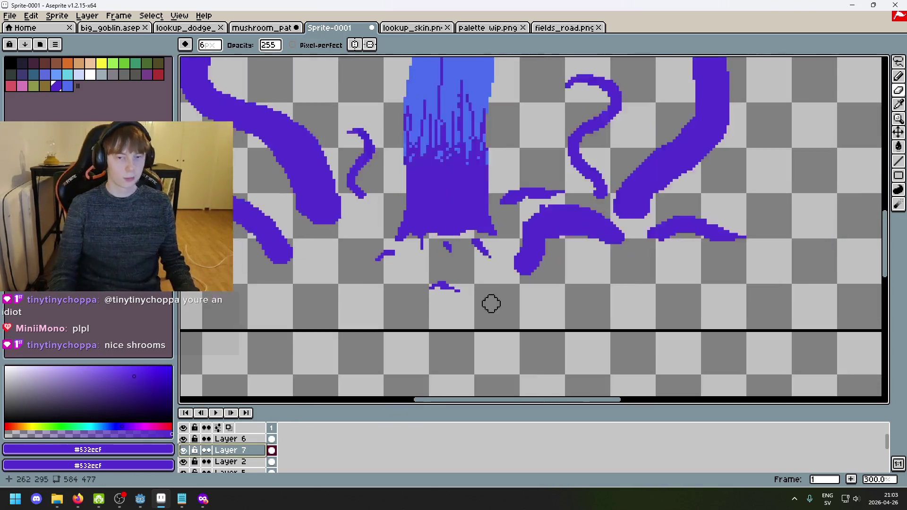
scroll(491, 303, up, 1)
double_click(186, 455)
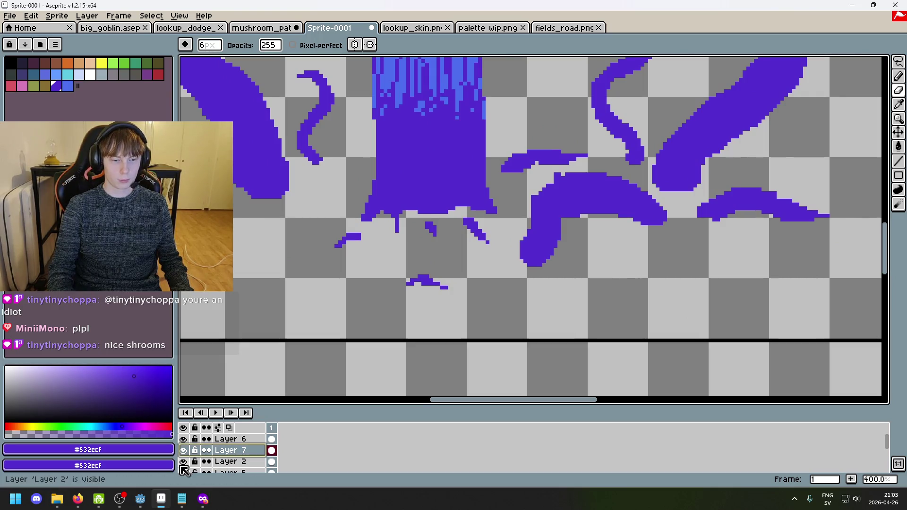
click(183, 462)
Step: Redraw the tentacle on Layer 7 as an S-curved purple stroke reaching higher
drag(551, 192, 531, 142)
key(ctrl+z)
key(ctrl+z)
mouse_move(545, 185)
mouse_down()
mouse_move(520, 156)
mouse_move(522, 104)
mouse_move(486, 211)
mouse_up()
key(ctrl+z)
mouse_move(510, 303)
mouse_down()
mouse_move(481, 226)
mouse_move(493, 169)
mouse_up()
scroll(468, 317, down, 1)
Step: Remove the top-corner pixels and paint a thick tentacle up-left to a rounded tip
scroll(467, 317, down, 2)
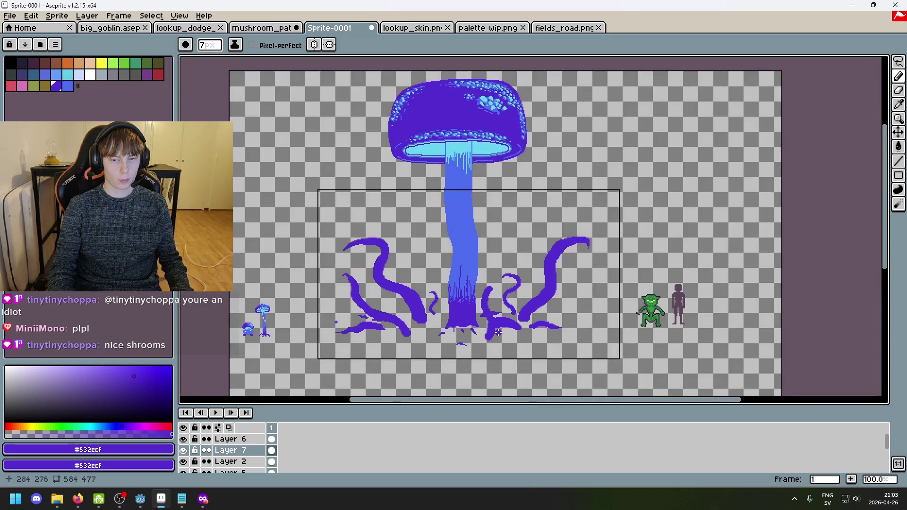
scroll(496, 331, up, 4)
key(ctrl+z)
key(ctrl+z)
mouse_move(482, 298)
mouse_down()
mouse_move(453, 276)
mouse_move(439, 238)
mouse_move(451, 197)
mouse_move(478, 157)
mouse_move(505, 163)
mouse_up()
scroll(537, 198, down, 3)
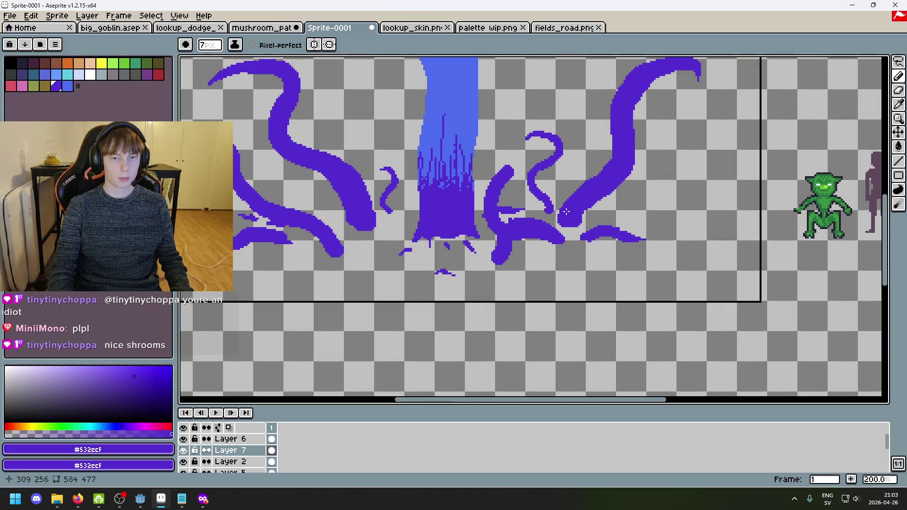
scroll(566, 212, down, 1)
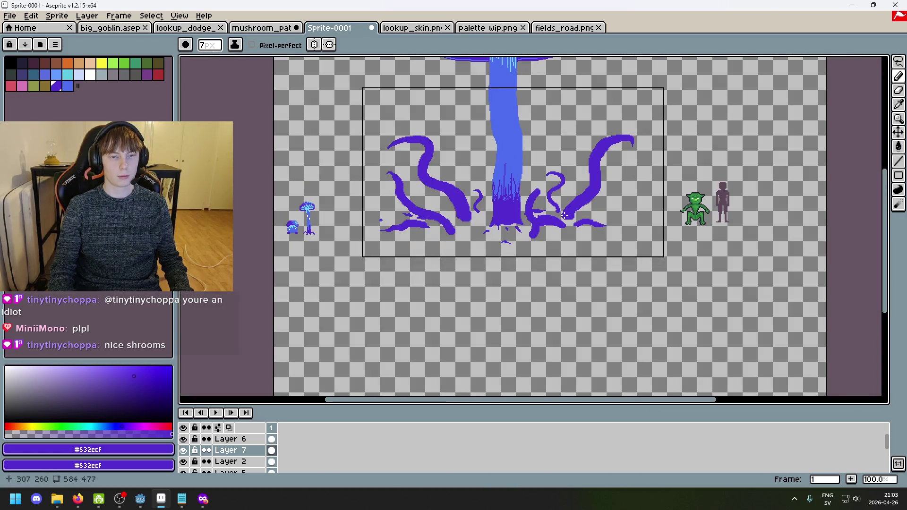
scroll(542, 195, up, 5)
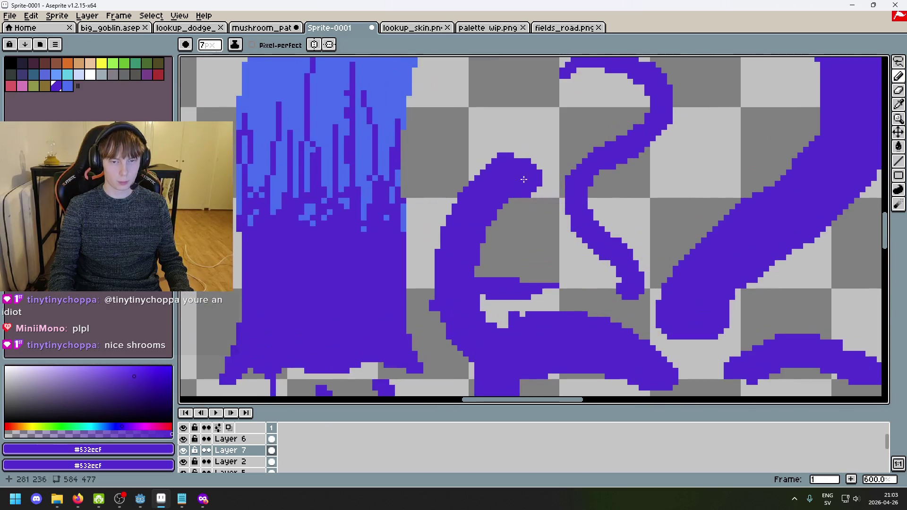
Step: Trim the curled tentacle's tip with the eraser, then return to the round brush
key(e)
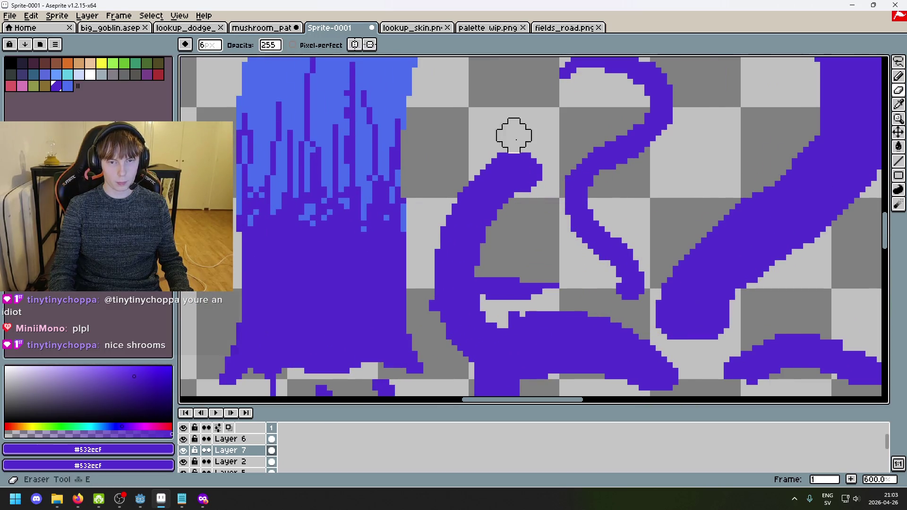
scroll(515, 137, up, 5)
scroll(590, 255, down, 7)
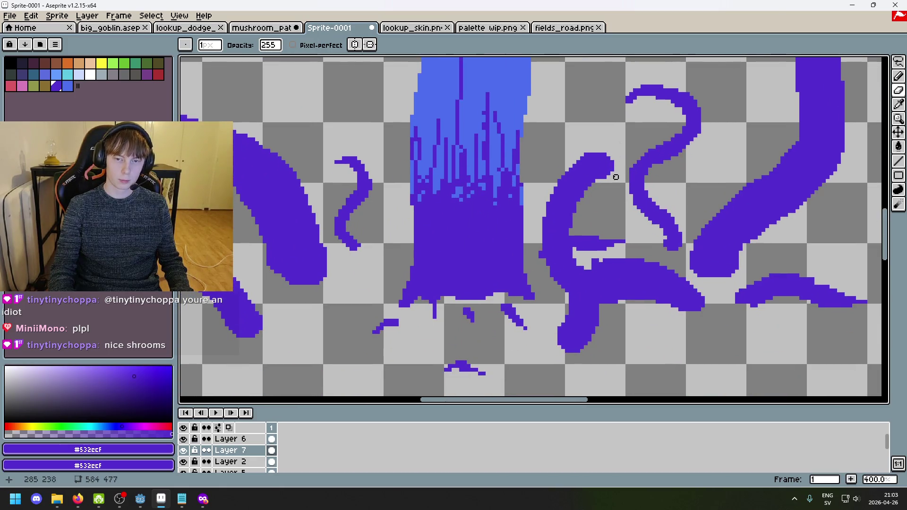
key(b)
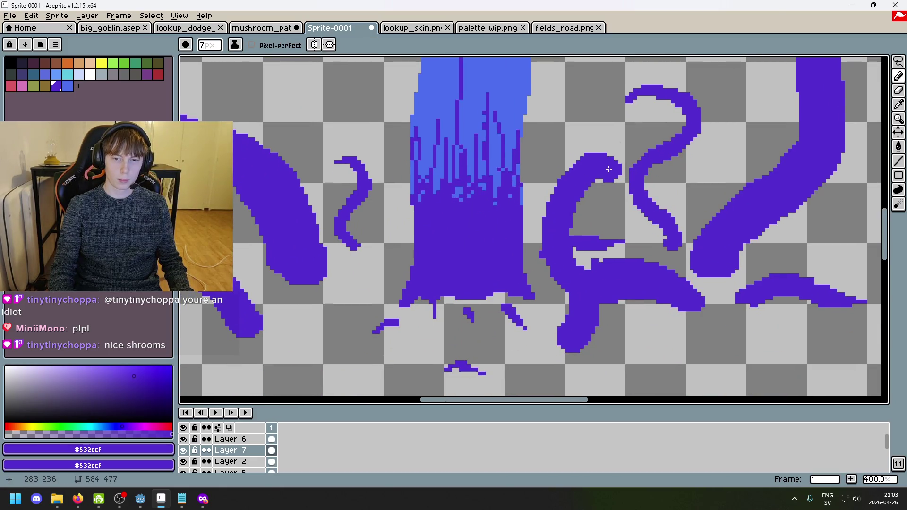
scroll(660, 223, down, 2)
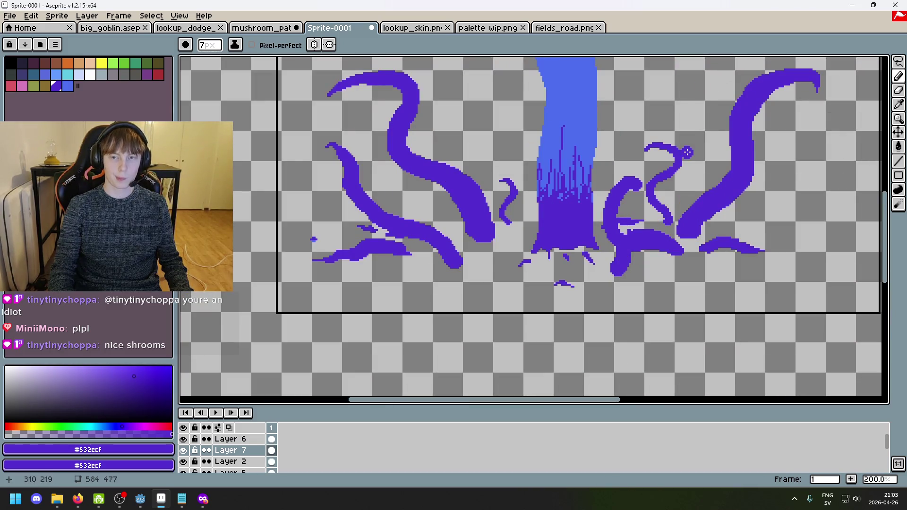
Step: Try a question-mark-shaped tentacle curl and discard it
key(ctrl+z)
scroll(661, 125, up, 1)
mouse_move(641, 123)
mouse_down()
mouse_move(680, 61)
mouse_move(633, 72)
mouse_up()
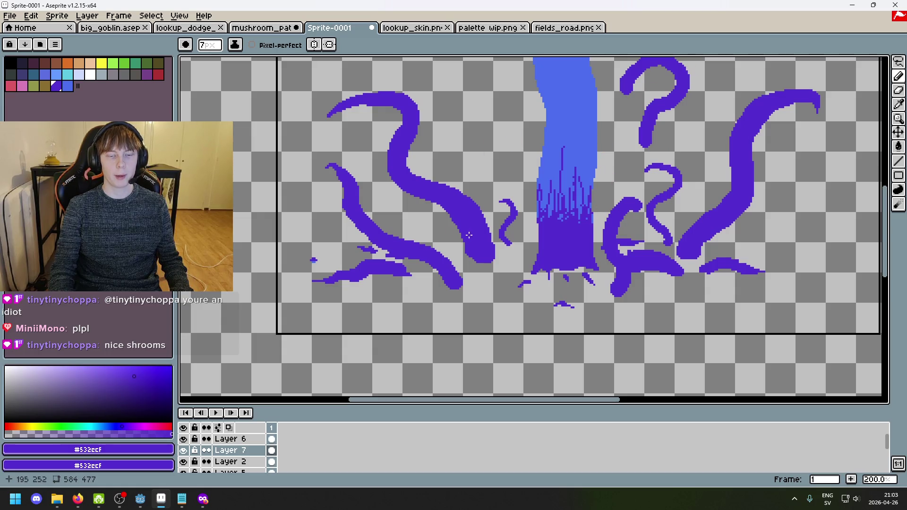
key(ctrl+z)
scroll(468, 235, up, 2)
scroll(641, 213, up, 1)
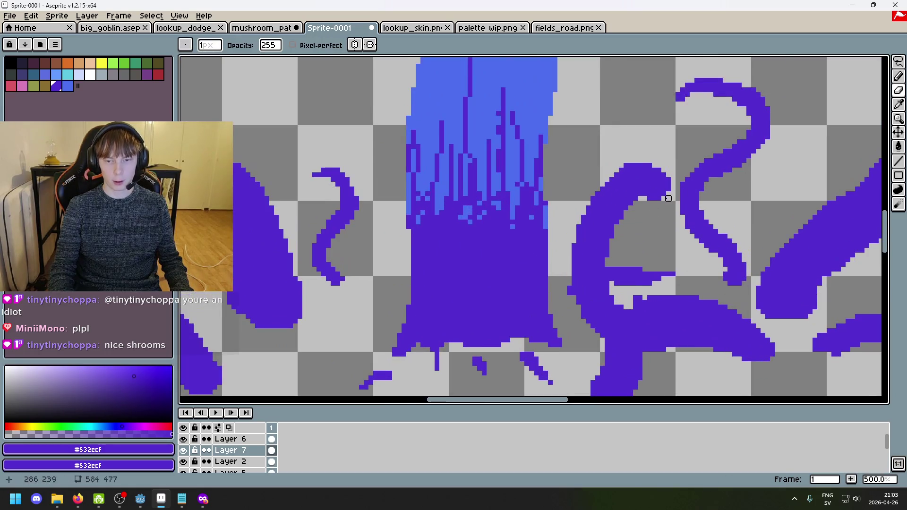
Step: Restore the erased tentacle tip and zoom in on the notch under its curl
key(ctrl+z)
key(ctrl+z)
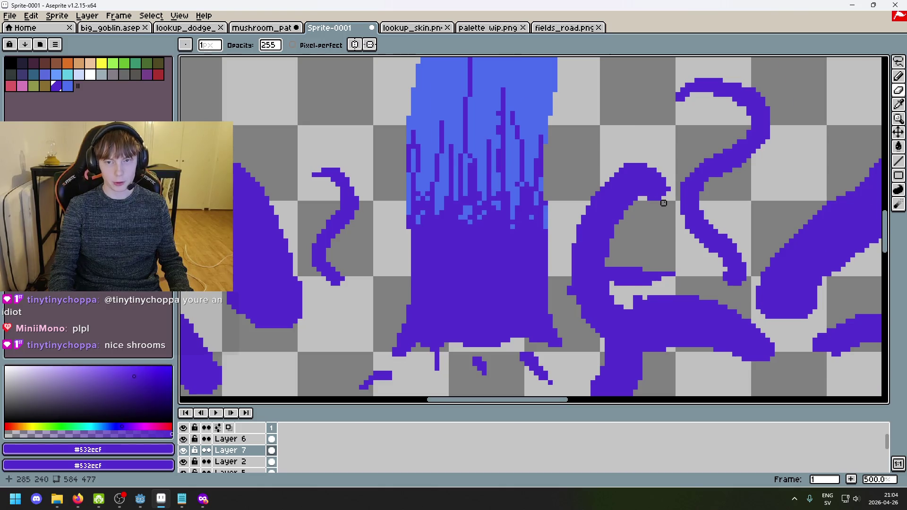
scroll(663, 203, up, 1)
scroll(660, 231, down, 4)
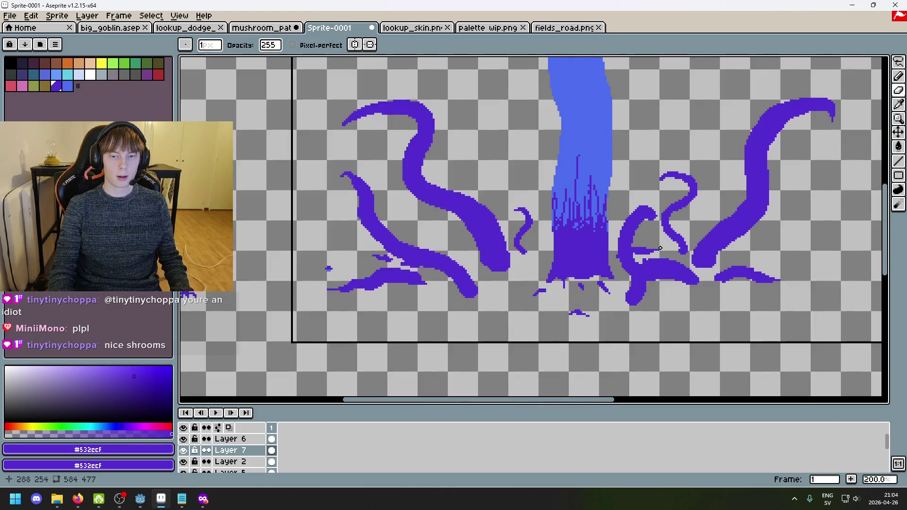
scroll(661, 248, down, 1)
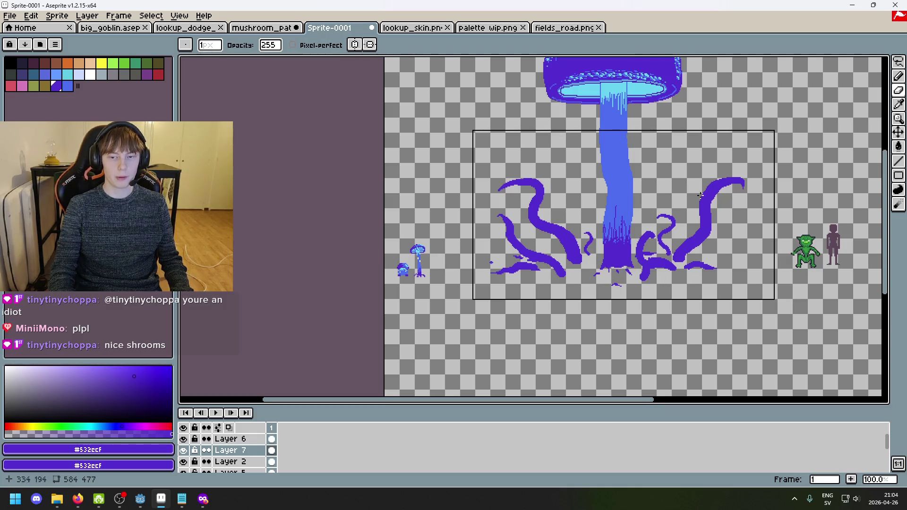
scroll(700, 195, up, 5)
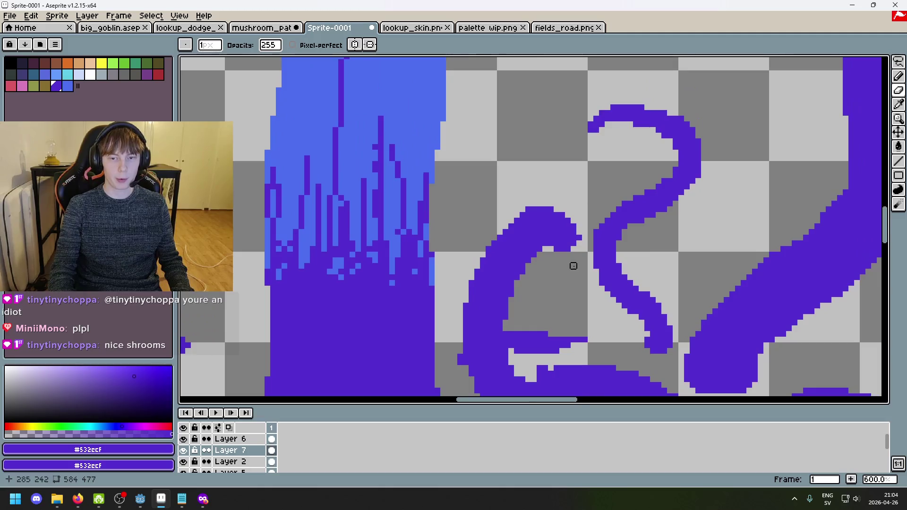
scroll(573, 266, up, 4)
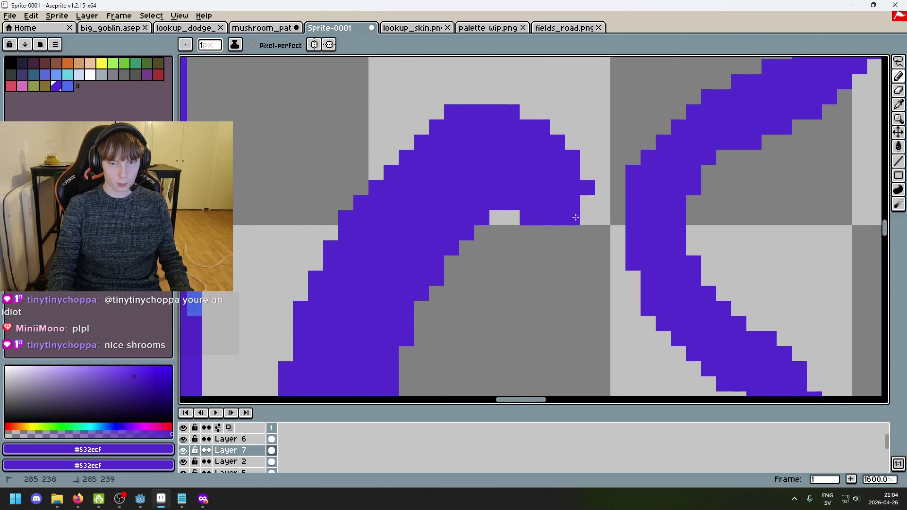
Step: Fill purple pixels into the notch below the tentacle's curled tip, removing one stray stroke
drag(575, 218, 575, 246)
scroll(581, 211, up, 2)
drag(570, 208, 571, 283)
mouse_move(592, 189)
mouse_down()
mouse_move(593, 232)
mouse_move(536, 237)
mouse_move(562, 300)
mouse_move(547, 258)
mouse_up()
key(ctrl+z)
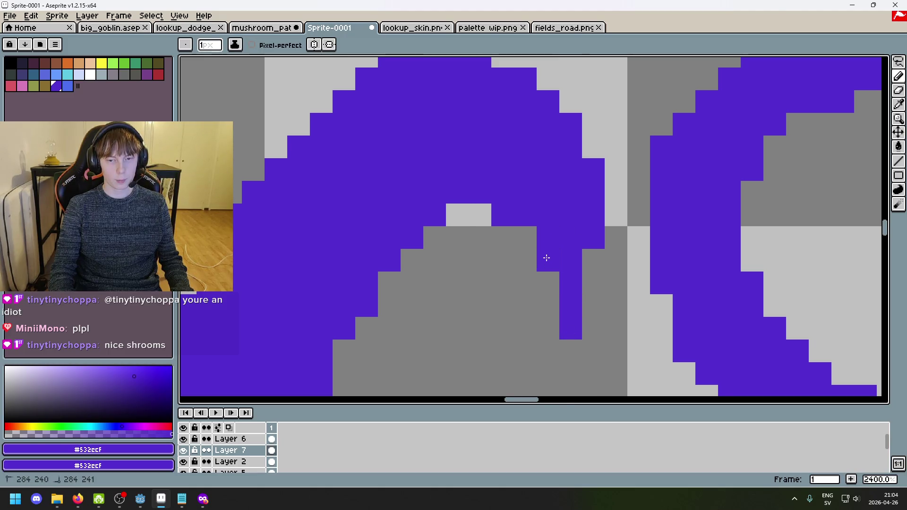
scroll(547, 257, down, 8)
scroll(634, 204, up, 1)
scroll(595, 201, up, 1)
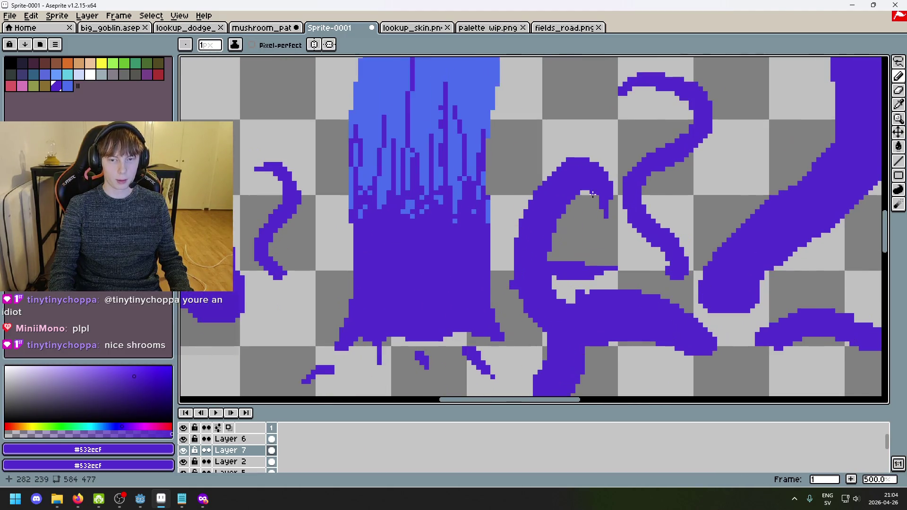
scroll(598, 196, down, 4)
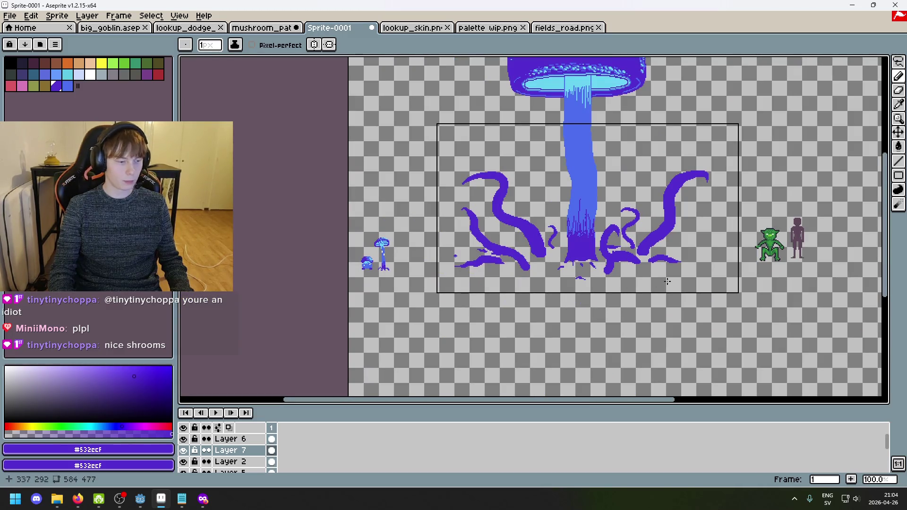
scroll(666, 281, right, 1)
scroll(190, 471, down, 2)
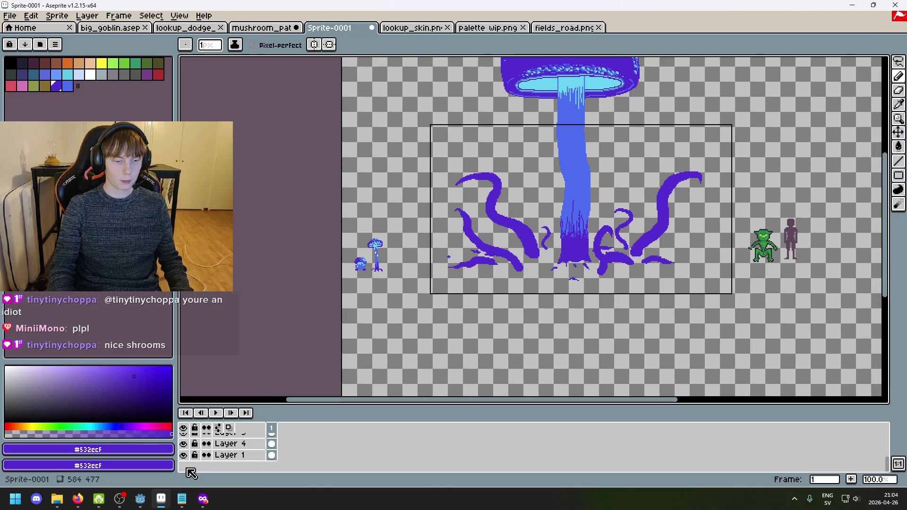
click(898, 62)
click(833, 63)
drag(826, 291, 779, 201)
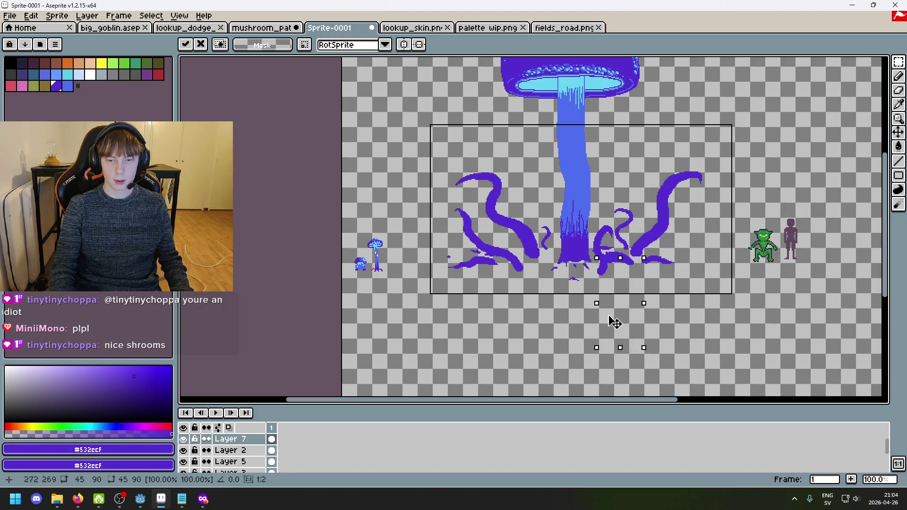
scroll(236, 468, down, 3)
click(203, 457)
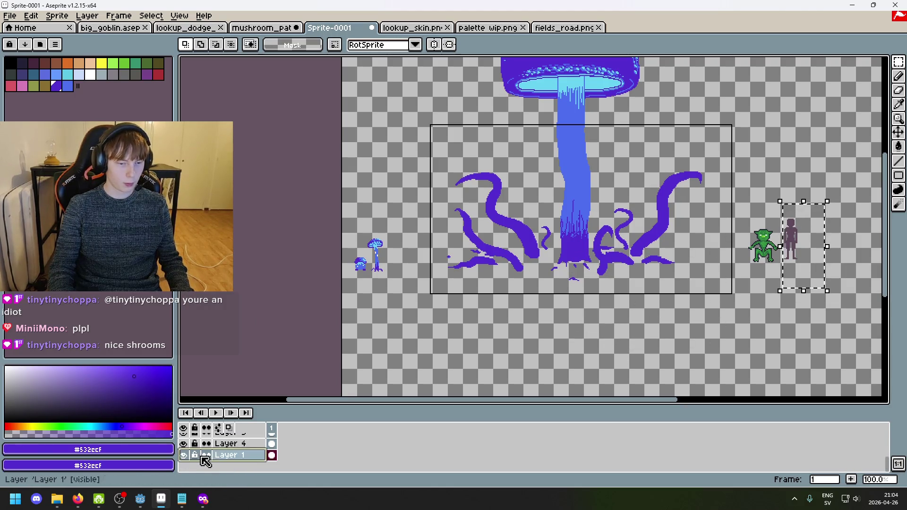
click(815, 245)
mouse_move(815, 245)
mouse_down()
mouse_move(587, 265)
mouse_move(598, 276)
mouse_up()
drag(239, 456, 261, 387)
drag(475, 383, 474, 383)
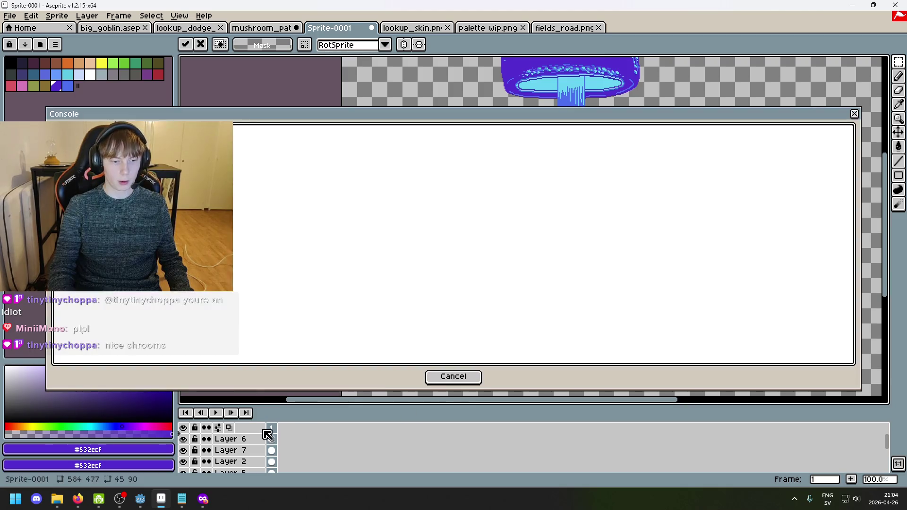
click(470, 382)
scroll(238, 450, down, 3)
mouse_move(238, 455)
mouse_down()
mouse_move(237, 427)
mouse_move(239, 440)
mouse_up()
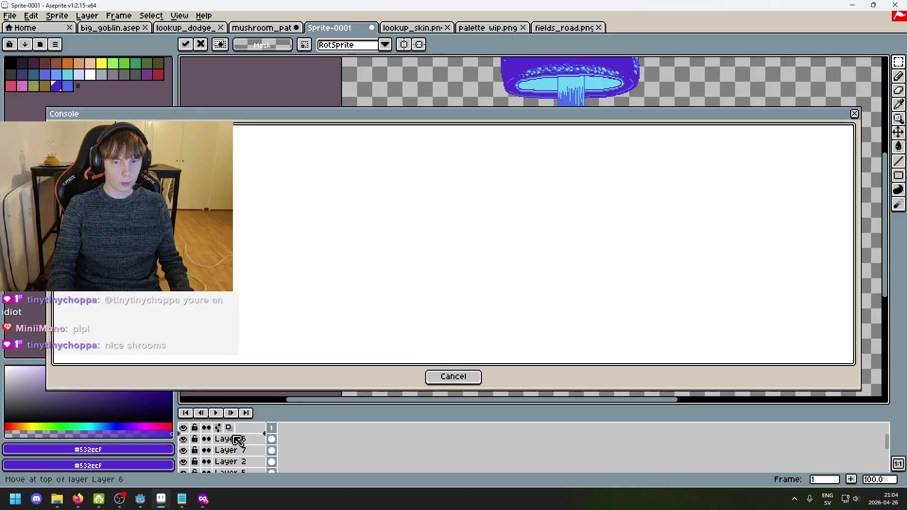
click(454, 377)
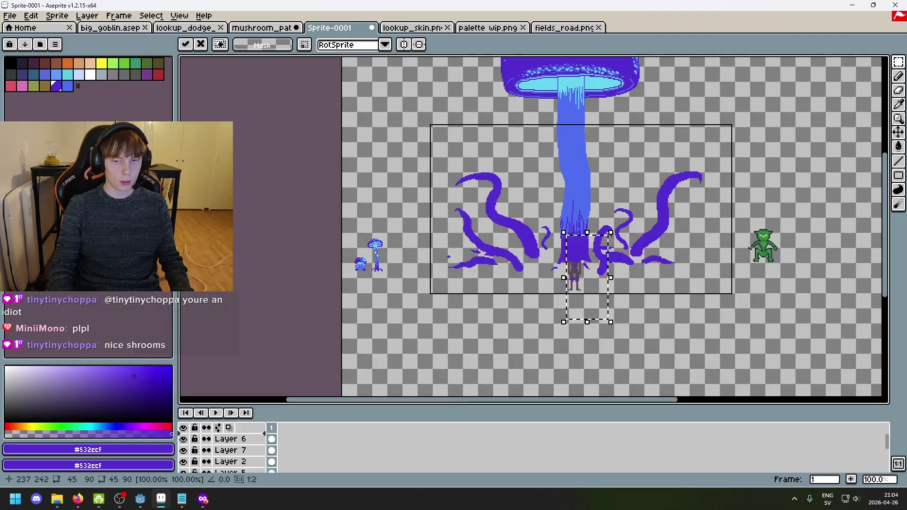
key(Escape)
key(ctrl+d)
scroll(277, 448, down, 1)
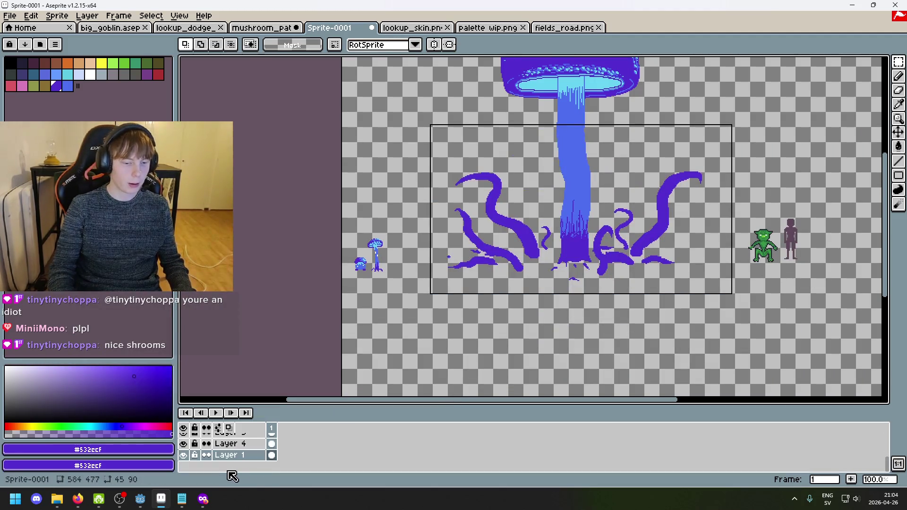
key(ctrl+s)
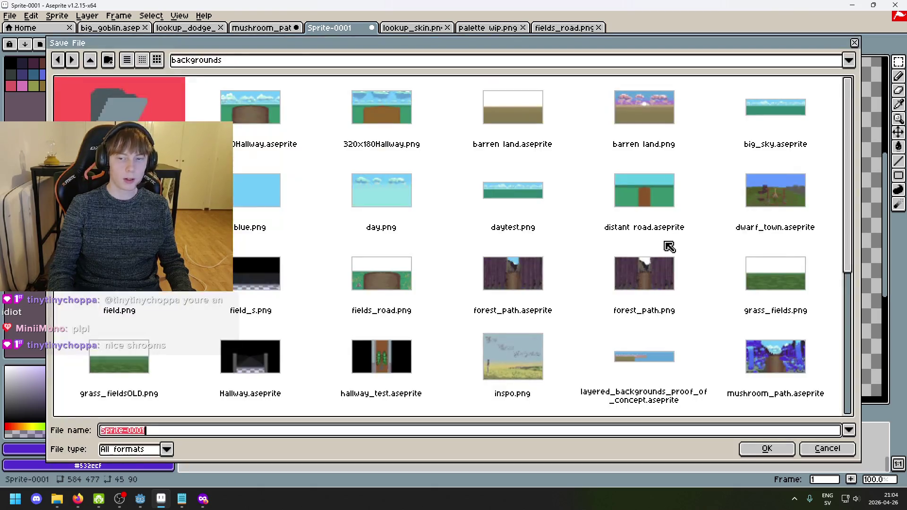
Step: Navigate the save dialog to the Pixel-Roguelike project's entities folder
click(231, 63)
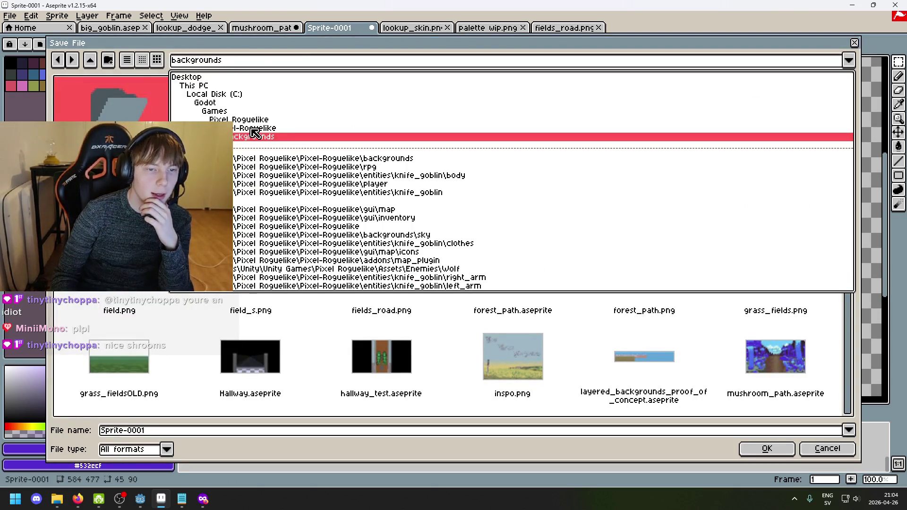
click(253, 128)
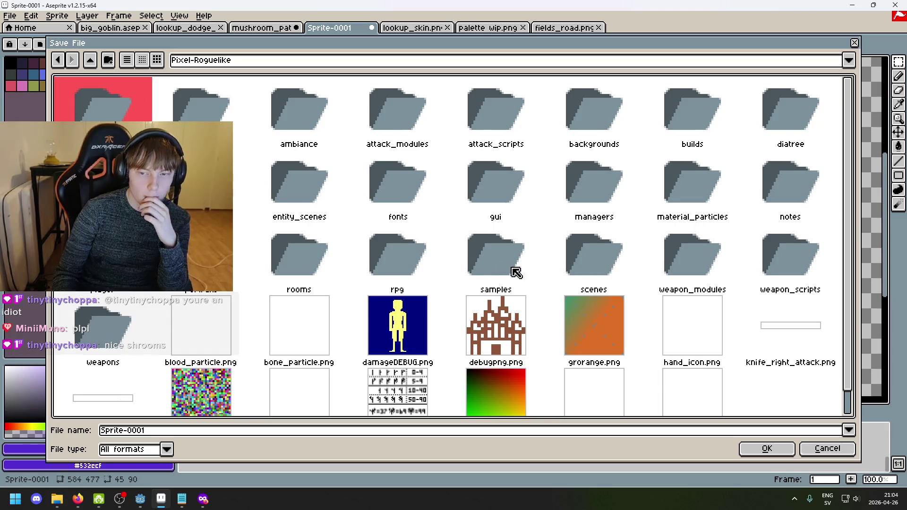
scroll(293, 245, down, 1)
scroll(264, 232, up, 1)
double_click(201, 182)
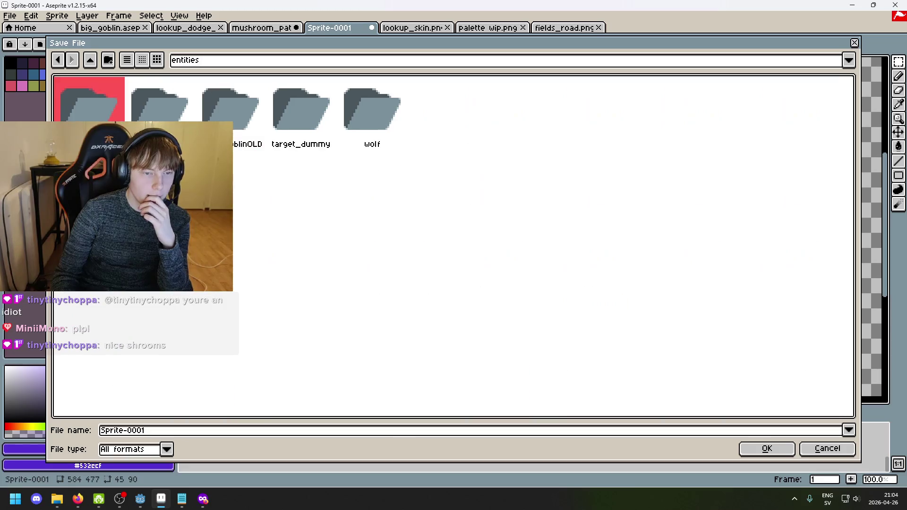
Step: Replace the default file name with mushrooms and save as mushrooms.aseprite
click(338, 205)
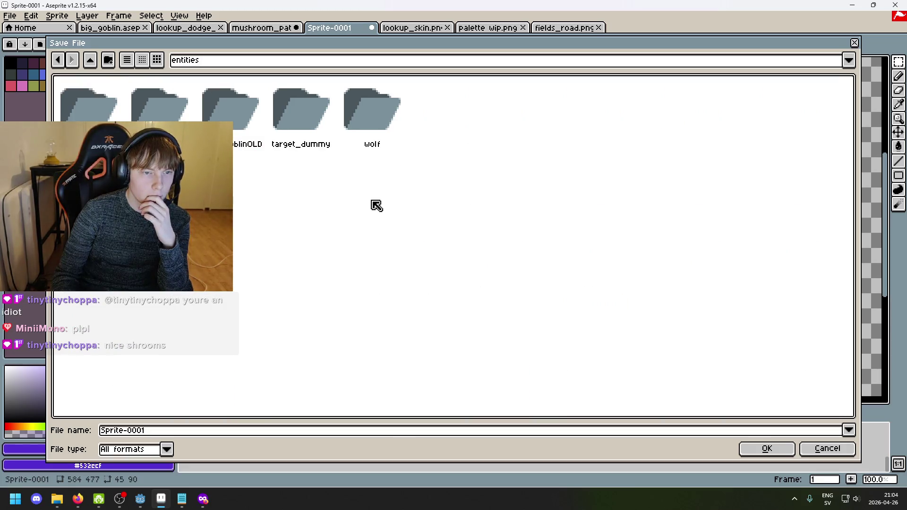
click(178, 431)
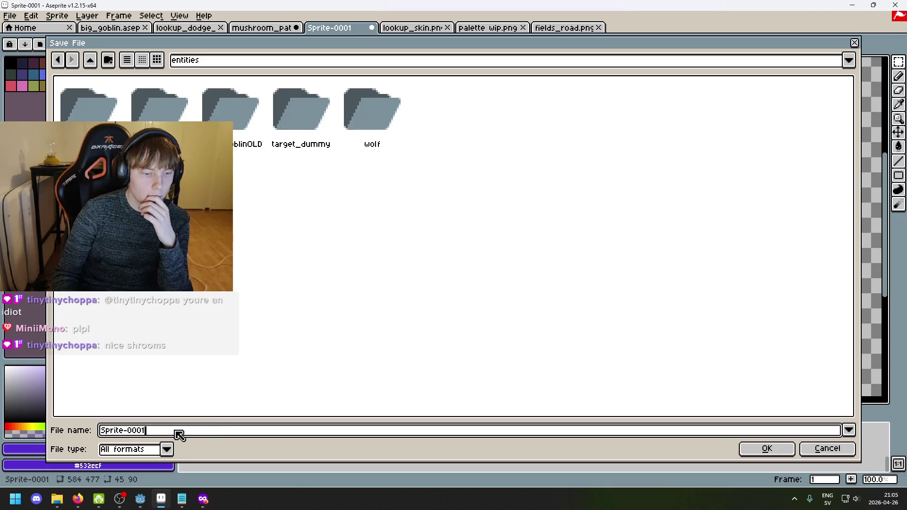
key(BackSpace)
text(mushrooms)
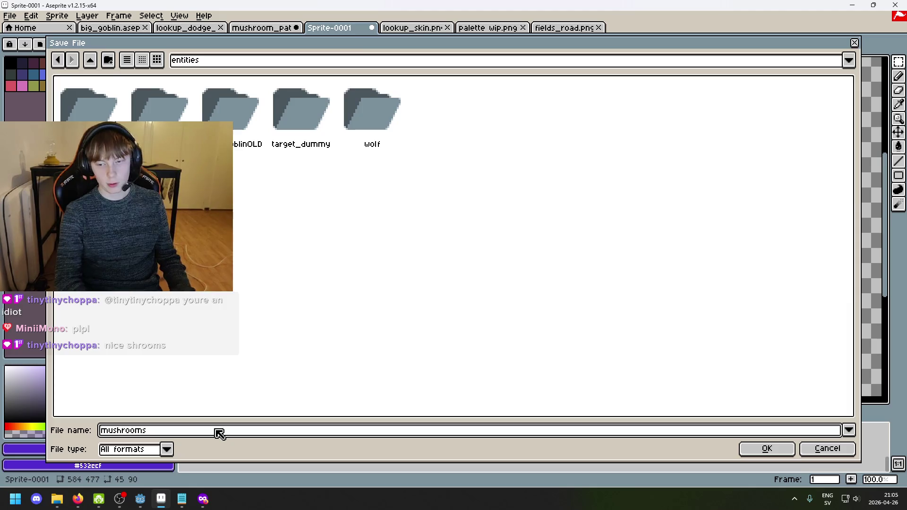
key(Return)
scroll(491, 264, up, 1)
scroll(455, 257, down, 1)
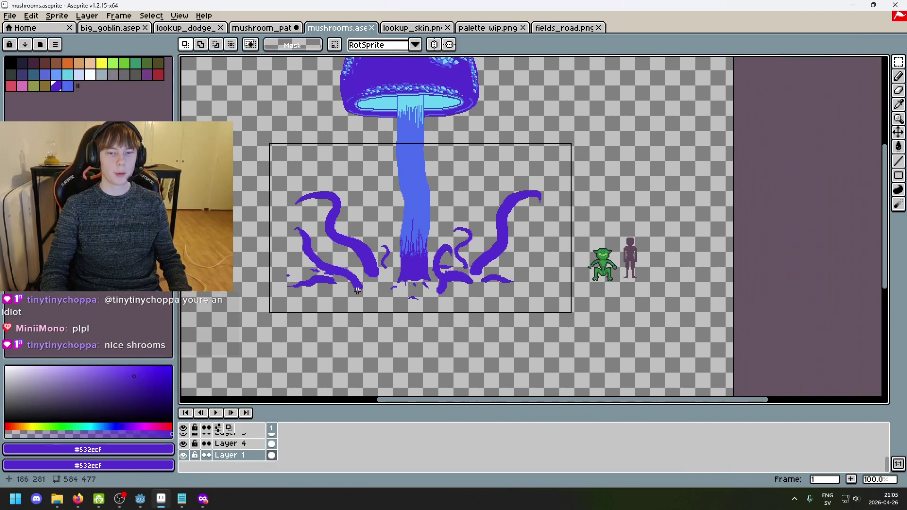
Step: Rectangle-select the dark figure and cut it out of its layer
scroll(419, 289, up, 1)
key(m)
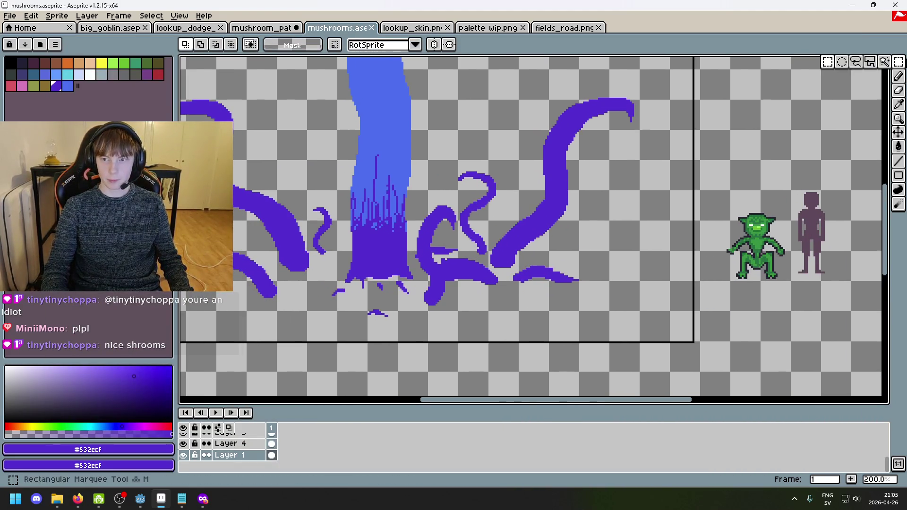
scroll(776, 230, down, 1)
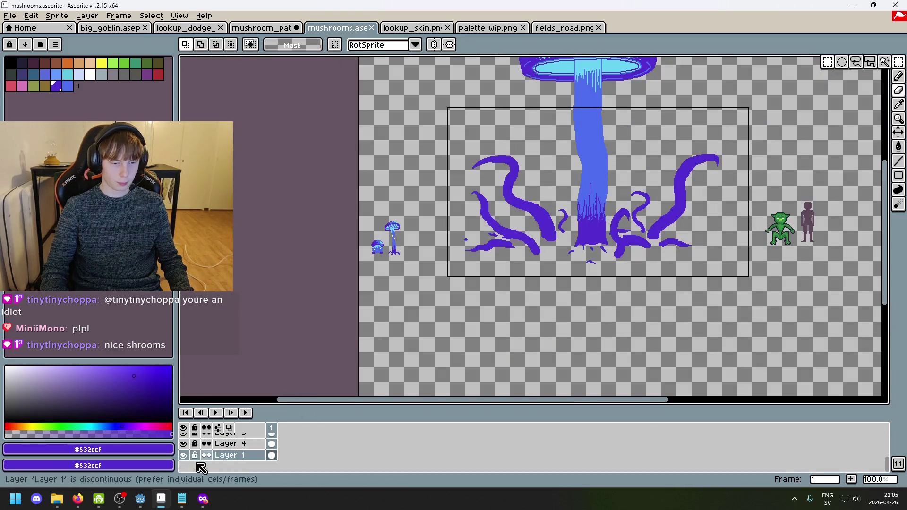
click(183, 456)
click(183, 456)
drag(847, 267, 798, 189)
key(Delete)
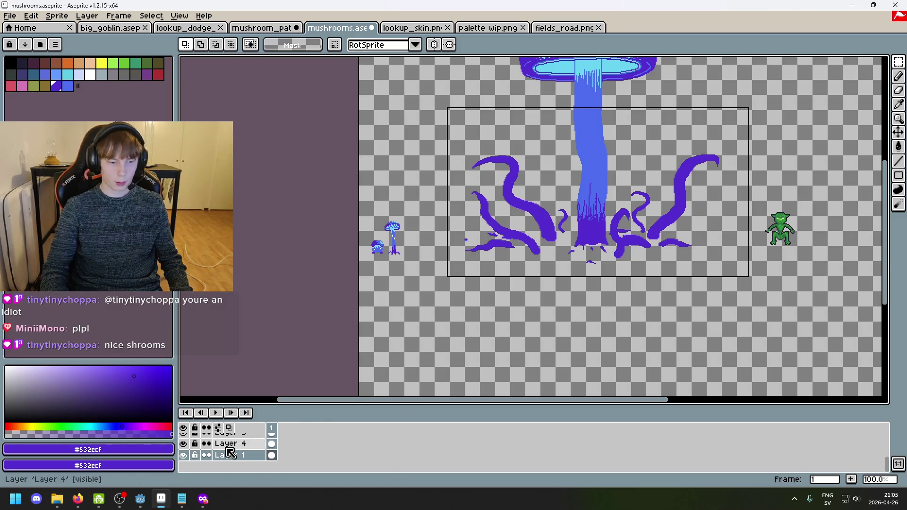
Step: Paste the figure onto a new Layer 8 and place it beneath the mushroom trunk
right_click(232, 455)
click(254, 392)
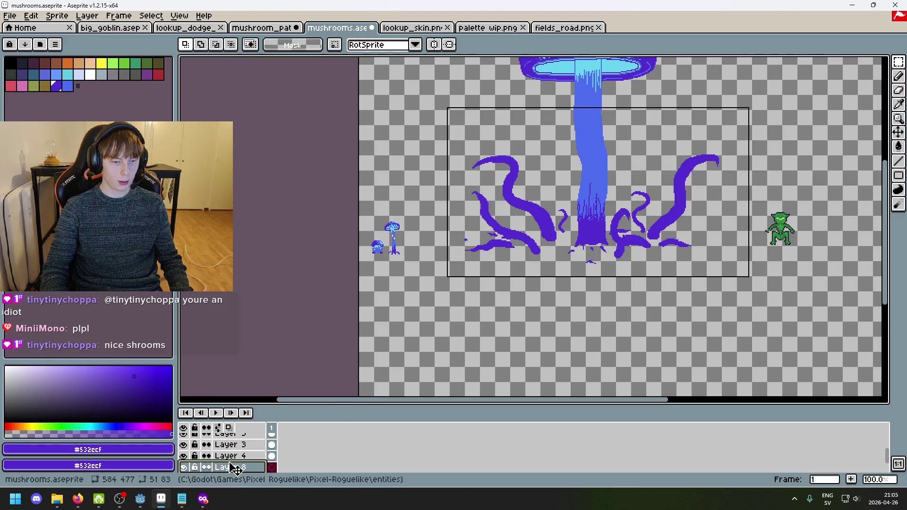
key(ctrl+v)
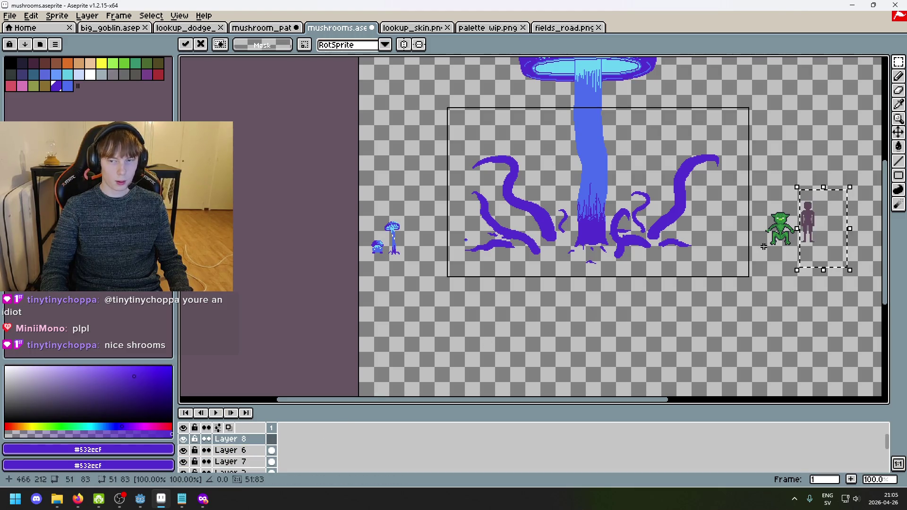
mouse_move(838, 274)
mouse_down()
mouse_move(603, 274)
mouse_move(615, 267)
mouse_up()
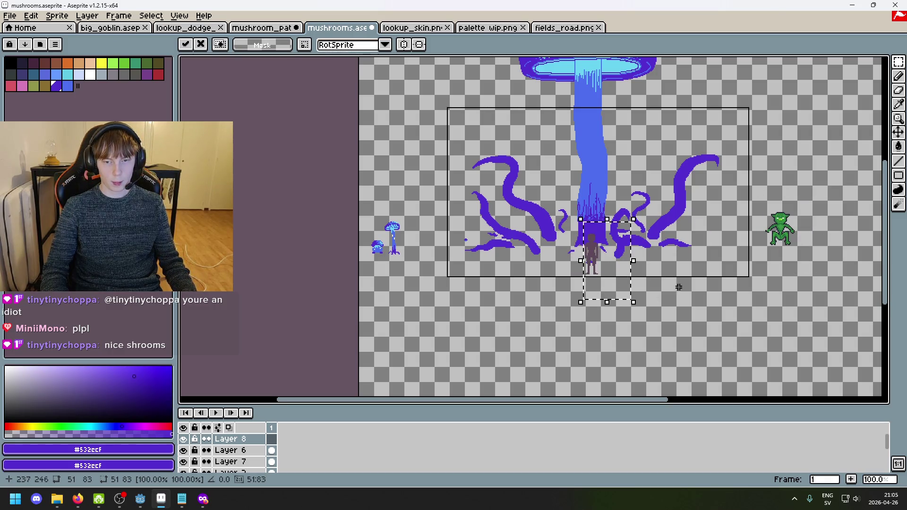
key(Return)
Step: Pan around the tentacles and figure, then hide the figure to compare the scene
scroll(679, 287, down, 3)
scroll(661, 283, up, 5)
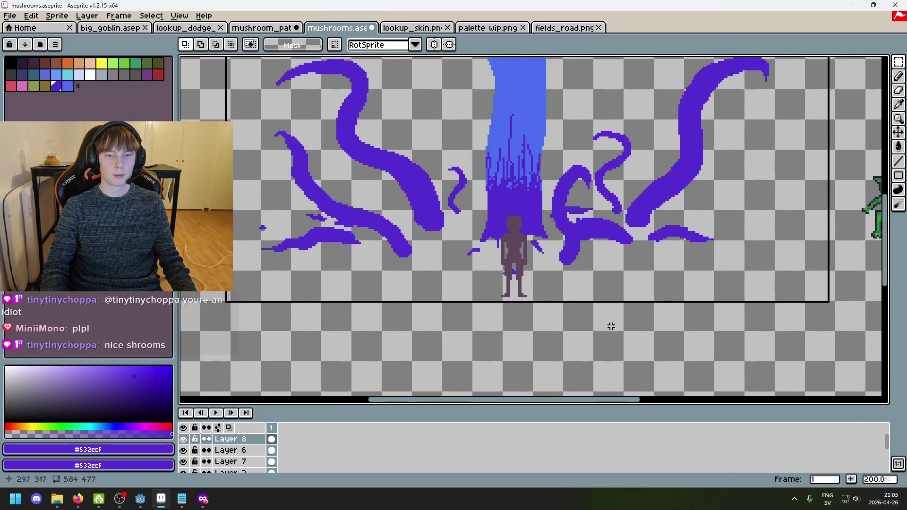
scroll(610, 327, up, 4)
scroll(541, 358, down, 1)
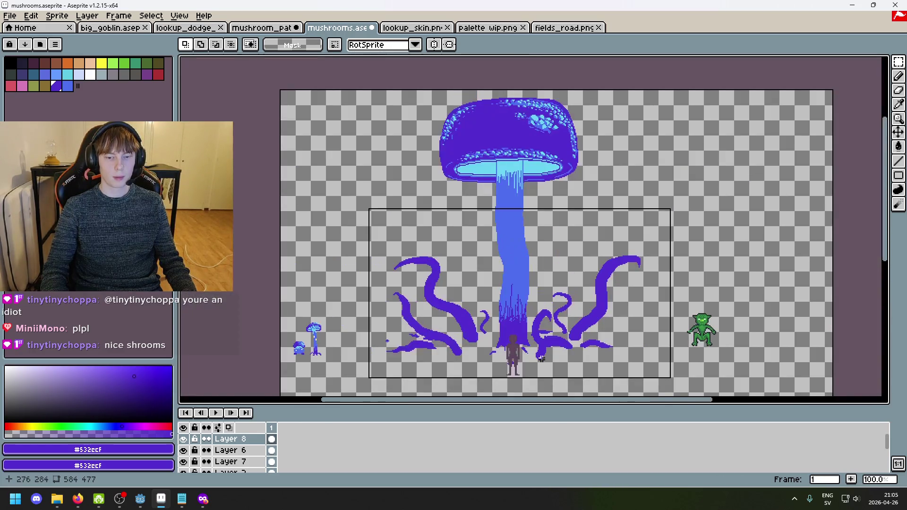
scroll(542, 358, up, 1)
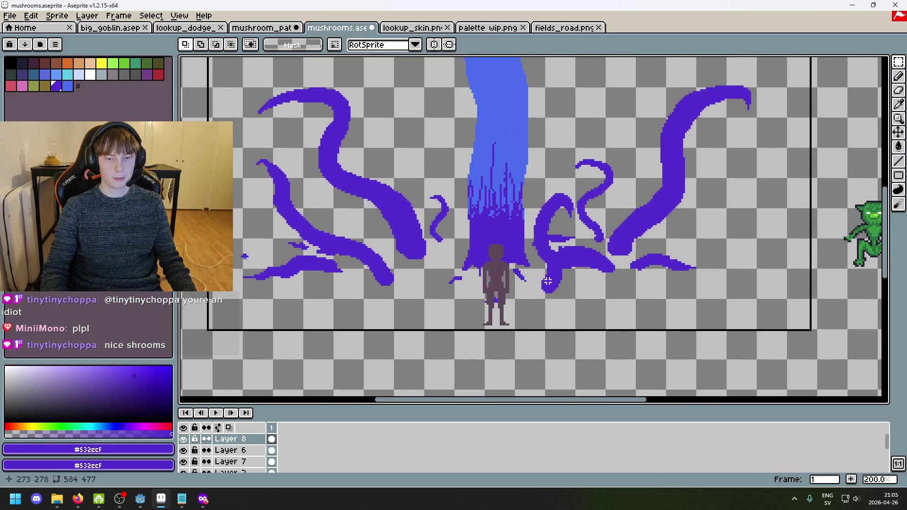
scroll(542, 285, down, 1)
scroll(543, 284, up, 1)
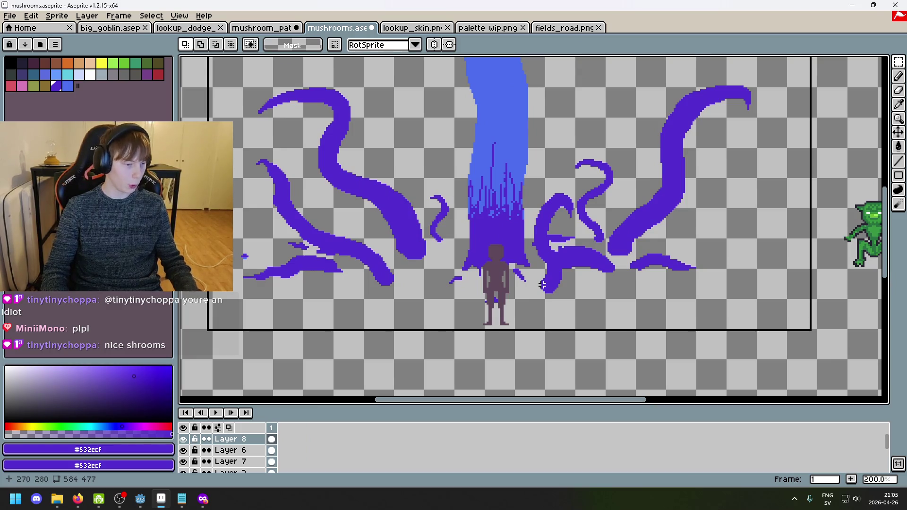
scroll(614, 236, down, 1)
scroll(654, 206, up, 1)
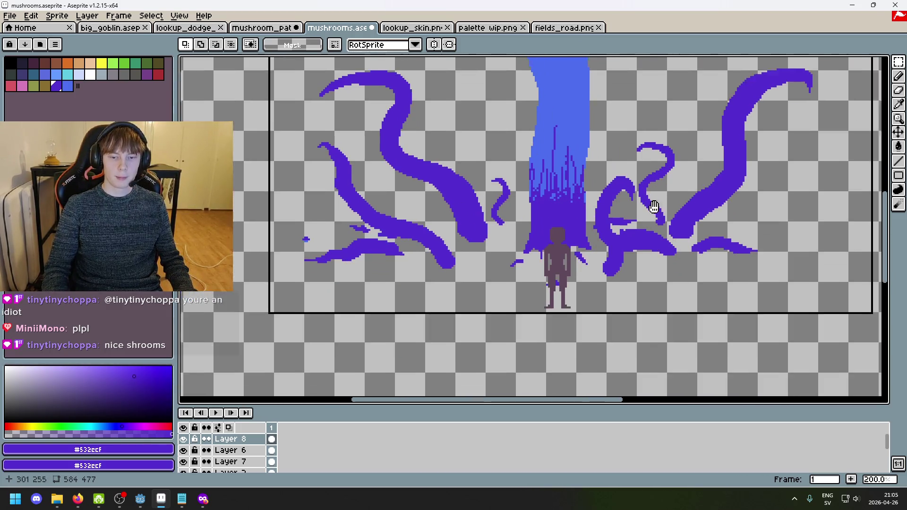
scroll(638, 253, down, 1)
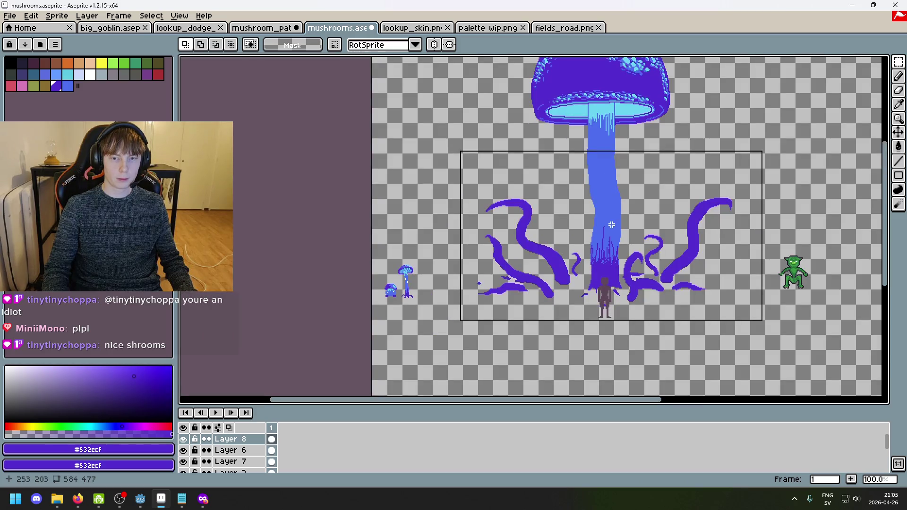
scroll(611, 225, up, 1)
drag(611, 251, 664, 183)
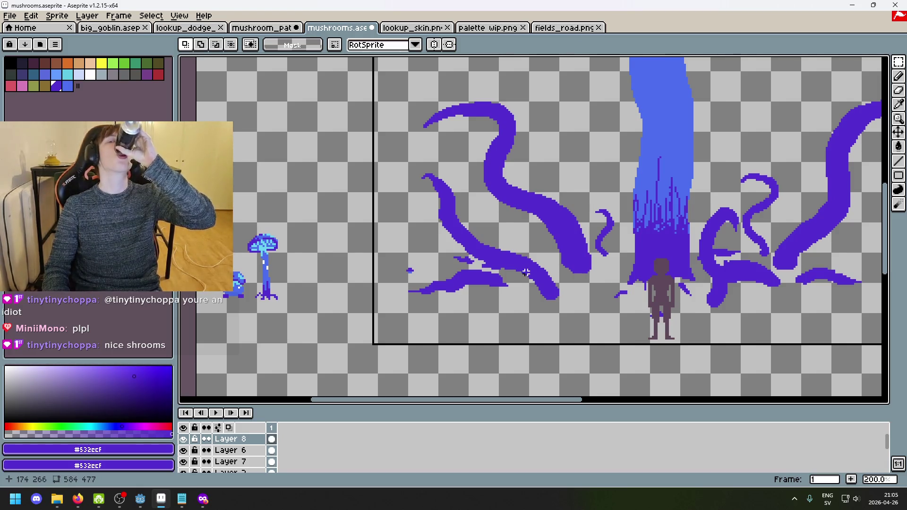
drag(524, 267, 429, 326)
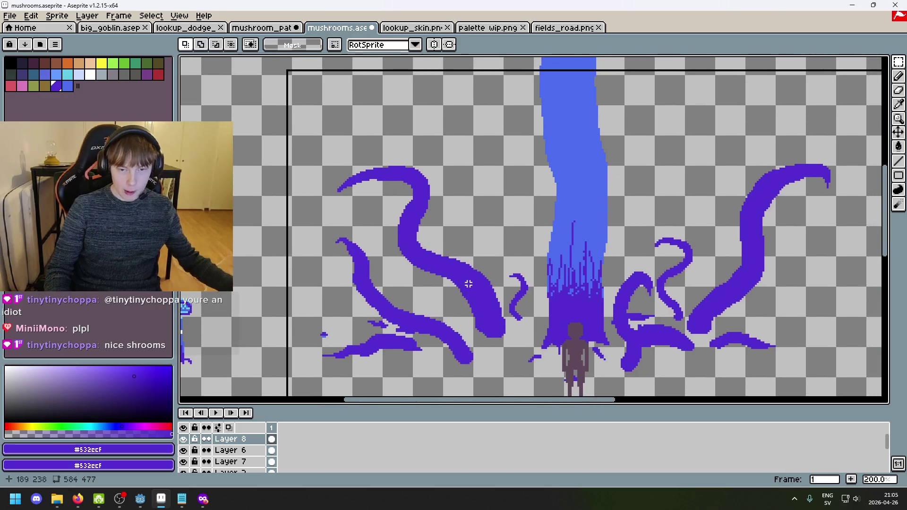
drag(514, 279, 547, 264)
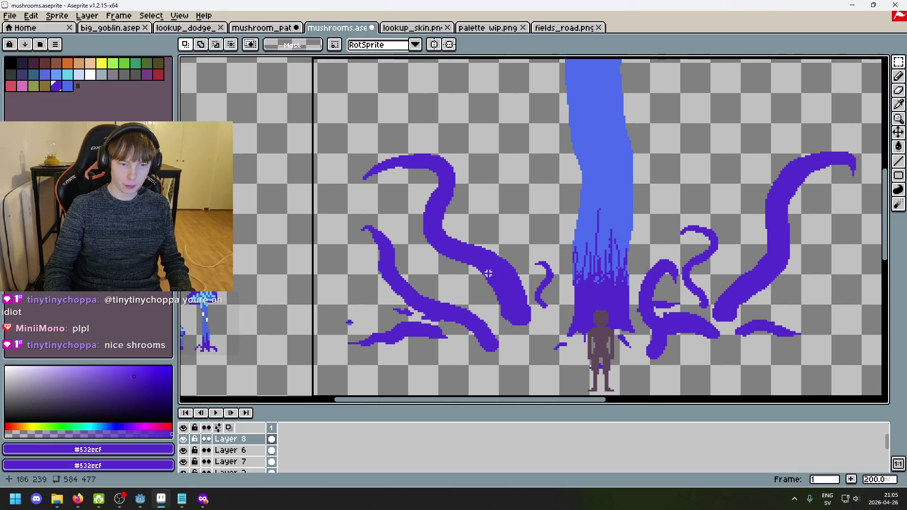
scroll(487, 273, up, 1)
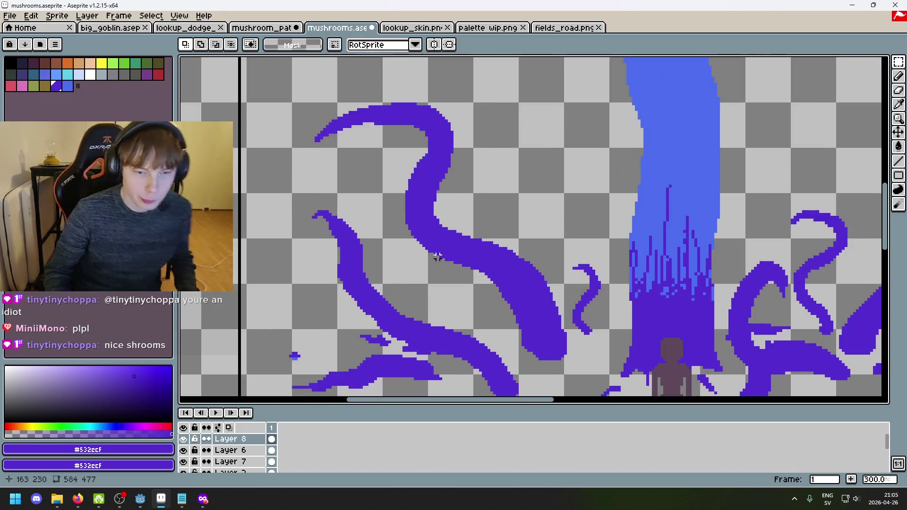
click(184, 451)
Step: Toggle the figure and tentacles layers to compare, then select the tentacles layer
click(183, 450)
click(183, 461)
click(183, 461)
click(185, 467)
click(185, 467)
click(224, 462)
click(185, 465)
click(185, 465)
scroll(450, 116, up, 4)
Step: Try single pencil pixels at the upper-left tentacle tip, undoing the failed attempts
key(b)
drag(397, 117, 414, 105)
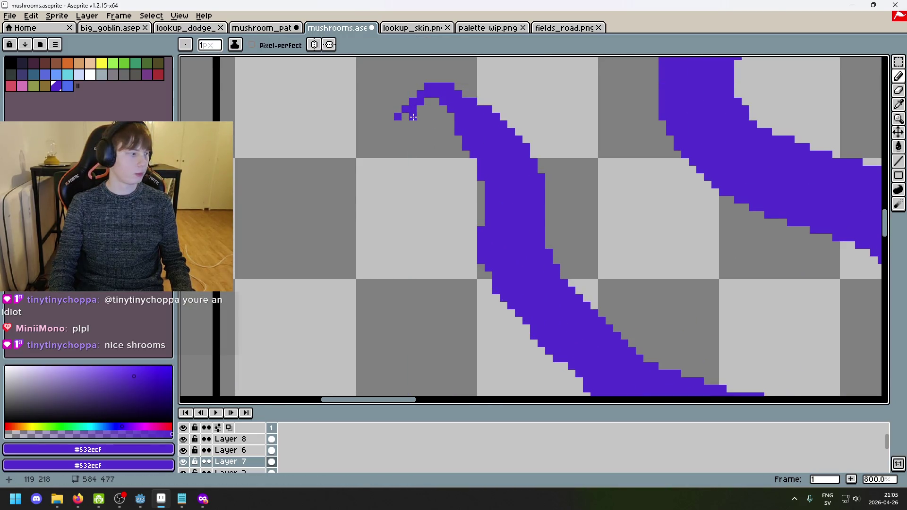
key(ctrl+z)
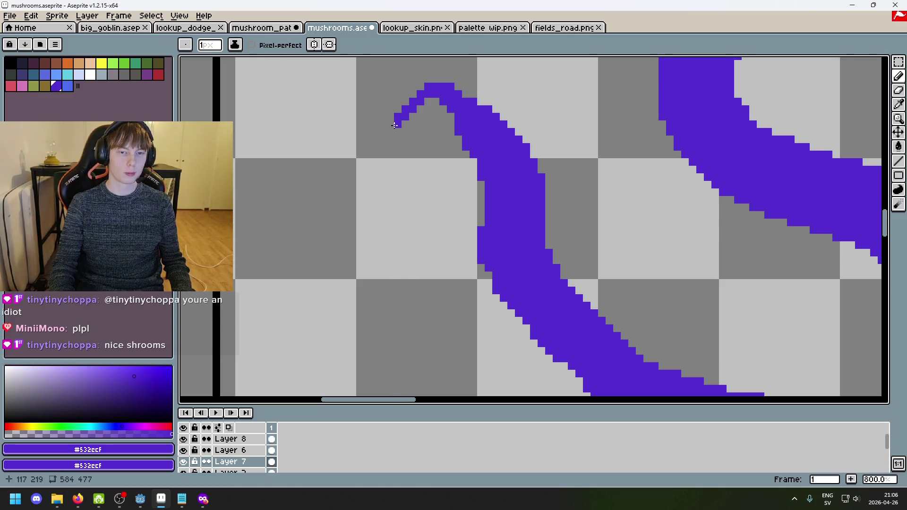
click(399, 118)
key(ctrl+z)
click(405, 109)
key(ctrl+z)
click(407, 115)
Step: Undo the tentacle tip pixels, redo them, then undo them again
scroll(407, 115, down, 4)
scroll(455, 149, up, 4)
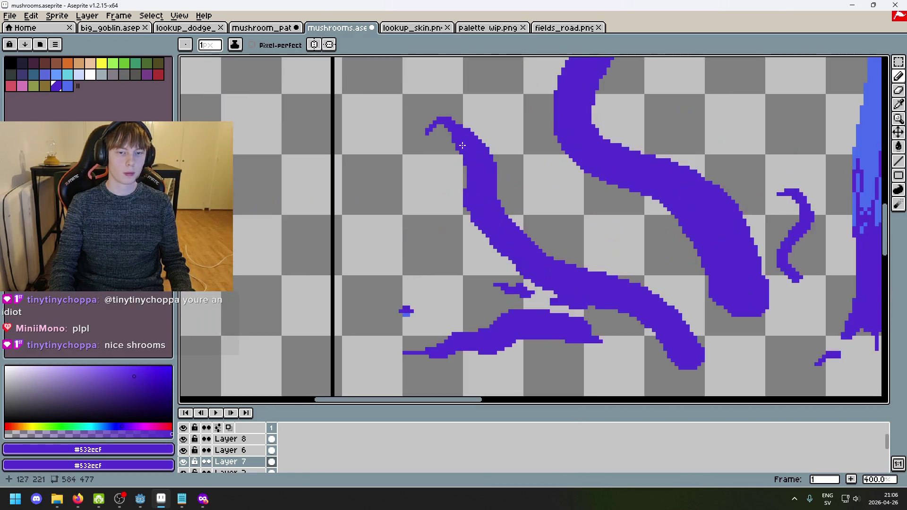
scroll(463, 152, down, 2)
scroll(489, 194, up, 2)
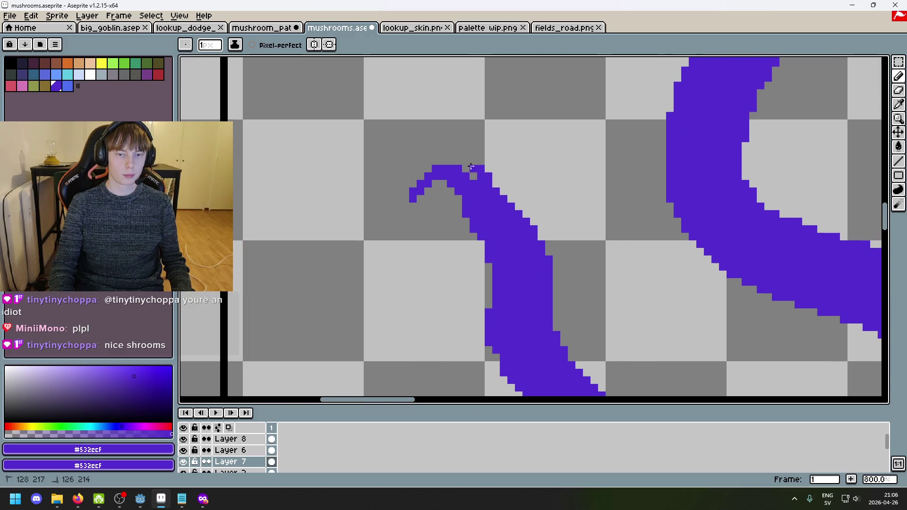
key(ctrl+z)
key(ctrl+y)
key(ctrl+z)
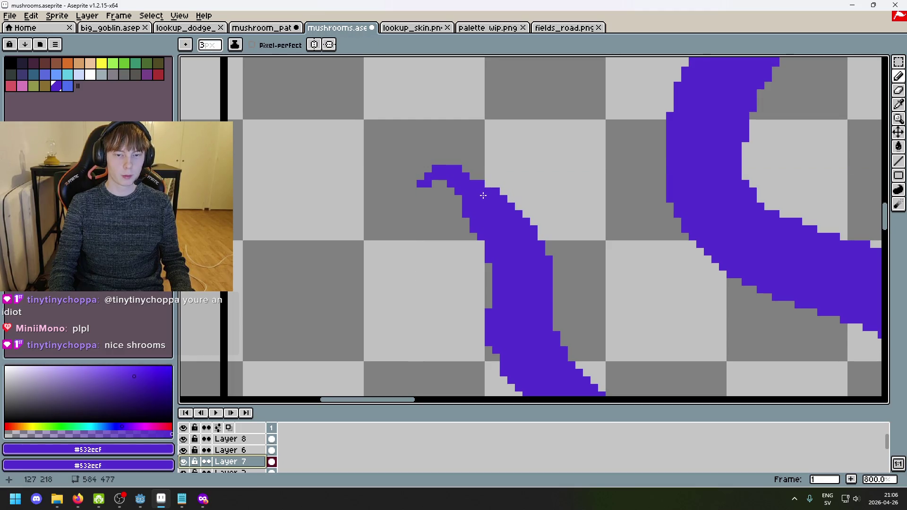
Step: Paint a new curled tip on the upper-left tentacle, curling down-left
mouse_move(482, 193)
mouse_down()
mouse_move(415, 184)
mouse_move(396, 215)
mouse_move(465, 176)
mouse_move(397, 216)
mouse_up()
key(ctrl+z)
scroll(397, 215, down, 4)
key(ctrl+z)
scroll(485, 194, up, 4)
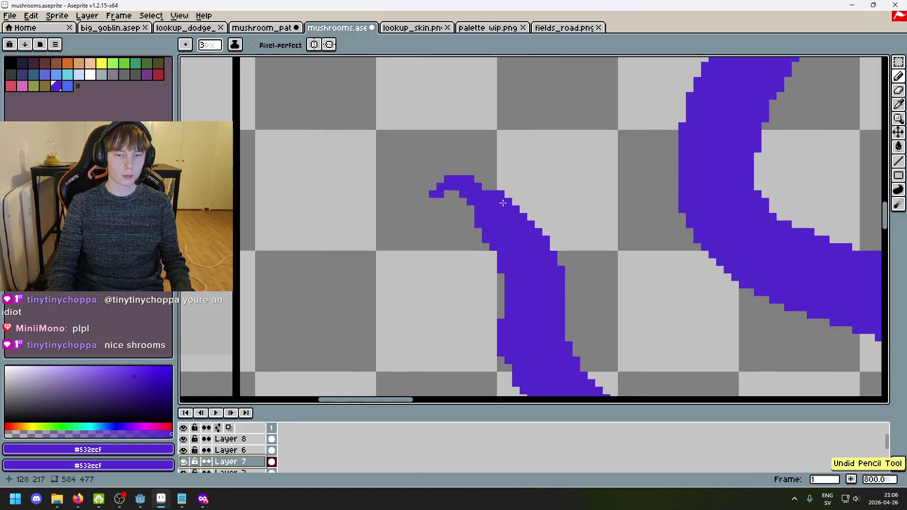
drag(486, 194, 429, 217)
Step: Erase the stray pixels from the curled tentacle tip
key(minus)
key(minus)
scroll(477, 199, up, 6)
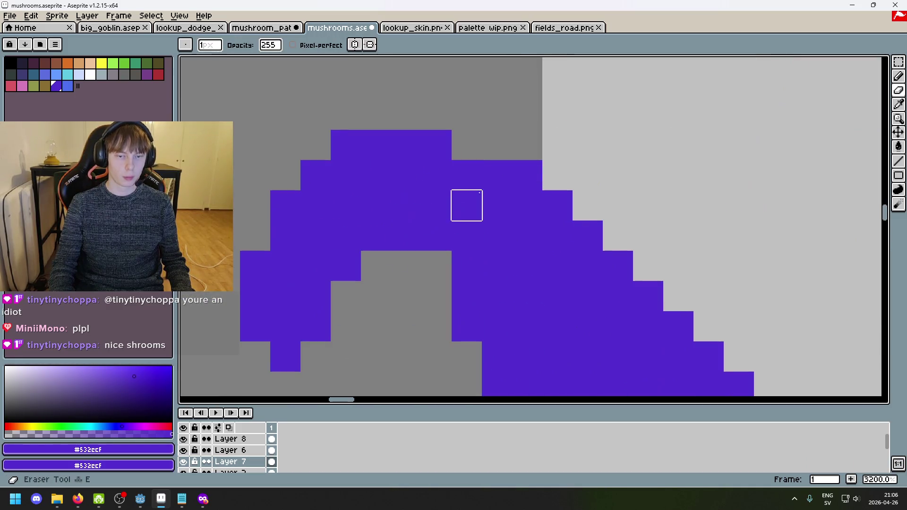
scroll(357, 300, down, 6)
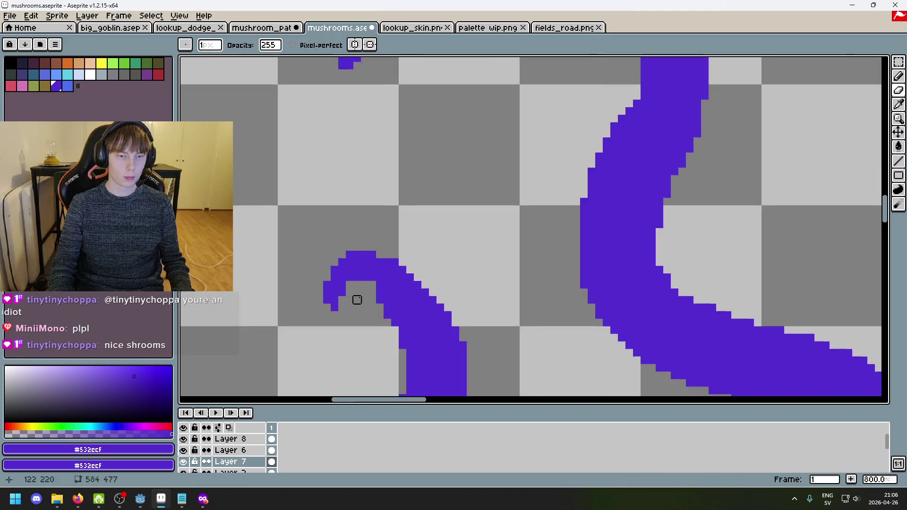
click(356, 277)
key(ctrl+z)
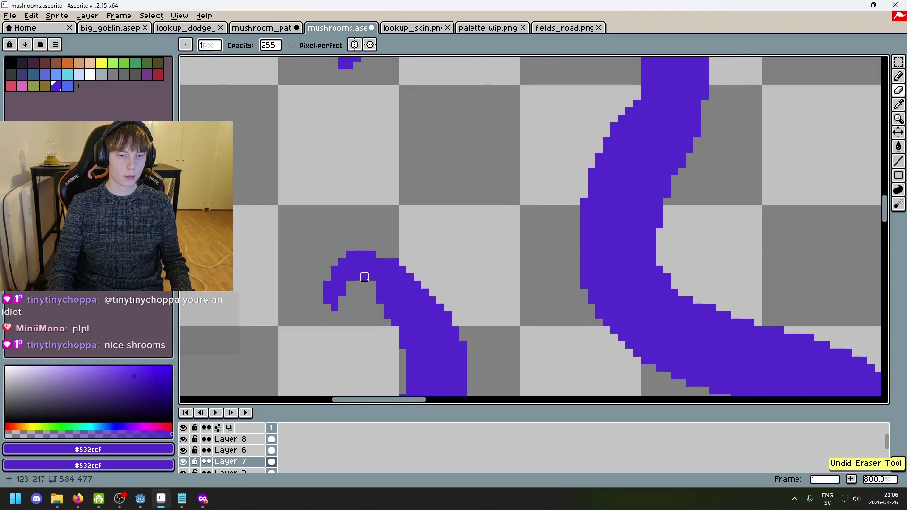
drag(364, 277, 358, 278)
Step: Bring the whole mushroom into view, centred on the tentacles and figure
key(b)
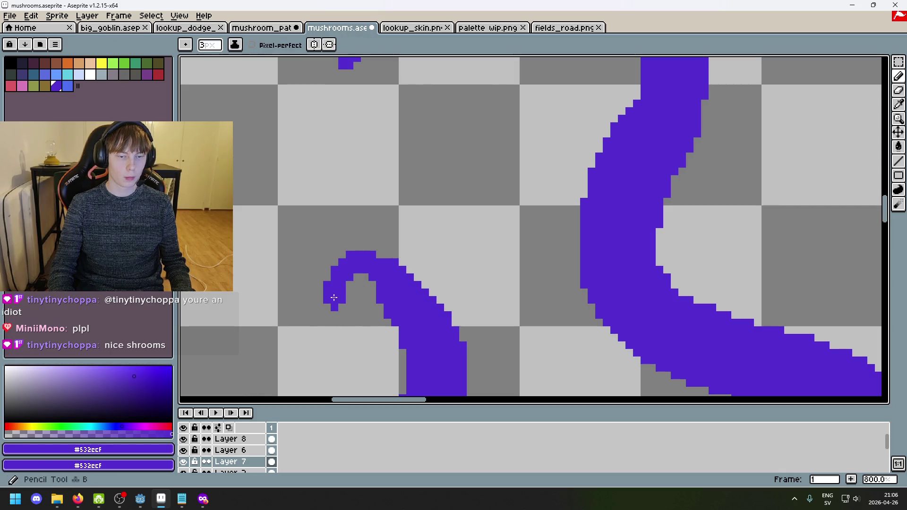
scroll(333, 319, down, 6)
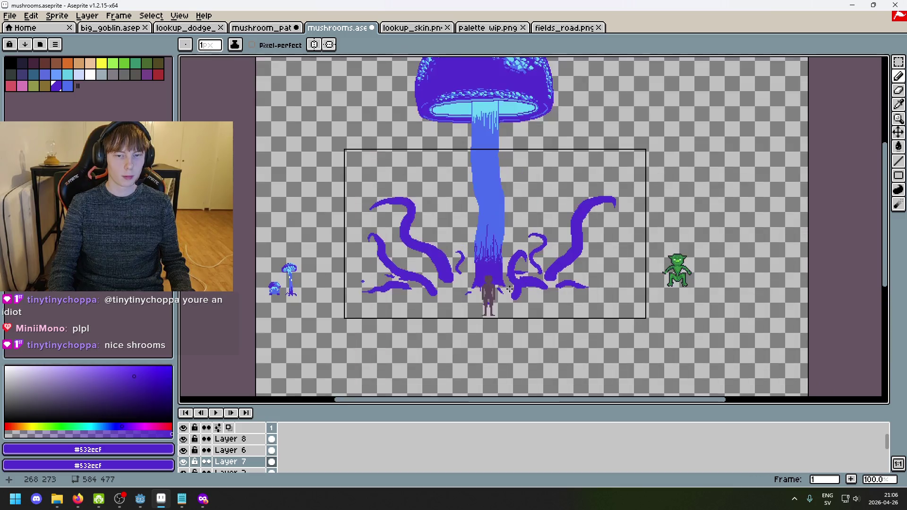
drag(509, 288, 501, 336)
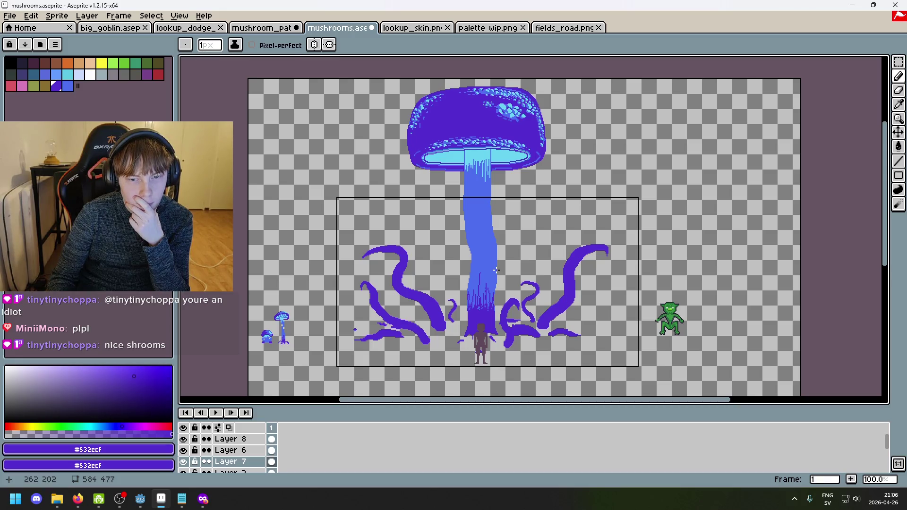
drag(550, 340, 542, 310)
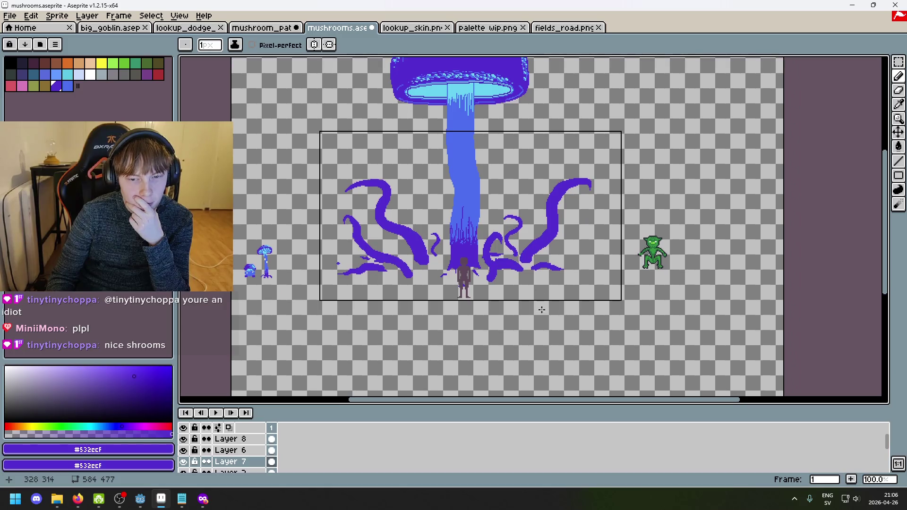
scroll(517, 232, up, 5)
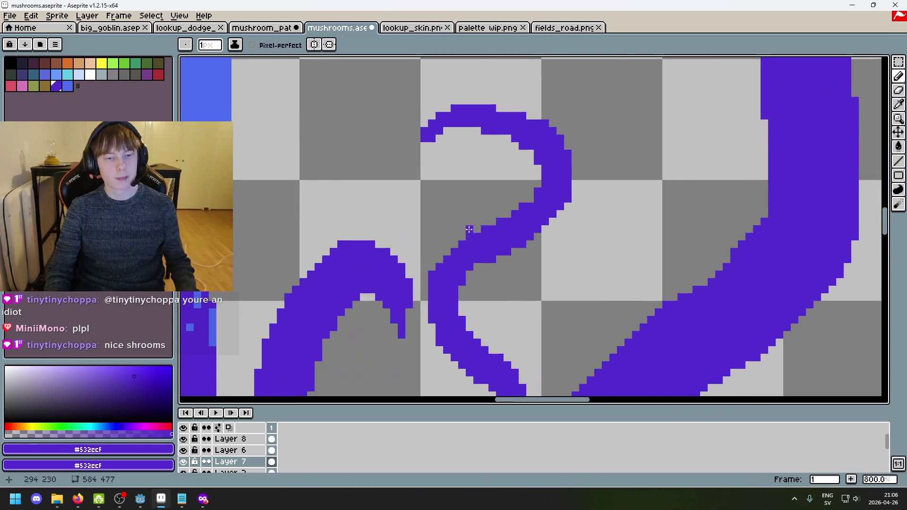
Step: Switch to the eraser and pan across to bring the goblin into view
key(e)
scroll(401, 289, down, 4)
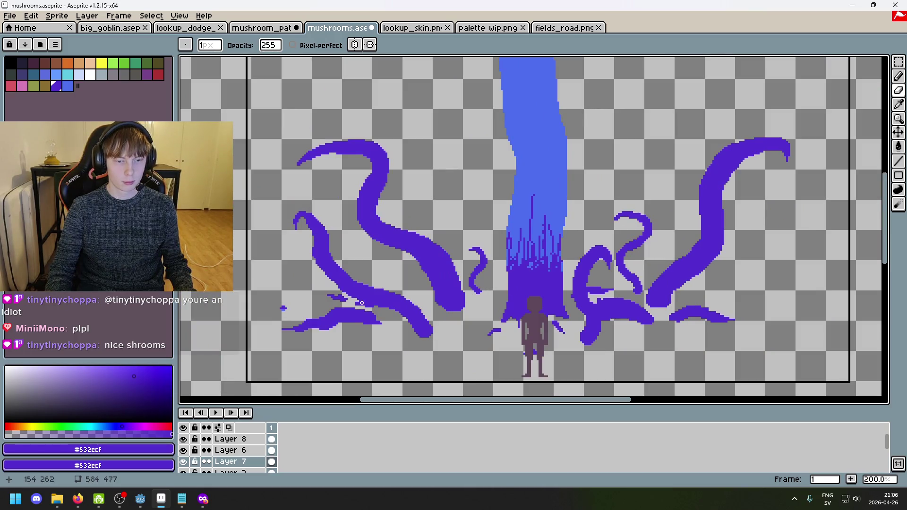
drag(484, 333, 438, 317)
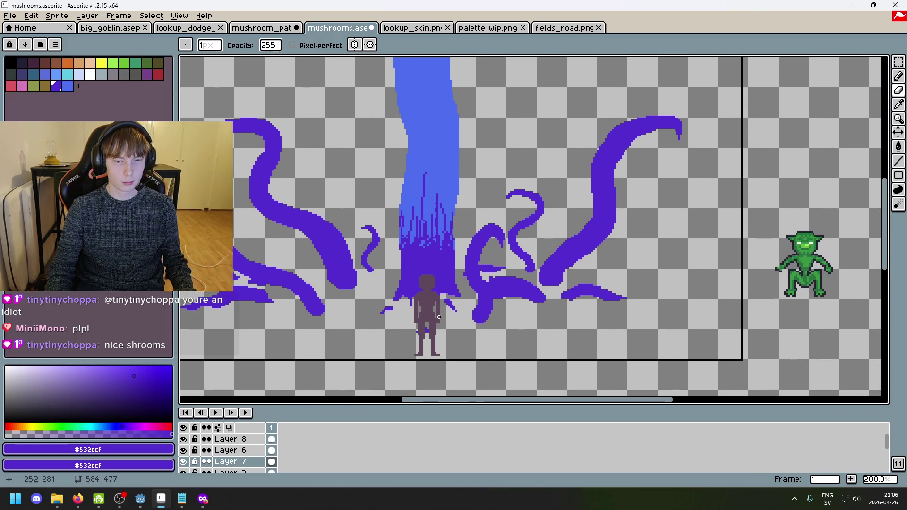
scroll(454, 314, down, 2)
scroll(456, 316, up, 1)
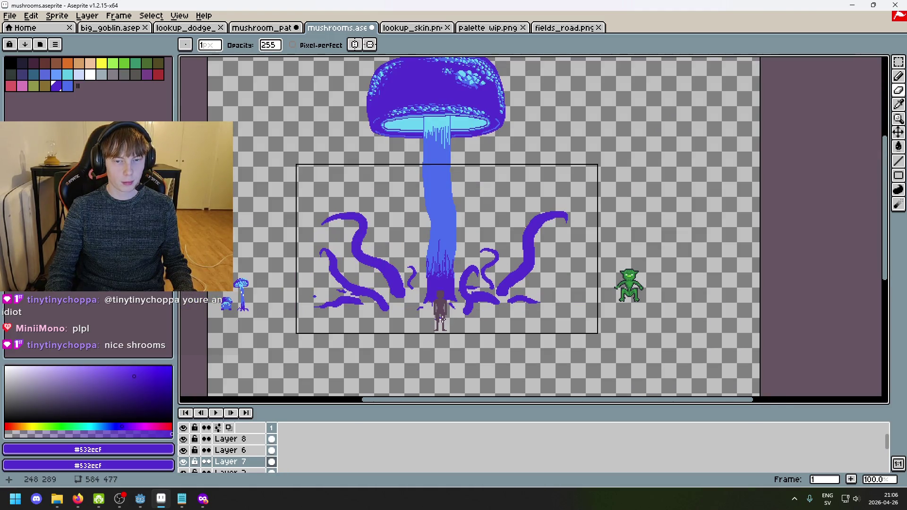
scroll(543, 245, up, 2)
scroll(613, 173, up, 1)
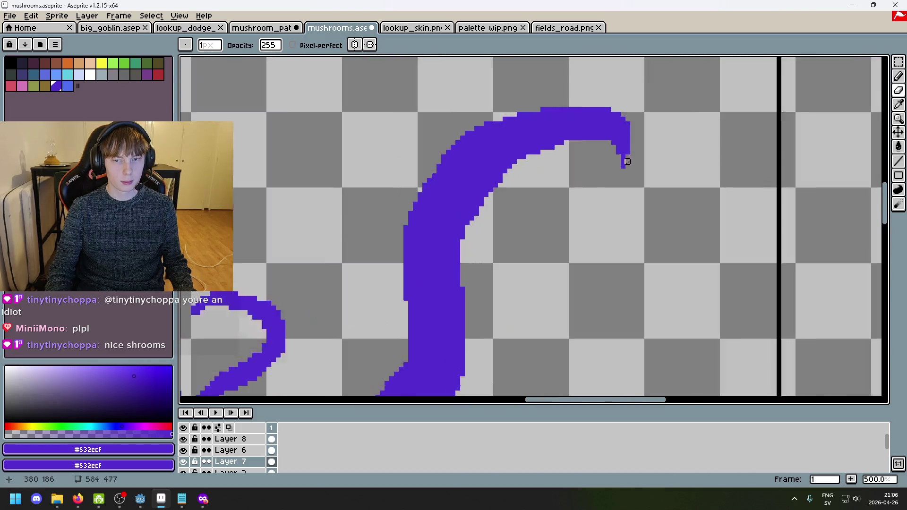
scroll(623, 162, down, 3)
scroll(548, 258, up, 1)
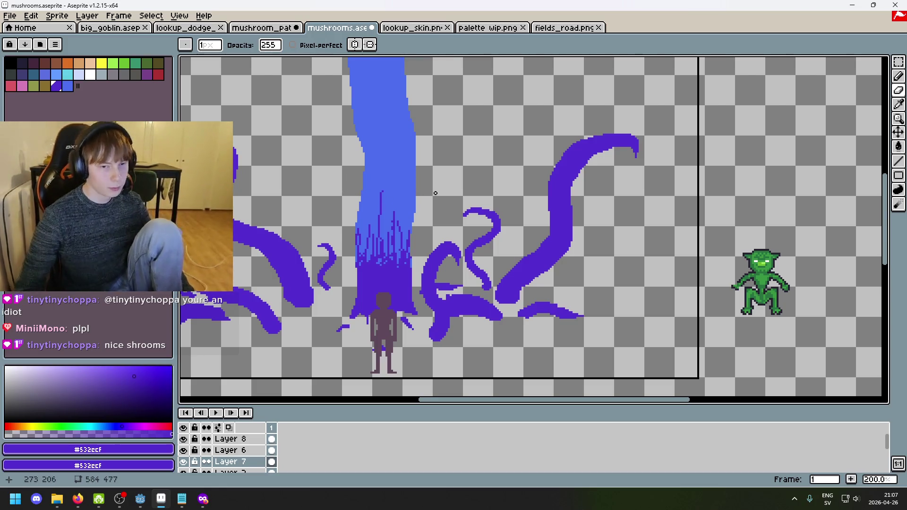
scroll(471, 219, down, 1)
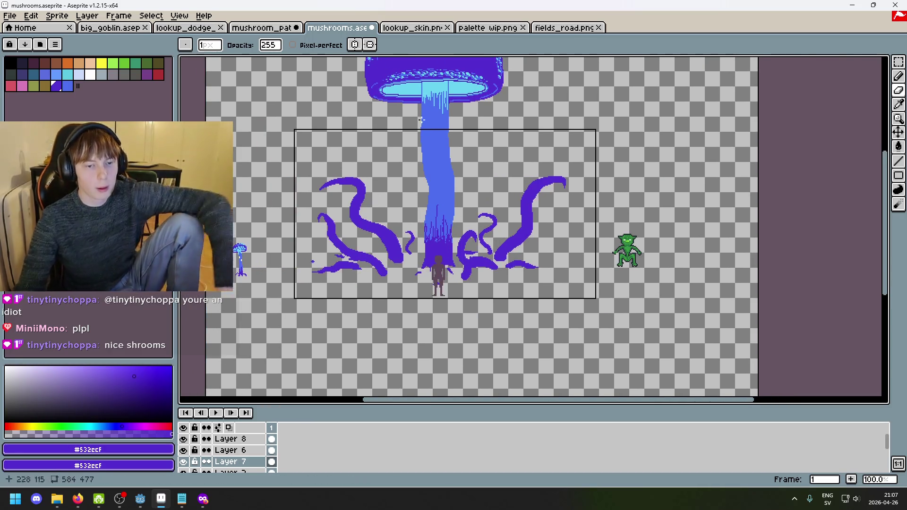
scroll(423, 160, up, 1)
scroll(377, 194, down, 1)
scroll(340, 234, left, 2)
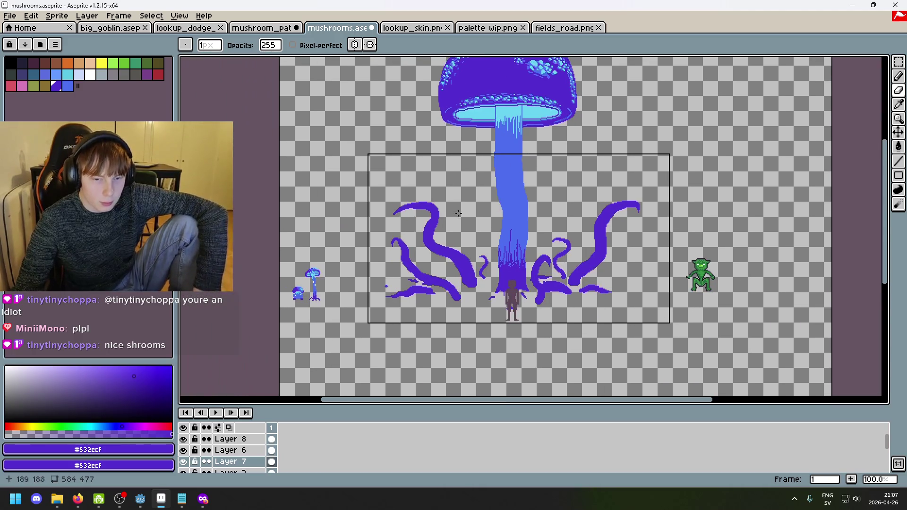
scroll(304, 274, up, 2)
Step: Sample the mushroom cap's blue, then the tentacle purple, as the drawing colour
alt+click(353, 285)
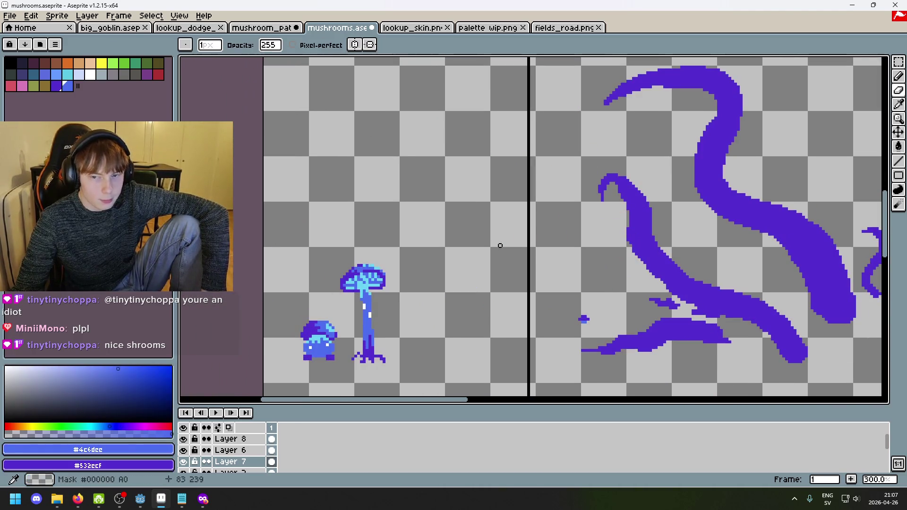
scroll(537, 192, up, 3)
scroll(592, 205, down, 5)
scroll(491, 169, right, 2)
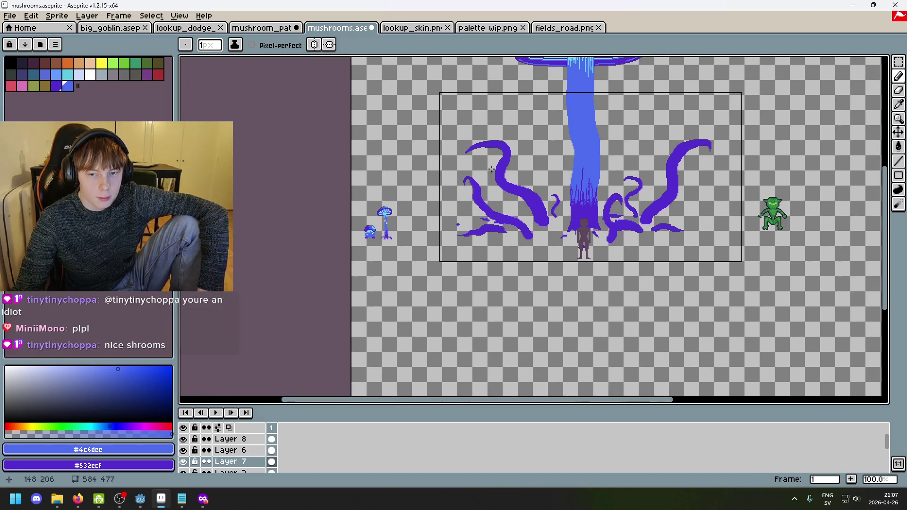
scroll(497, 161, up, 3)
alt+click(513, 144)
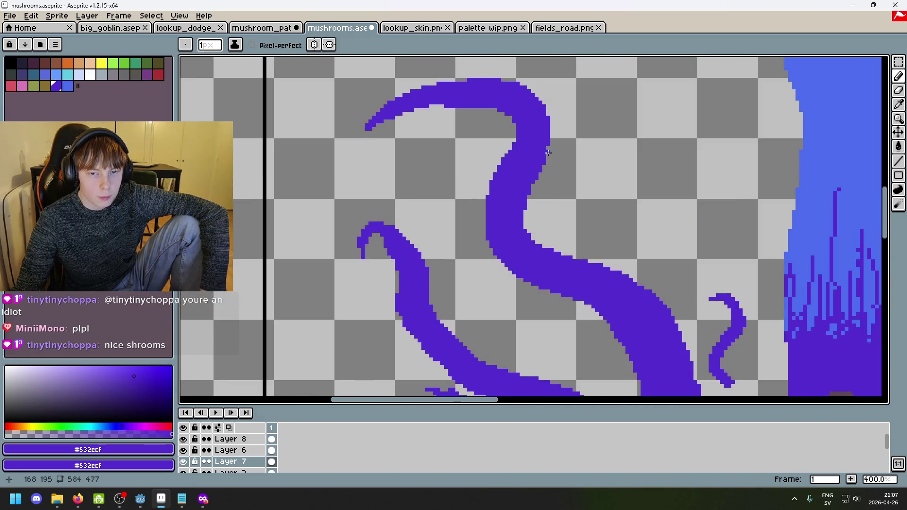
scroll(547, 153, down, 4)
Step: Undo the last two pencil strokes on the tentacles
key(ctrl+z)
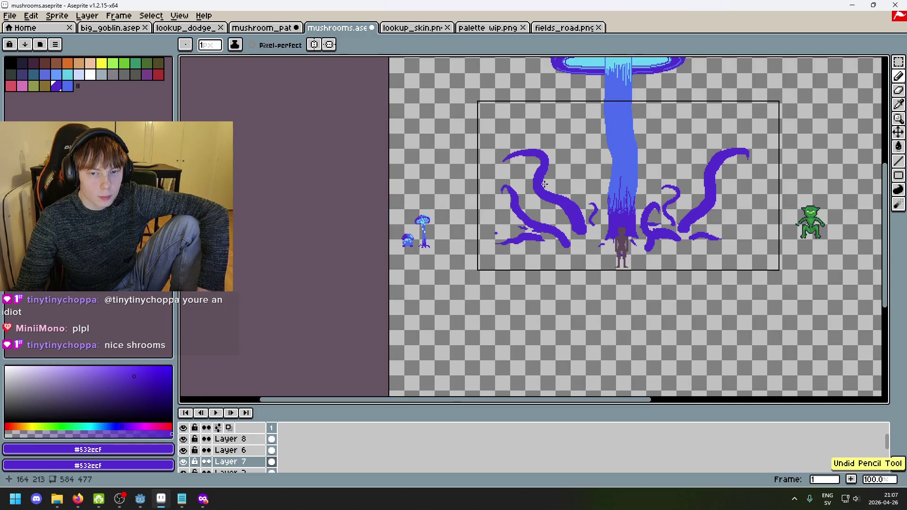
scroll(545, 185, up, 4)
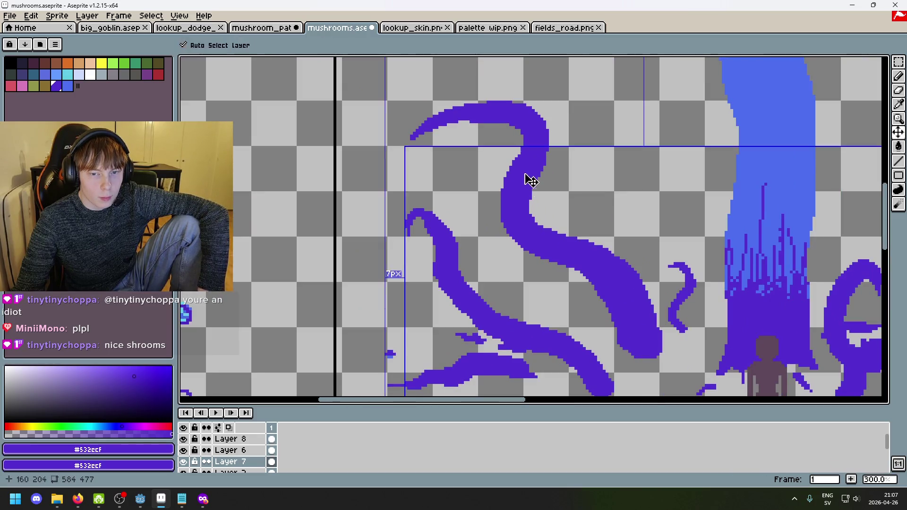
scroll(527, 180, up, 4)
scroll(518, 194, down, 2)
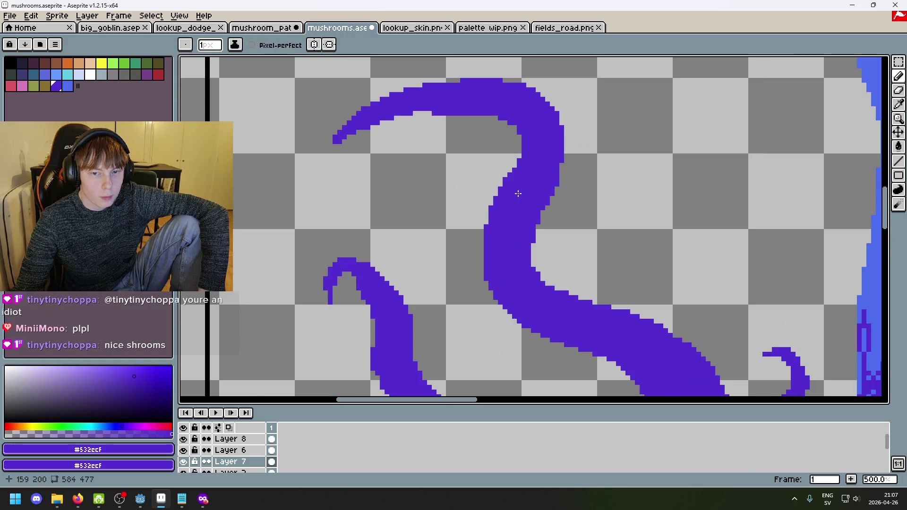
scroll(516, 170, down, 2)
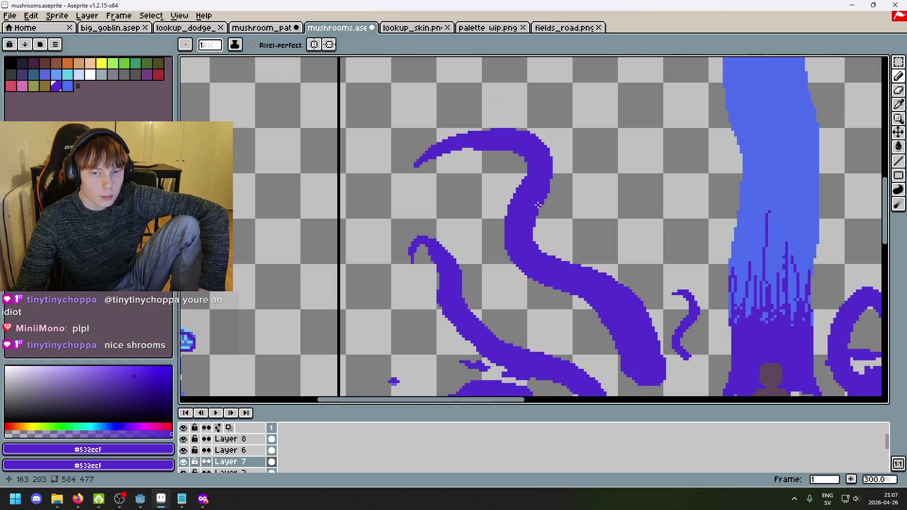
key(ctrl+z)
scroll(518, 173, up, 2)
scroll(518, 173, down, 3)
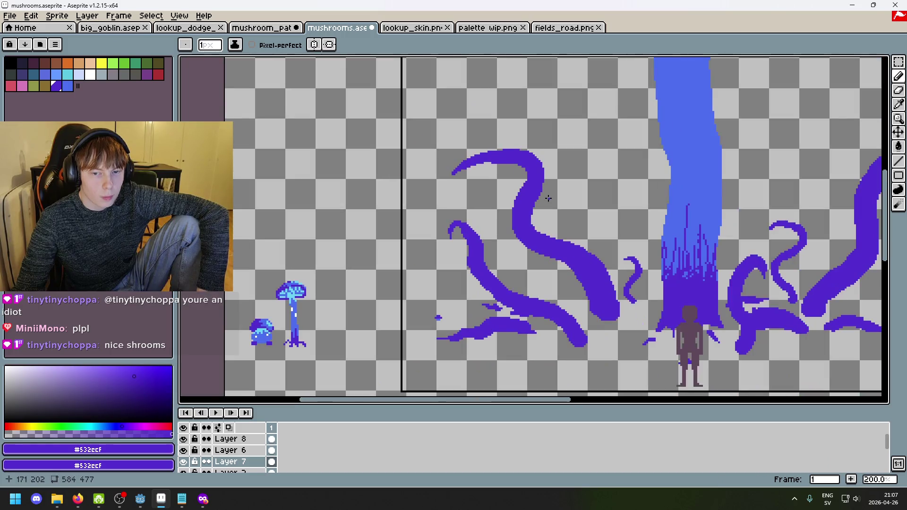
scroll(513, 187, up, 3)
Step: Eyedrop the small mushroom's lighter blue #4c6dee as the drawing colour
scroll(514, 187, down, 4)
scroll(545, 212, up, 1)
scroll(527, 203, up, 4)
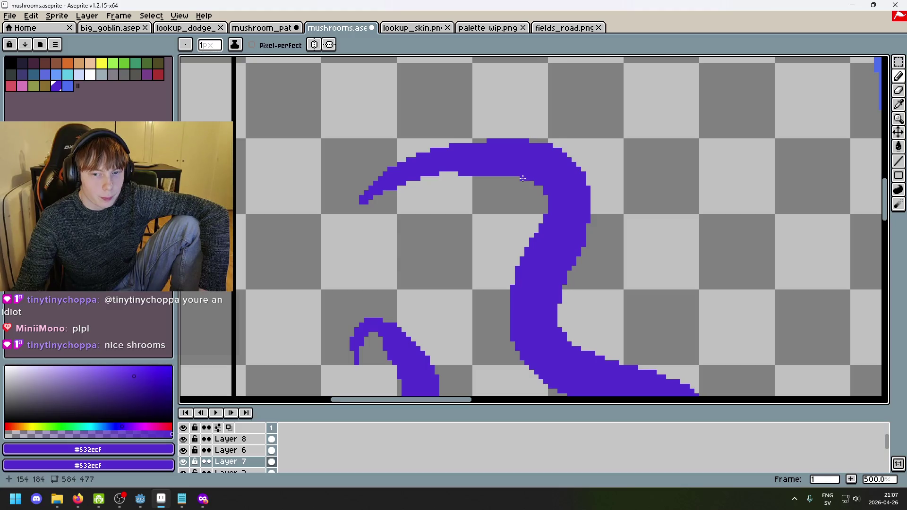
scroll(540, 187, down, 3)
scroll(553, 236, up, 2)
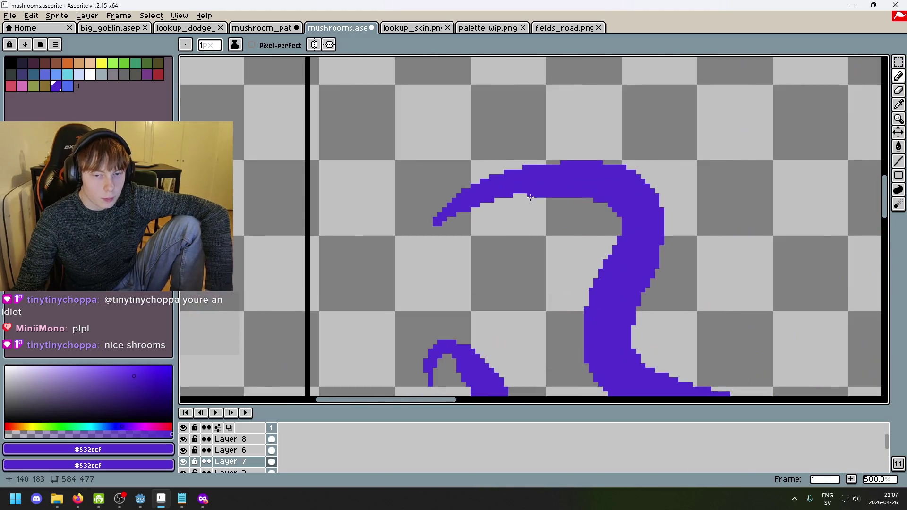
scroll(519, 226, down, 2)
key(i)
click(410, 304)
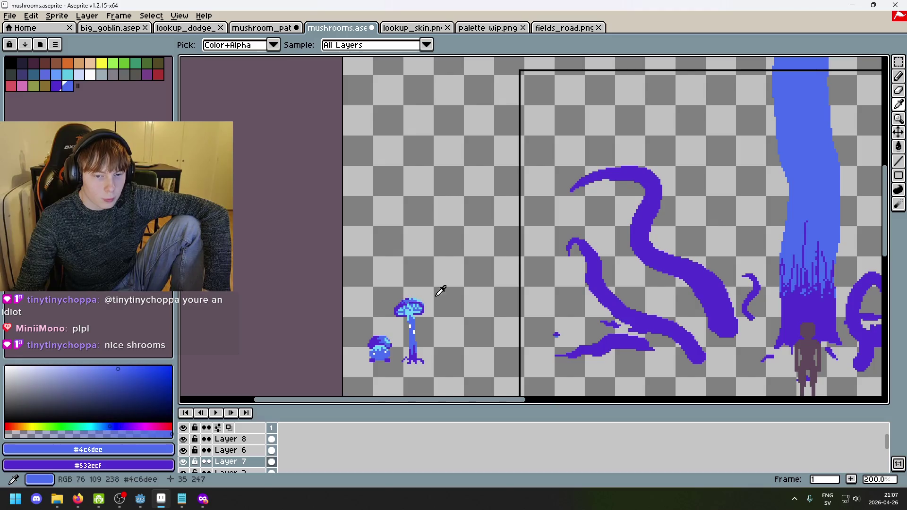
key(b)
scroll(614, 170, up, 2)
drag(578, 159, 654, 173)
key(ctrl+z)
key(ctrl+z)
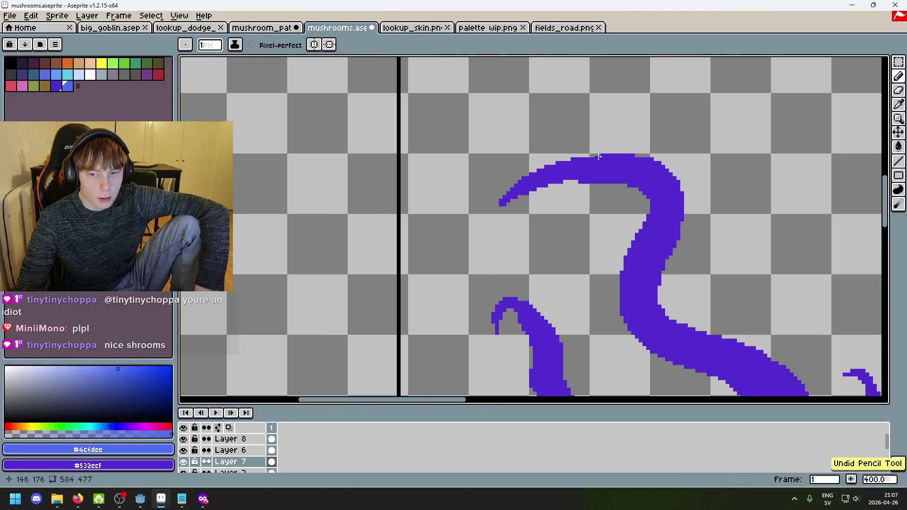
mouse_move(579, 161)
mouse_down()
mouse_move(639, 163)
mouse_move(673, 190)
mouse_move(677, 220)
mouse_up()
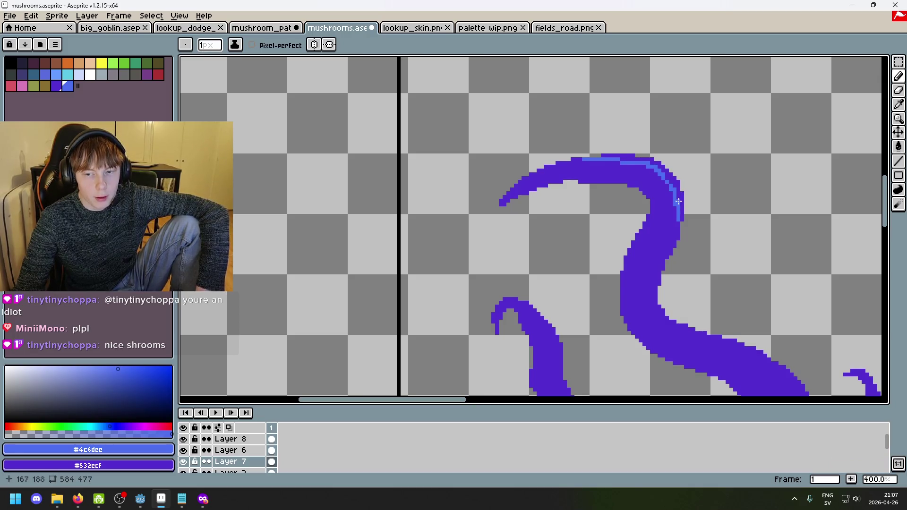
key(g)
click(631, 167)
key(ctrl+z)
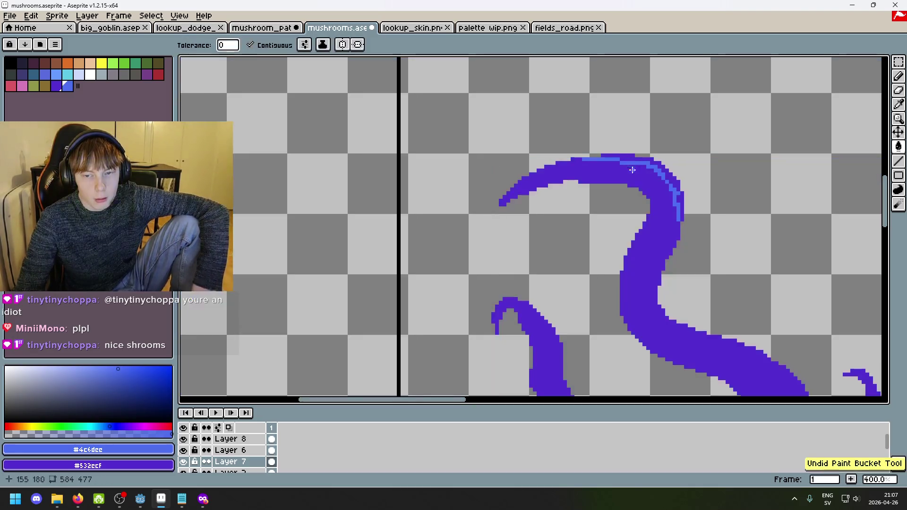
key(ctrl+z)
scroll(632, 169, down, 1)
drag(631, 169, 526, 155)
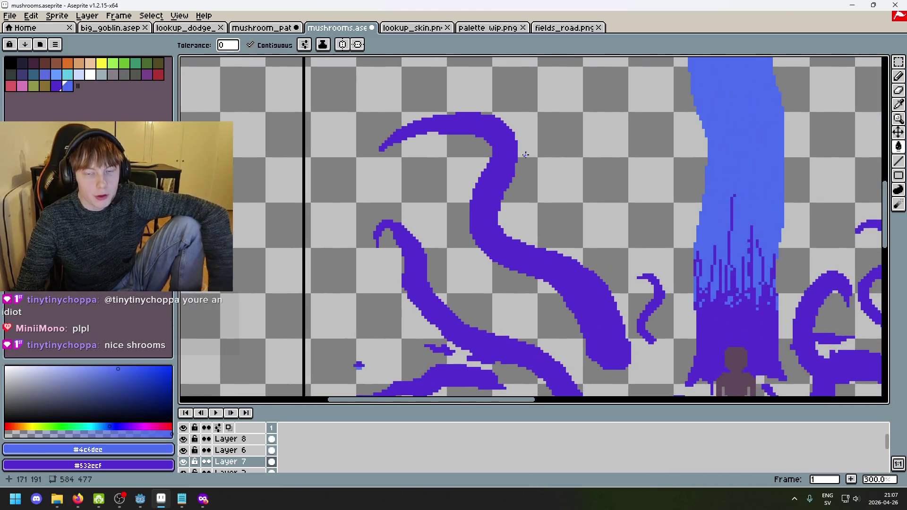
scroll(526, 155, down, 1)
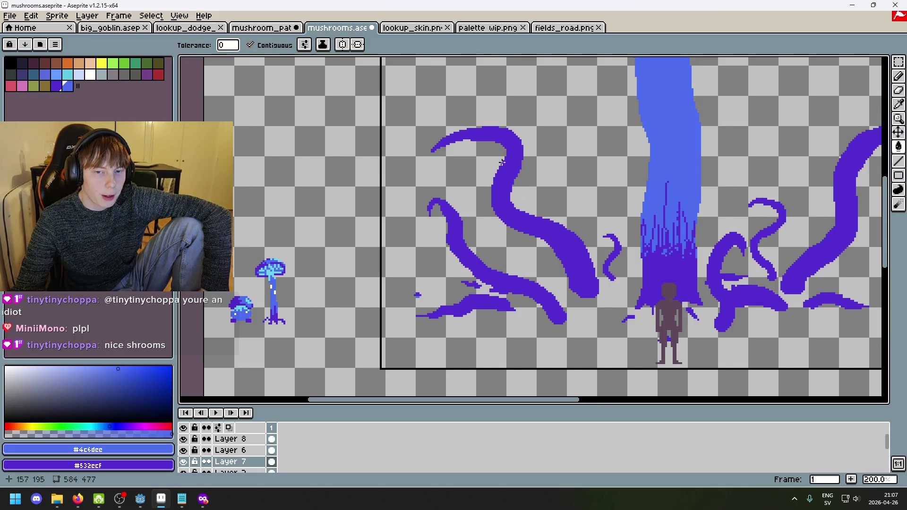
key(ctrl+Tab)
Step: Reposition the view on the goblin sprite in lookup_skin.png
scroll(488, 167, down, 4)
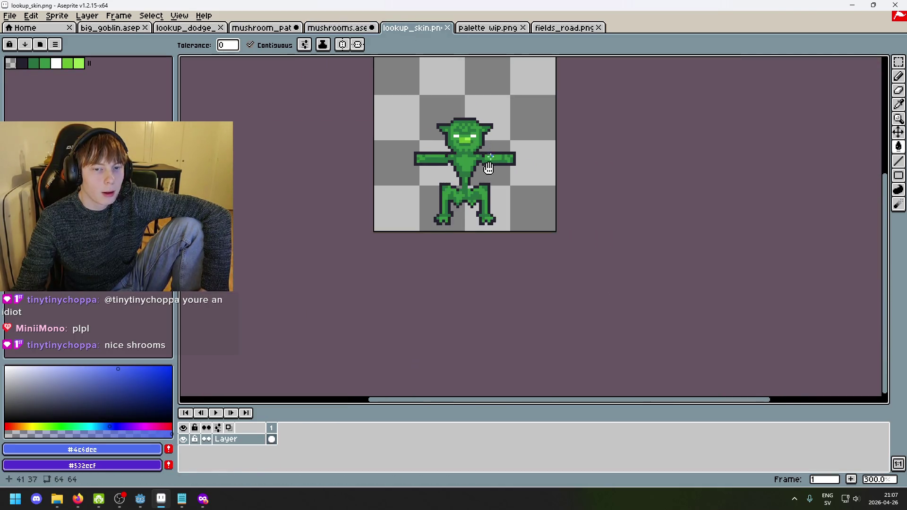
drag(489, 167, 454, 233)
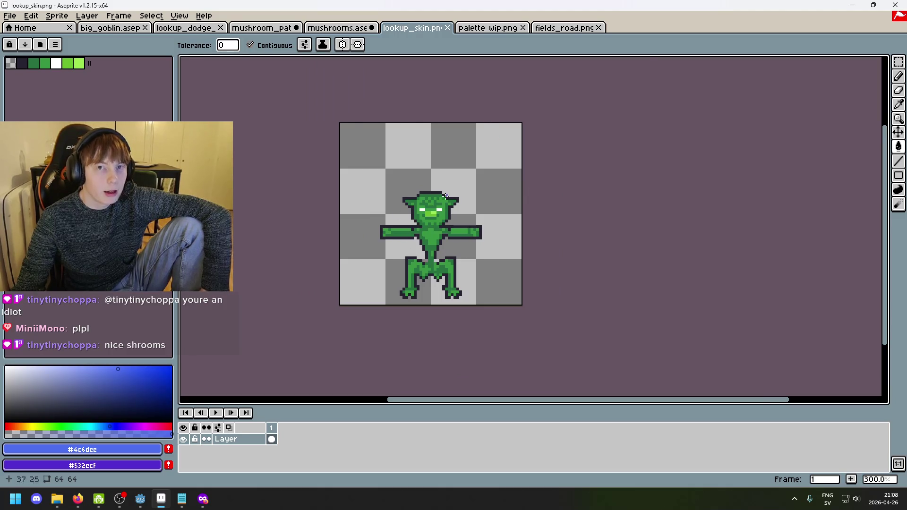
scroll(472, 199, down, 1)
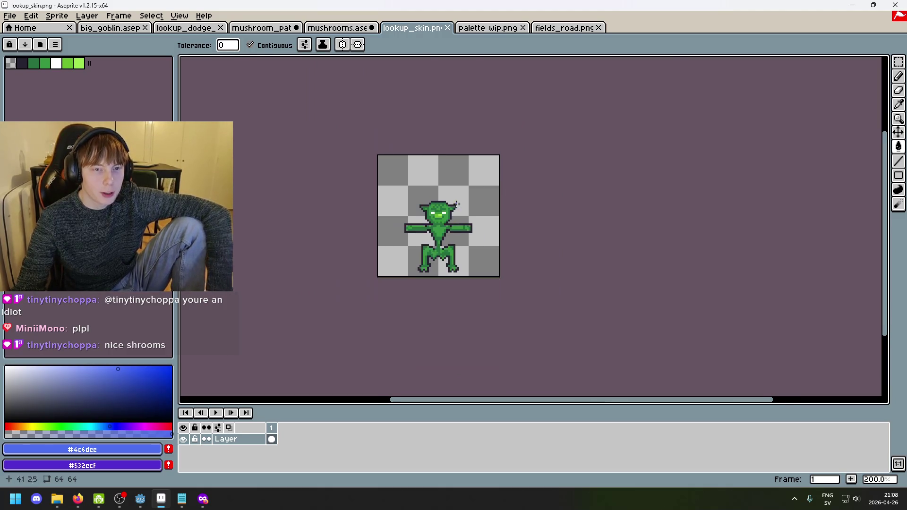
scroll(425, 156, up, 1)
Step: Return to mushrooms.aseprite and eyedrop the tentacle purple #532ecf for the pencil
click(338, 29)
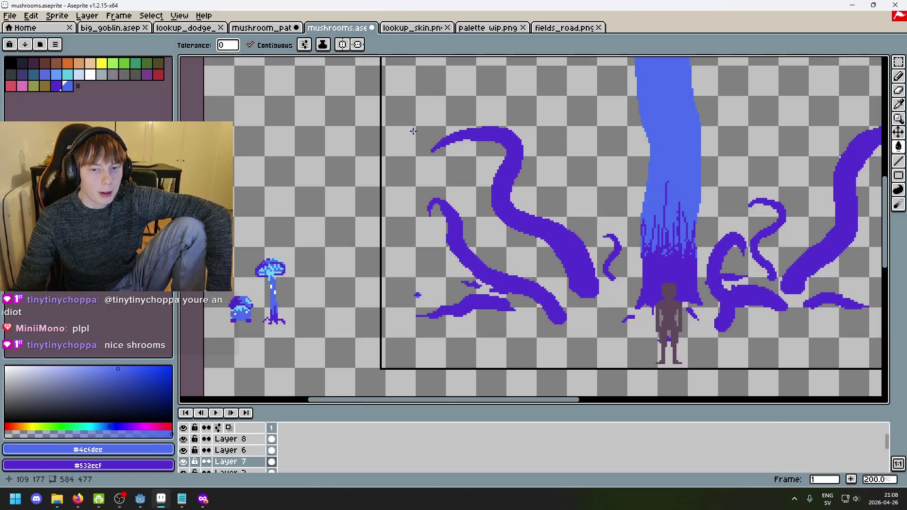
scroll(529, 131, down, 1)
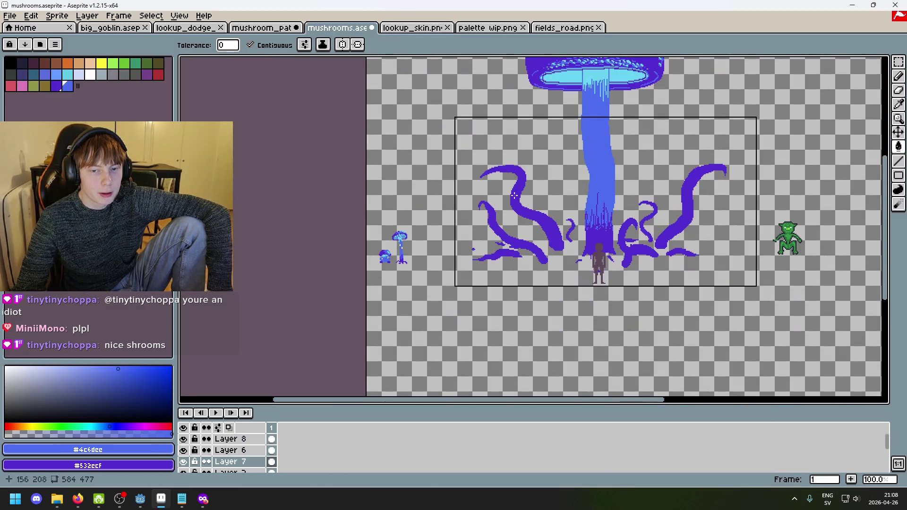
alt+click(514, 195)
key(b)
scroll(431, 192, up, 1)
scroll(428, 180, up, 1)
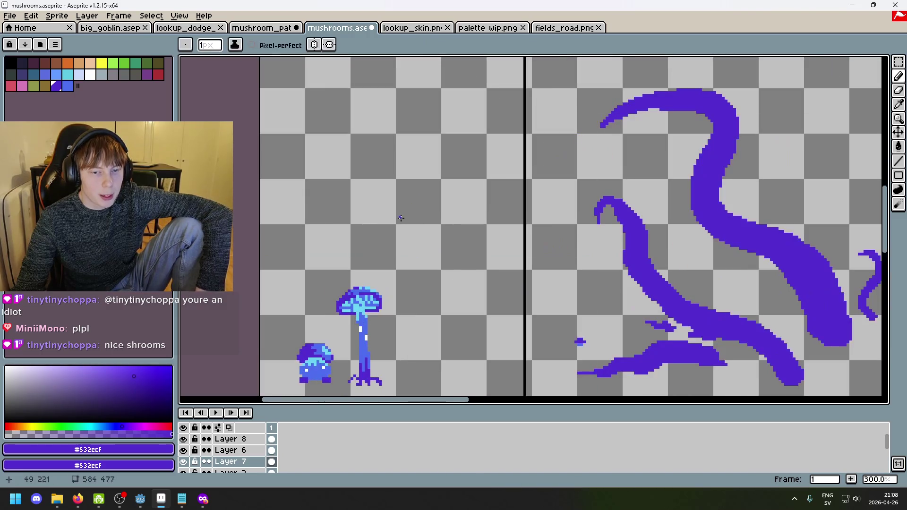
Step: Paint a tall vertical purple stroke left of the scene with a 10 px brush
drag(410, 194, 415, 58)
key(ctrl+z)
scroll(423, 119, down, 1)
key(plus)
key(plus)
key(plus)
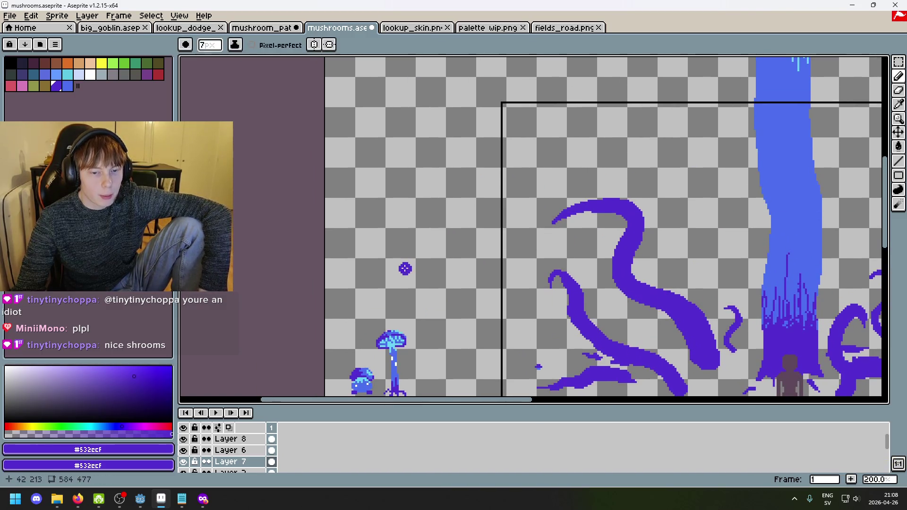
drag(410, 269, 410, 124)
Step: Erase near the stroke's top, then set up a filled rectangle with Shading ink in waterfall blue
key(e)
click(399, 122)
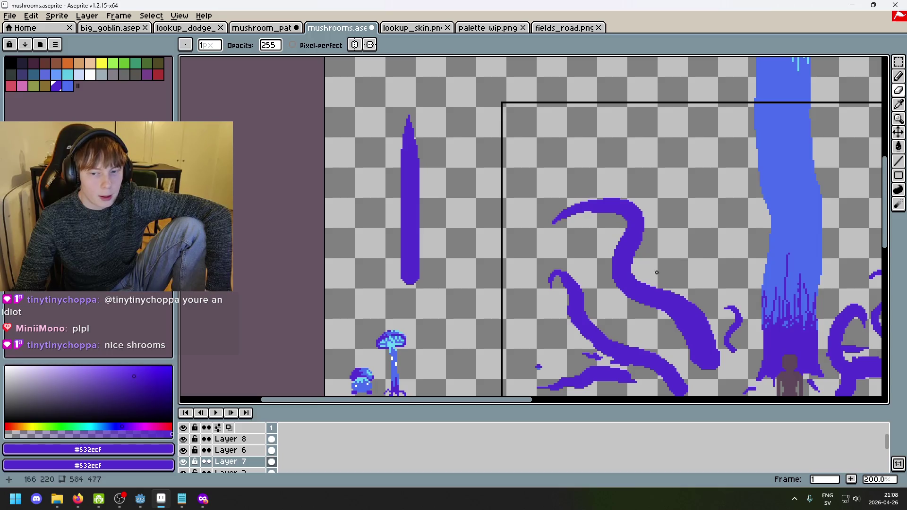
alt+click(796, 204)
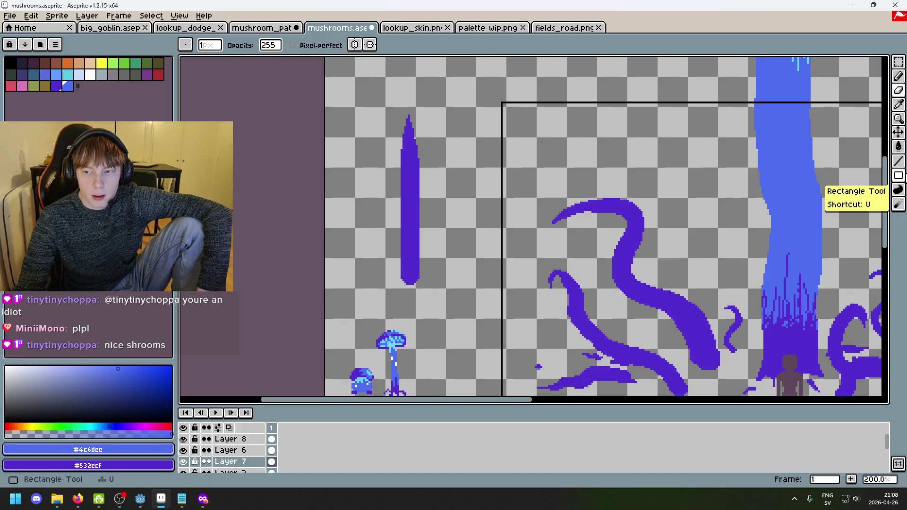
click(898, 175)
click(898, 175)
click(235, 44)
click(251, 102)
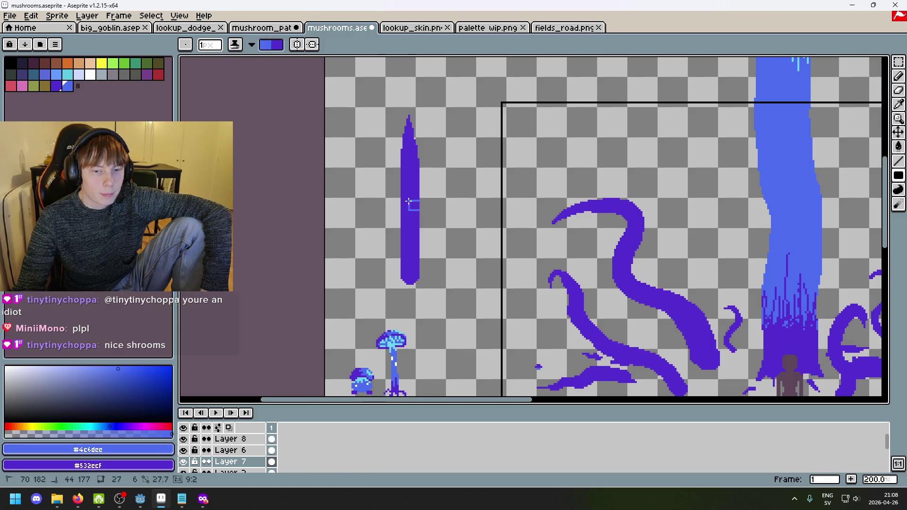
Step: Shade the purple stroke's right side lighter blue, retrying twice
drag(405, 111, 482, 303)
key(ctrl+z)
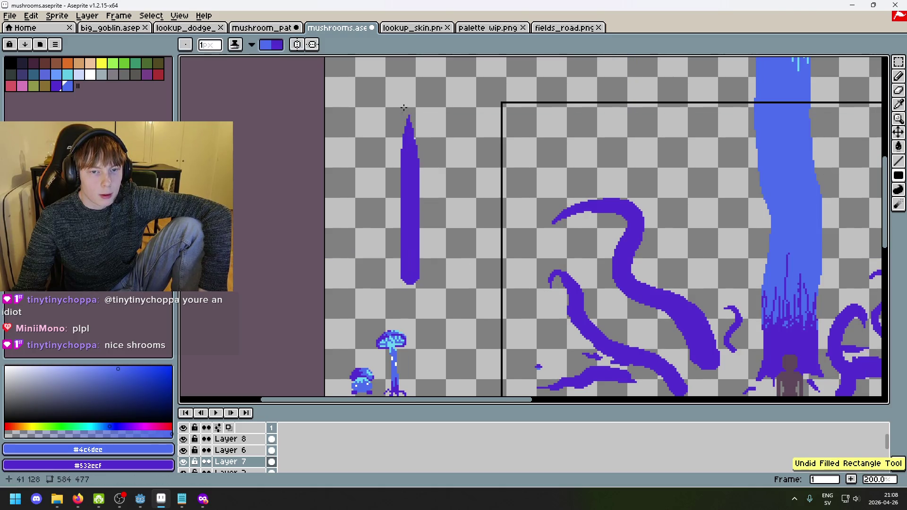
mouse_move(411, 111)
mouse_down()
mouse_move(437, 227)
mouse_move(465, 284)
mouse_up()
key(ctrl+z)
mouse_move(408, 116)
mouse_down()
mouse_move(461, 297)
mouse_move(468, 283)
mouse_up()
scroll(468, 283, down, 4)
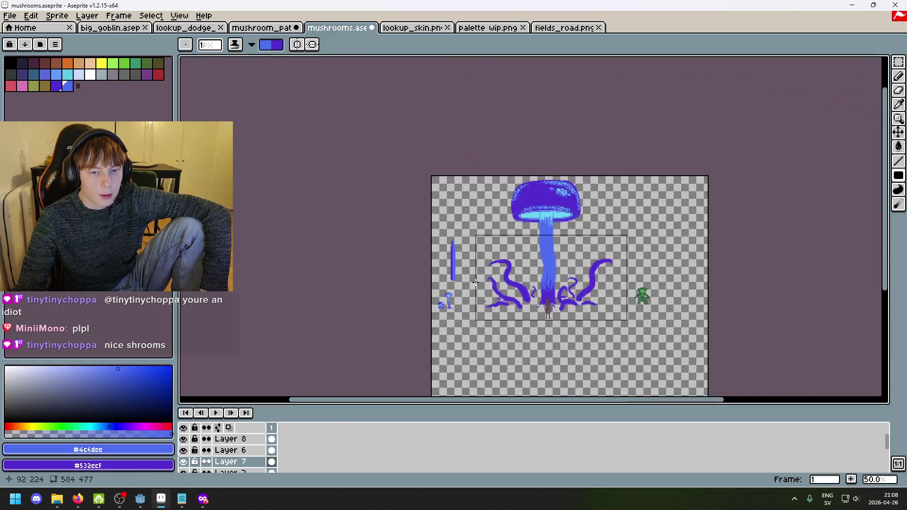
scroll(472, 282, up, 2)
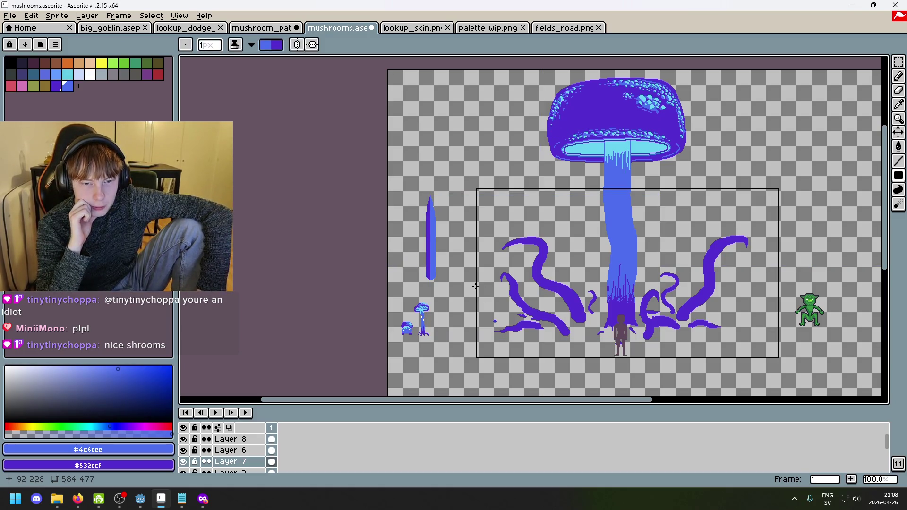
Step: Undo the filled rectangle, the erasing and the vertical purple stroke
key(ctrl+z)
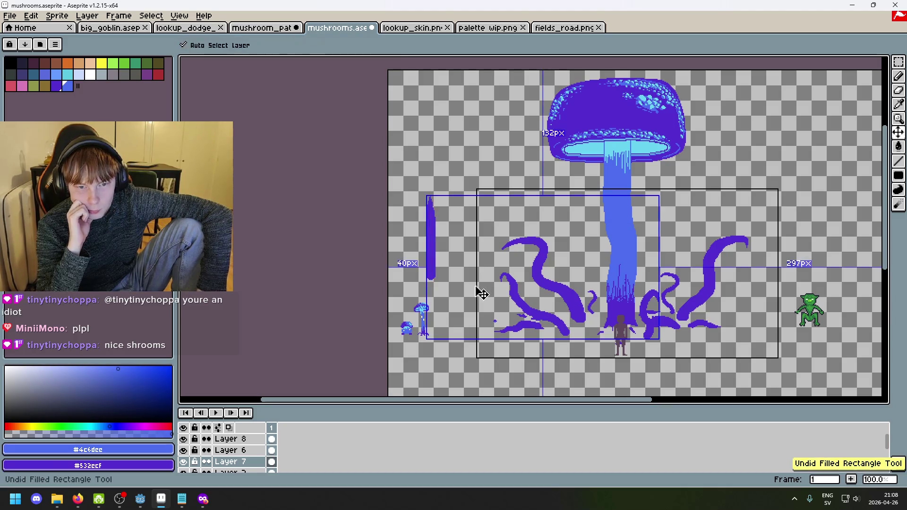
key(ctrl+z)
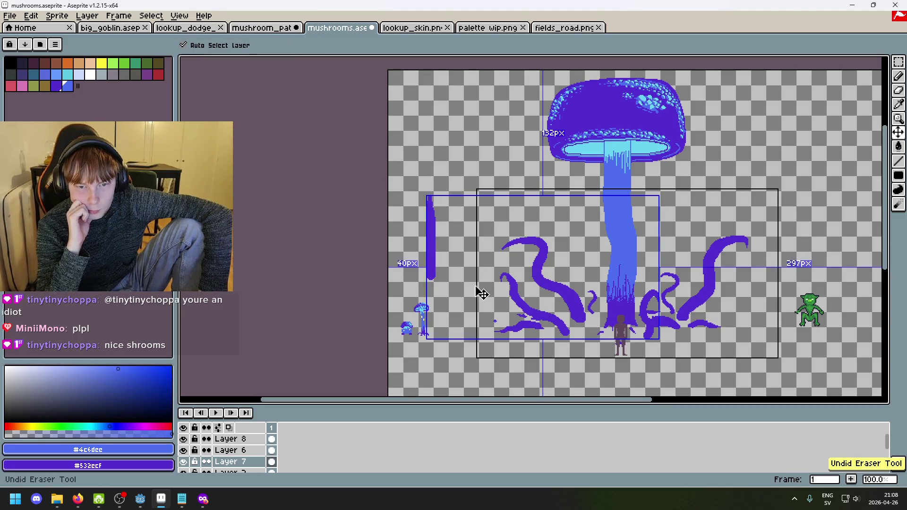
key(ctrl+z)
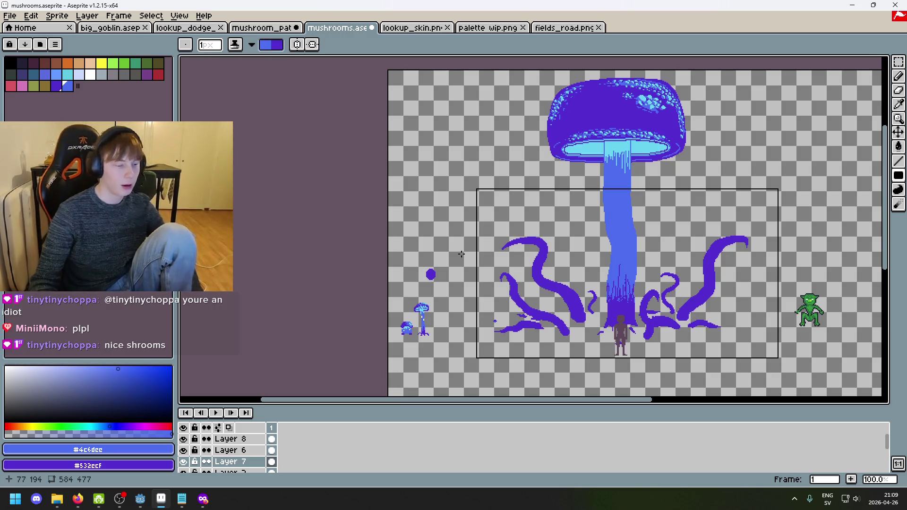
Step: Undo the leftover purple dot and eyedrop the tentacle purple as the drawing colour
scroll(467, 264, up, 1)
key(ctrl+z)
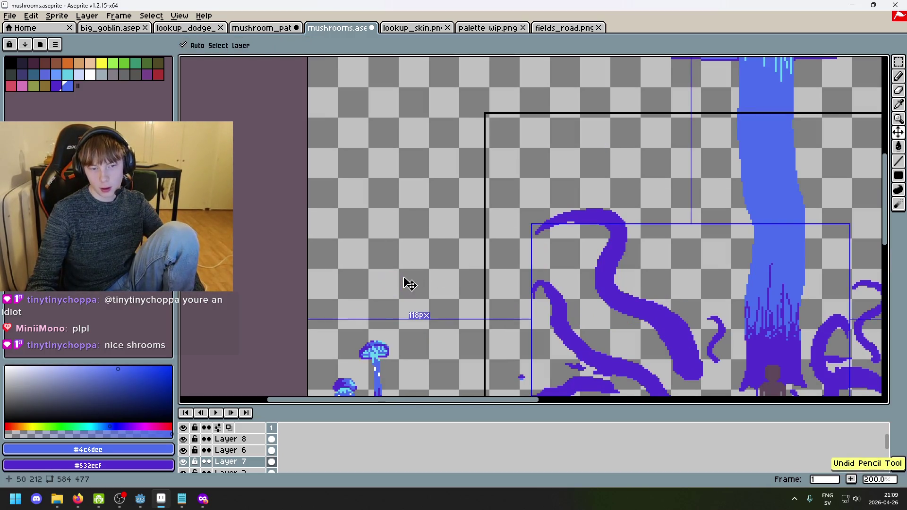
key(i)
click(603, 243)
click(604, 243)
key(v)
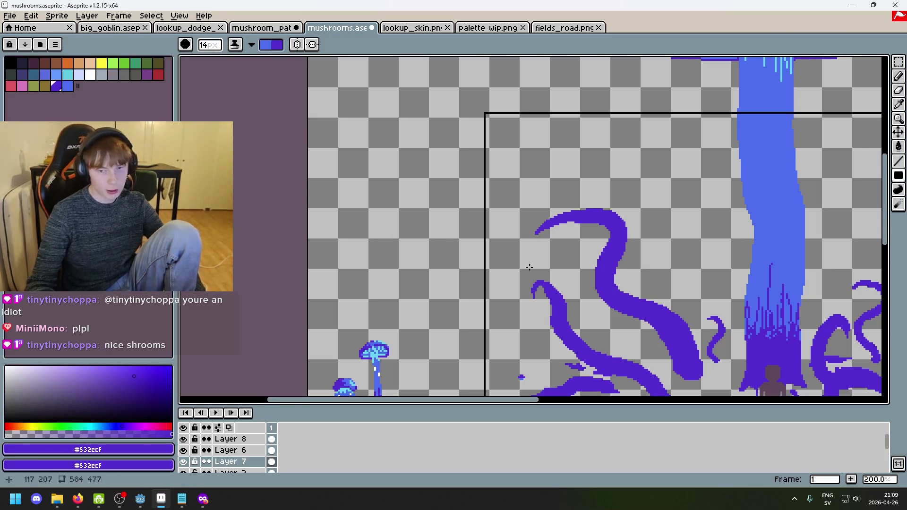
key(b)
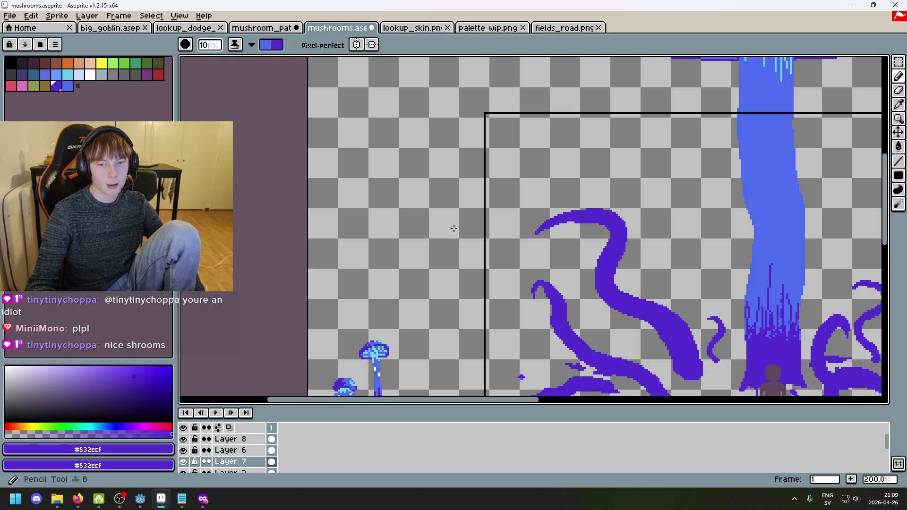
Step: On Layer 6 with Simple Ink, draw a tall vertical purple bar left of the tentacles
click(231, 450)
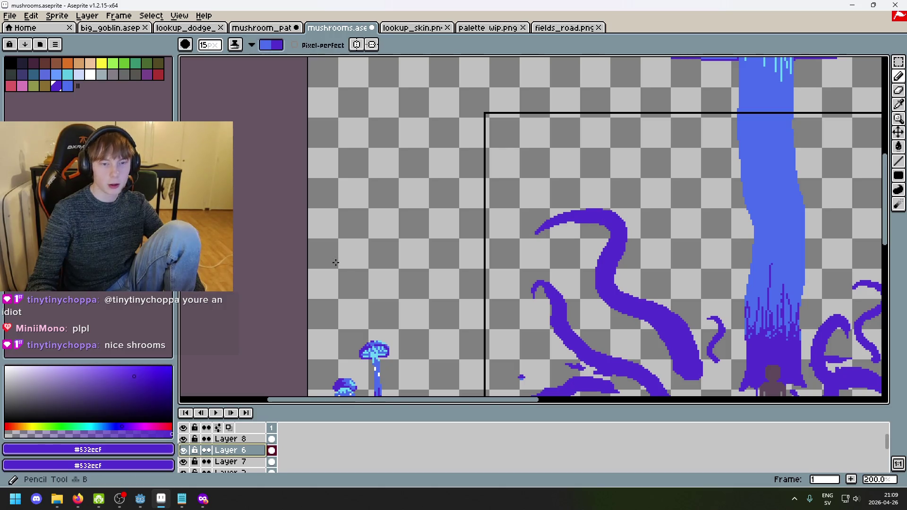
click(235, 44)
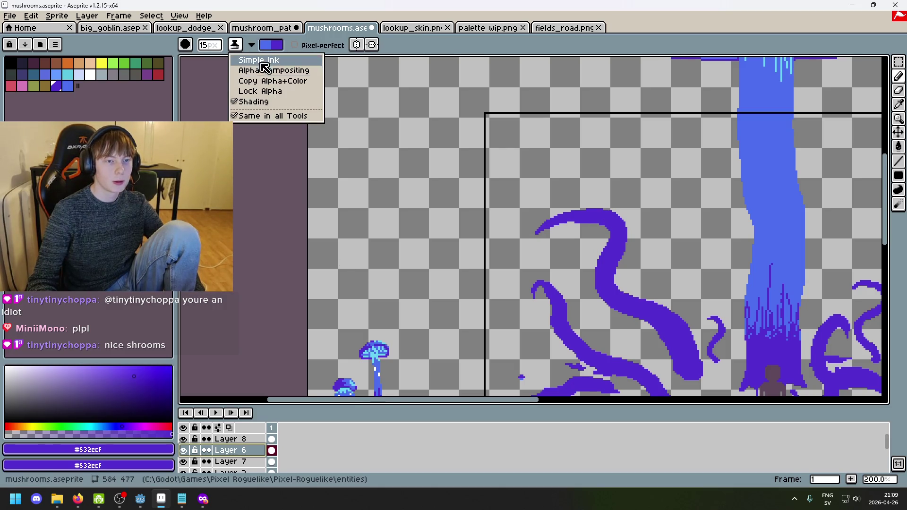
click(257, 59)
shift+click(397, 296)
key(ctrl+z)
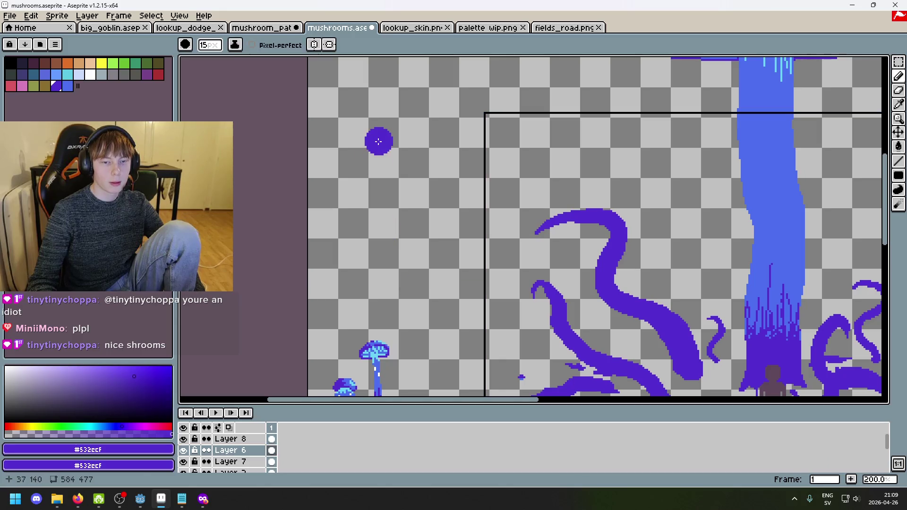
shift+click(385, 300)
shift+click(379, 305)
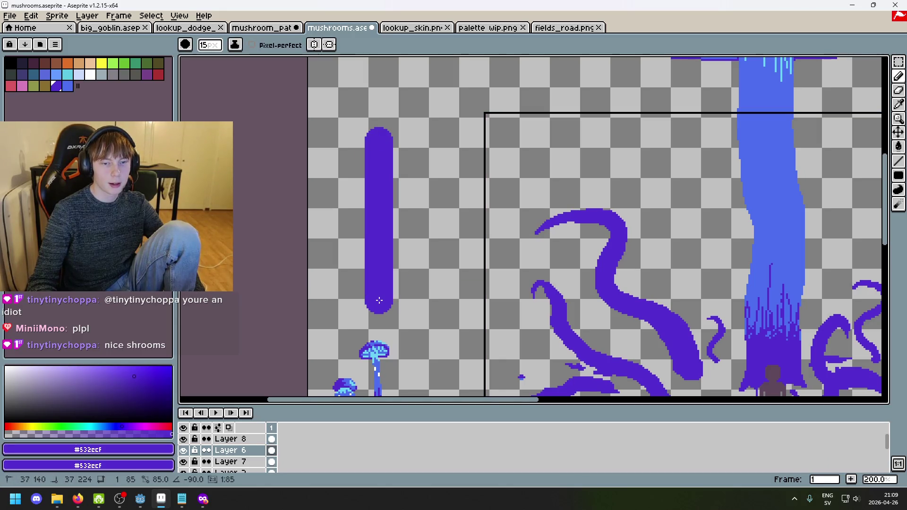
click(380, 140)
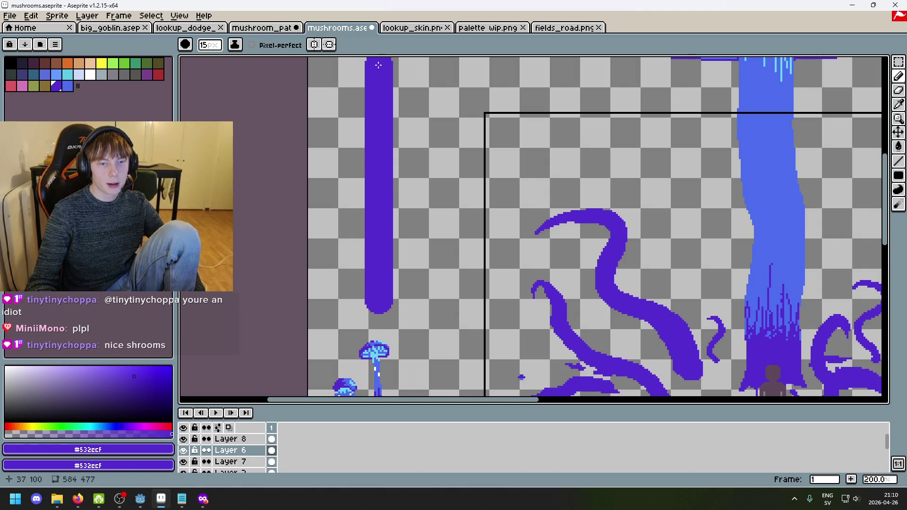
scroll(411, 163, down, 1)
scroll(410, 187, up, 1)
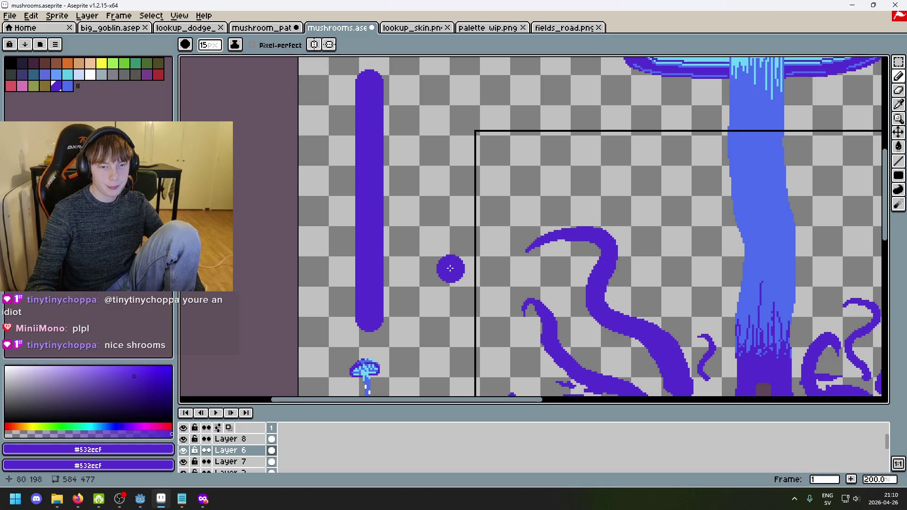
Step: Shrink the brush to 10 px and dot orange details along the purple bar
key(minus)
key(minus)
key(minus)
key(minus)
key(minus)
key(minus)
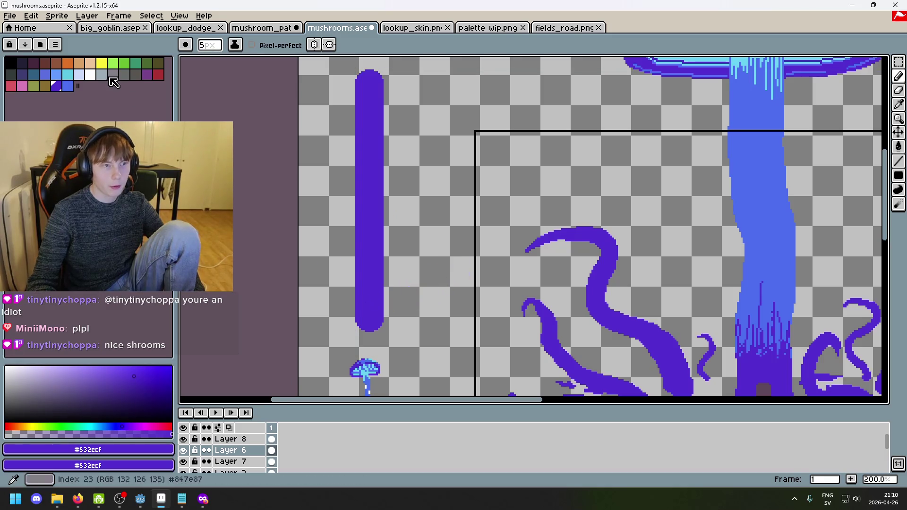
click(68, 63)
click(369, 300)
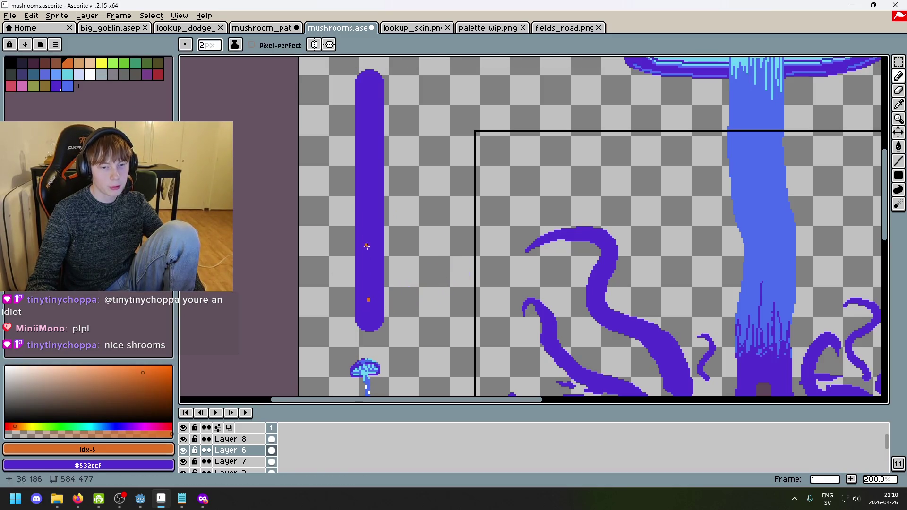
click(370, 137)
click(368, 79)
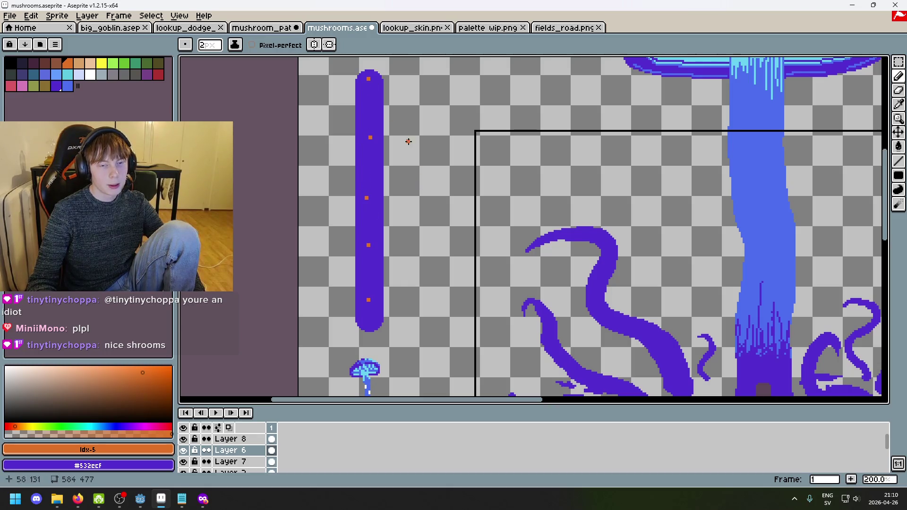
Step: Select the bar's rounded tip and move it to the right
click(898, 62)
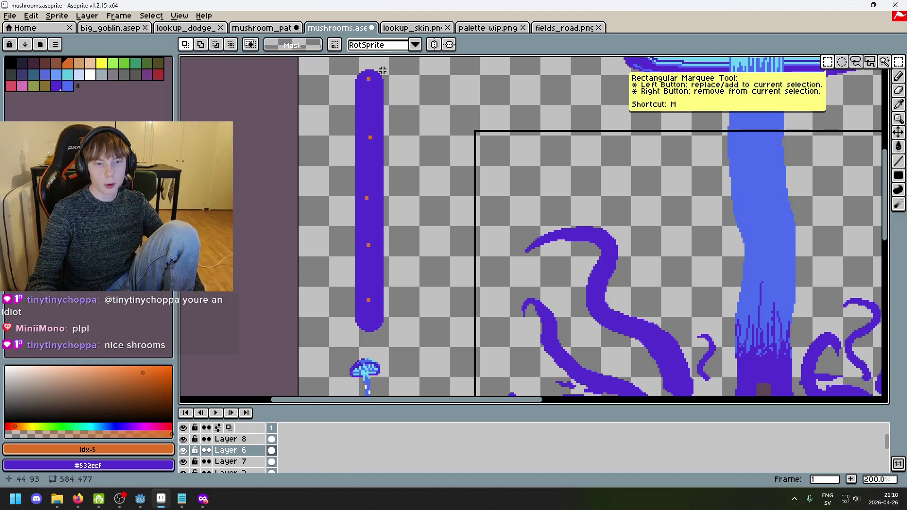
drag(334, 66, 448, 143)
click(472, 84)
mouse_move(344, 61)
mouse_down()
mouse_move(396, 93)
mouse_move(479, 94)
mouse_up()
click(429, 127)
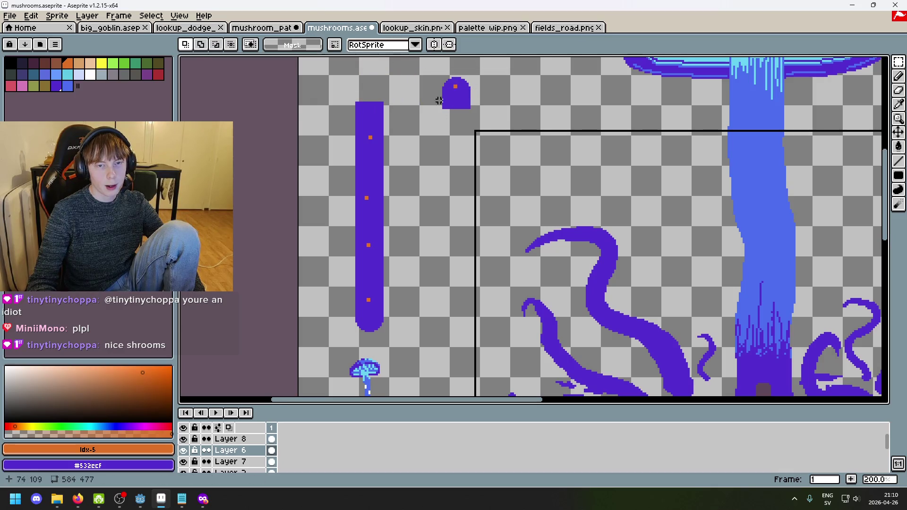
alt+click(371, 138)
Step: Undo the moved tip, orange dots and bar strokes, then view the whole scene
key(ctrl+z)
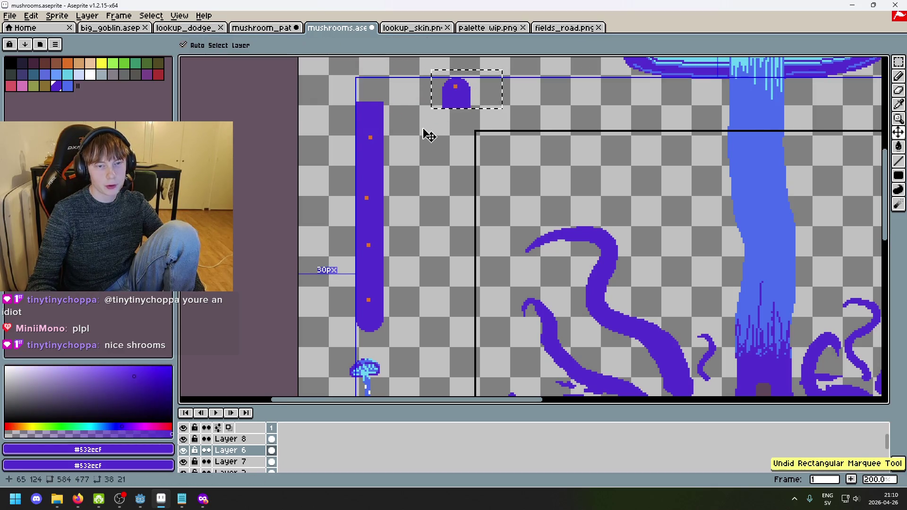
key(ctrl+z)
key(ctrl+z)
key(ctrl+z)
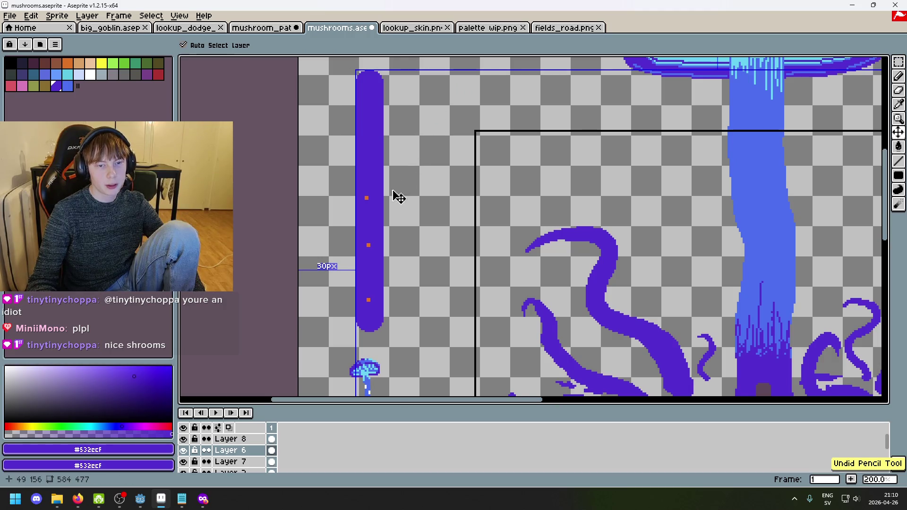
key(ctrl+z)
key(ctrl+z)
key(ctrl+z)
key(b)
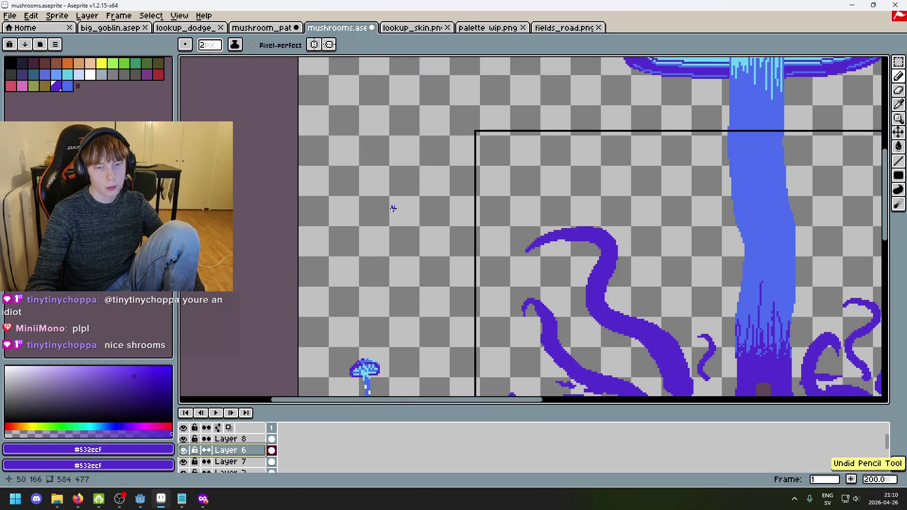
key(1)
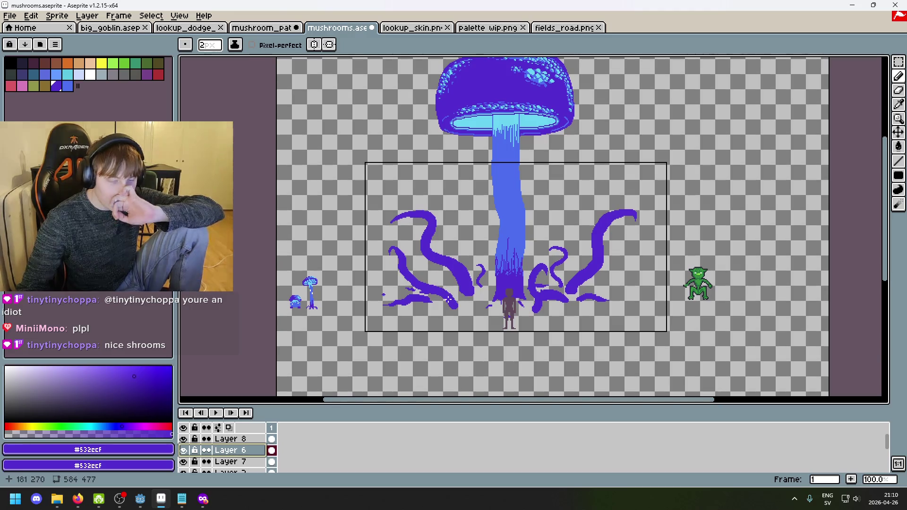
Step: Inspect the tentacles and figure, sample the purple and shrink the brush to 1 px
key(3)
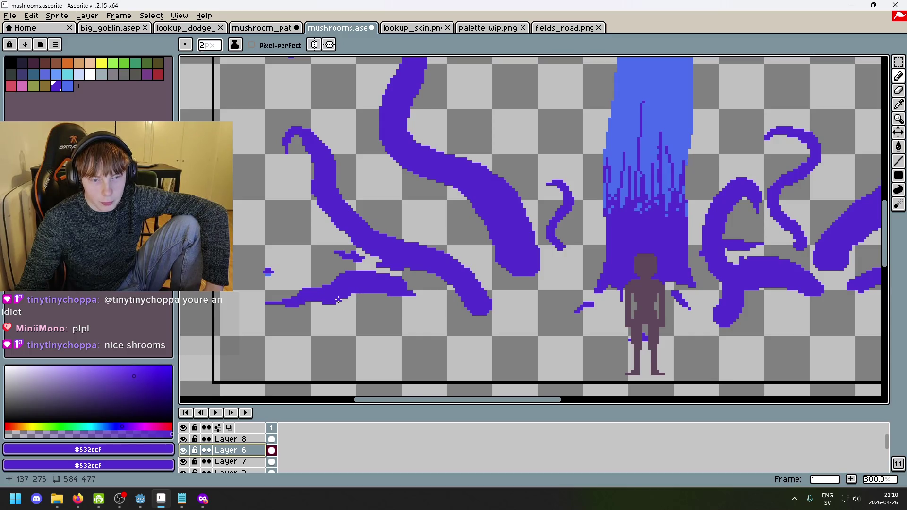
key(1)
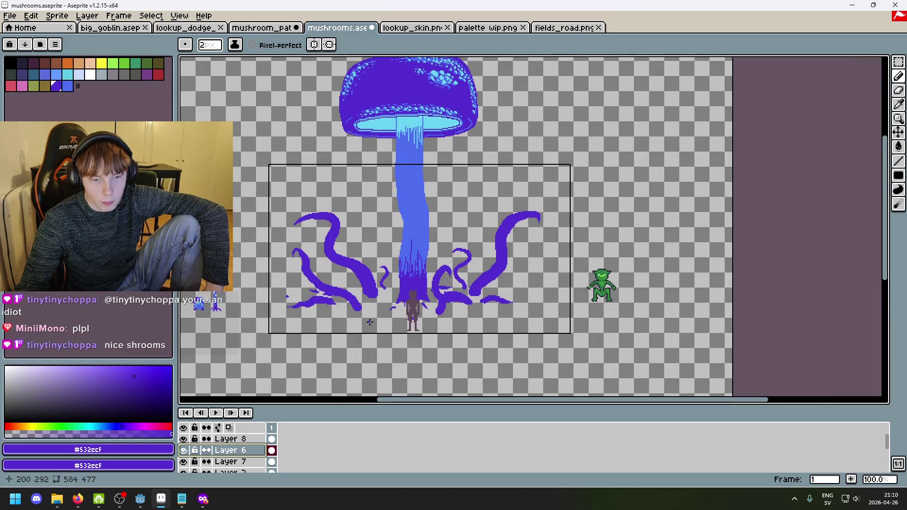
scroll(372, 319, up, 2)
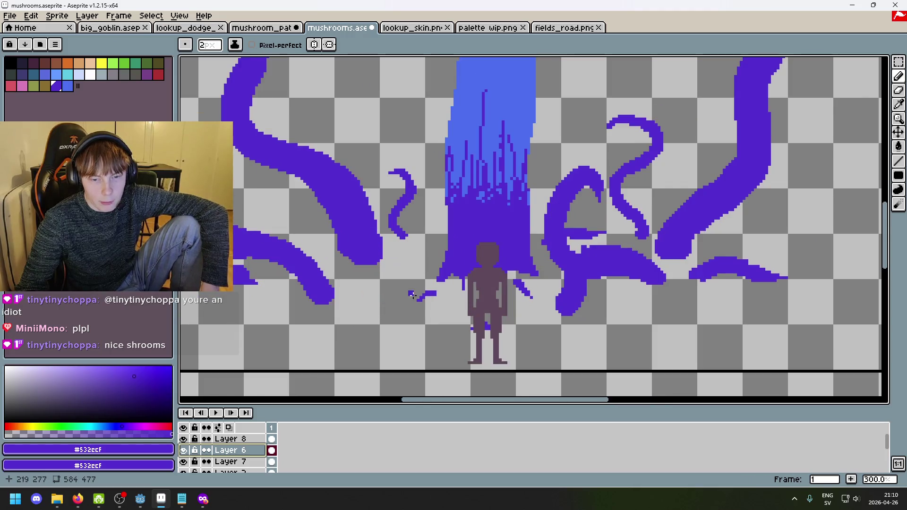
key(alt)
scroll(395, 279, up, 3)
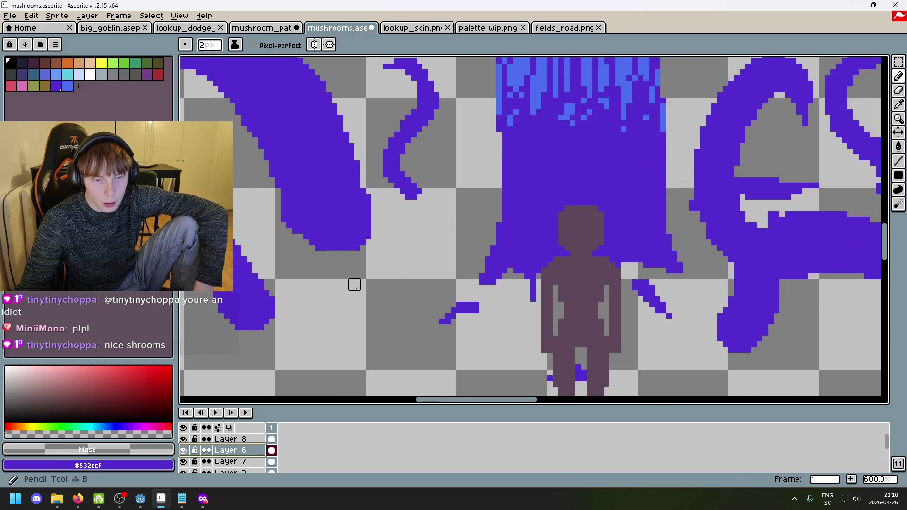
scroll(401, 281, down, 1)
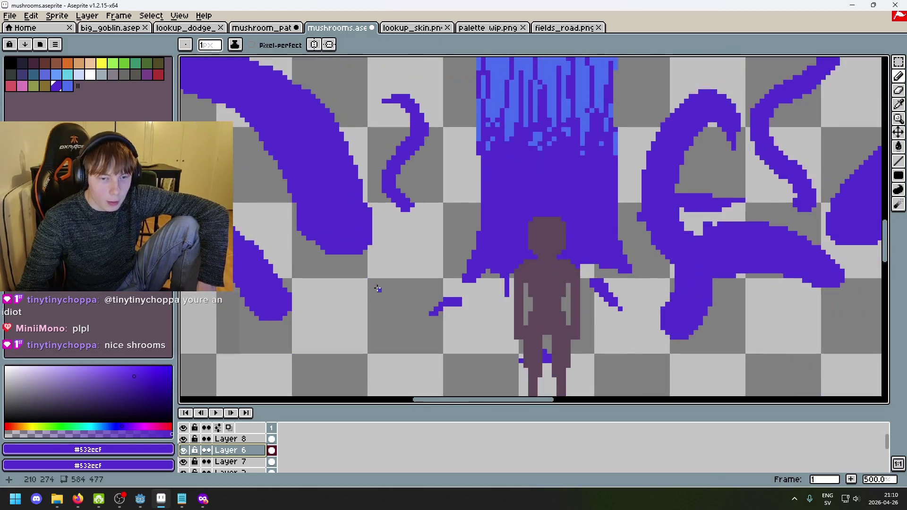
key(minus)
scroll(212, 454, down, 1)
Step: Toggle the right-hand mushroom layer to check it, and undo the stray pencil strokes
click(183, 461)
click(183, 462)
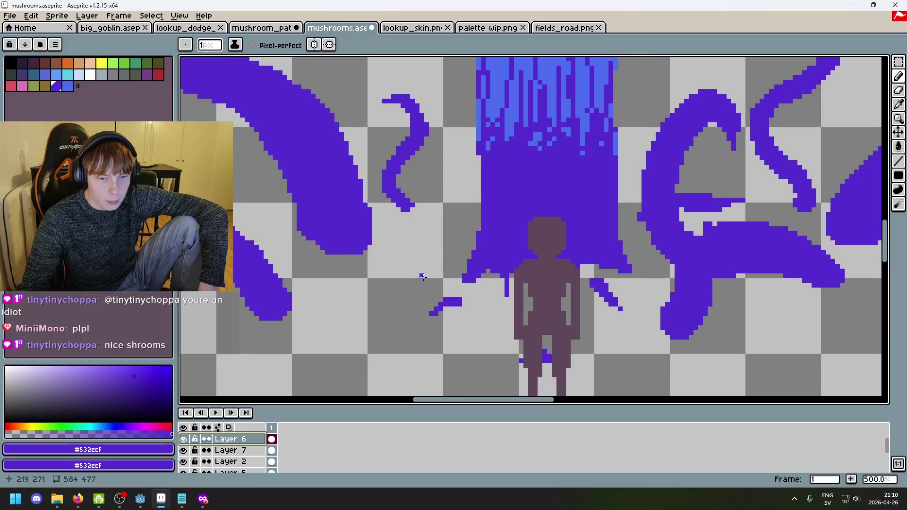
key(ctrl+z)
key(shift)
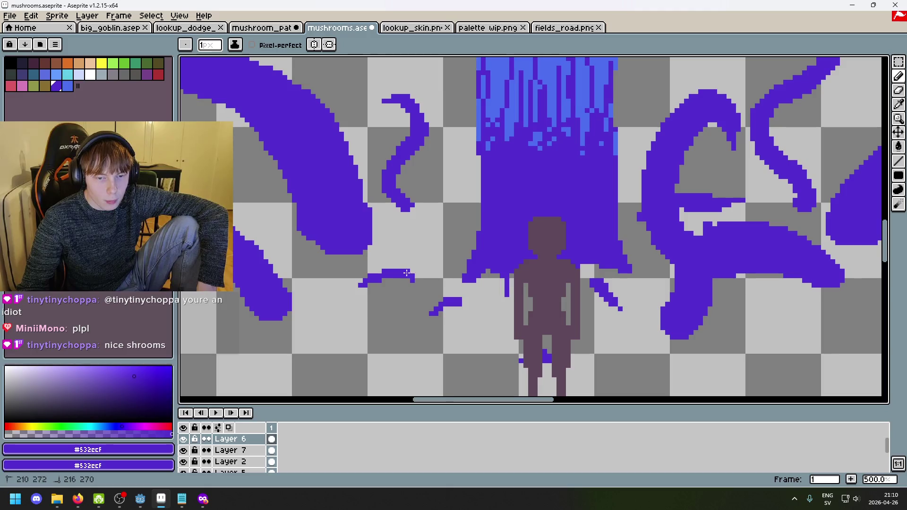
scroll(418, 281, down, 2)
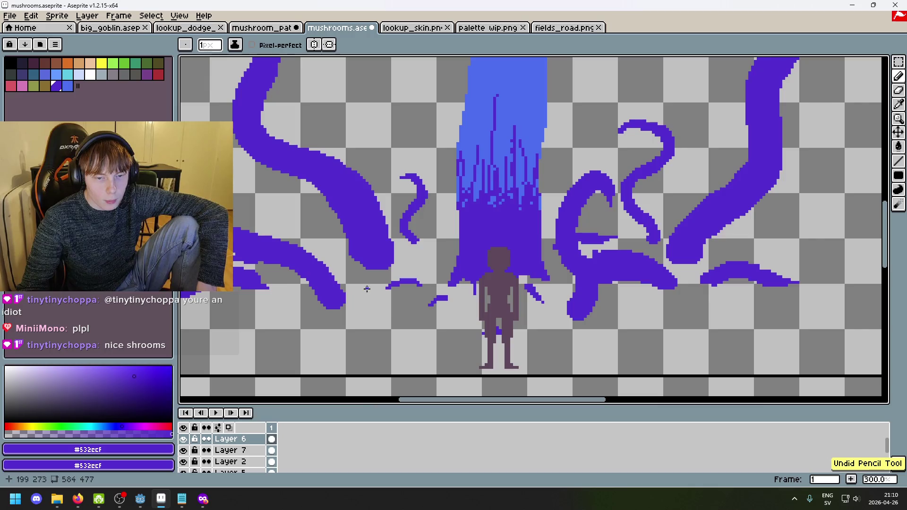
scroll(360, 288, down, 2)
scroll(383, 291, up, 6)
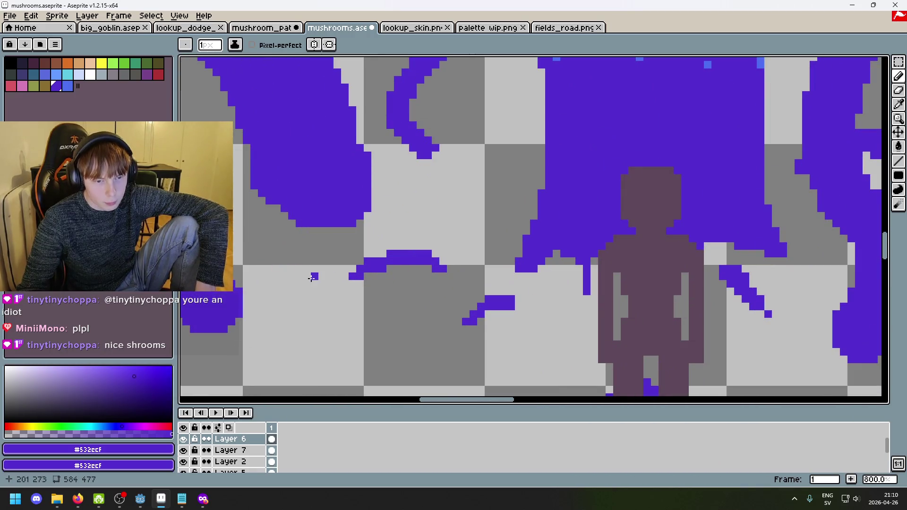
key(ctrl+z)
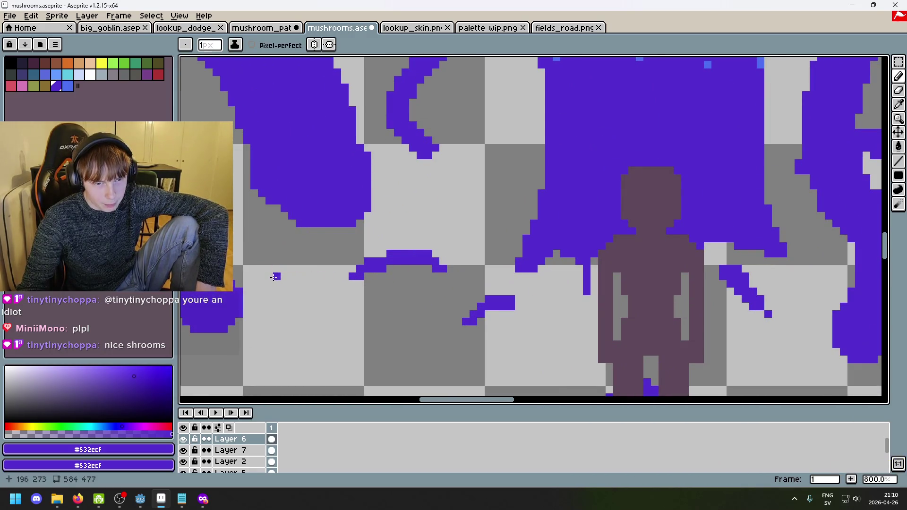
key(ctrl+z)
key(ctrl+z)
Step: Draw a thin purple ground fragment just left of the standing figure
key(ctrl+z)
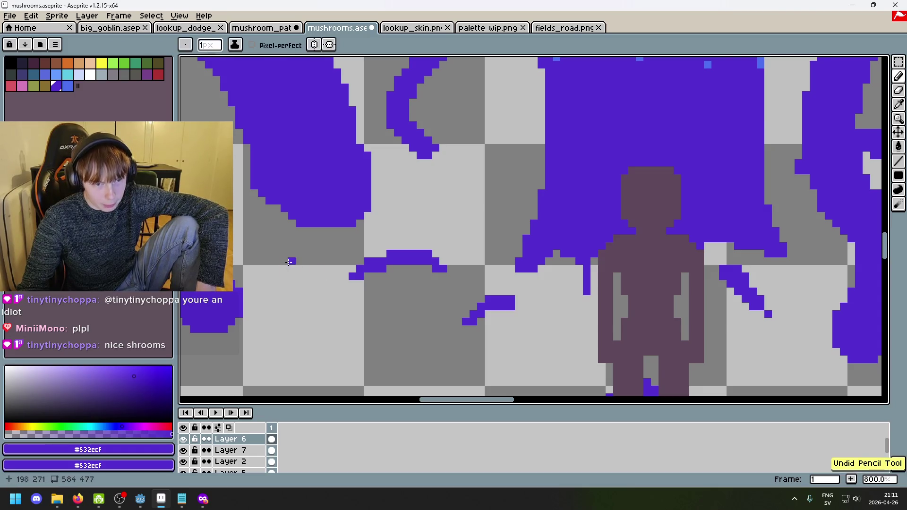
mouse_move(307, 264)
mouse_down()
mouse_move(270, 259)
mouse_move(283, 269)
mouse_move(285, 254)
mouse_up()
key(ctrl+z)
click(269, 254)
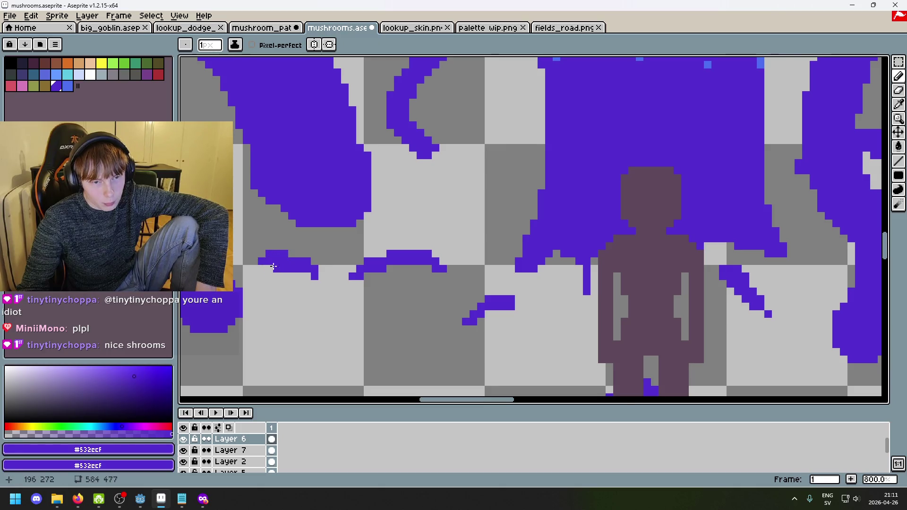
scroll(273, 266, down, 4)
scroll(279, 263, up, 2)
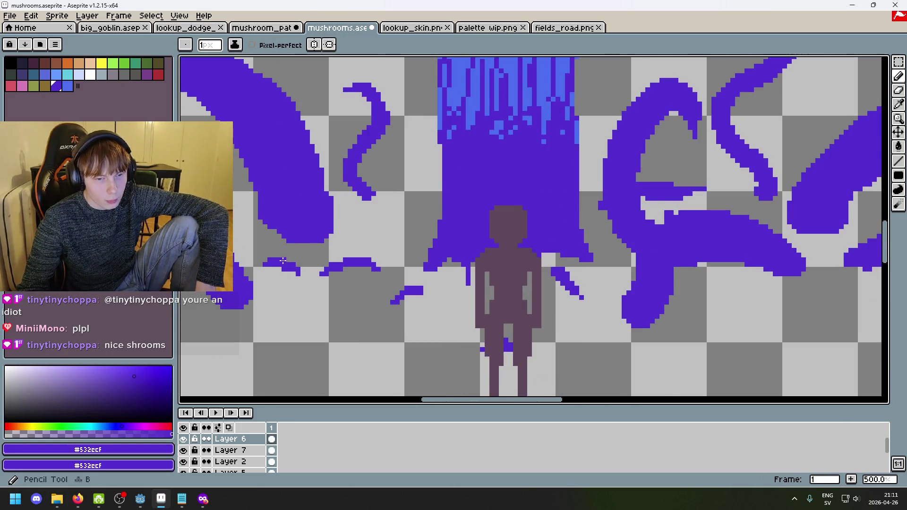
scroll(288, 264, down, 2)
scroll(297, 267, up, 4)
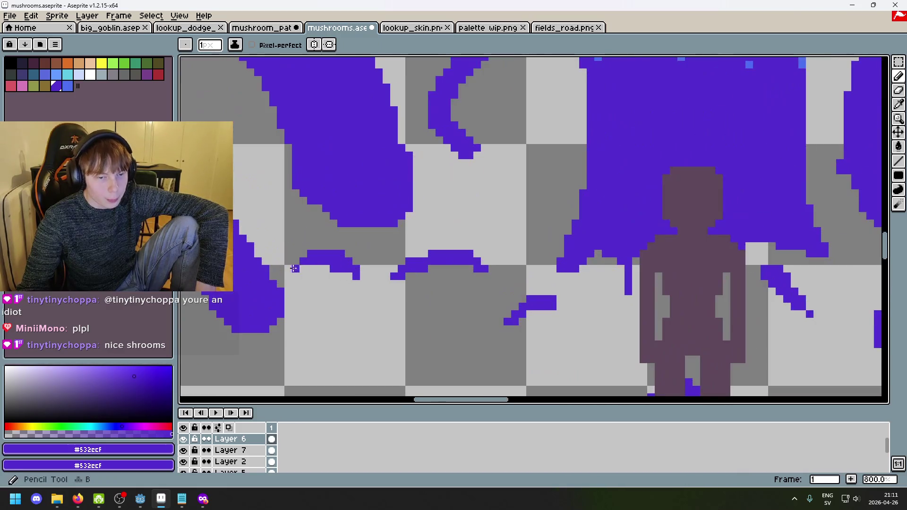
scroll(303, 269, down, 5)
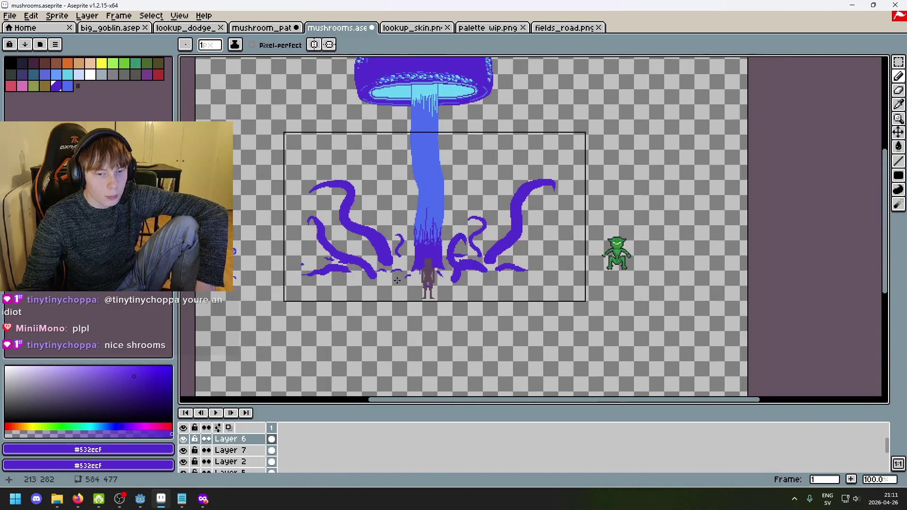
scroll(390, 288, up, 3)
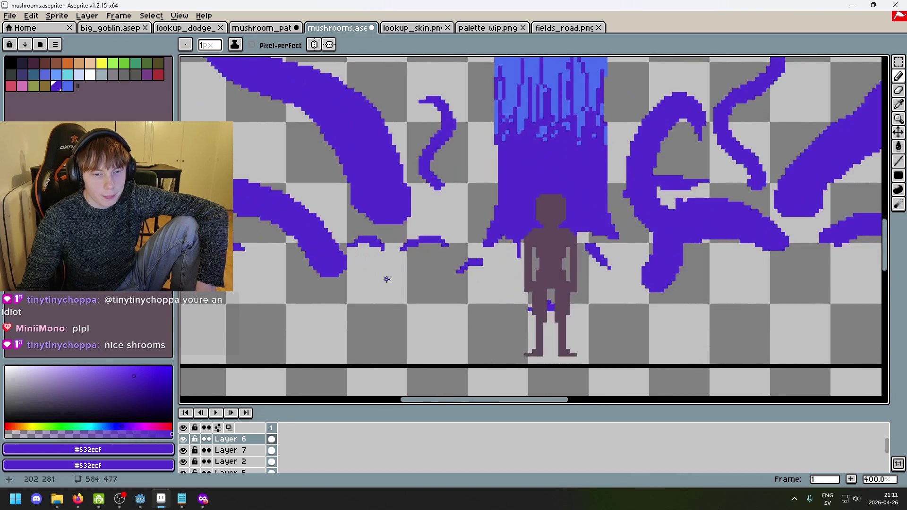
scroll(382, 259, up, 2)
scroll(378, 255, down, 5)
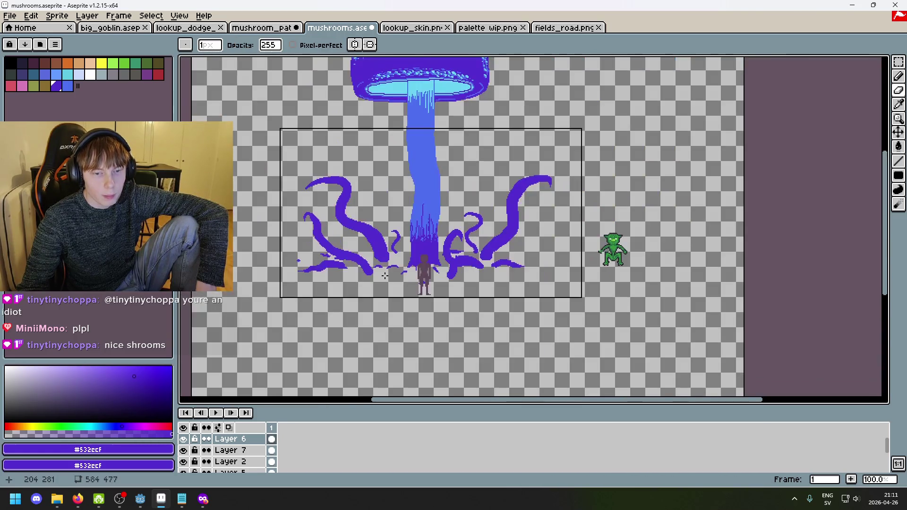
scroll(385, 275, up, 4)
scroll(393, 247, up, 3)
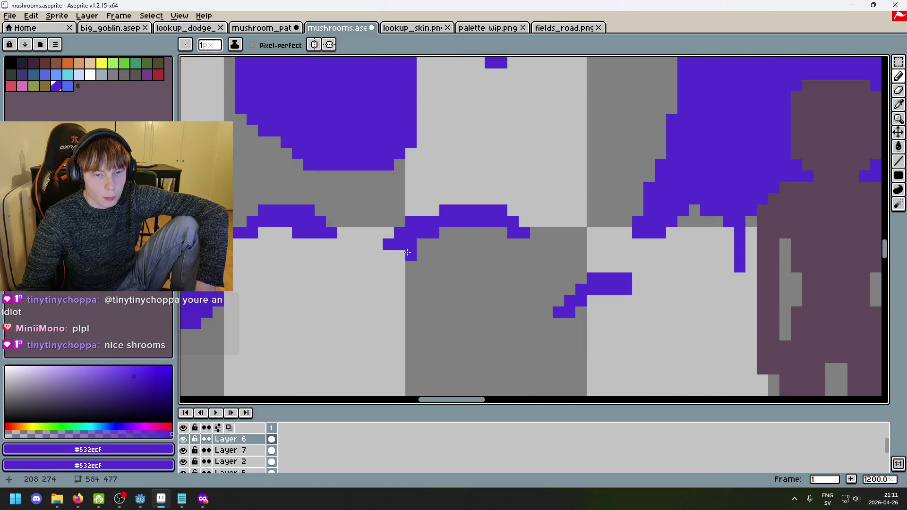
scroll(405, 277, down, 3)
scroll(405, 277, down, 2)
scroll(405, 286, down, 2)
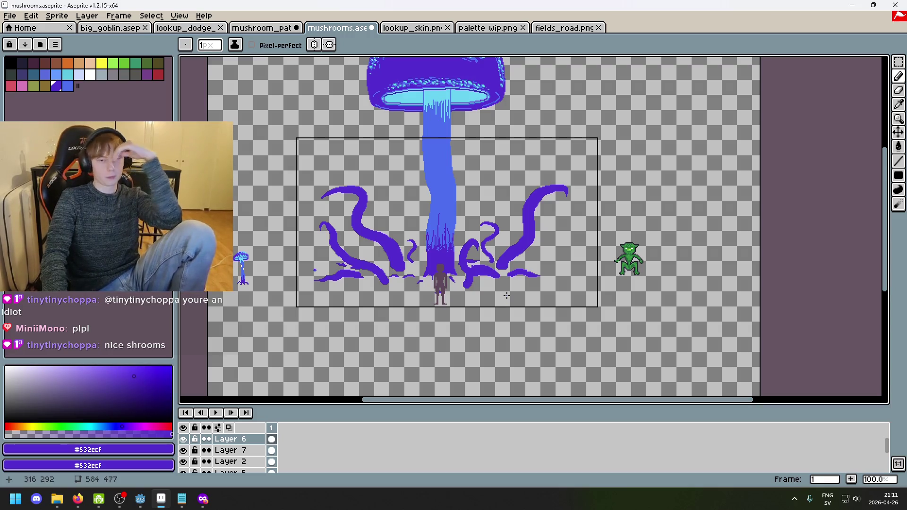
drag(486, 295, 474, 322)
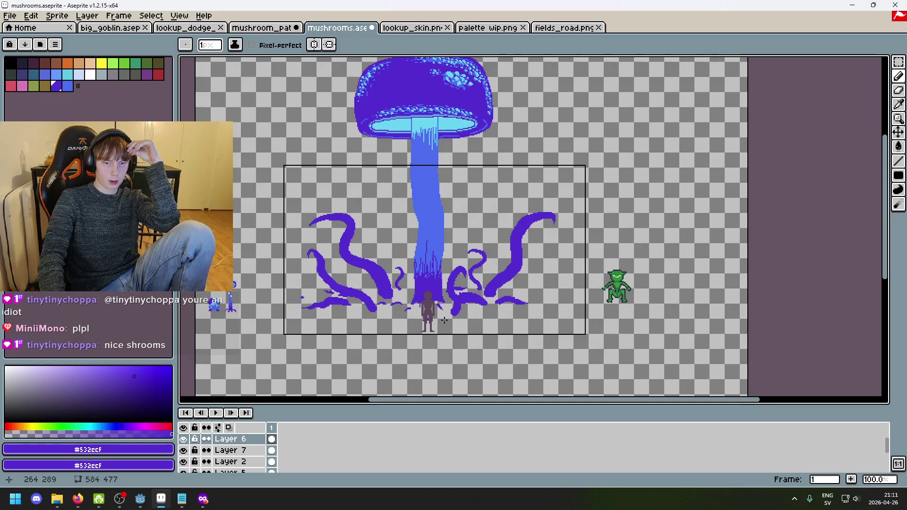
drag(442, 321, 550, 291)
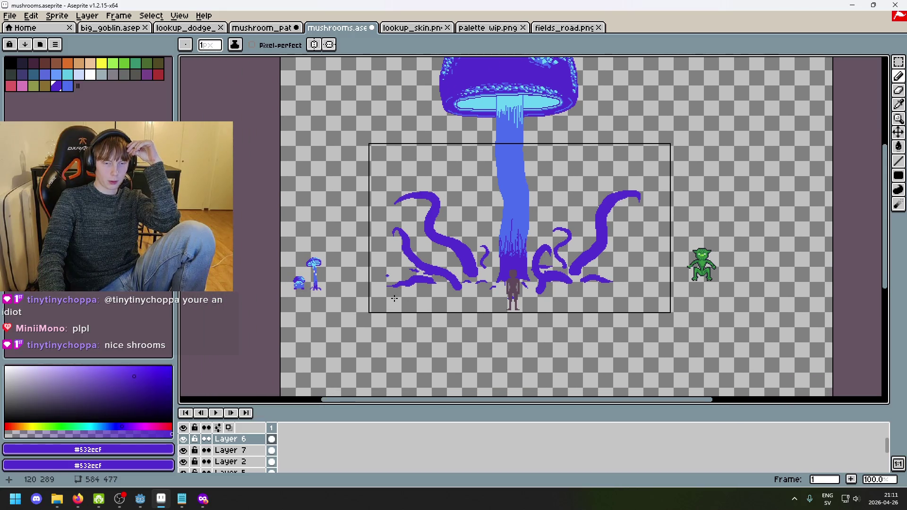
scroll(366, 293, up, 3)
drag(366, 294, 486, 322)
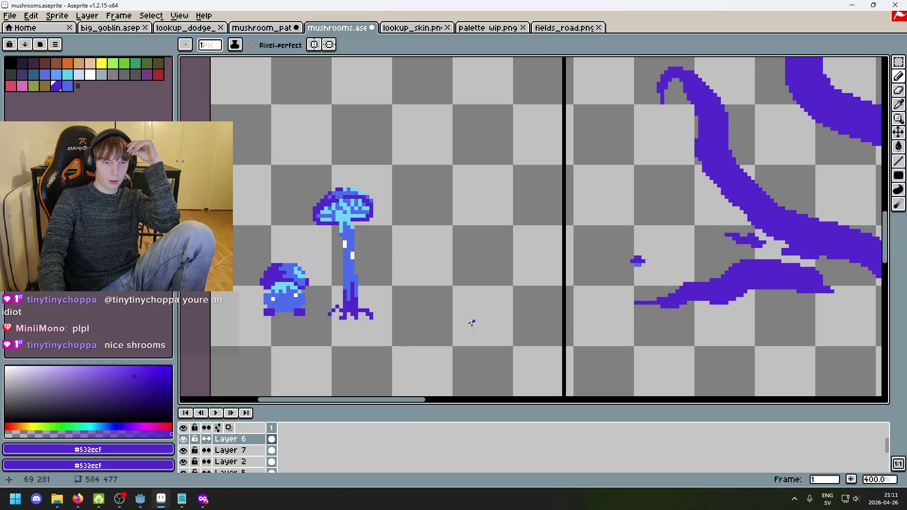
scroll(471, 323, down, 2)
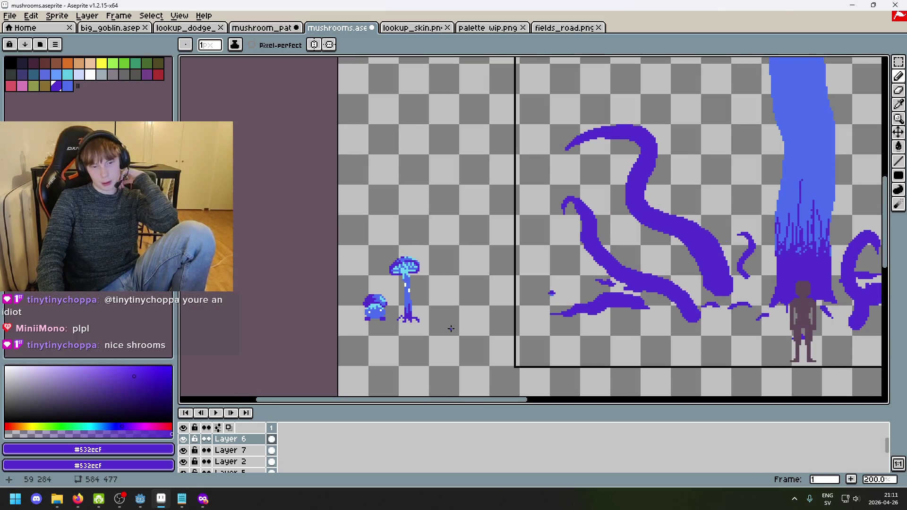
scroll(449, 319, down, 1)
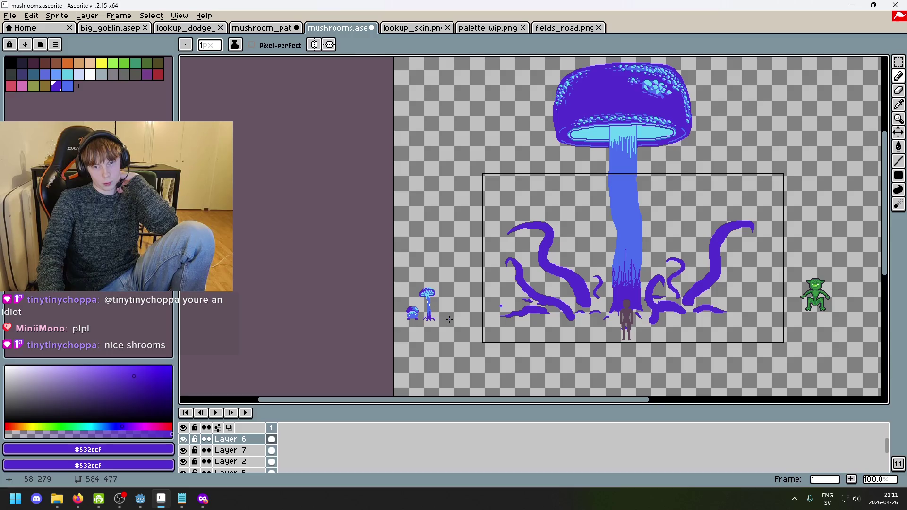
scroll(545, 246, up, 2)
scroll(545, 246, down, 4)
scroll(545, 247, up, 2)
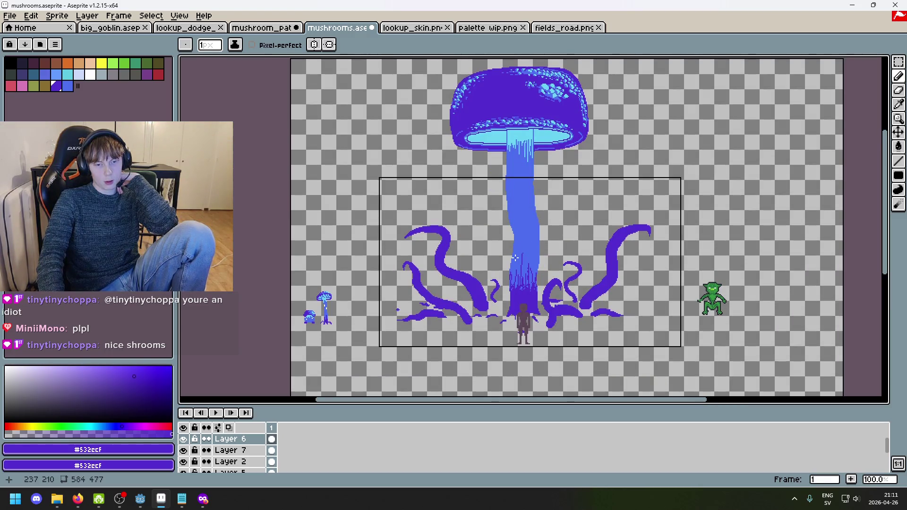
click(184, 440)
click(184, 440)
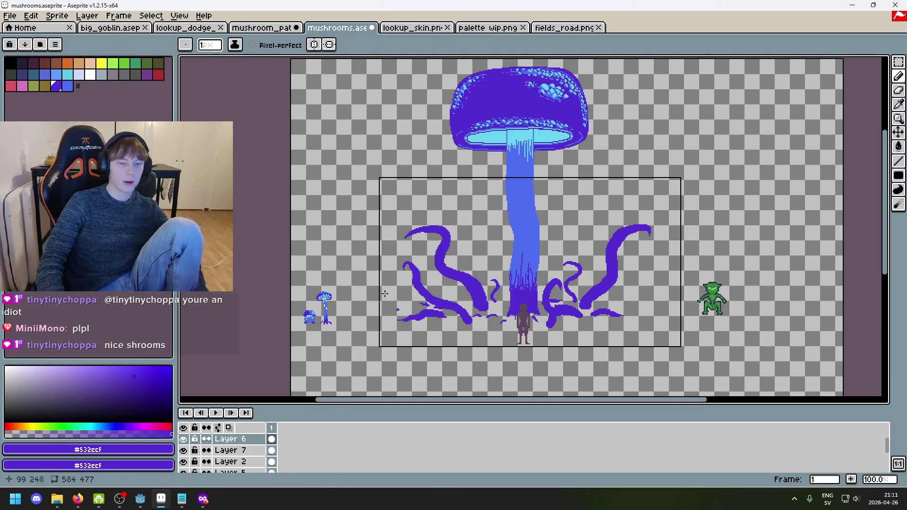
scroll(385, 294, up, 1)
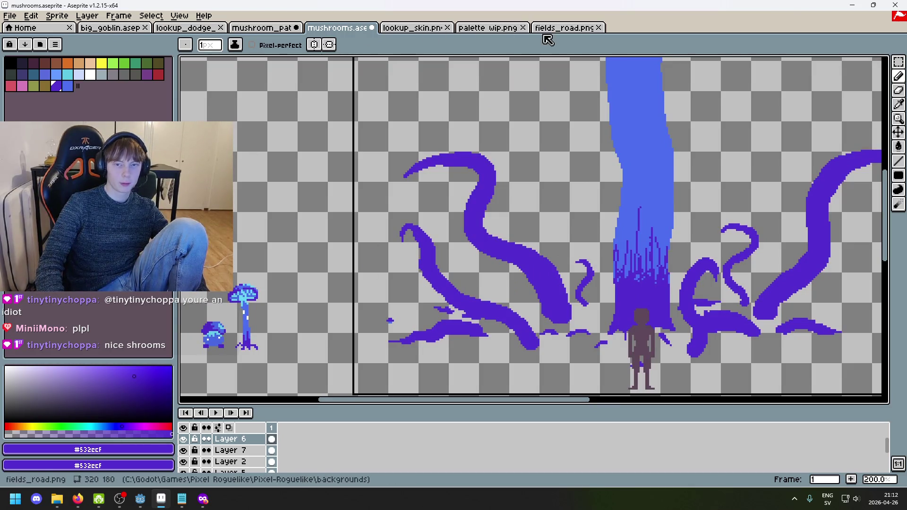
click(562, 28)
click(482, 29)
click(405, 29)
click(358, 29)
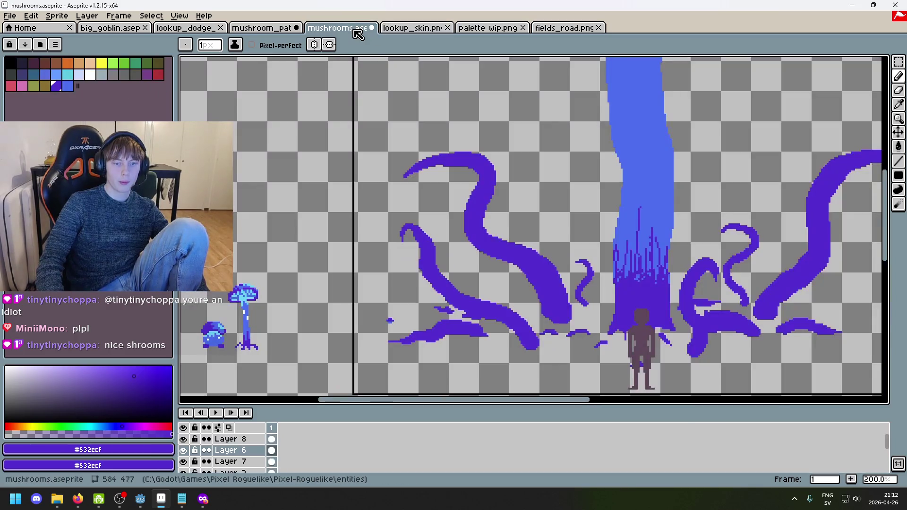
scroll(475, 243, down, 1)
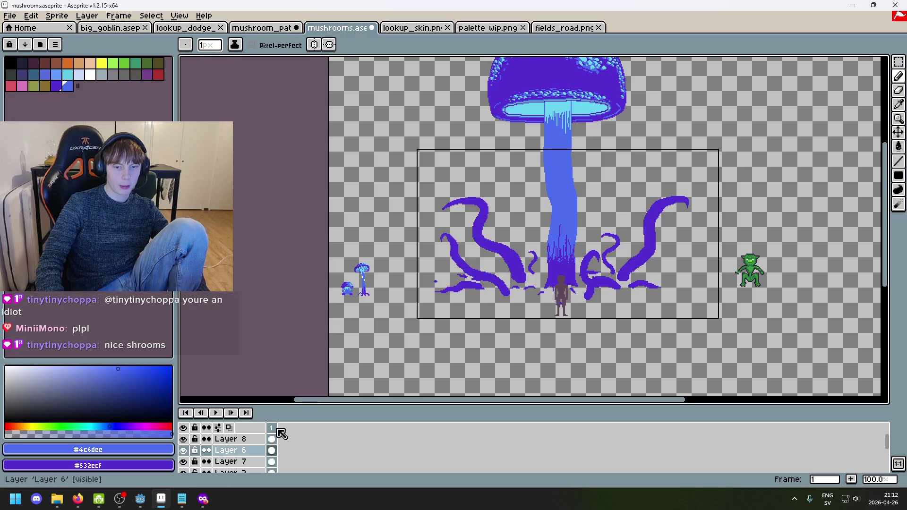
alt+click(461, 249)
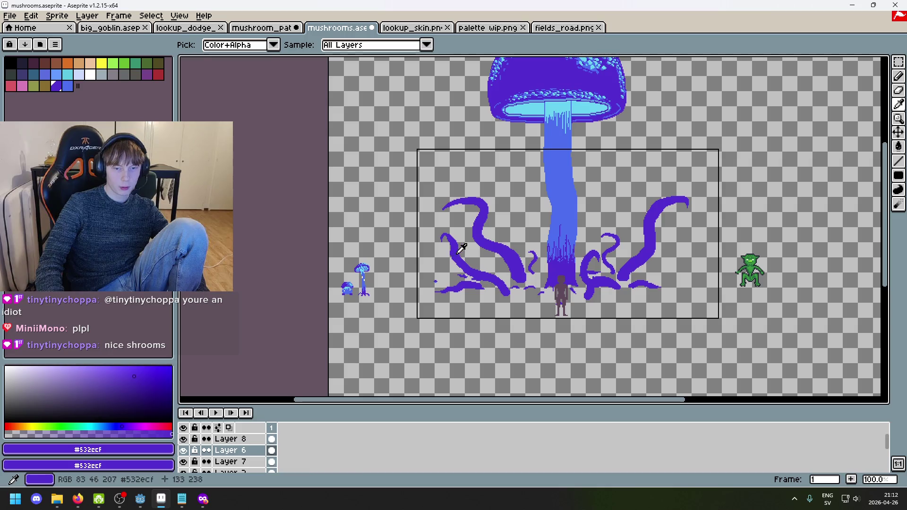
Step: Pick the lighter blue and check the mushroom_path reference scene before returning
alt+click(573, 187)
click(264, 28)
scroll(449, 161, up, 3)
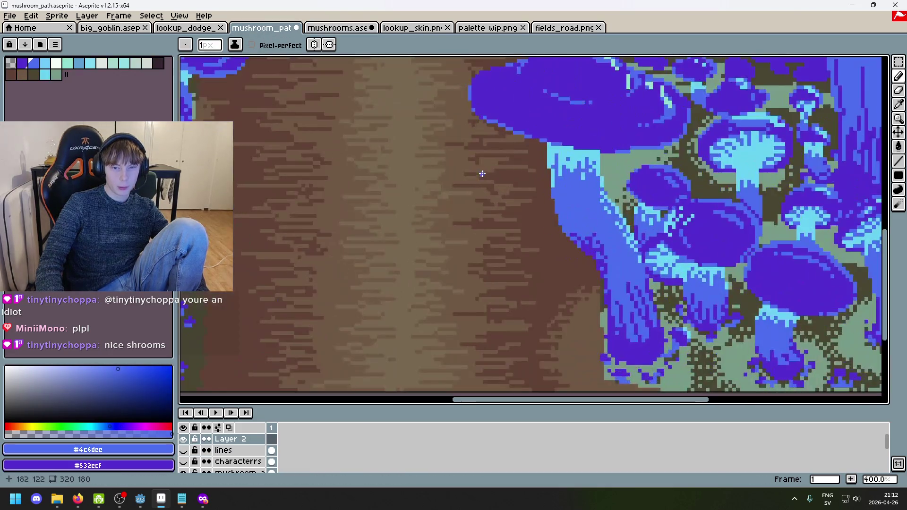
scroll(517, 306, down, 1)
key(alt)
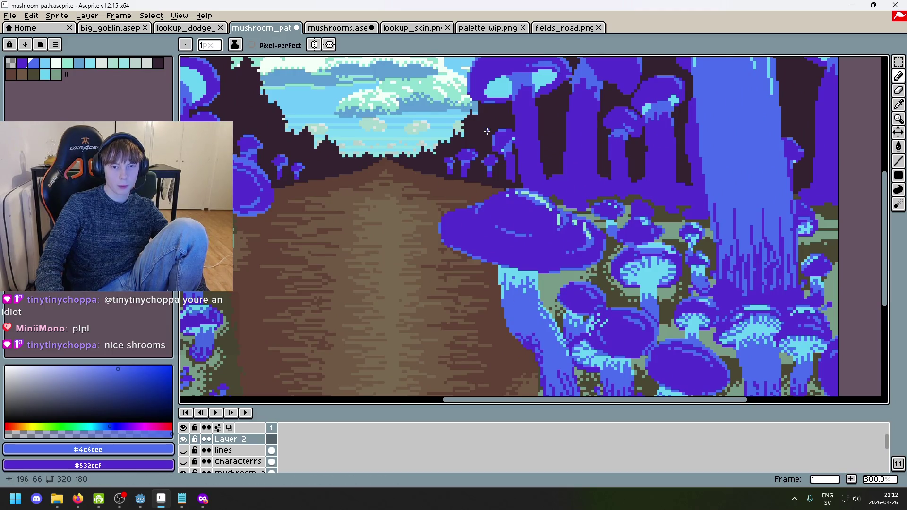
key(ctrl+Tab)
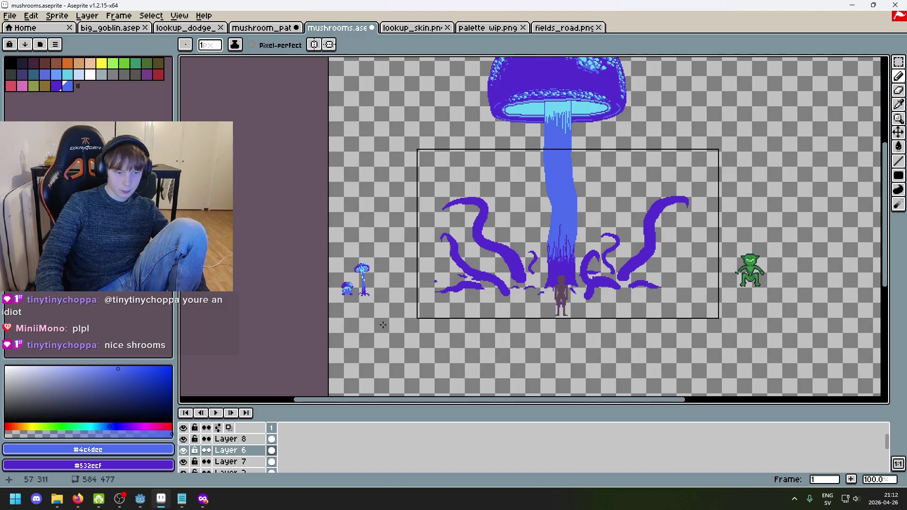
Step: Set Shading ink with light blue as primary and a 6 px brush on Layer 7
click(234, 45)
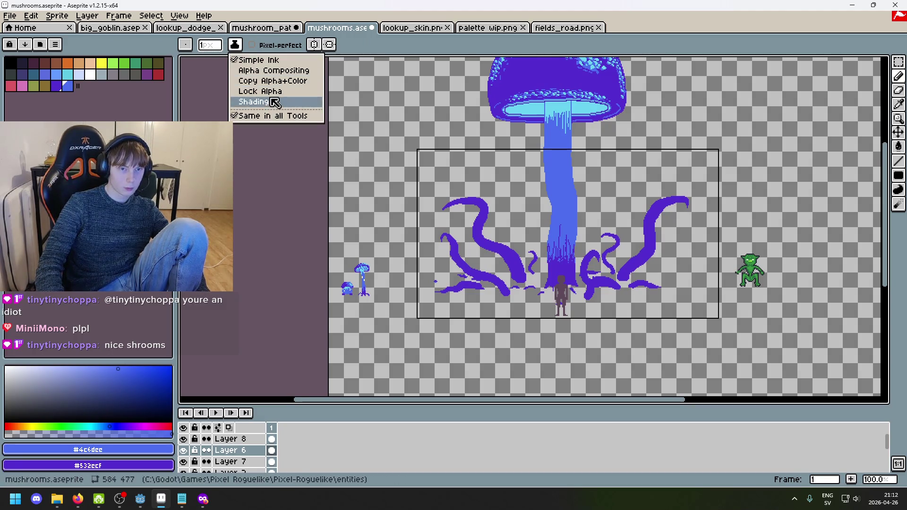
click(274, 101)
key(plus)
key(plus)
key(plus)
key(x)
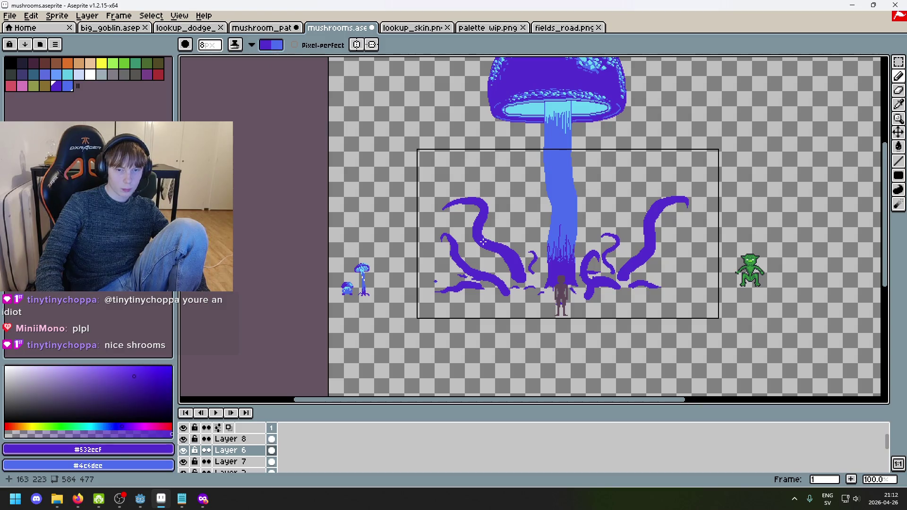
key(minus)
key(Down)
key(x)
scroll(494, 263, up, 2)
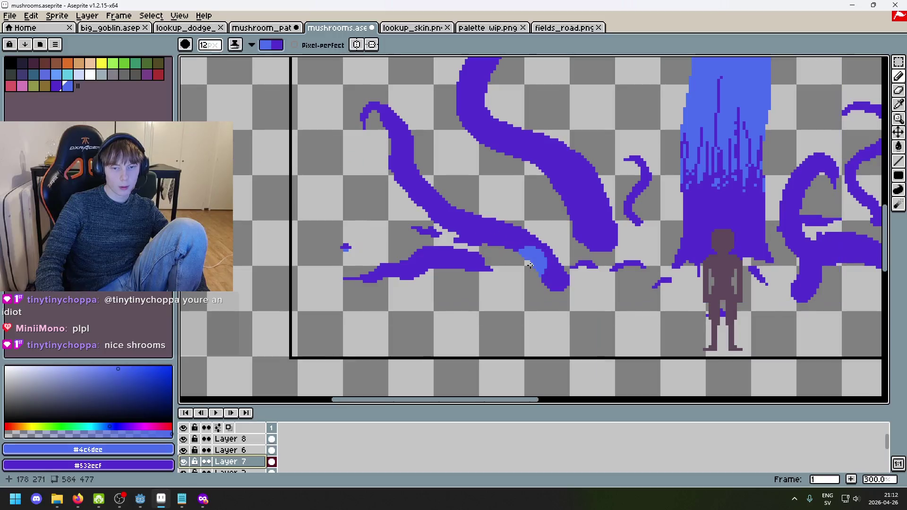
mouse_move(536, 252)
mouse_down()
mouse_move(530, 280)
mouse_move(520, 260)
mouse_move(488, 249)
mouse_up()
key(minus)
key(minus)
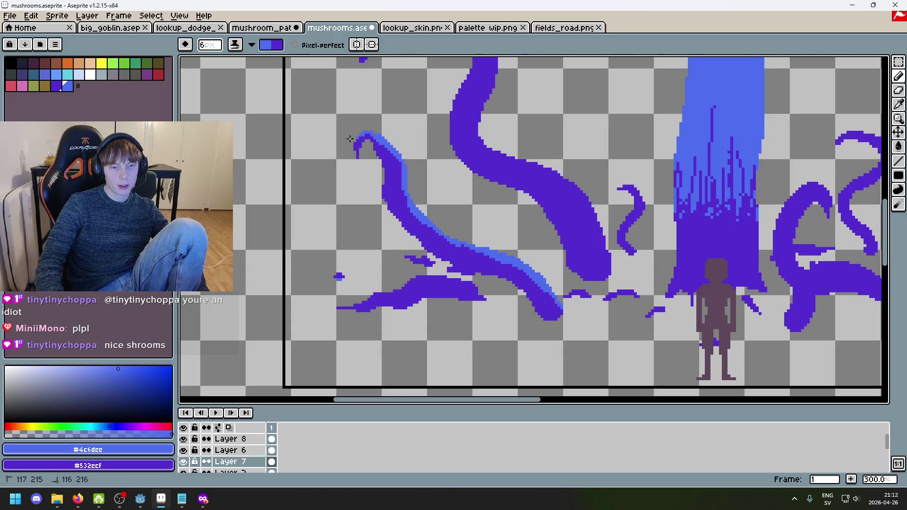
Step: Highlight the top and left side of the right tentacle arc in light blue
scroll(425, 198, down, 3)
scroll(457, 228, up, 1)
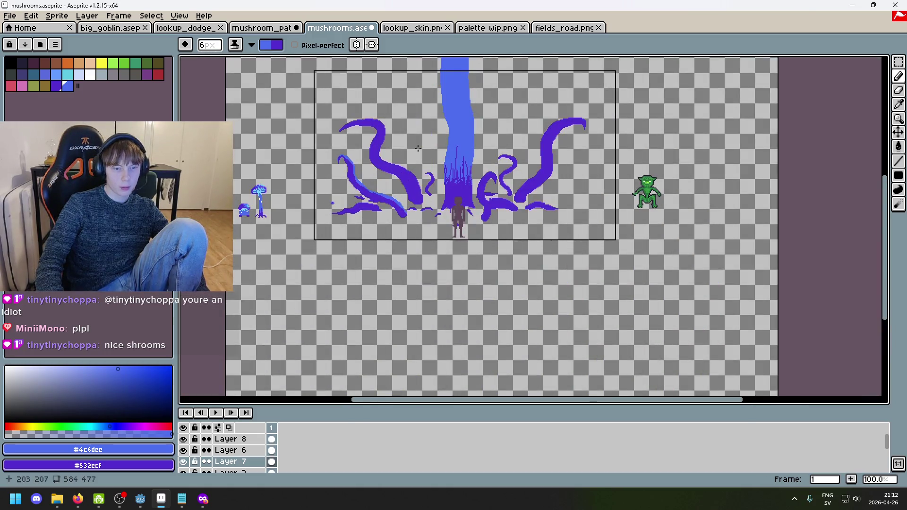
scroll(442, 119, up, 2)
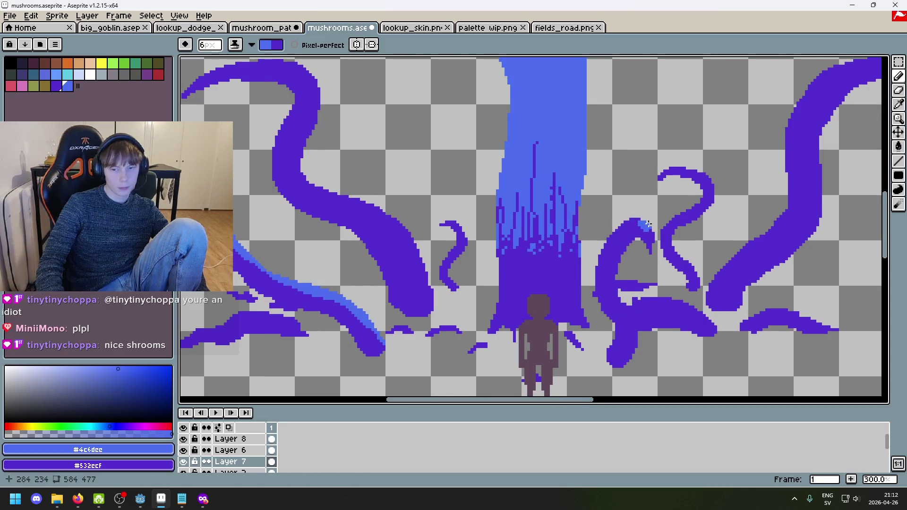
scroll(648, 224, up, 3)
mouse_move(660, 233)
mouse_down()
mouse_move(609, 221)
mouse_move(581, 235)
mouse_move(658, 238)
mouse_move(686, 191)
mouse_up()
mouse_move(628, 186)
mouse_down()
mouse_move(590, 212)
mouse_move(560, 300)
mouse_move(569, 222)
mouse_move(584, 266)
mouse_move(607, 282)
mouse_move(621, 314)
mouse_move(595, 344)
mouse_up()
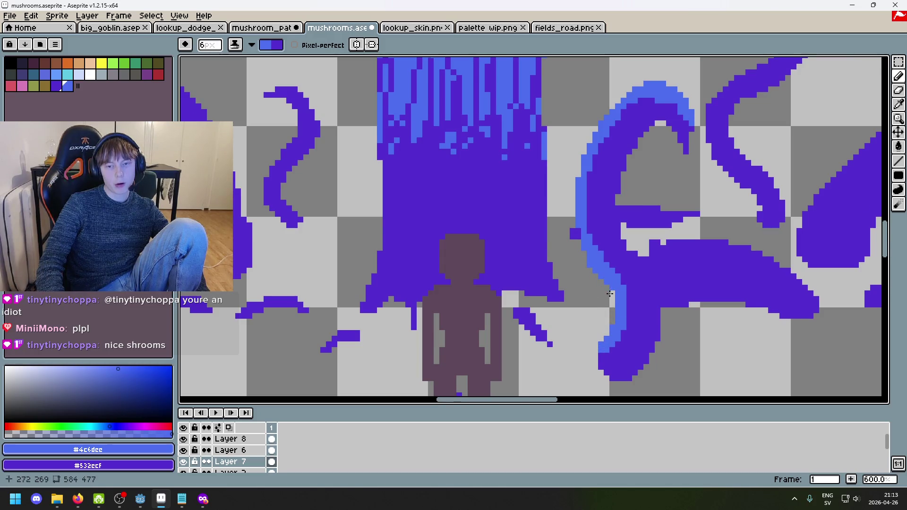
Step: Switch to the lookup_skin.png goblin reference tab
scroll(609, 293, down, 5)
scroll(672, 291, up, 1)
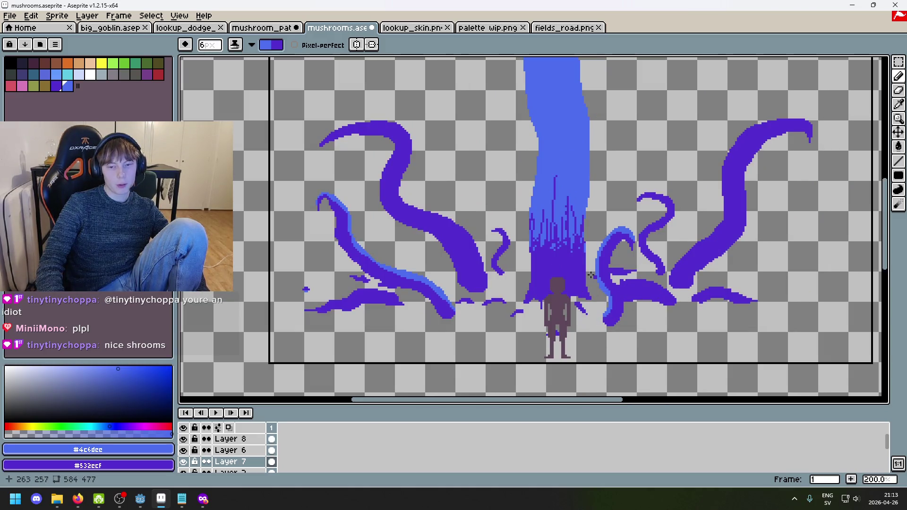
scroll(619, 230, up, 2)
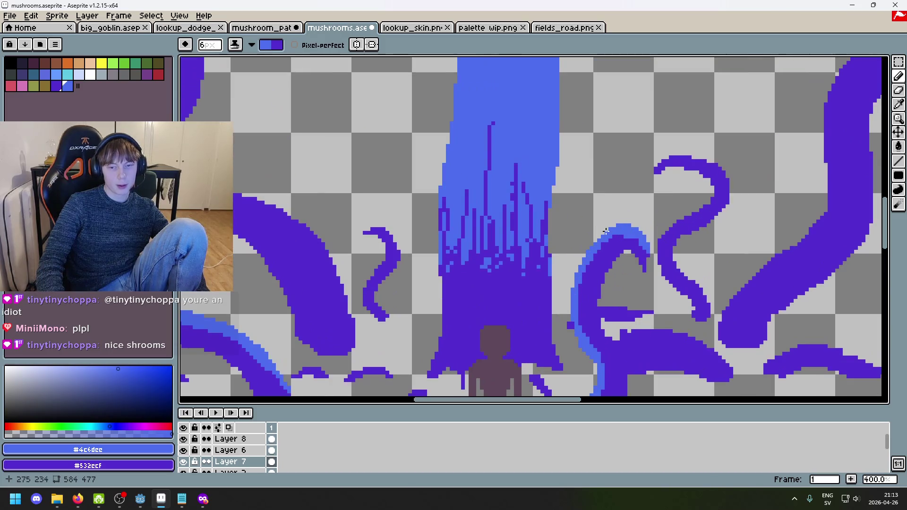
key(ctrl+Tab)
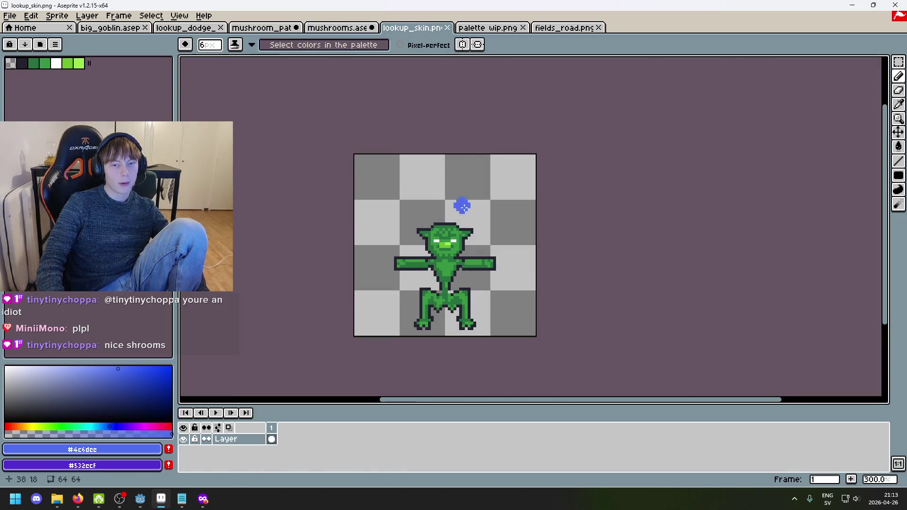
Step: Return to mushrooms.aseprite, select Layer 6 and zoom in on the ground fragments
key(ctrl+shift+Tab)
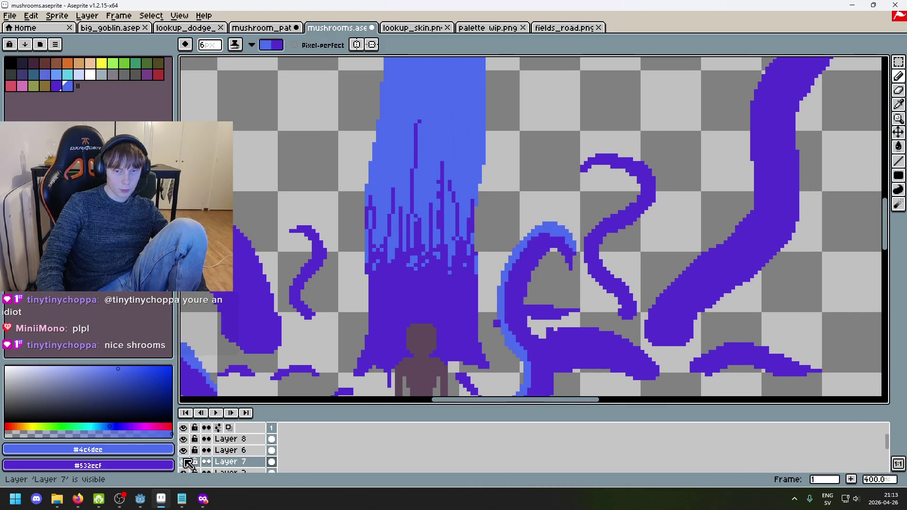
key(minus)
key(minus)
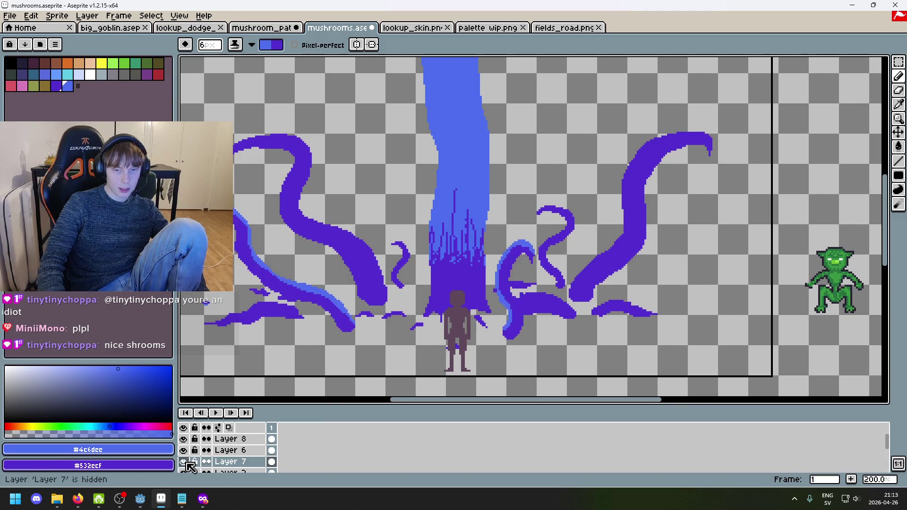
click(230, 450)
key(plus)
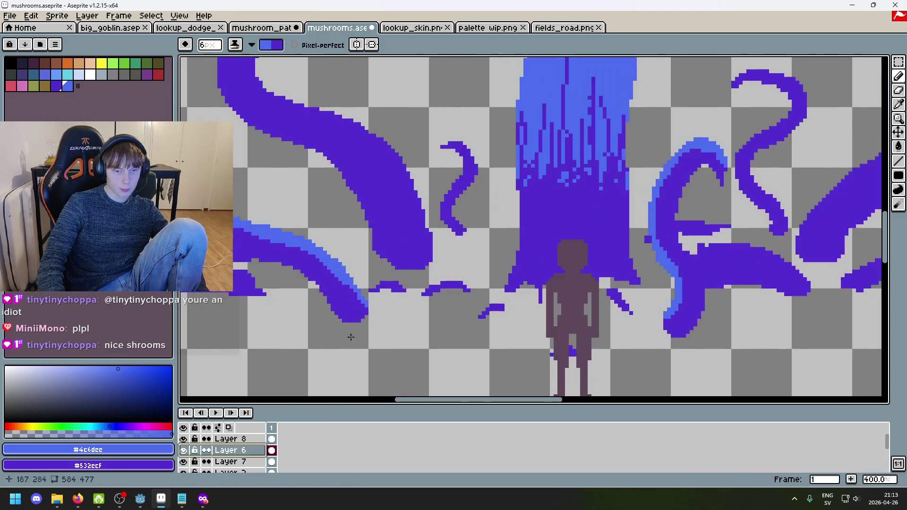
key(plus)
Step: Draw a 1 px light-blue highlight along a fragment's top edge, then select Layer 2
click(489, 273)
scroll(497, 274, up, 2)
key(minus)
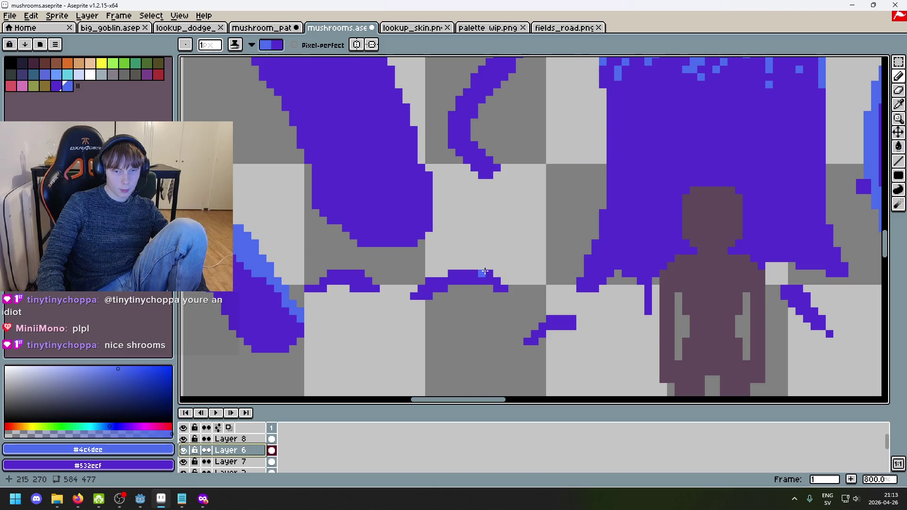
drag(486, 273, 452, 274)
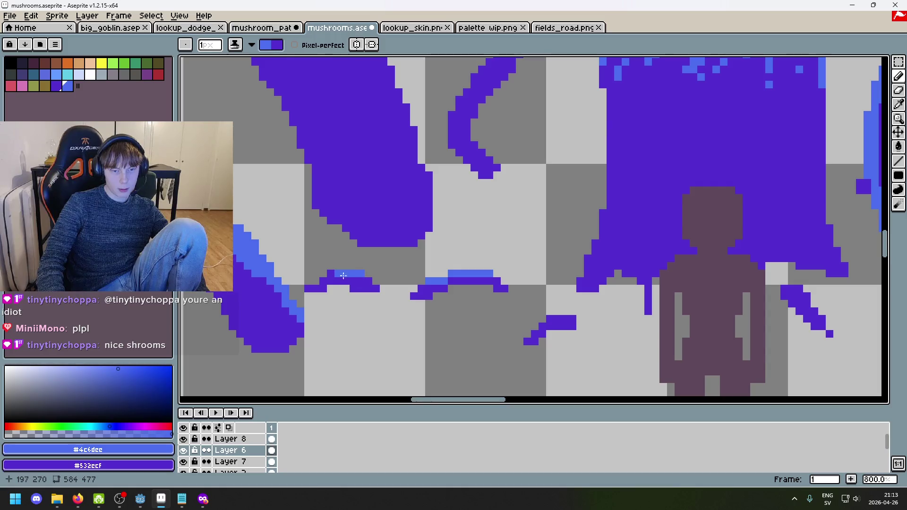
scroll(428, 304, down, 3)
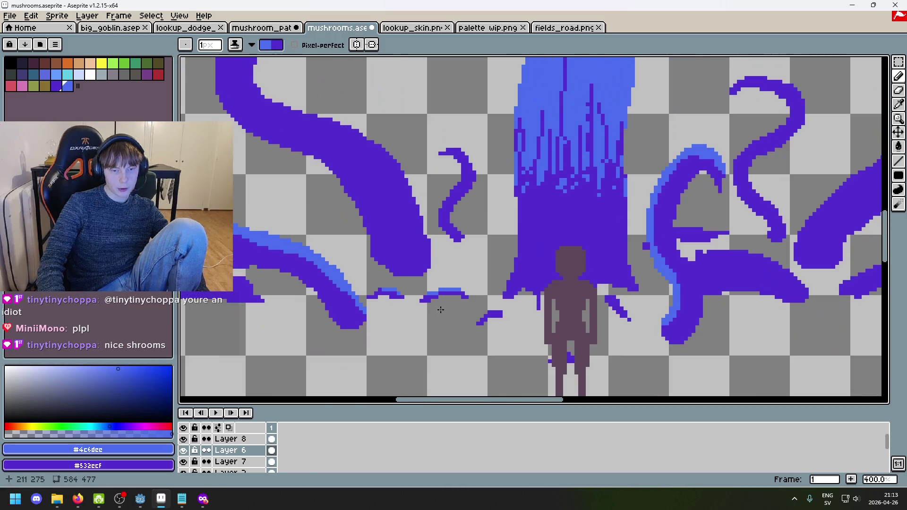
scroll(508, 328, up, 2)
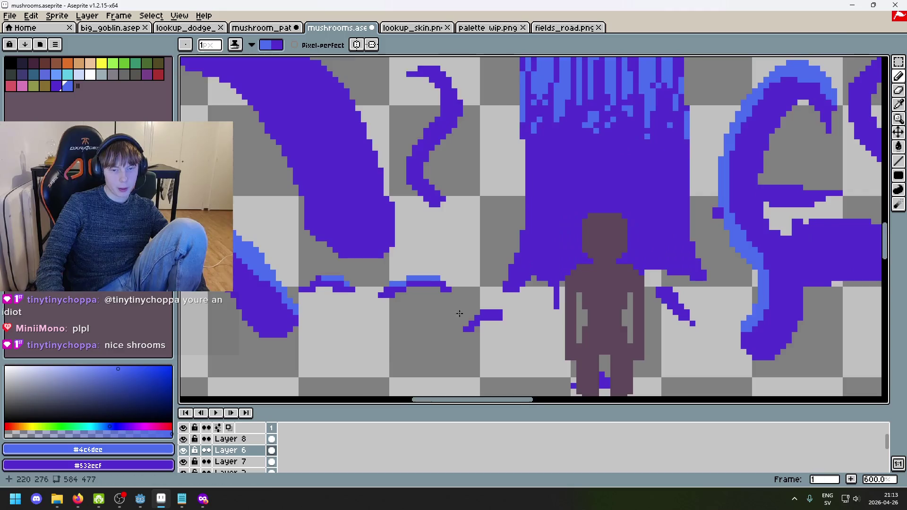
scroll(507, 306, up, 3)
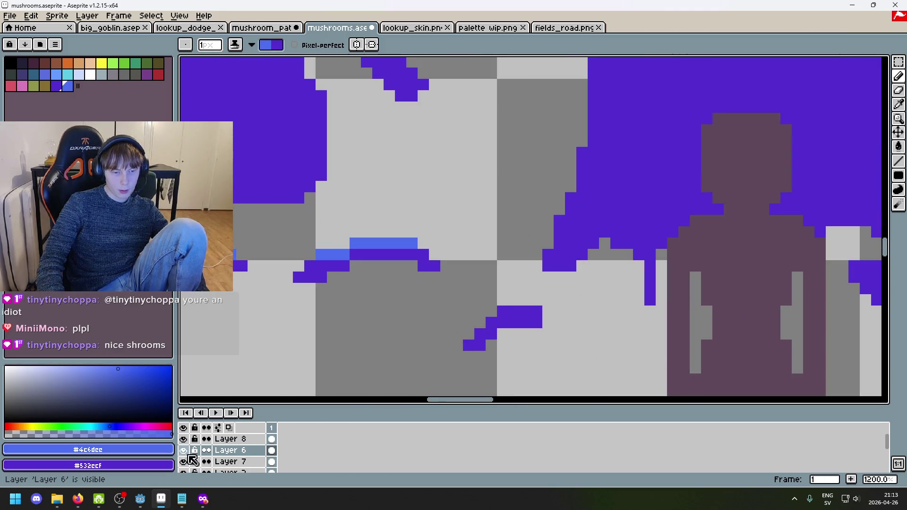
scroll(194, 467, down, 1)
click(226, 461)
scroll(321, 246, up, 4)
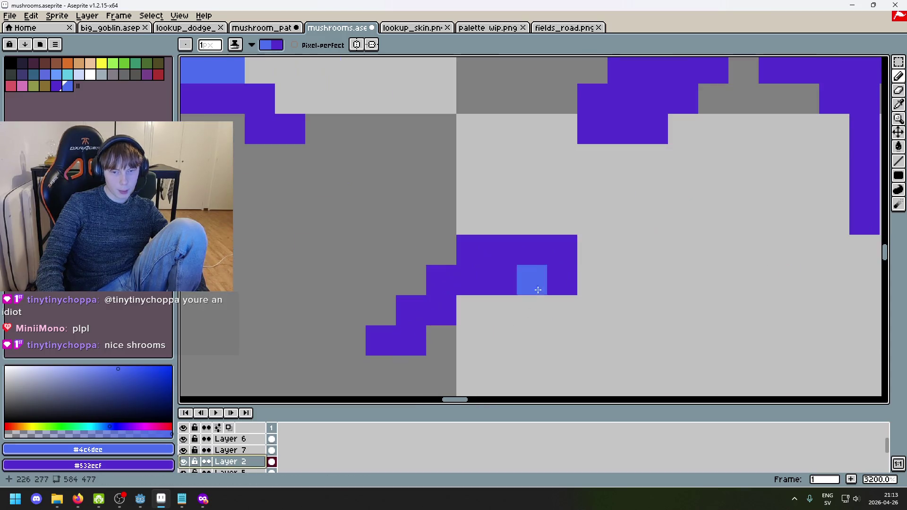
Step: Paint light-blue pixels along a small fragment and toggle Layer 2's visibility to compare
mouse_move(532, 251)
mouse_down()
mouse_move(432, 278)
mouse_move(401, 320)
mouse_up()
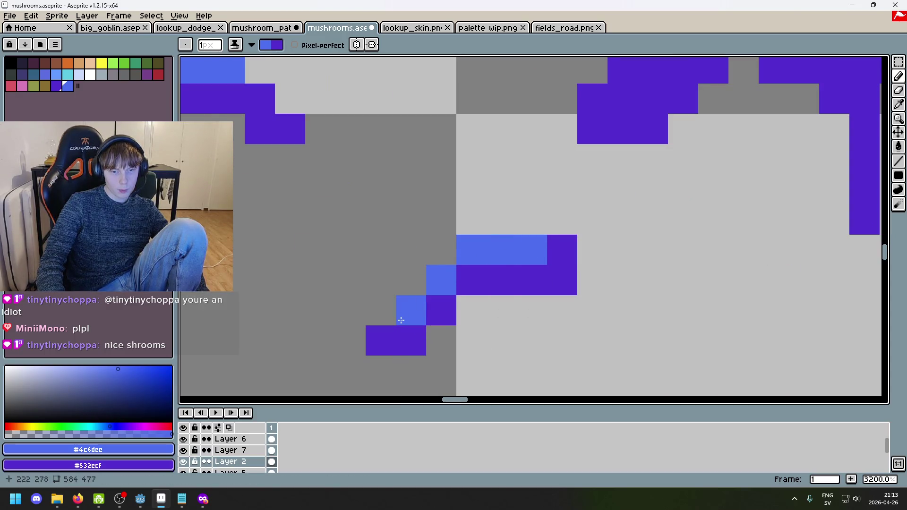
scroll(411, 322, down, 5)
scroll(443, 318, down, 4)
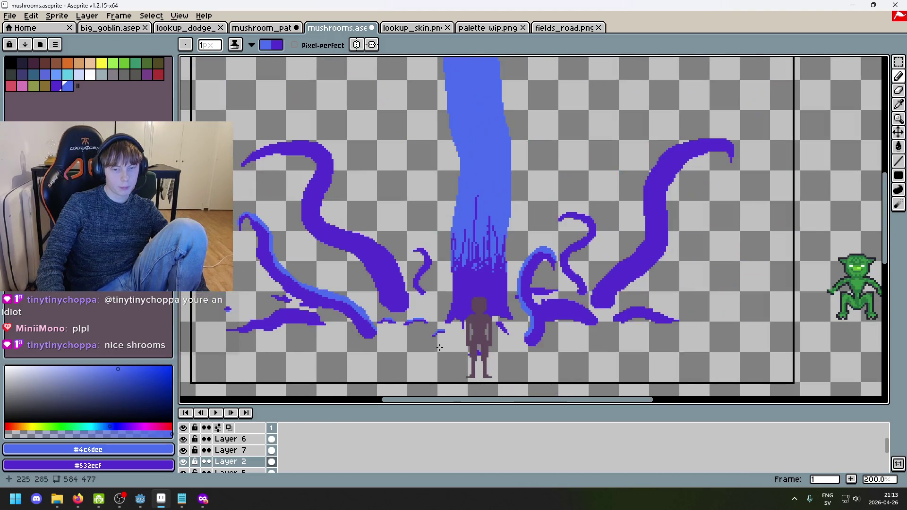
click(185, 462)
click(185, 463)
click(185, 462)
click(186, 462)
click(185, 462)
click(186, 462)
Step: Hide Layer 7's tentacle outlines and highlight the fragment's top edge right of the trunk
scroll(277, 274, up, 5)
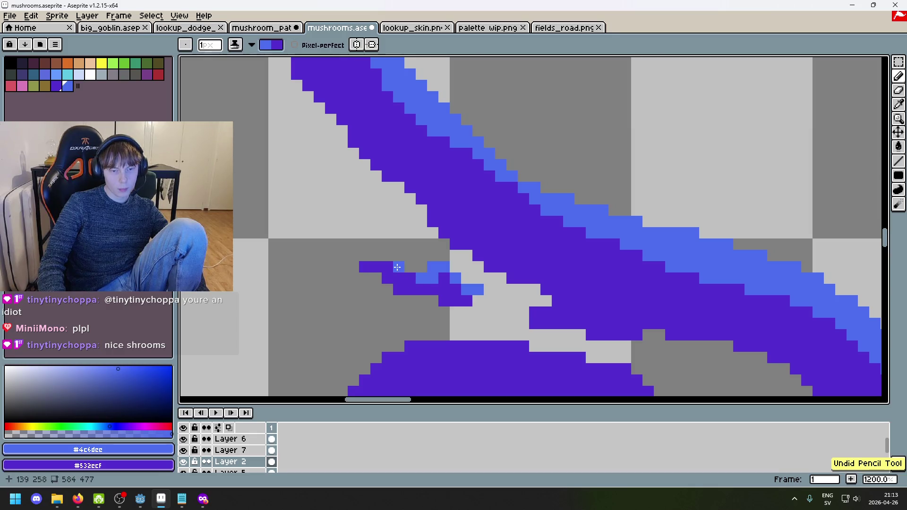
scroll(447, 296, down, 5)
scroll(469, 305, down, 2)
scroll(397, 322, up, 4)
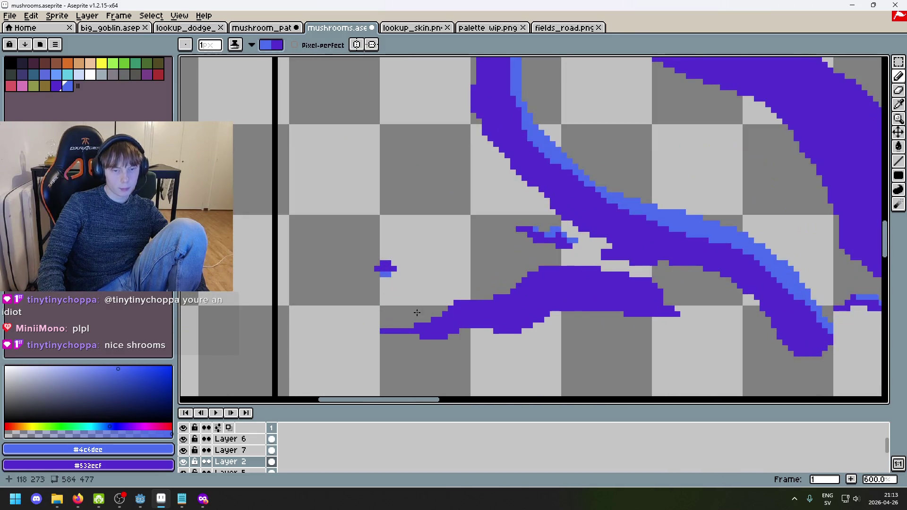
scroll(480, 352, down, 2)
scroll(453, 330, down, 2)
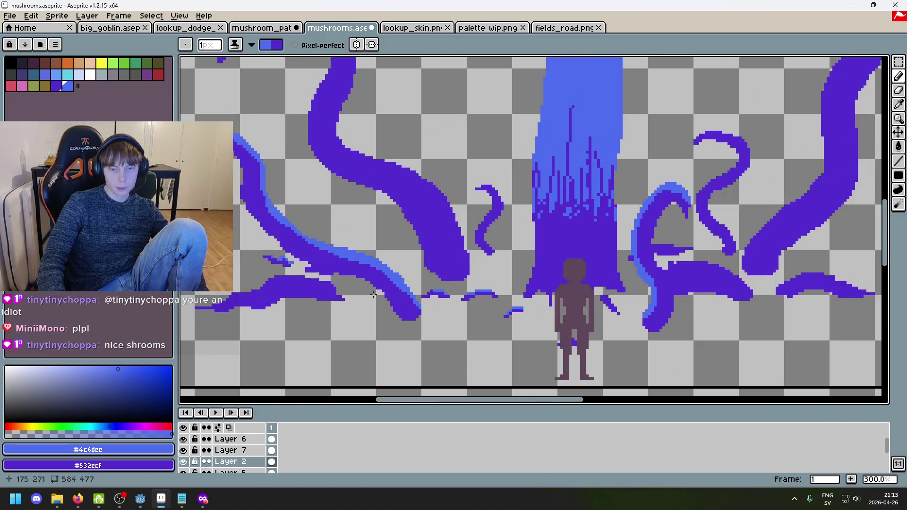
scroll(454, 355, up, 3)
click(183, 450)
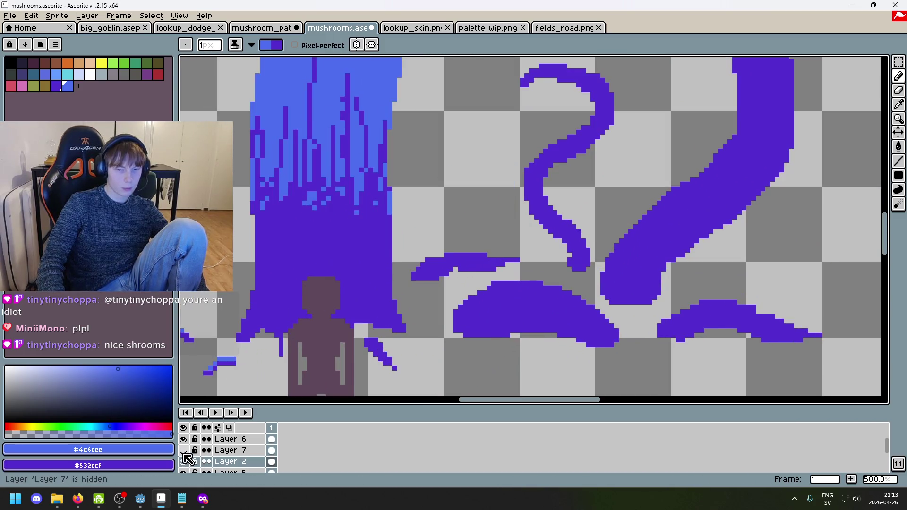
scroll(442, 253, up, 4)
mouse_move(373, 303)
mouse_down()
mouse_move(406, 270)
mouse_move(514, 256)
mouse_up()
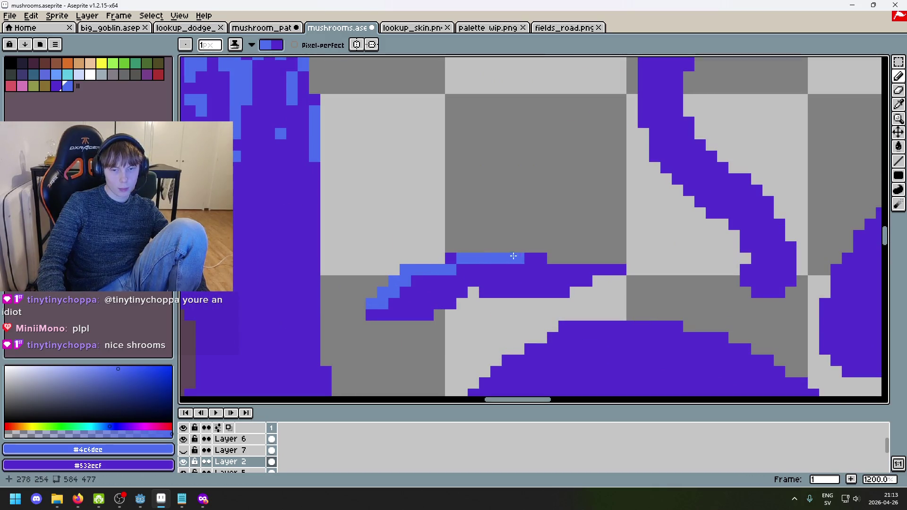
drag(598, 269, 565, 269)
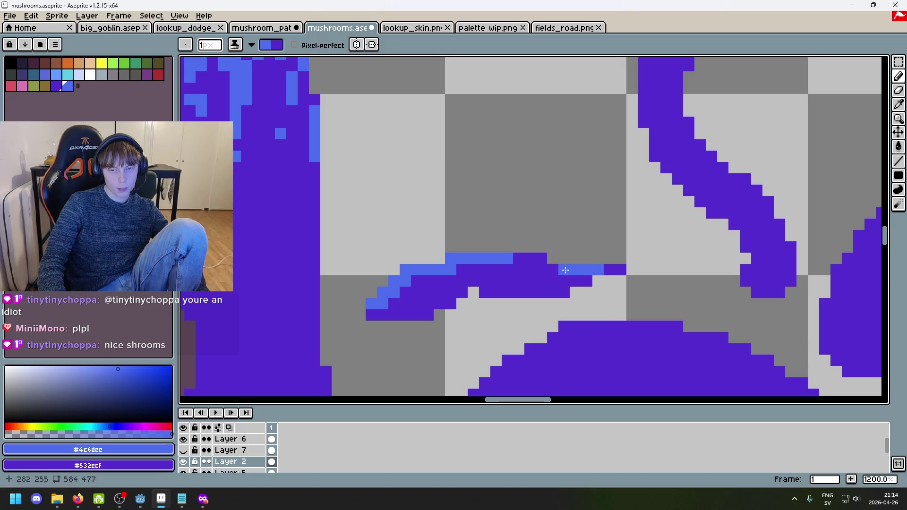
Step: Eyedrop the dark purple from the drawing
scroll(610, 268, down, 7)
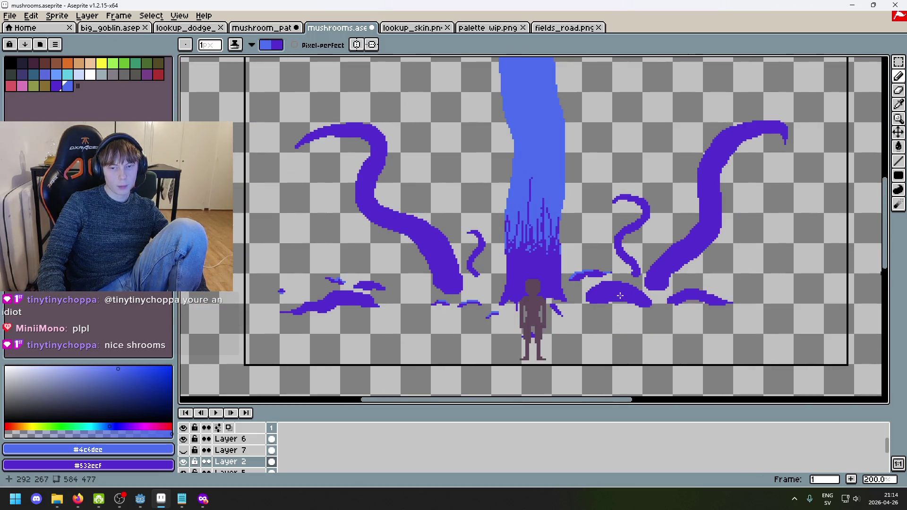
scroll(620, 296, up, 3)
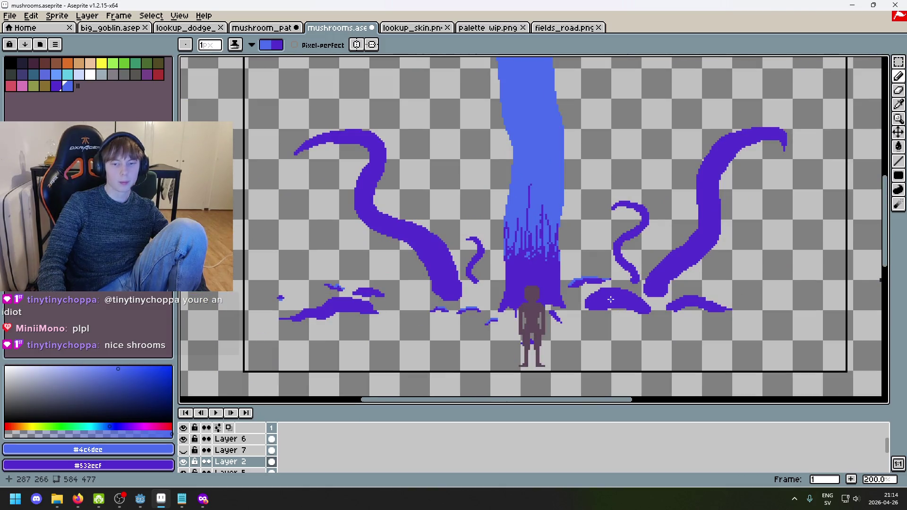
scroll(607, 296, down, 2)
scroll(585, 283, up, 6)
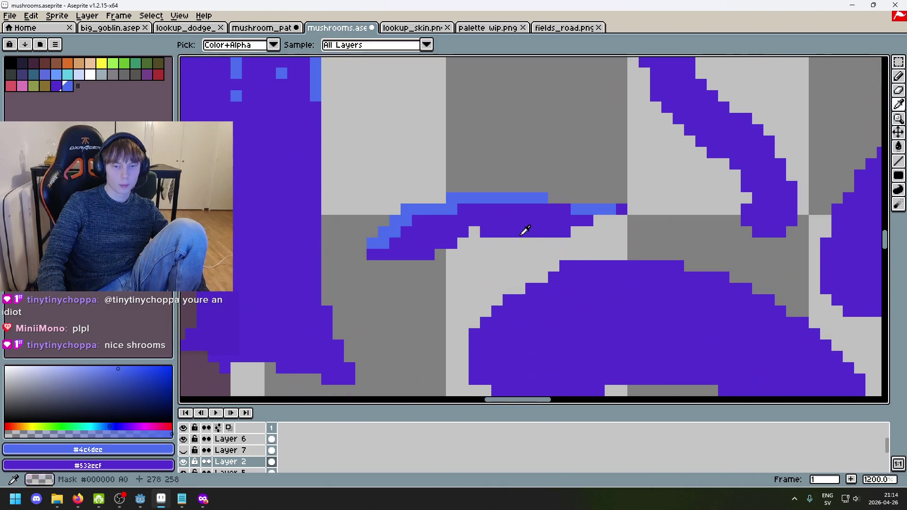
alt+click(525, 230)
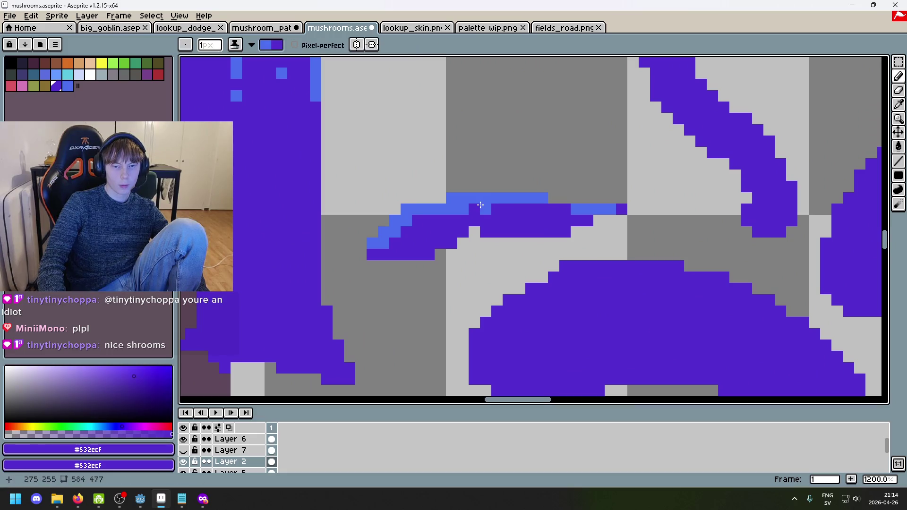
Step: Repaint part of the light-blue strip purple to correct it
mouse_move(478, 205)
mouse_down()
mouse_move(458, 198)
mouse_move(437, 210)
mouse_move(492, 202)
mouse_up()
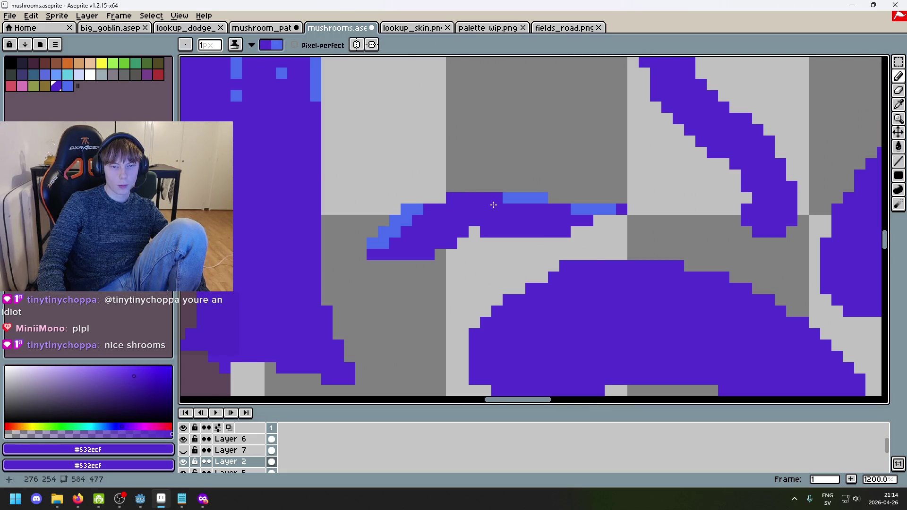
scroll(500, 236, down, 4)
scroll(505, 254, down, 3)
scroll(506, 236, up, 2)
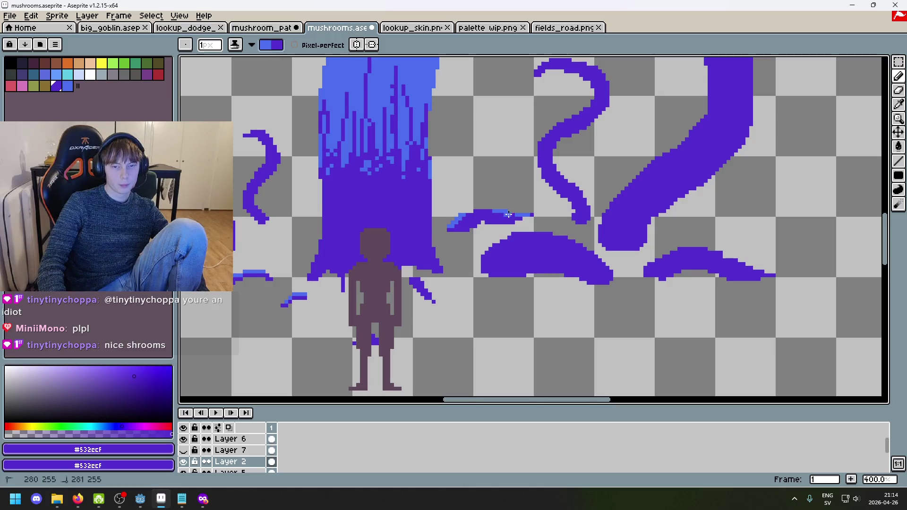
scroll(507, 227, down, 2)
scroll(505, 222, up, 5)
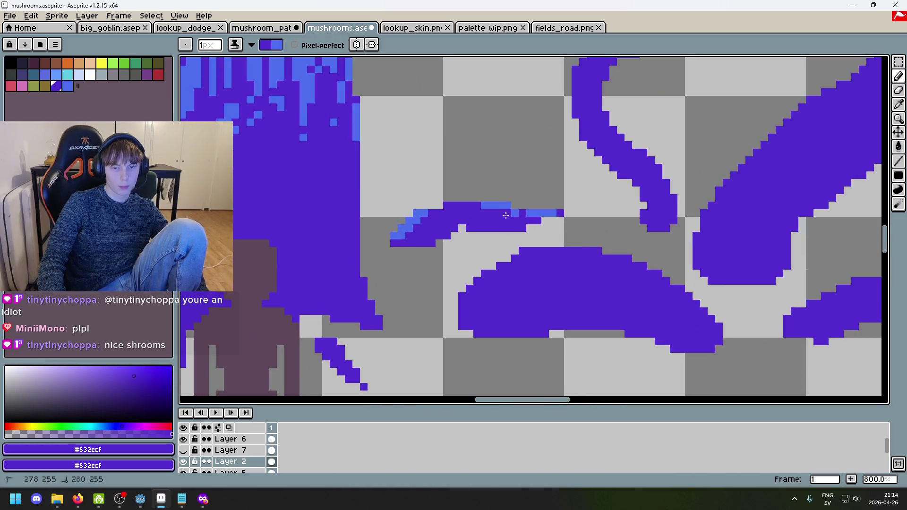
scroll(504, 217, down, 5)
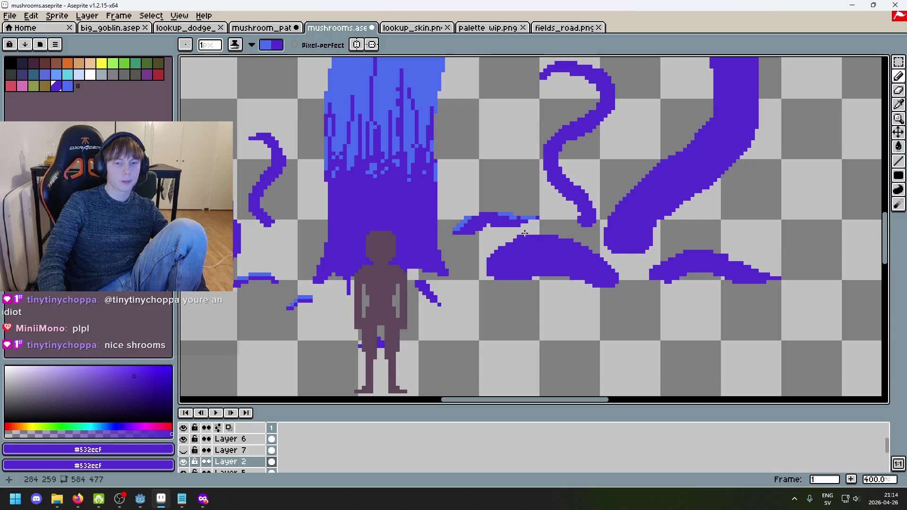
scroll(474, 217, up, 3)
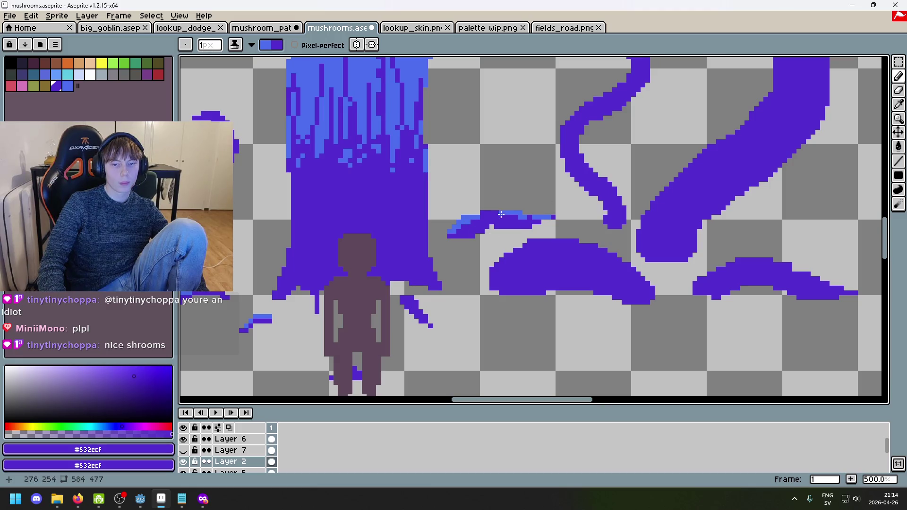
scroll(468, 219, up, 4)
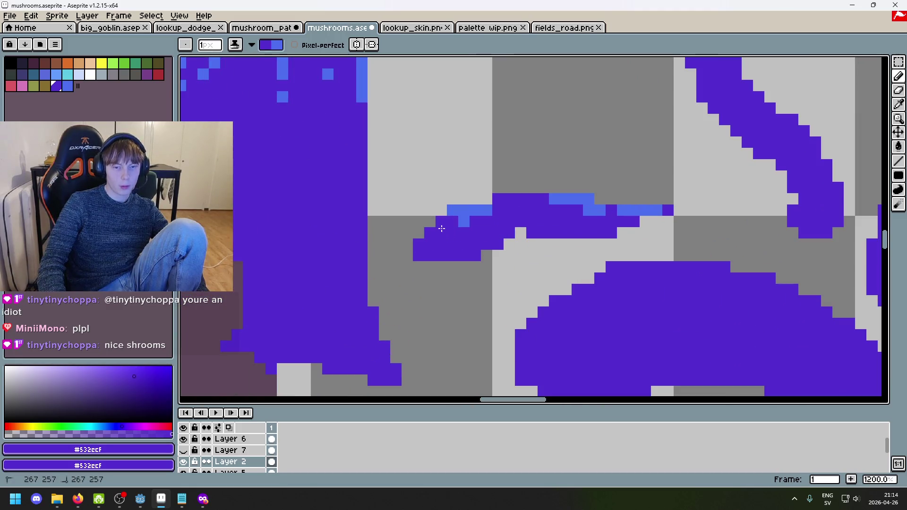
Step: Add 1px light-blue highlights along the top edge of the fragment beside the stem
drag(496, 229, 507, 228)
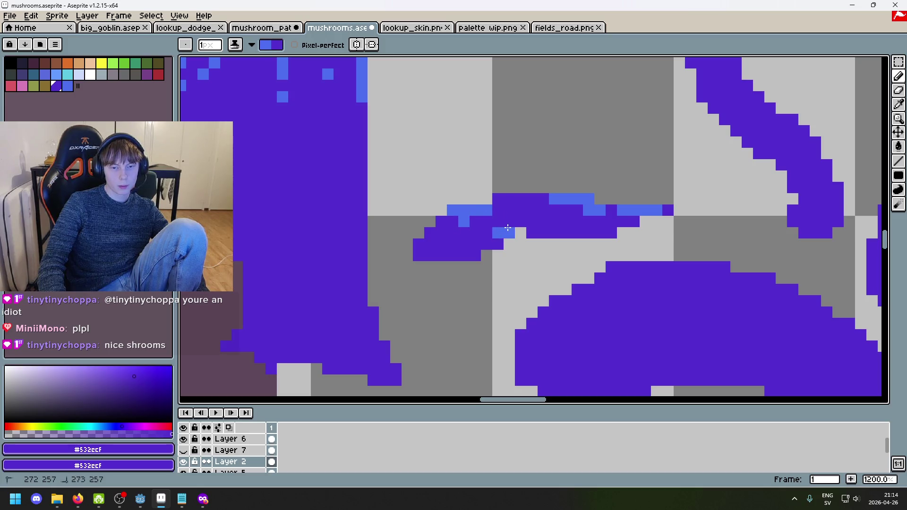
scroll(523, 251, down, 6)
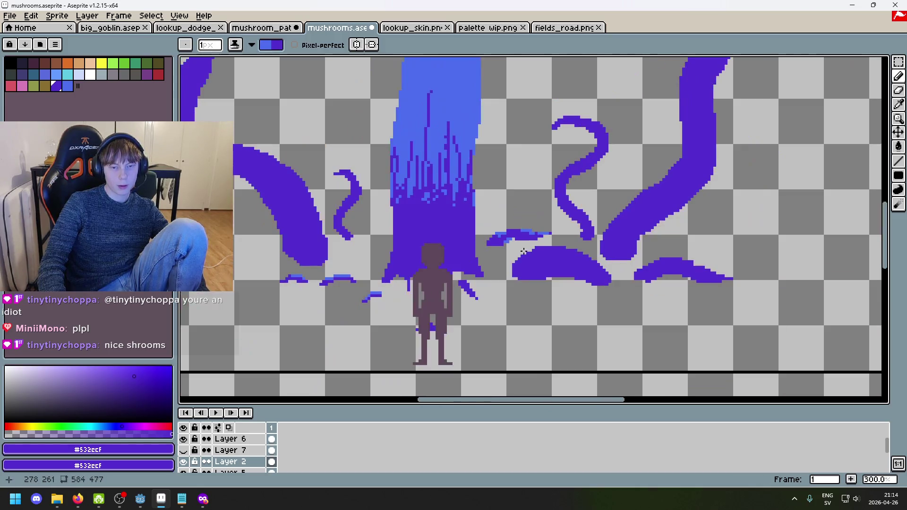
scroll(522, 249, up, 4)
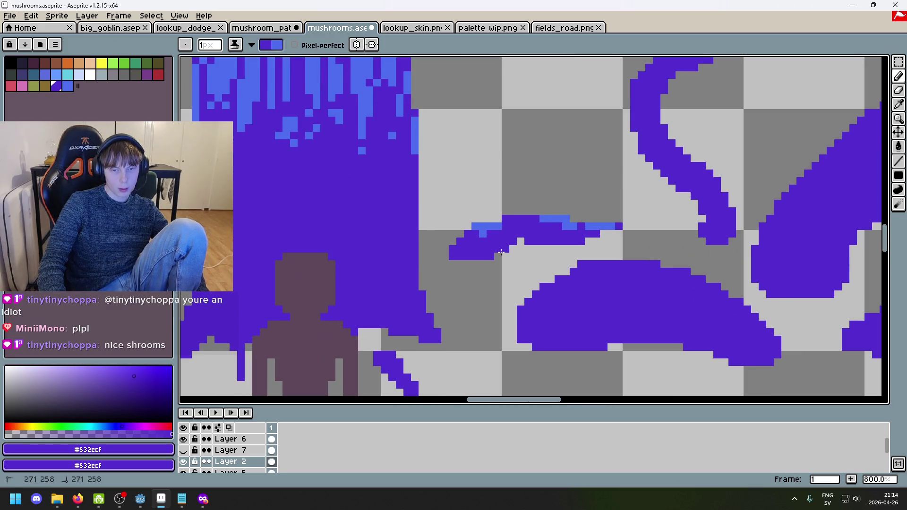
click(490, 233)
drag(519, 219, 510, 219)
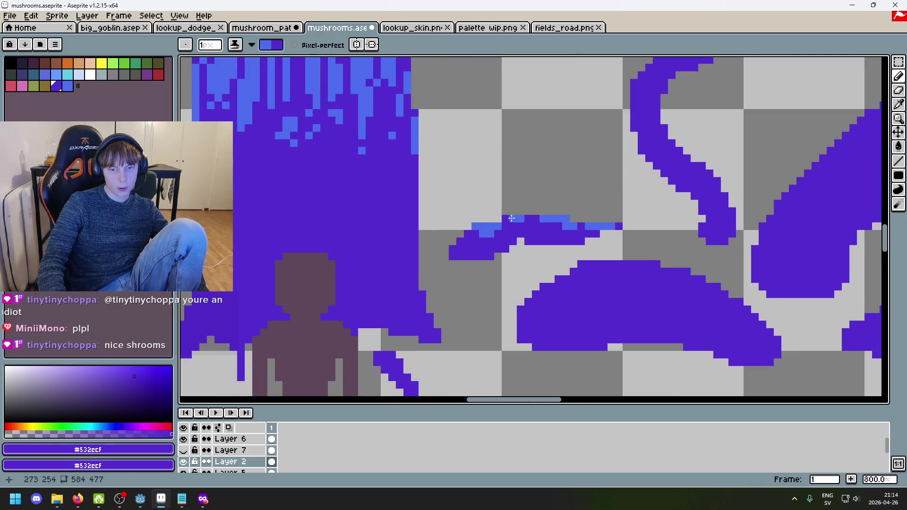
scroll(522, 246, down, 3)
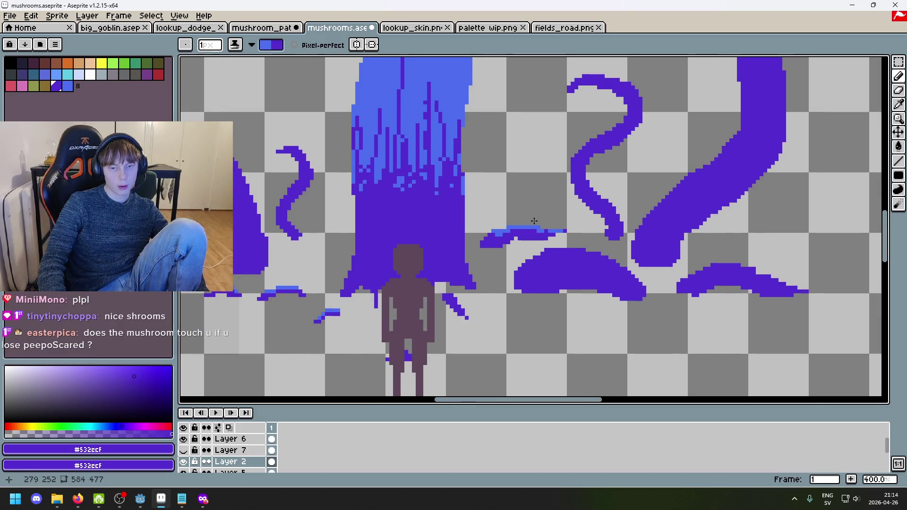
scroll(533, 222, up, 2)
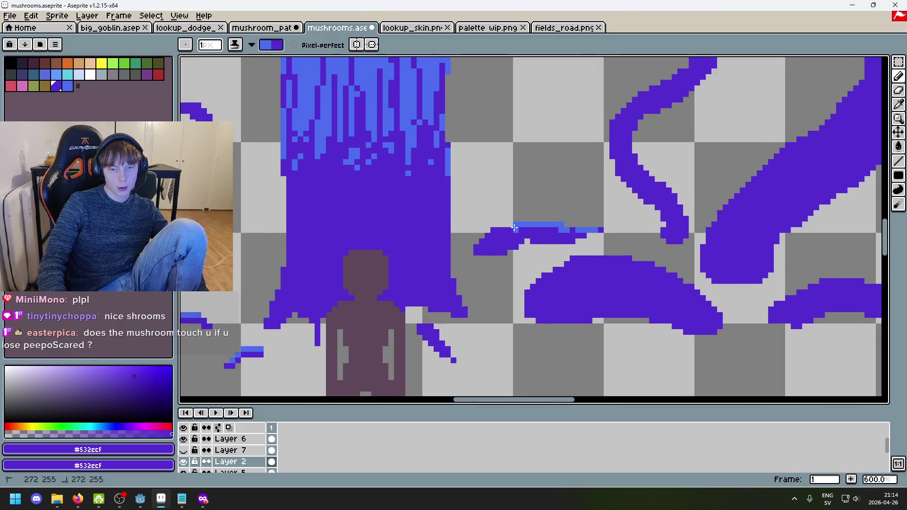
drag(495, 230, 517, 230)
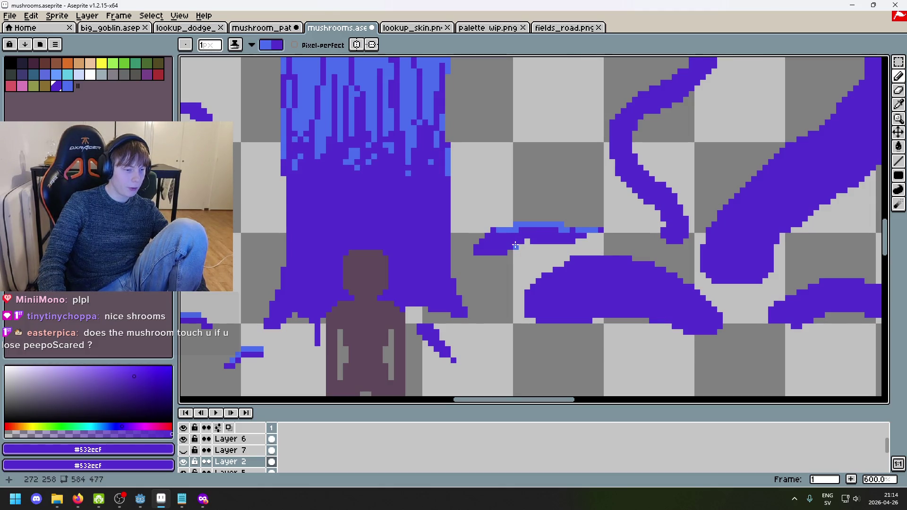
scroll(515, 245, down, 3)
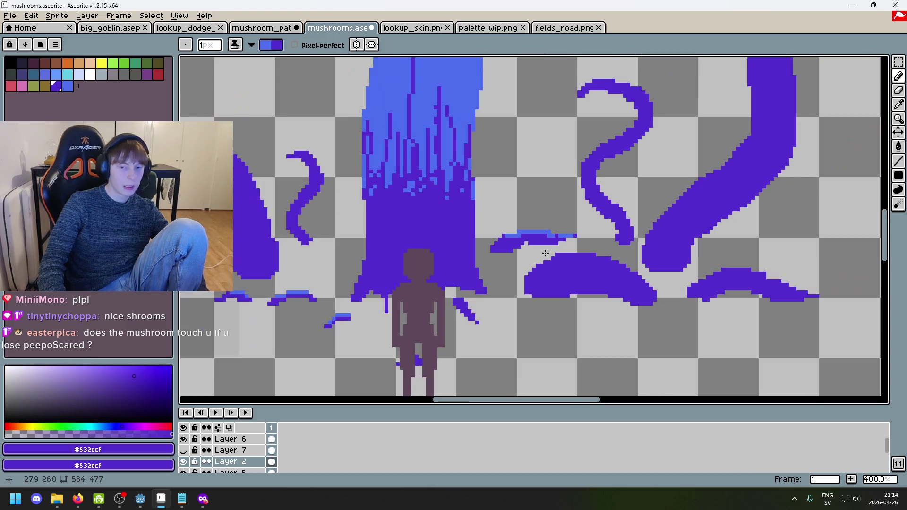
scroll(535, 238, up, 6)
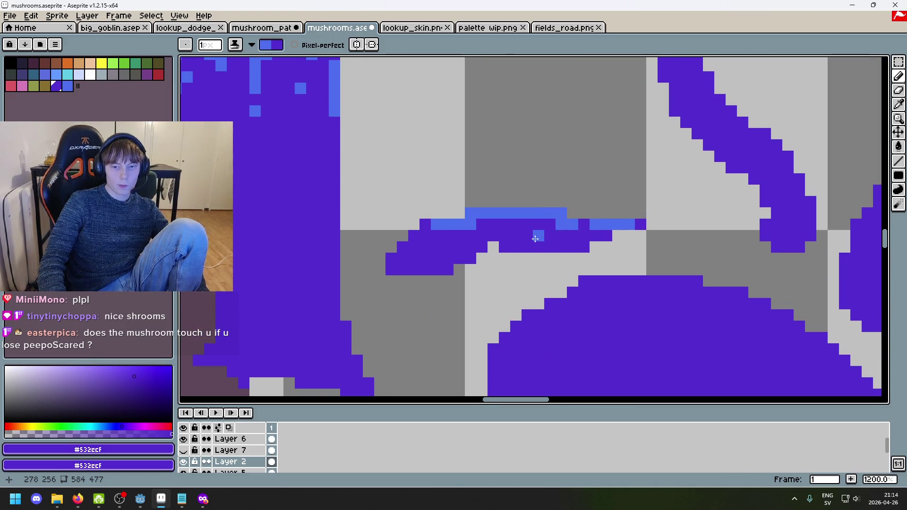
scroll(535, 238, down, 4)
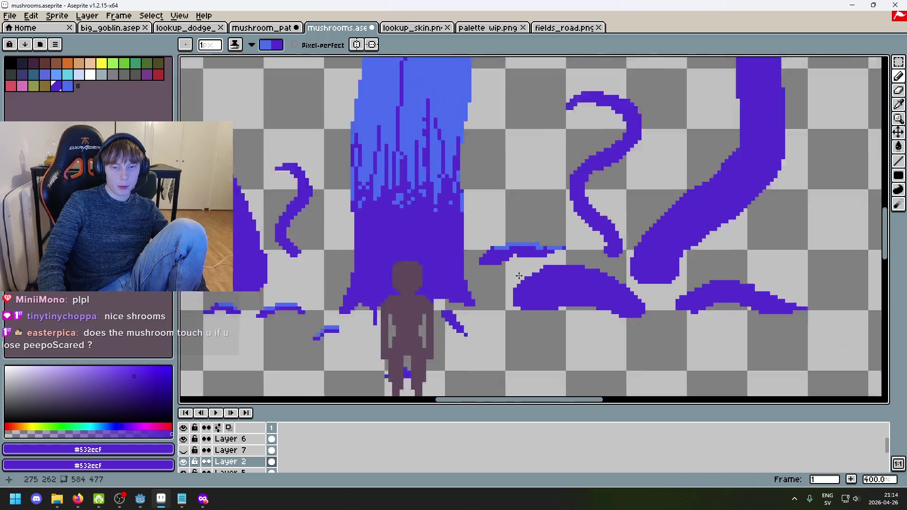
Step: Highlight a left-side fragment's top edge, undoing and redrawing the misplaced stroke
drag(553, 298, 607, 298)
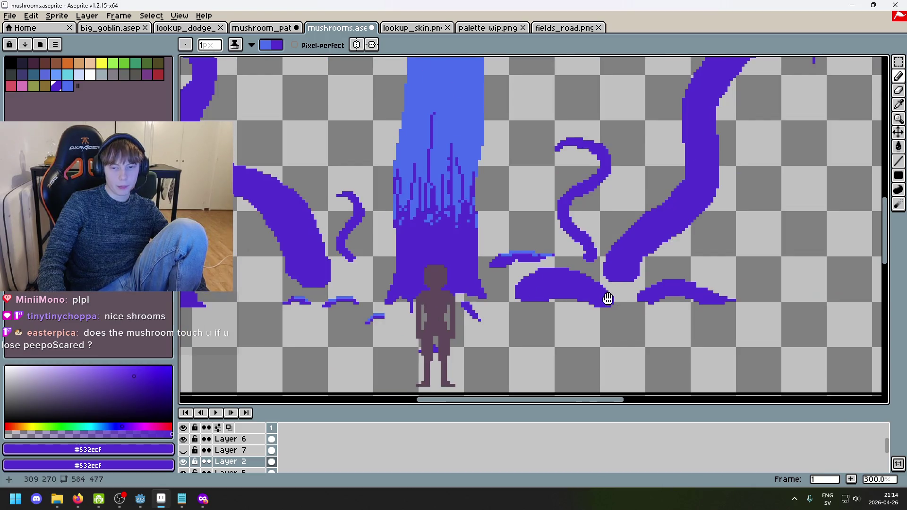
scroll(579, 283, up, 1)
scroll(570, 261, up, 3)
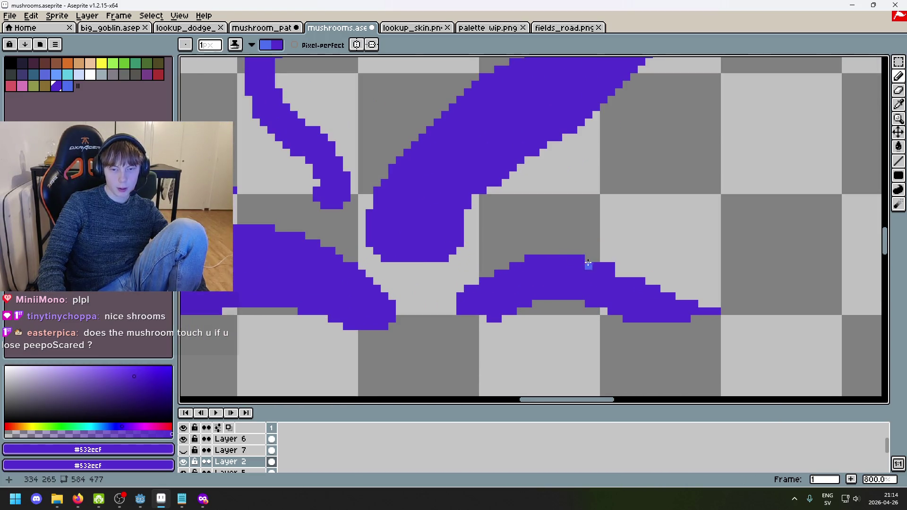
scroll(585, 259, down, 5)
scroll(329, 301, up, 1)
scroll(329, 301, up, 1)
scroll(329, 301, down, 2)
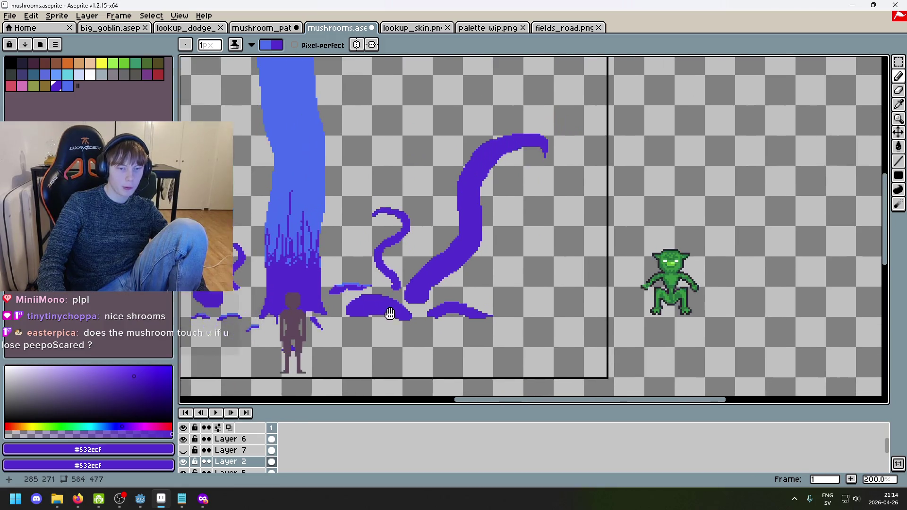
scroll(303, 265, up, 1)
scroll(297, 246, up, 2)
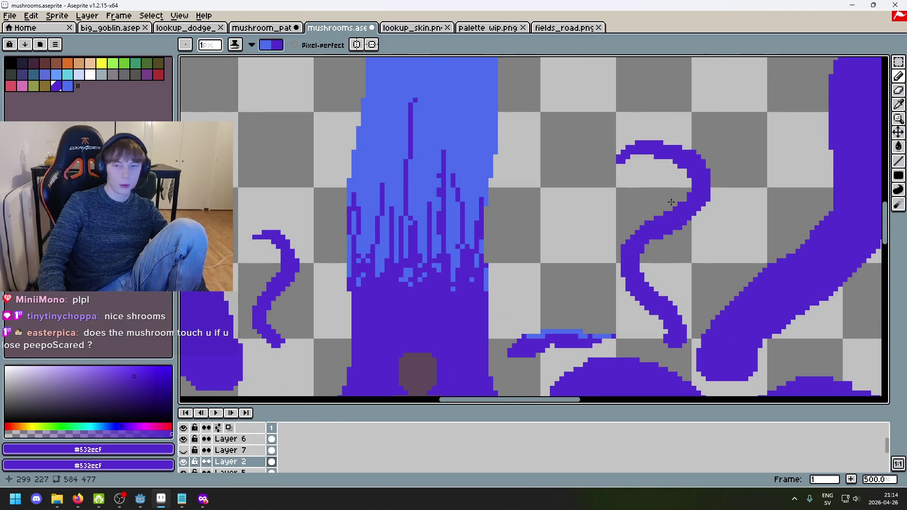
scroll(671, 202, down, 2)
scroll(399, 152, down, 1)
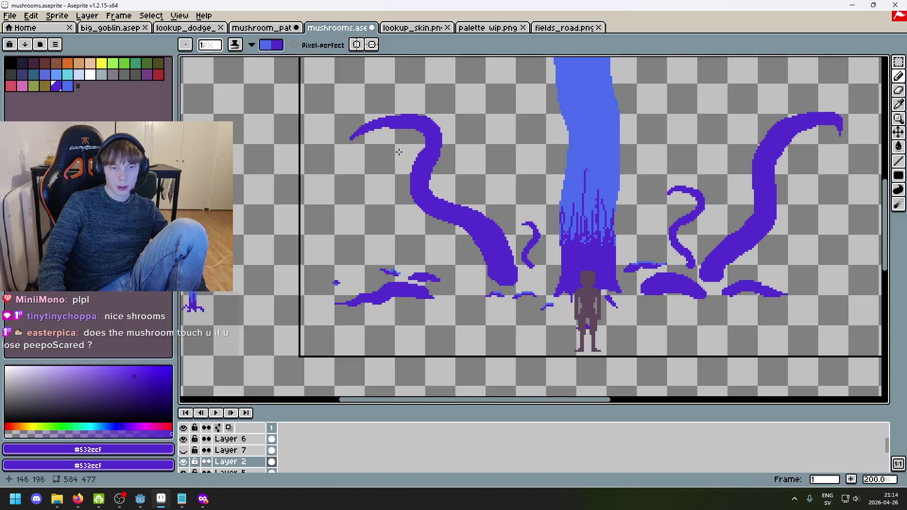
scroll(449, 247, up, 5)
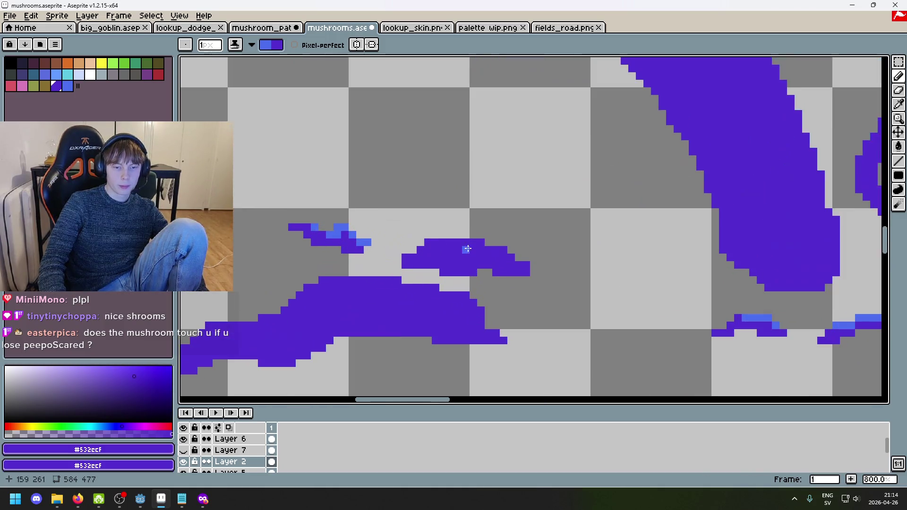
drag(455, 250, 517, 256)
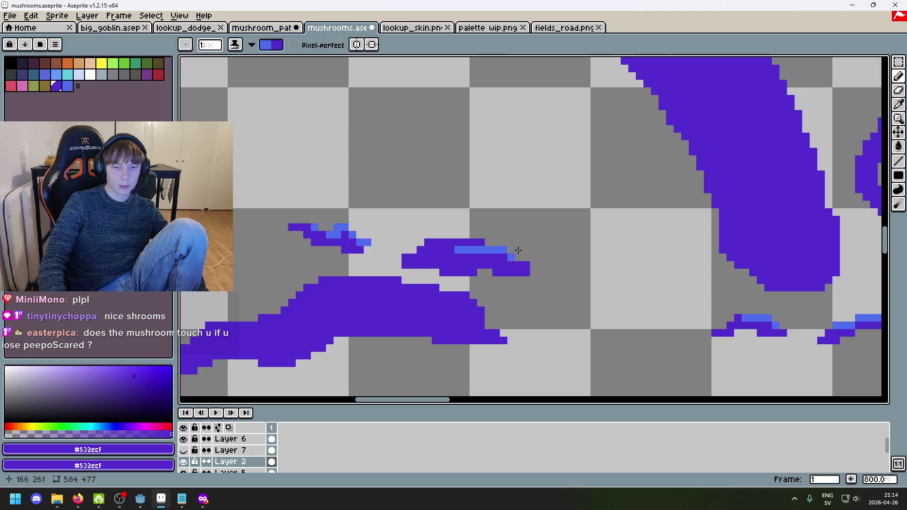
key(ctrl+z)
drag(434, 243, 526, 265)
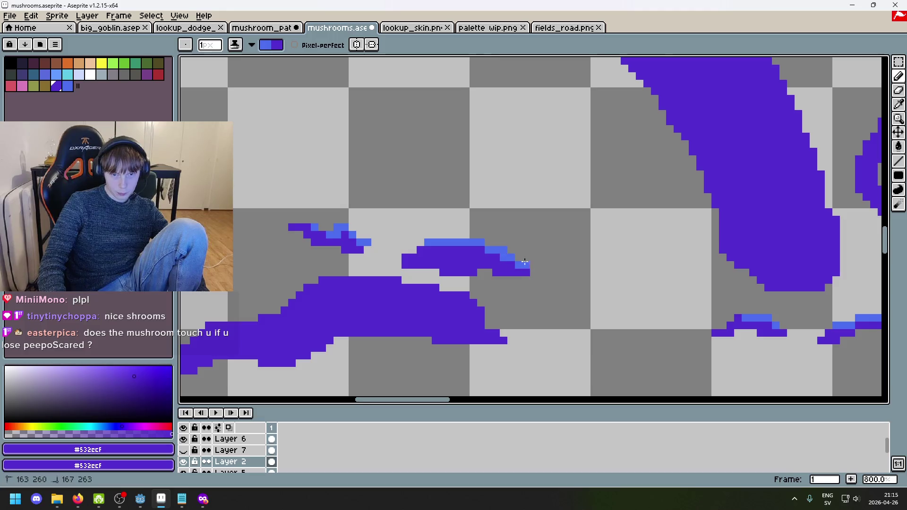
Step: Add light-blue highlights to the large fragment's right end, upper-right edge and right step
scroll(543, 268, down, 2)
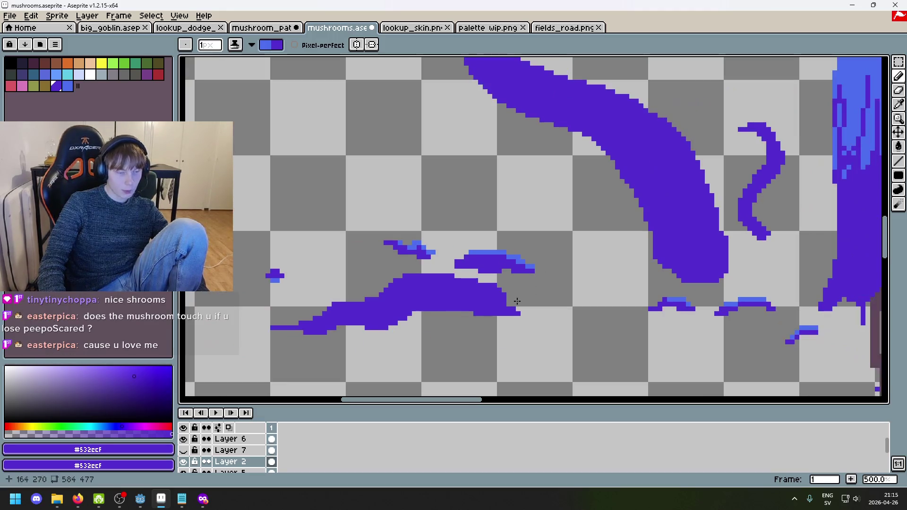
key(plus)
key(plus)
key(plus)
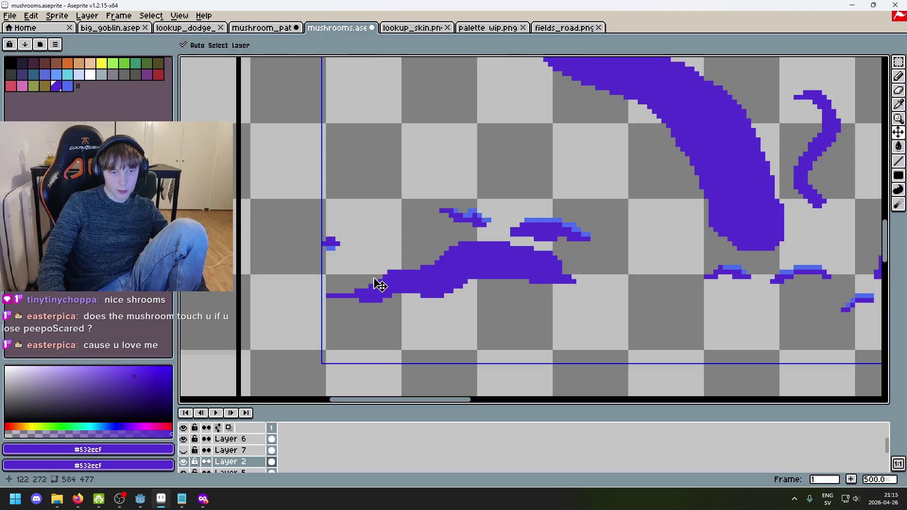
drag(554, 256, 551, 248)
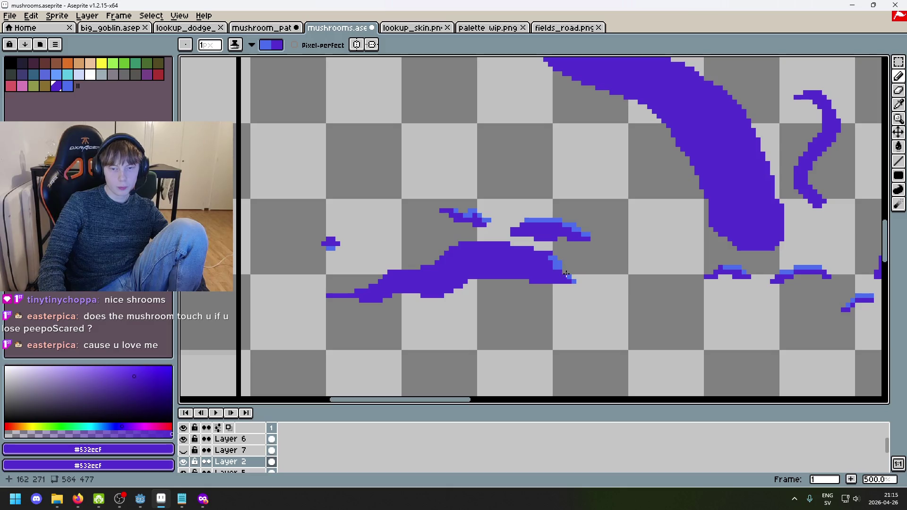
scroll(553, 265, up, 4)
mouse_move(486, 236)
mouse_down()
mouse_move(572, 254)
mouse_move(439, 221)
mouse_move(383, 221)
mouse_move(481, 228)
mouse_up()
click(552, 244)
click(425, 221)
drag(440, 224, 519, 225)
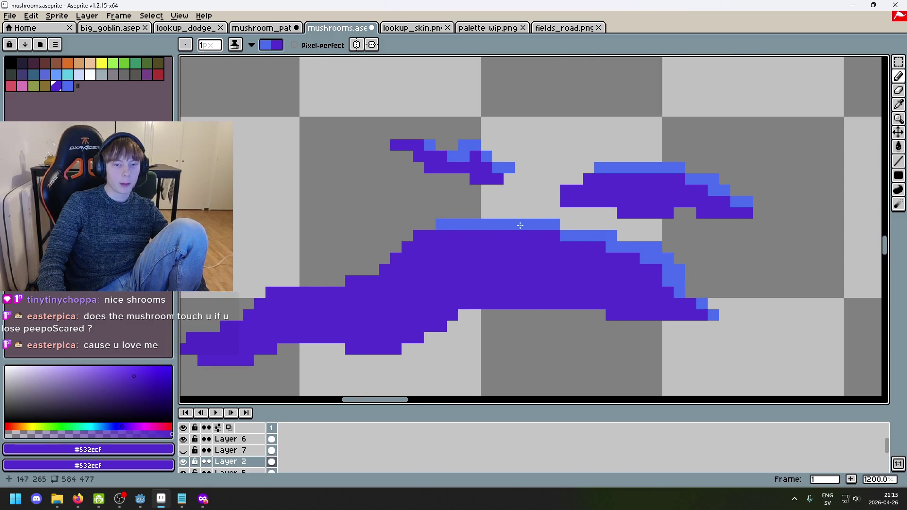
key(ctrl+z)
drag(463, 224, 491, 225)
Step: Highlight the large fragment's upper-left edge in light blue, undoing the upper-step pixels
scroll(491, 225, down, 3)
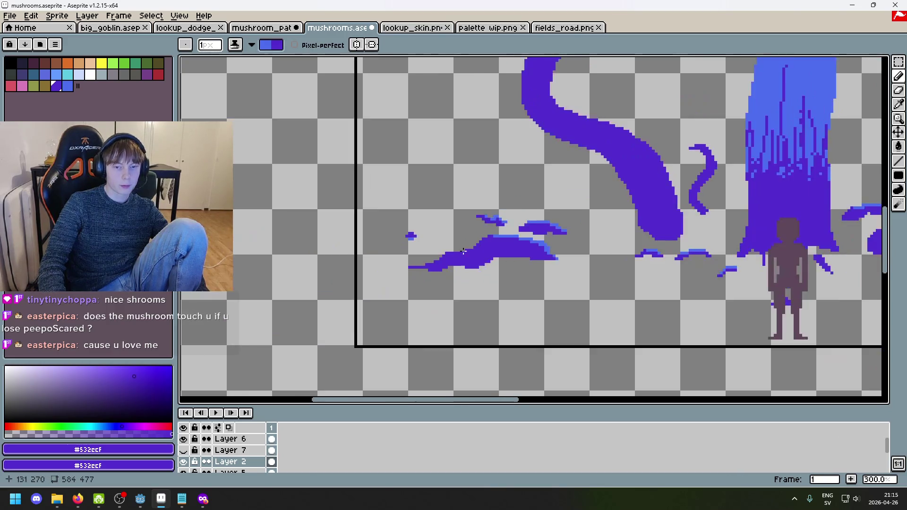
scroll(455, 257, up, 2)
drag(436, 255, 455, 256)
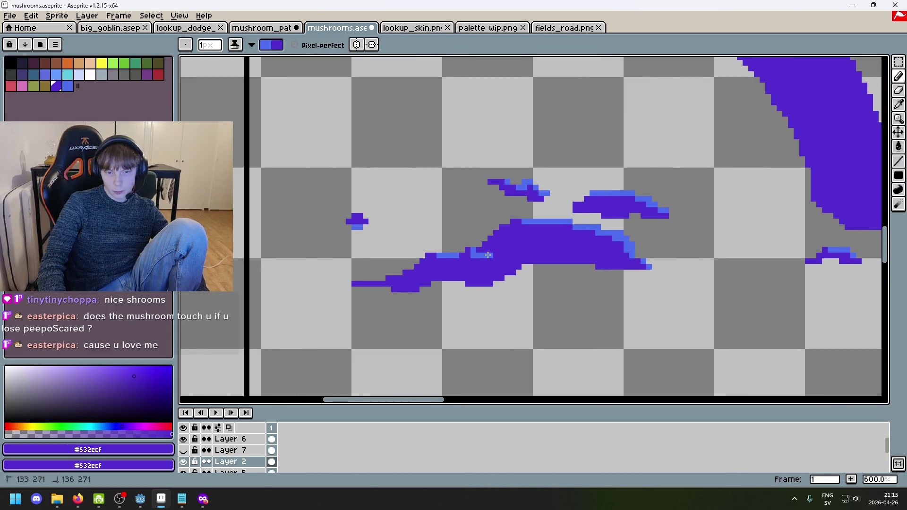
click(477, 249)
scroll(467, 254, down, 2)
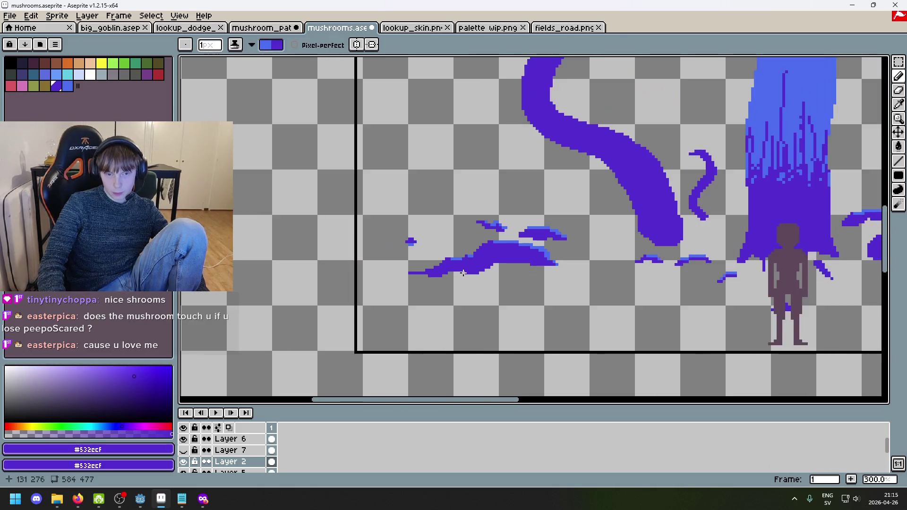
scroll(371, 222, up, 3)
key(ctrl+z)
mouse_move(384, 224)
mouse_down()
mouse_move(392, 224)
mouse_move(373, 235)
mouse_up()
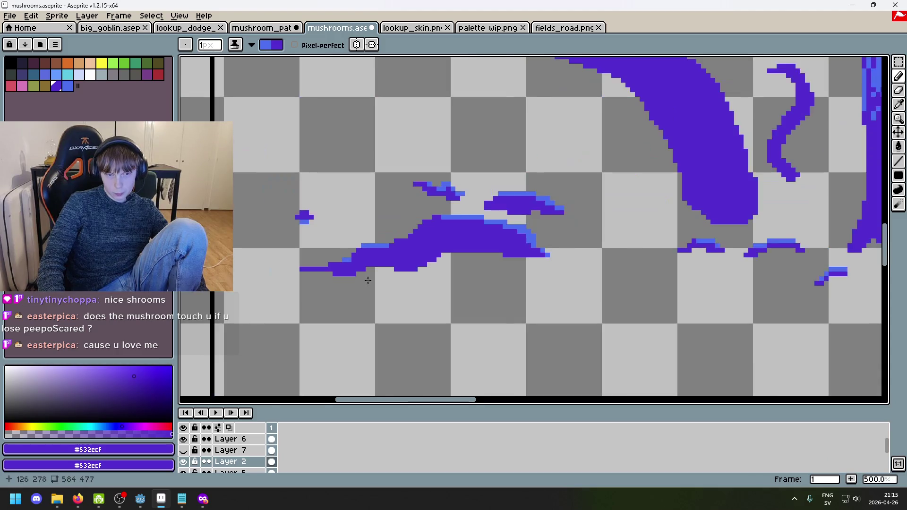
scroll(341, 255, down, 4)
scroll(340, 257, up, 2)
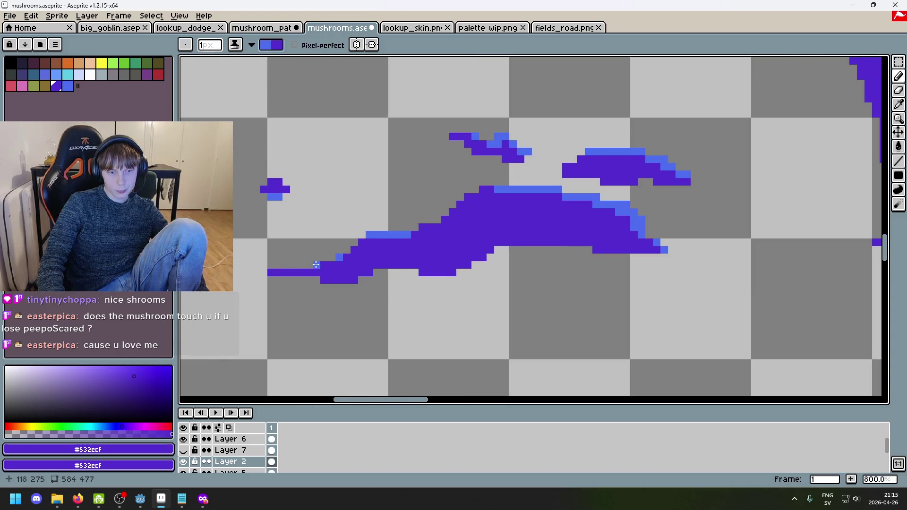
scroll(383, 308, down, 4)
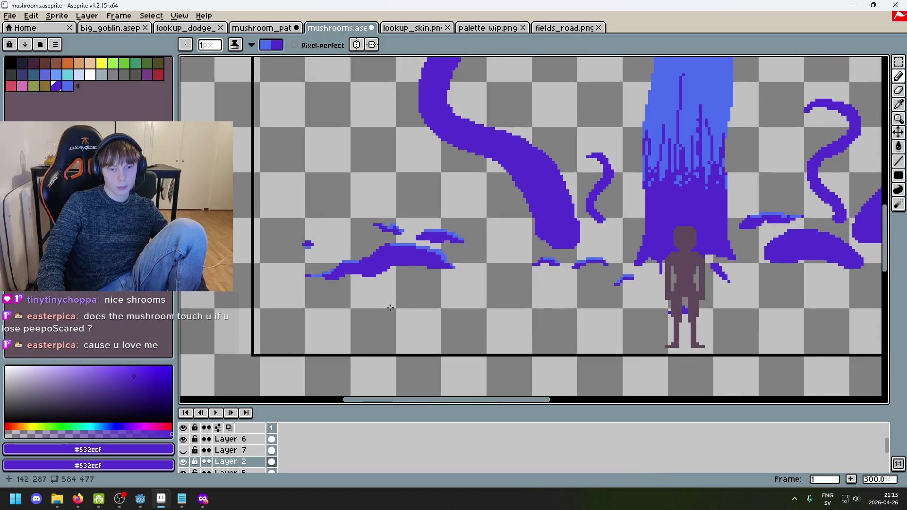
scroll(477, 302, down, 3)
Step: Edge the arched fragment's top with light blue, including its left tip
scroll(661, 312, up, 5)
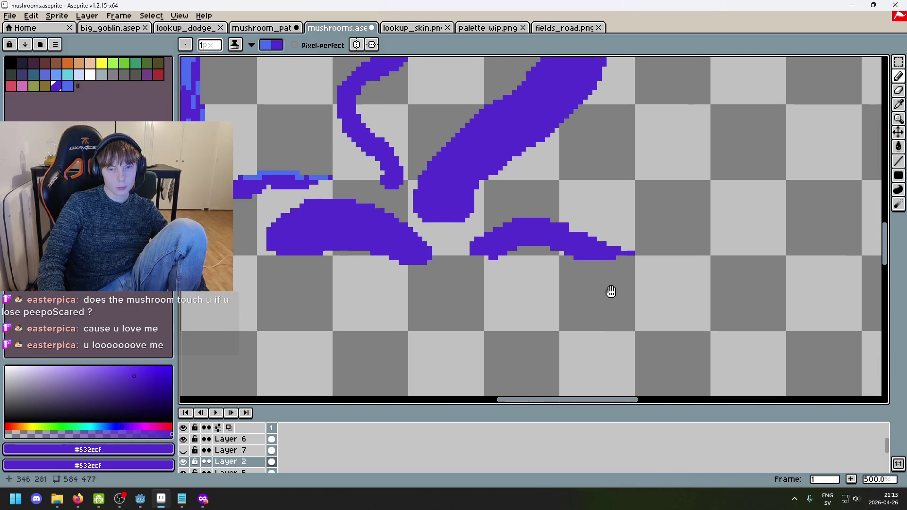
scroll(487, 249, up, 4)
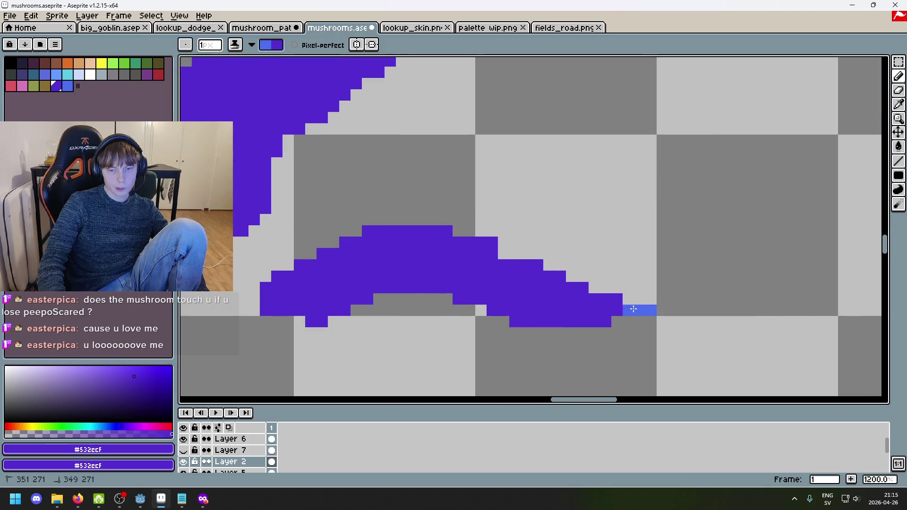
drag(604, 297, 440, 226)
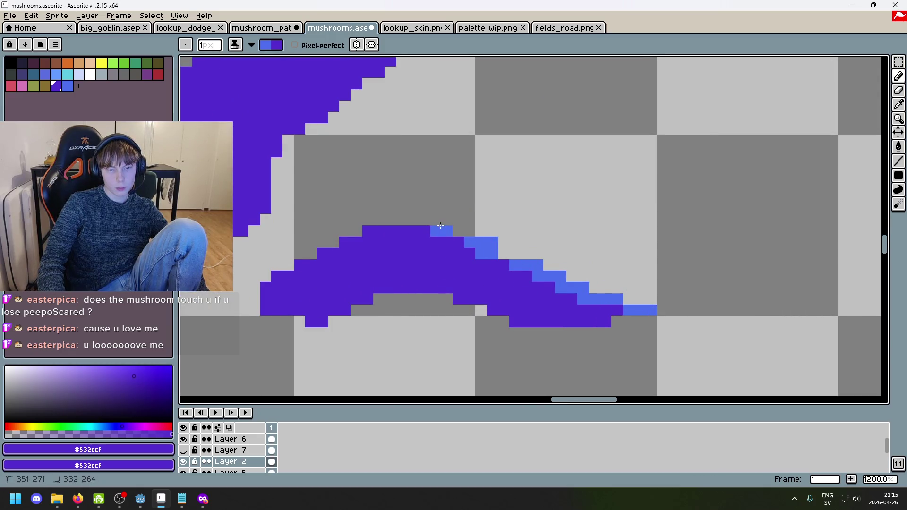
scroll(613, 296, down, 5)
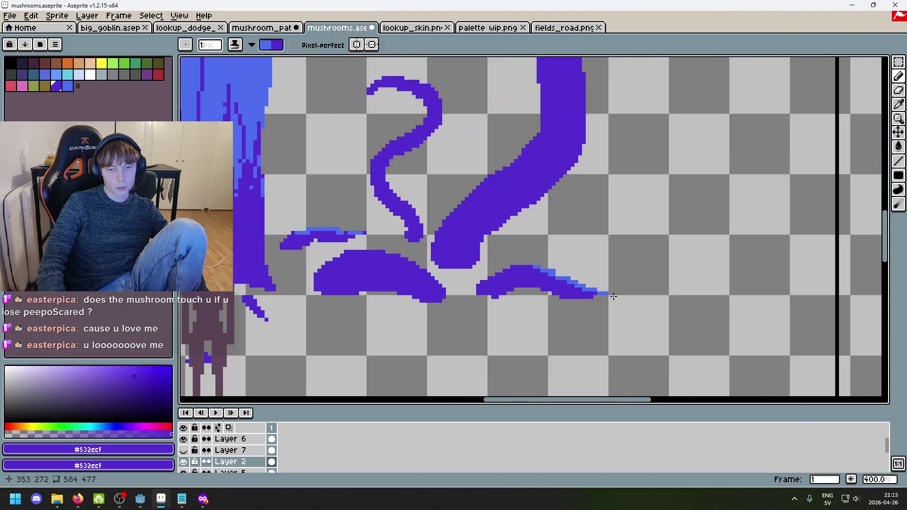
scroll(497, 278, up, 5)
click(448, 303)
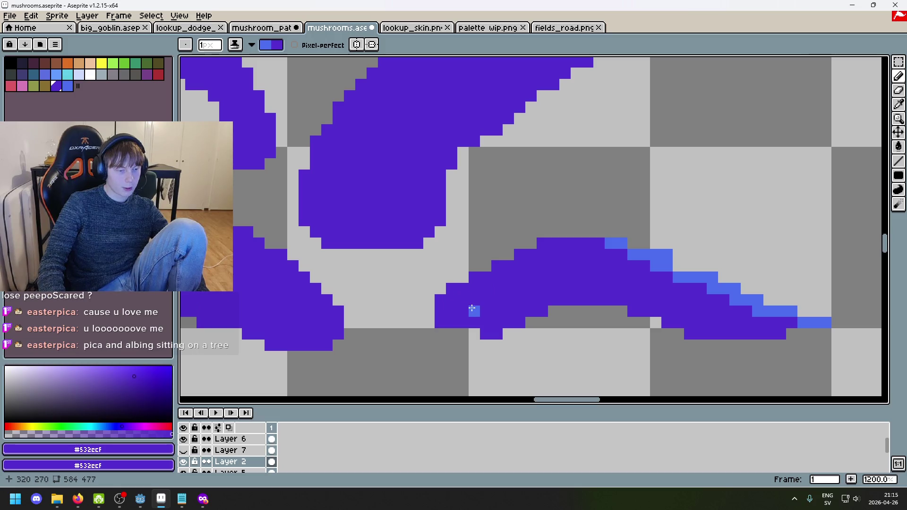
scroll(355, 324, down, 2)
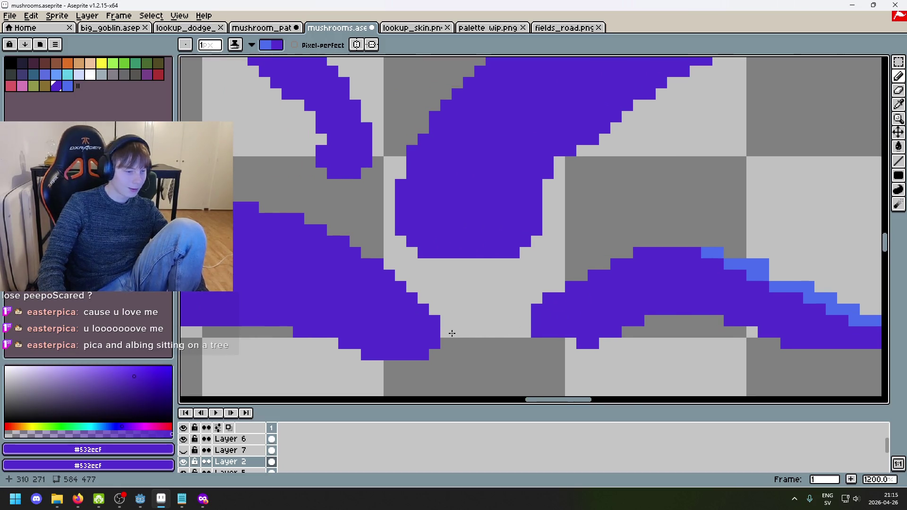
scroll(454, 331, down, 2)
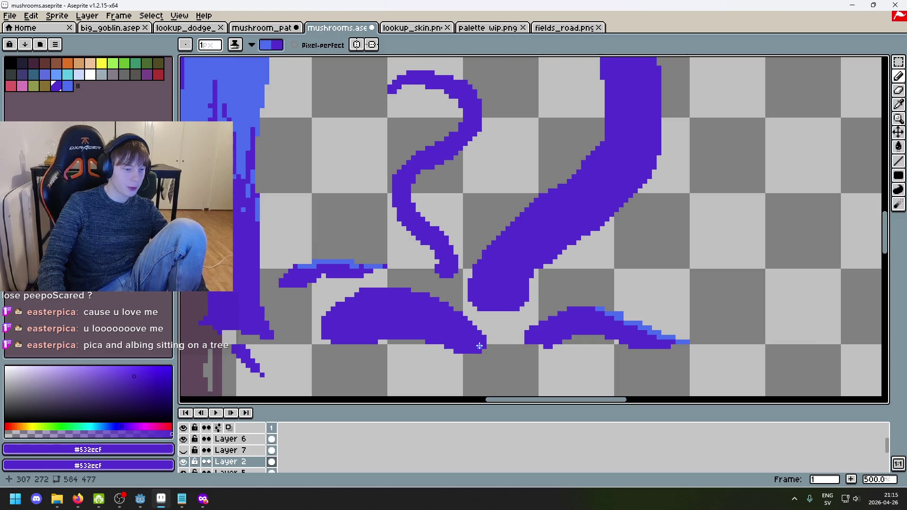
Step: Fill the shape's tip purple with a 5px pencil, then draw 1px light-blue fragment edges
key(plus)
key(plus)
key(plus)
click(480, 343)
key(minus)
key(minus)
key(minus)
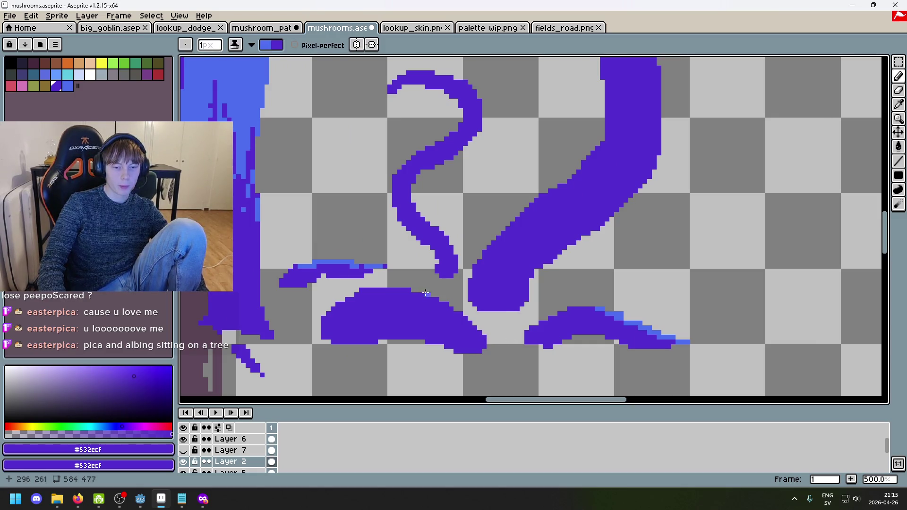
drag(425, 293, 498, 337)
drag(397, 286, 486, 332)
drag(367, 289, 386, 287)
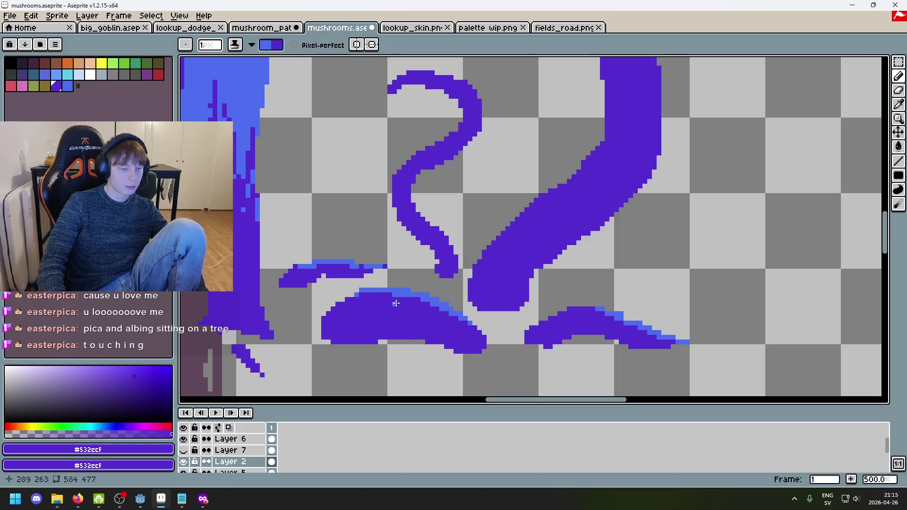
Step: Highlight the small curling tentacle's hooked top edge in light blue
scroll(396, 303, down, 3)
scroll(408, 306, up, 2)
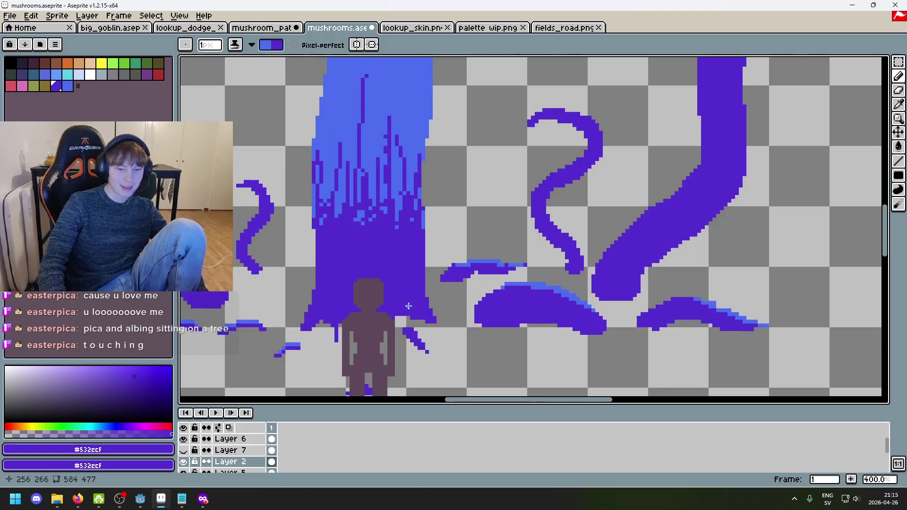
scroll(408, 306, down, 1)
scroll(401, 294, up, 1)
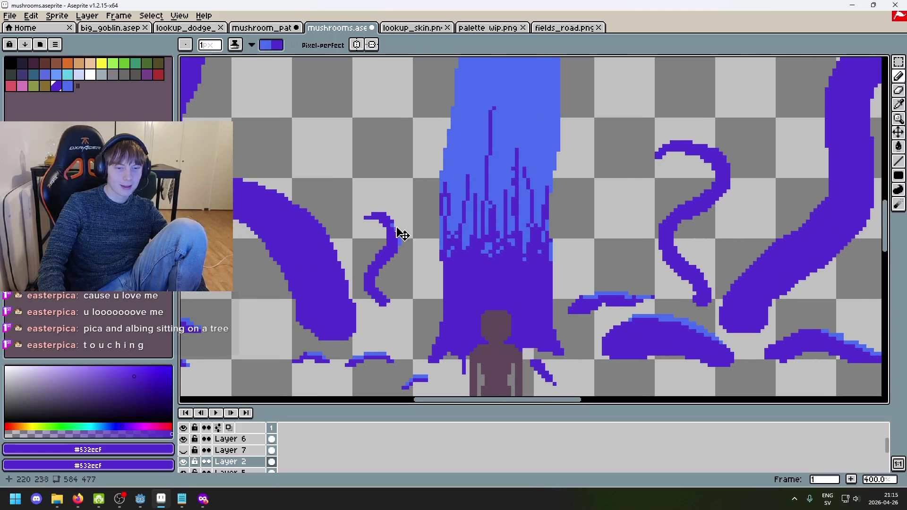
scroll(398, 231, up, 3)
mouse_move(354, 215)
mouse_down()
mouse_move(380, 215)
mouse_move(420, 263)
mouse_up()
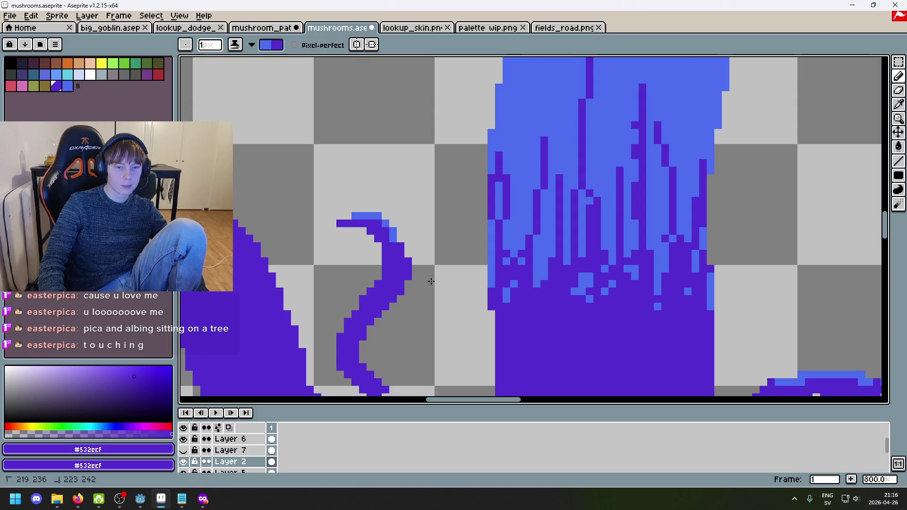
scroll(377, 260, down, 4)
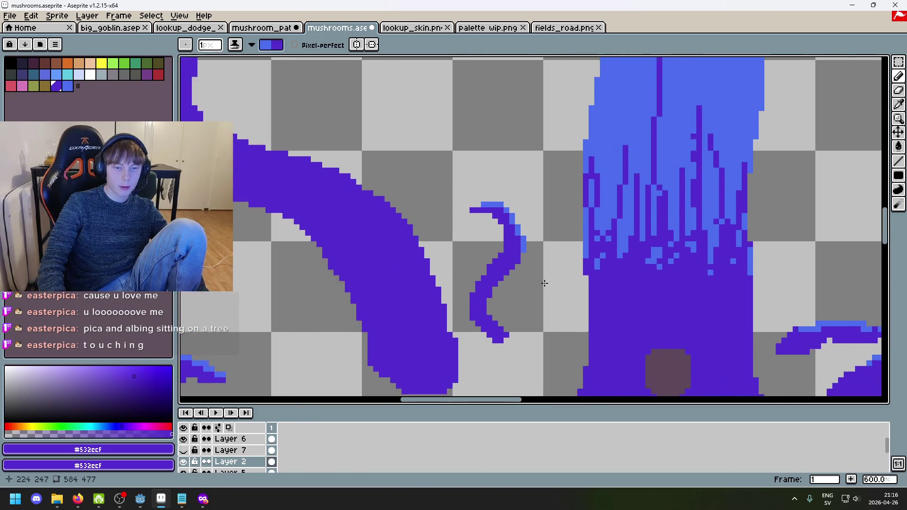
scroll(399, 289, up, 2)
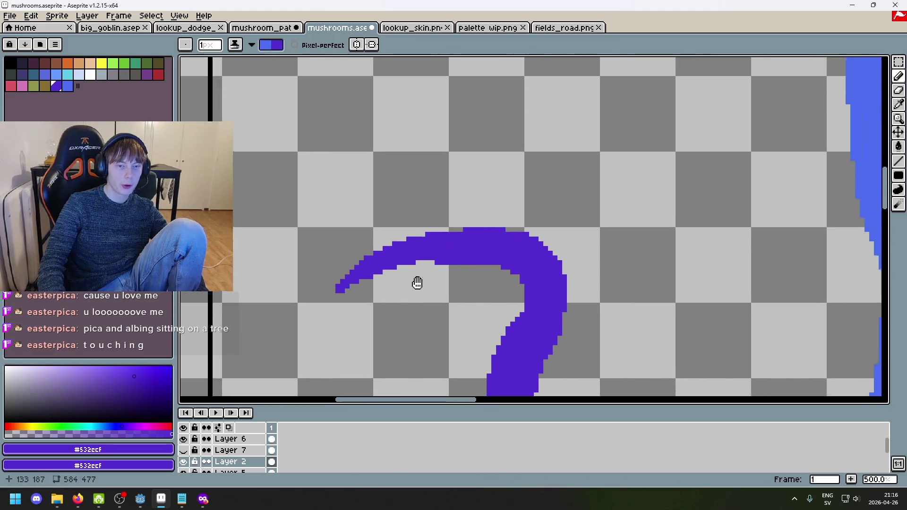
Step: Redo the tall tentacle's upper-edge highlight with a 5px brush, retrying until it reaches the end
key(ctrl+z)
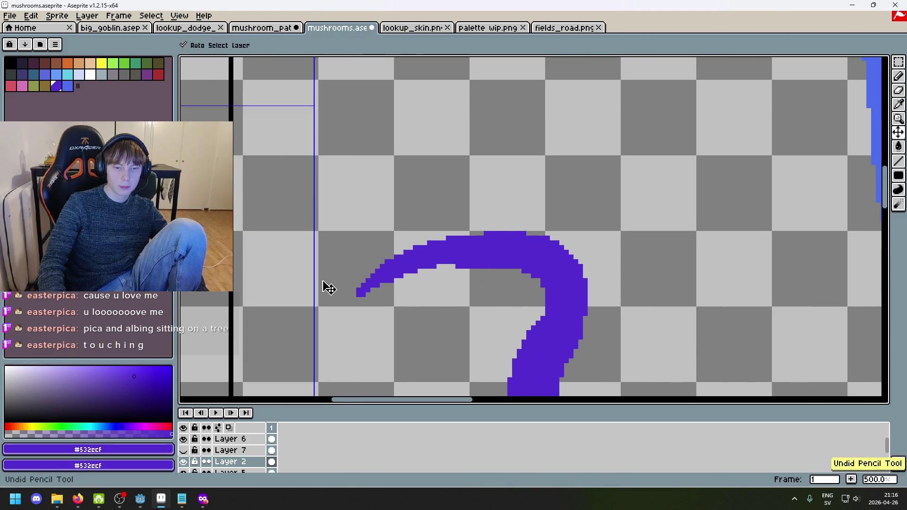
key(plus)
key(plus)
key(plus)
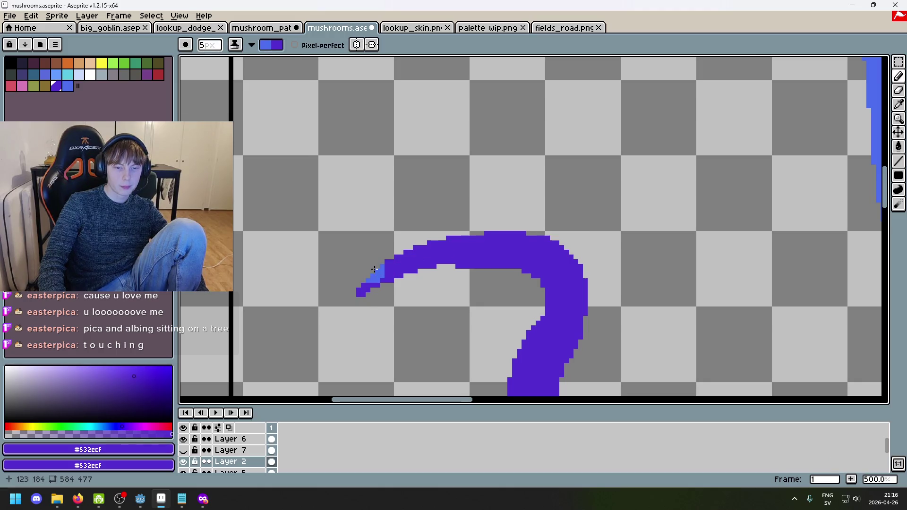
drag(366, 283, 414, 244)
key(ctrl+z)
drag(366, 283, 467, 236)
key(ctrl+z)
drag(366, 283, 469, 225)
key(ctrl+z)
click(381, 261)
mouse_move(379, 257)
mouse_down()
mouse_move(478, 232)
mouse_move(559, 243)
mouse_move(584, 267)
mouse_up()
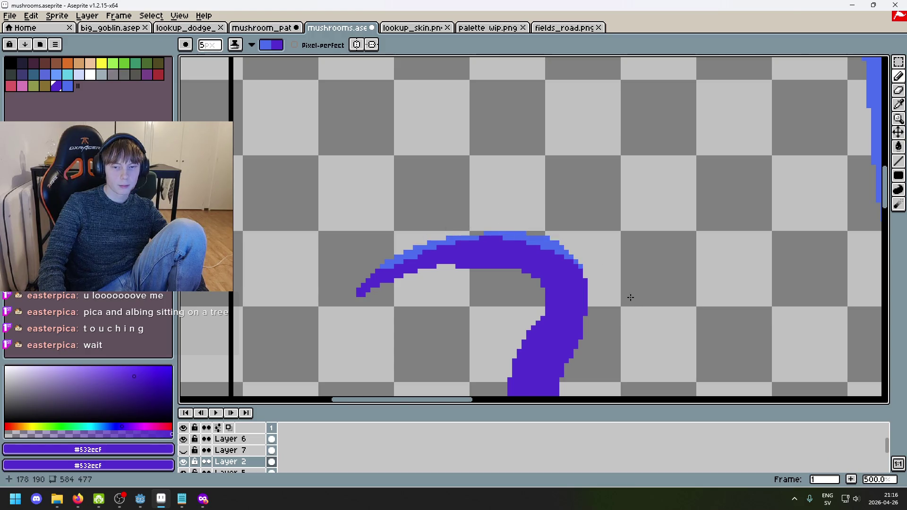
Step: Highlight the S-shaped tentacle's bend and upper edge, undoing the last stroke
scroll(573, 217, down, 3)
scroll(522, 247, up, 4)
click(478, 260)
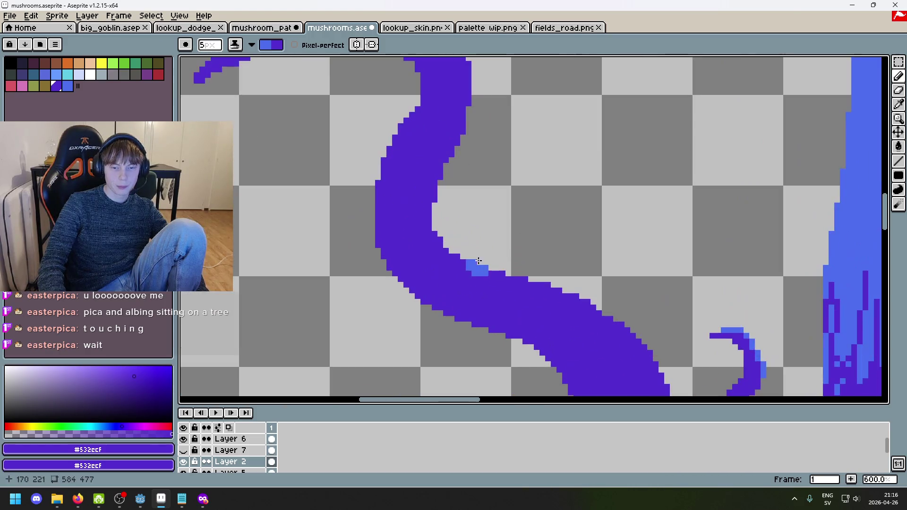
drag(478, 260, 593, 291)
click(452, 255)
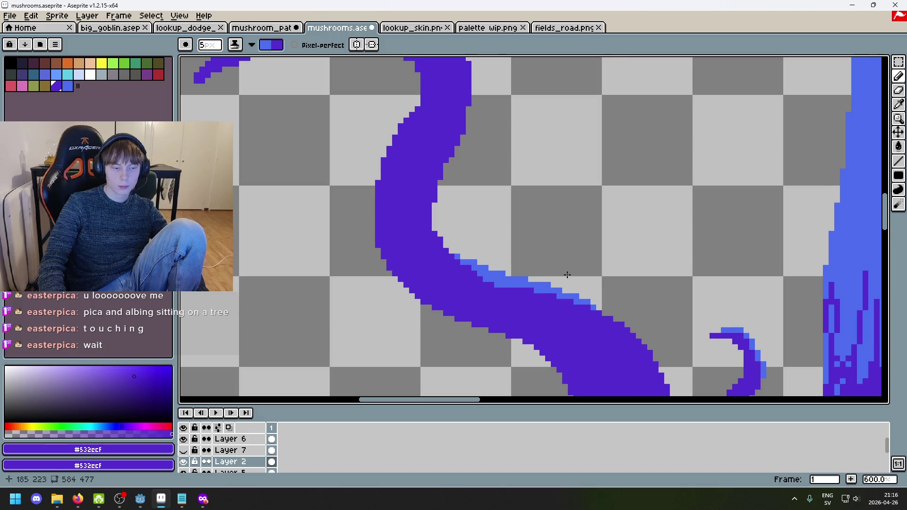
scroll(562, 270, down, 2)
scroll(562, 270, up, 2)
drag(564, 278, 566, 297)
key(ctrl+z)
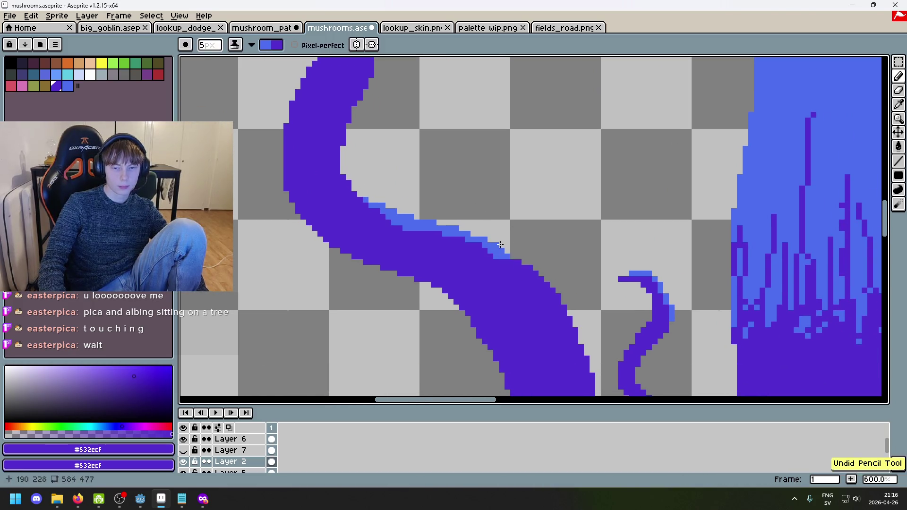
scroll(500, 245, down, 4)
scroll(510, 233, up, 4)
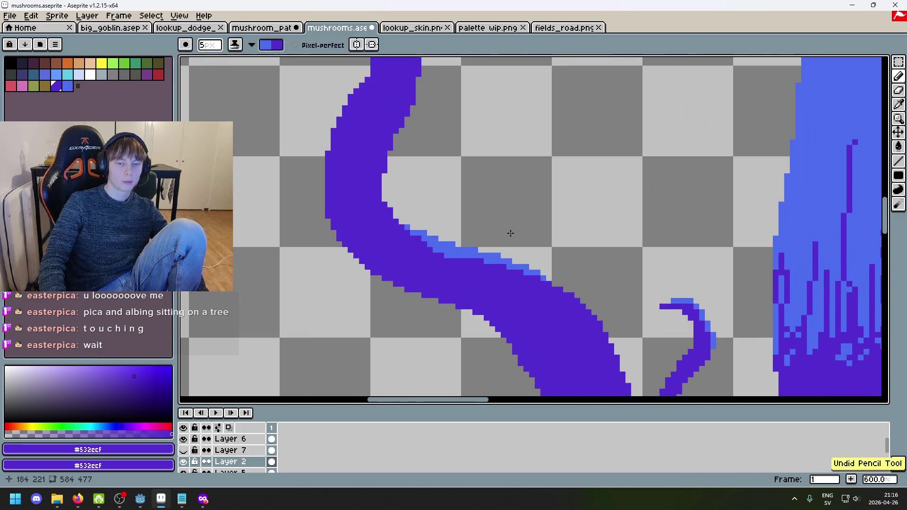
Step: Highlight the small curling tendril's top edge and inner curve in light blue
drag(523, 270, 439, 180)
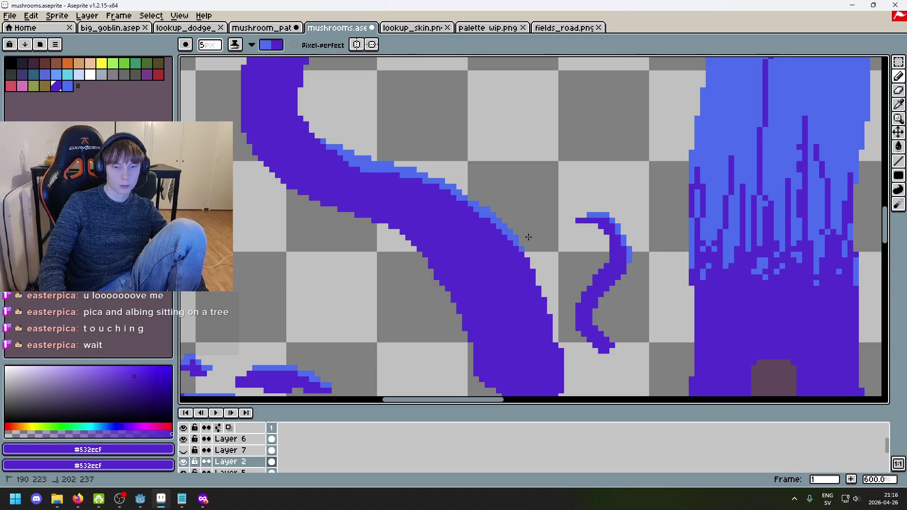
scroll(547, 257, down, 4)
scroll(603, 233, up, 3)
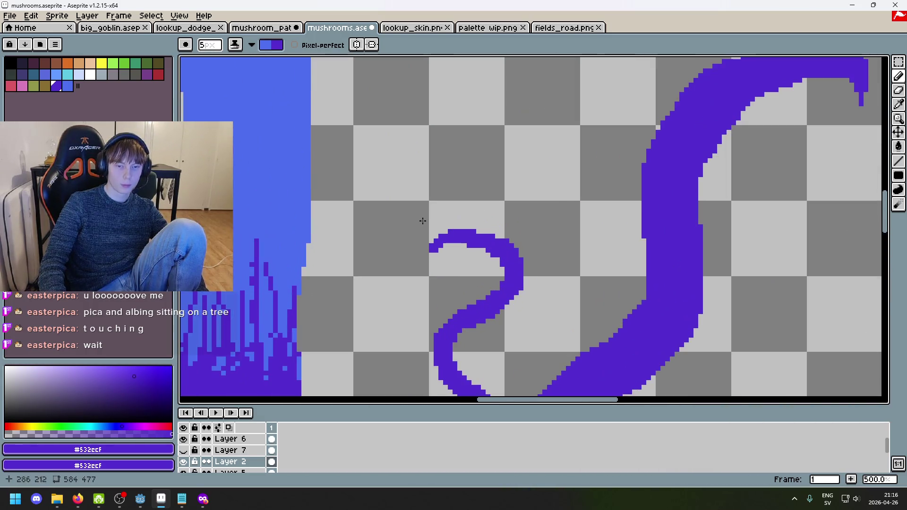
drag(435, 236, 532, 243)
key(ctrl+z)
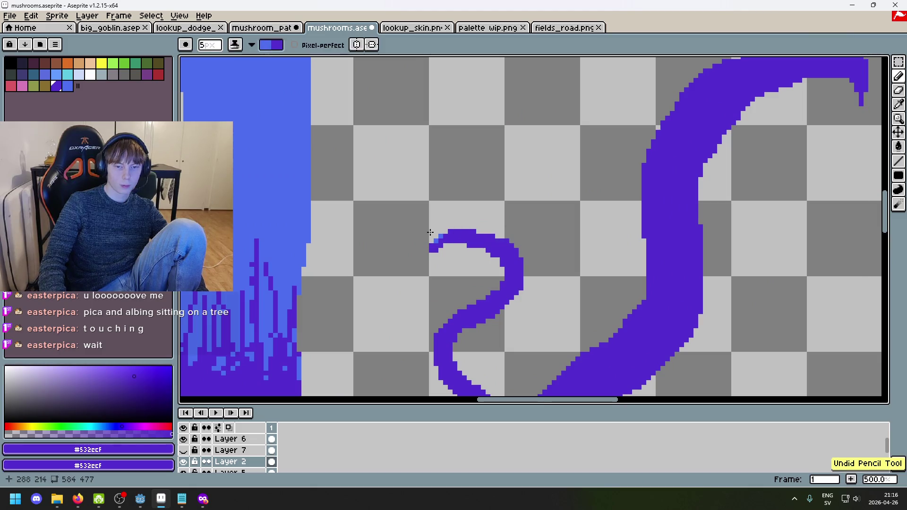
drag(431, 230, 518, 239)
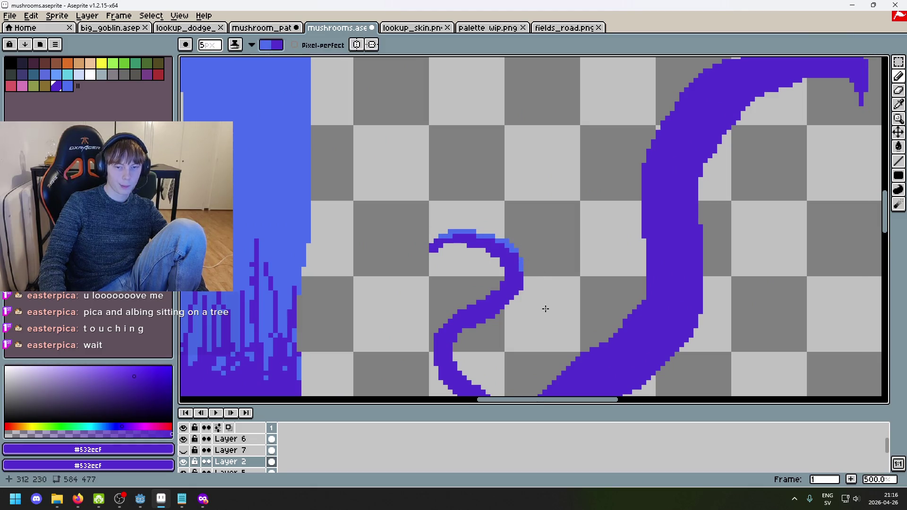
drag(545, 308, 582, 251)
drag(494, 315, 526, 345)
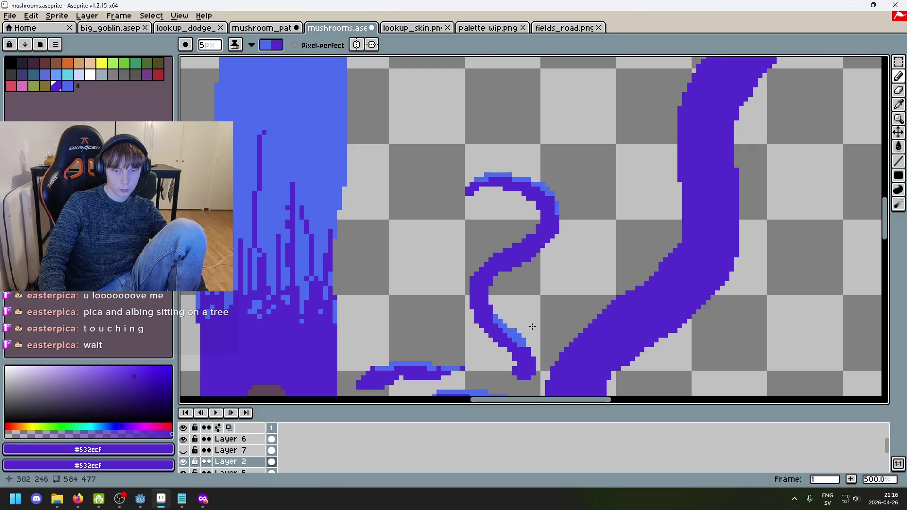
scroll(532, 330, down, 2)
scroll(533, 338, up, 3)
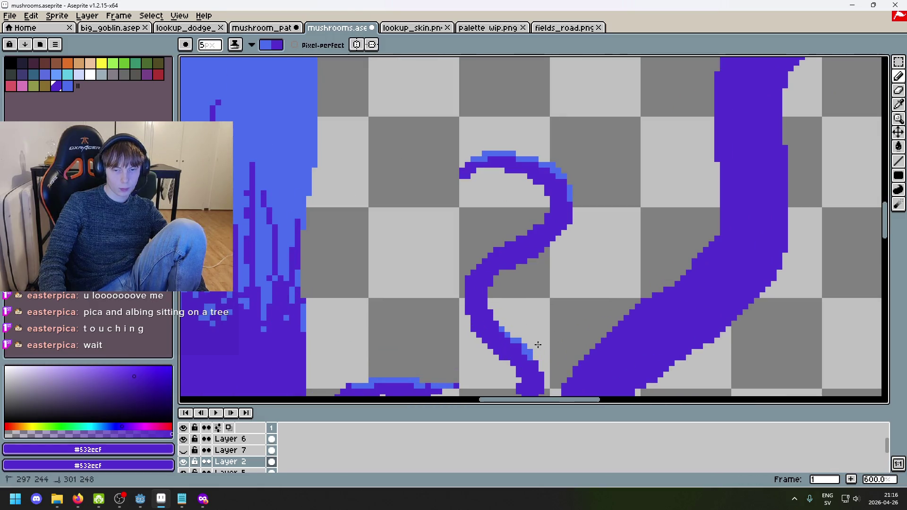
scroll(537, 345, down, 2)
scroll(579, 229, right, 2)
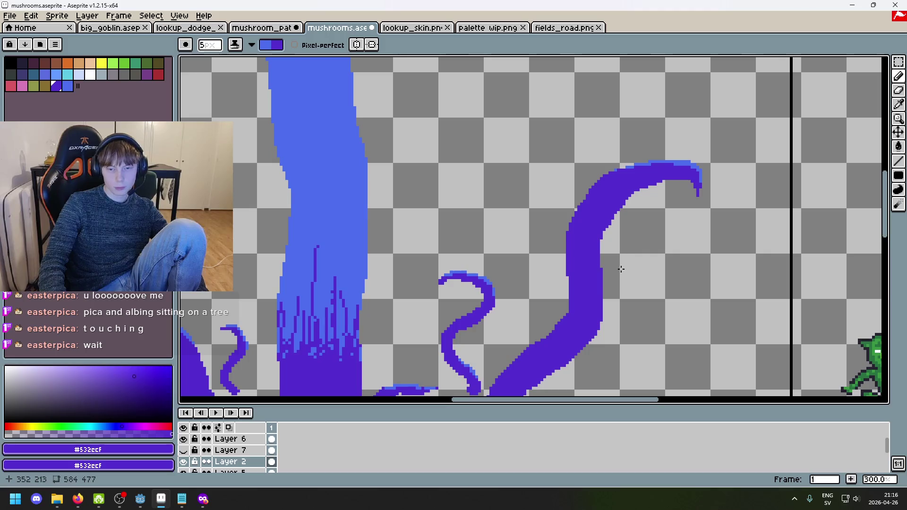
scroll(702, 217, down, 2)
scroll(702, 217, left, 2)
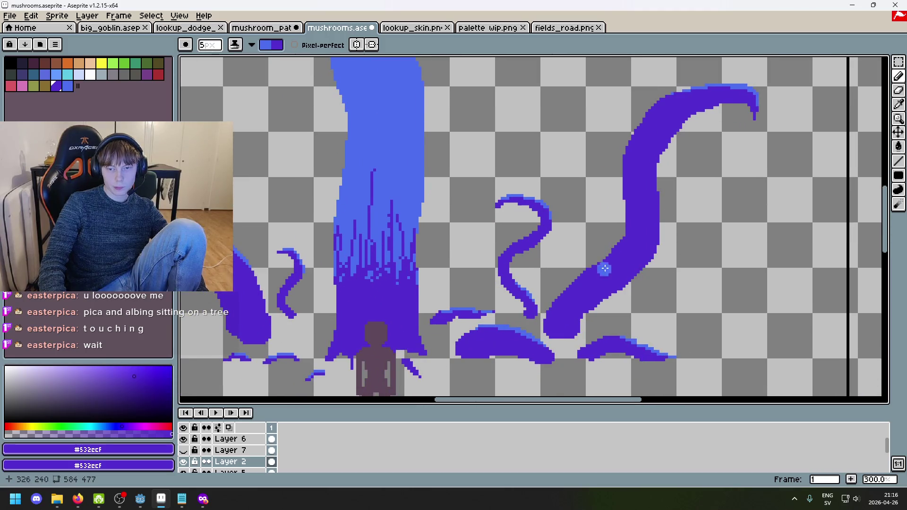
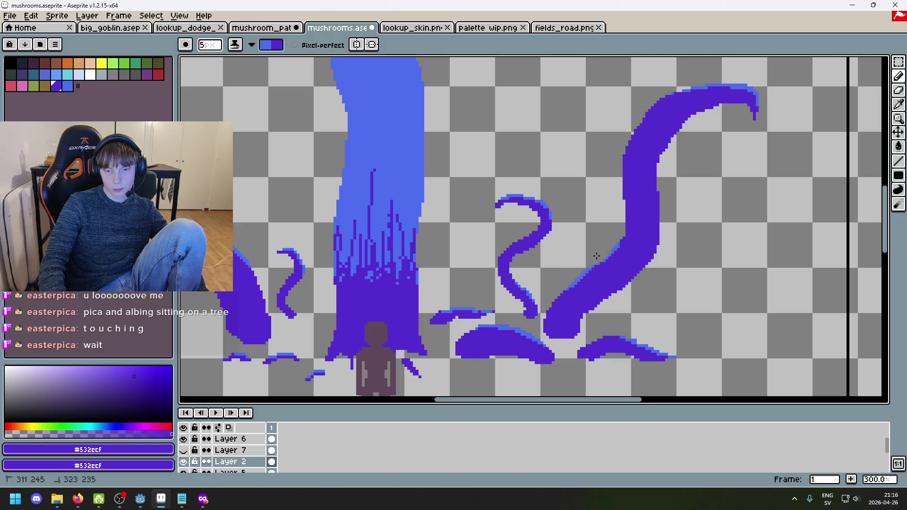
Step: Try a light-blue highlight along the tentacle's edge, then undo it
drag(666, 212, 665, 223)
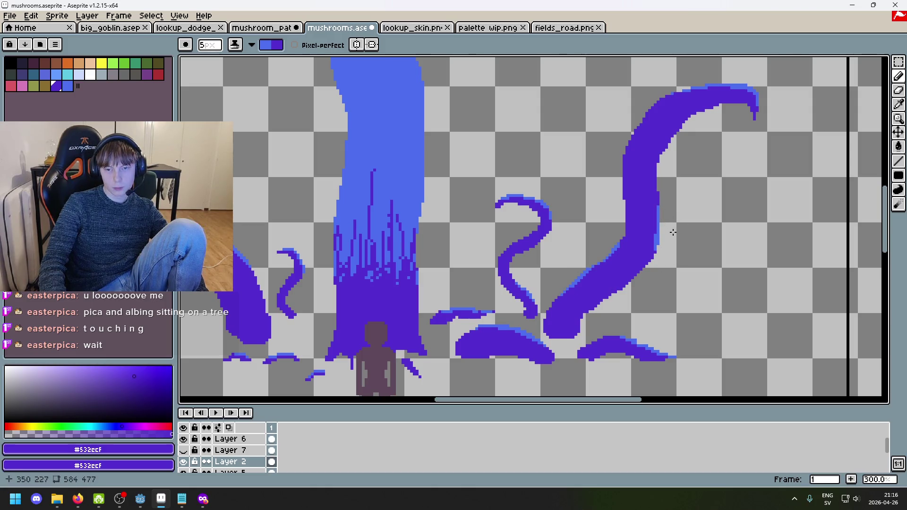
scroll(672, 231, down, 2)
scroll(668, 224, up, 1)
scroll(663, 216, up, 1)
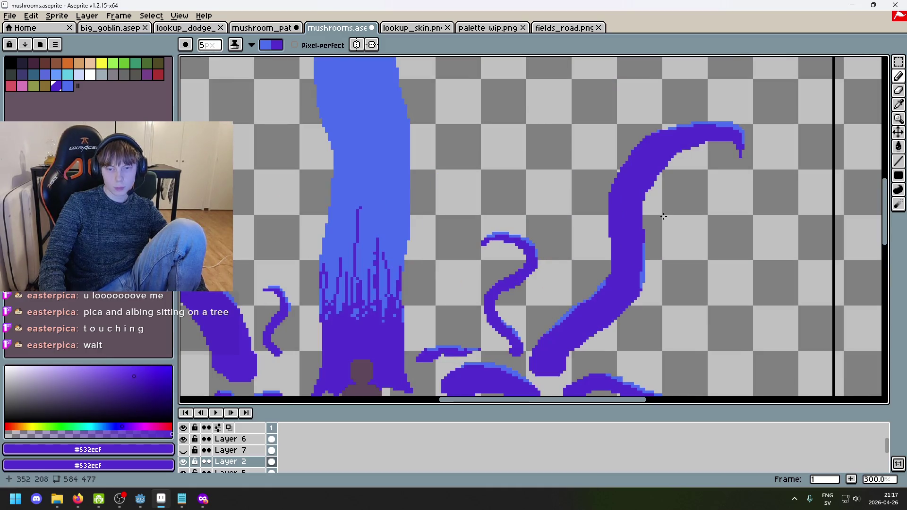
key(ctrl+z)
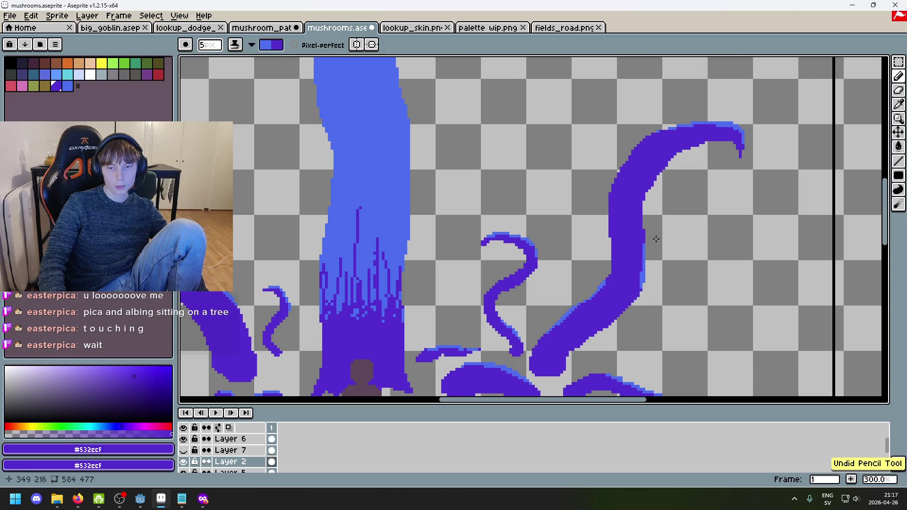
scroll(658, 255, down, 4)
scroll(665, 281, up, 1)
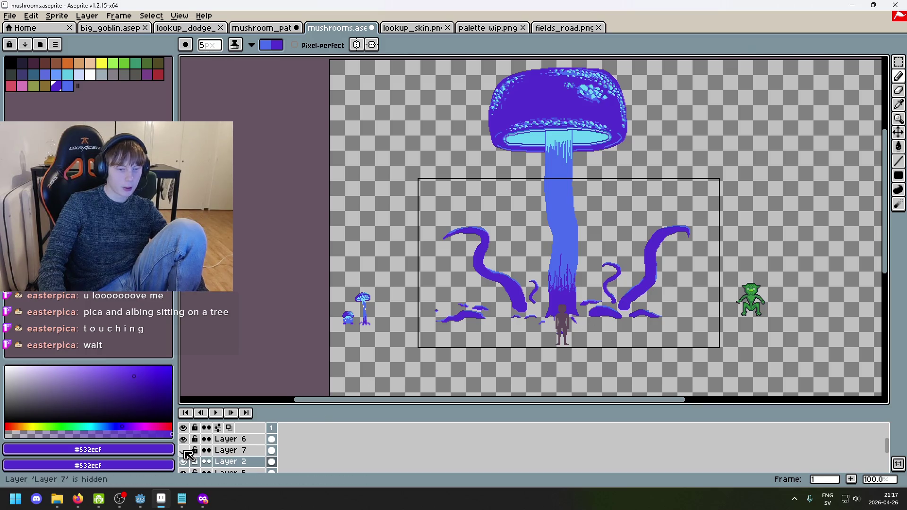
Step: Show Layer 7's extra tentacles, comparing with the stem and cap layer hidden and shown
click(183, 450)
click(184, 462)
click(184, 463)
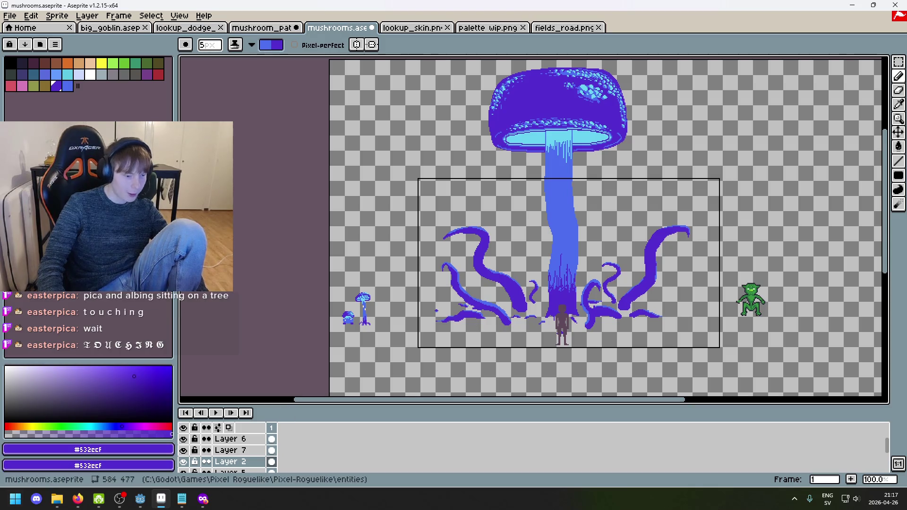
Step: Check the web browser, then hide Layer 8 to compare the sprite
key(alt+Tab)
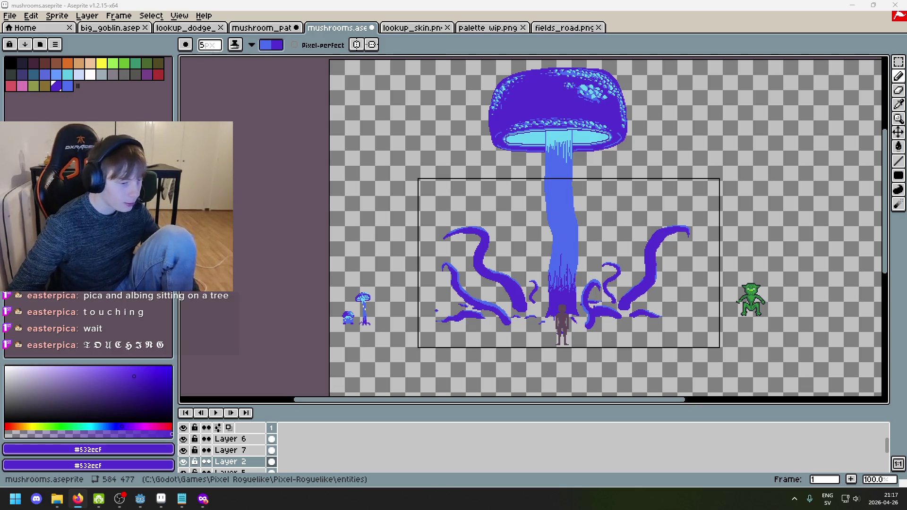
scroll(398, 311, down, 3)
scroll(397, 311, up, 3)
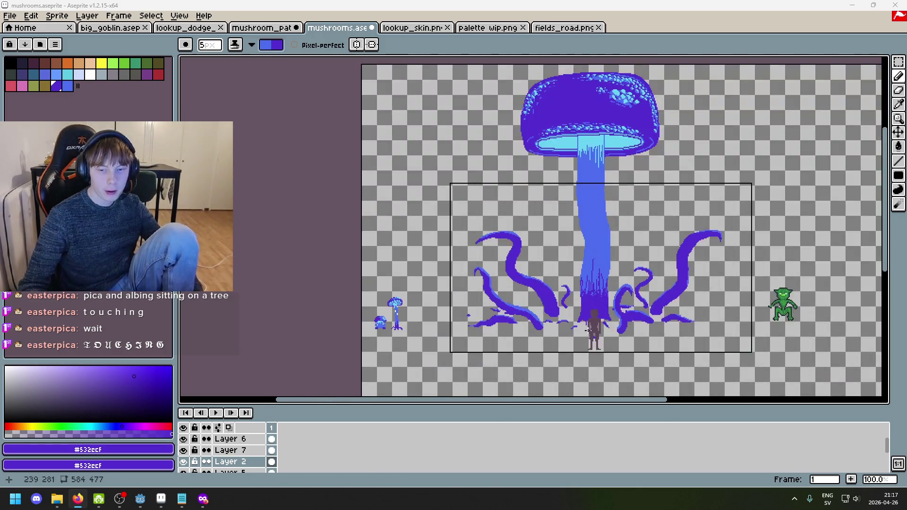
scroll(398, 311, right, 5)
scroll(198, 454, up, 3)
click(184, 438)
Step: With a single-pixel brush, highlight the small puddle's top edge and bottom-right pixel light blue
click(183, 439)
click(184, 439)
scroll(262, 265, up, 4)
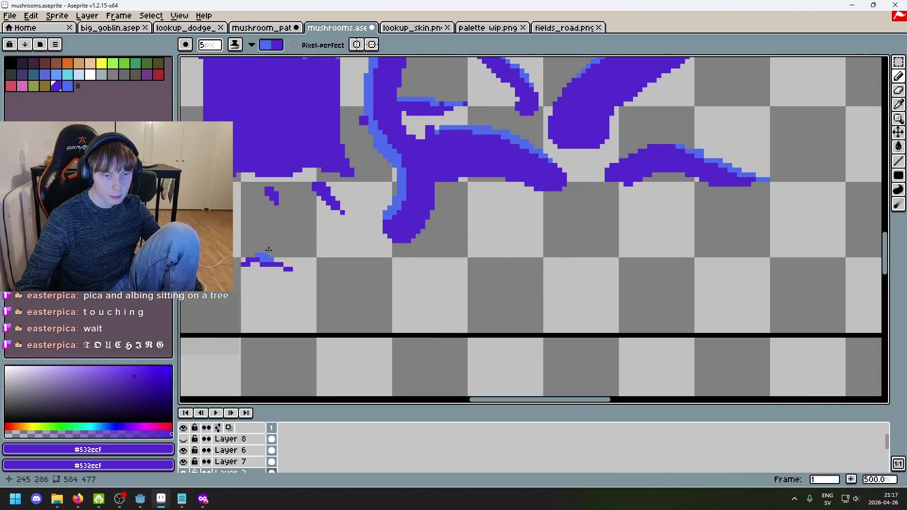
scroll(268, 250, up, 7)
key(minus)
key(minus)
click(523, 309)
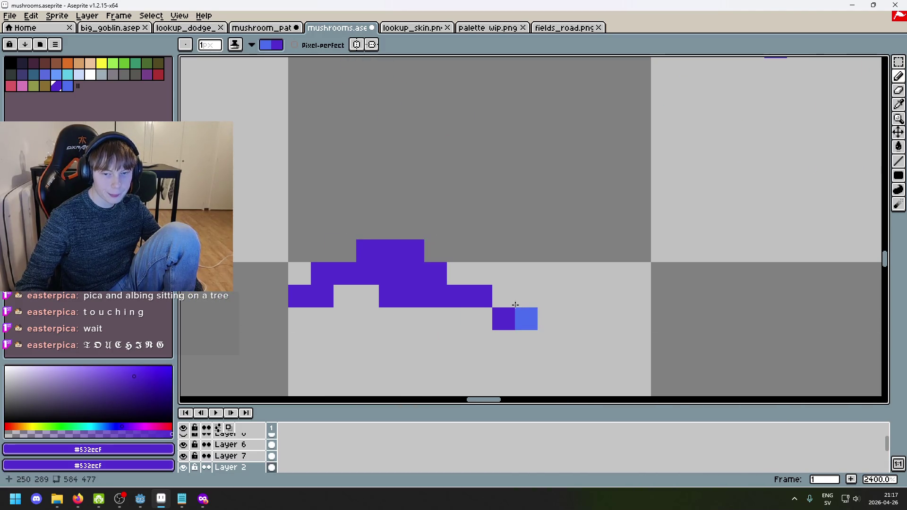
mouse_move(452, 265)
mouse_down()
mouse_move(324, 251)
mouse_move(322, 264)
mouse_up()
scroll(322, 264, down, 7)
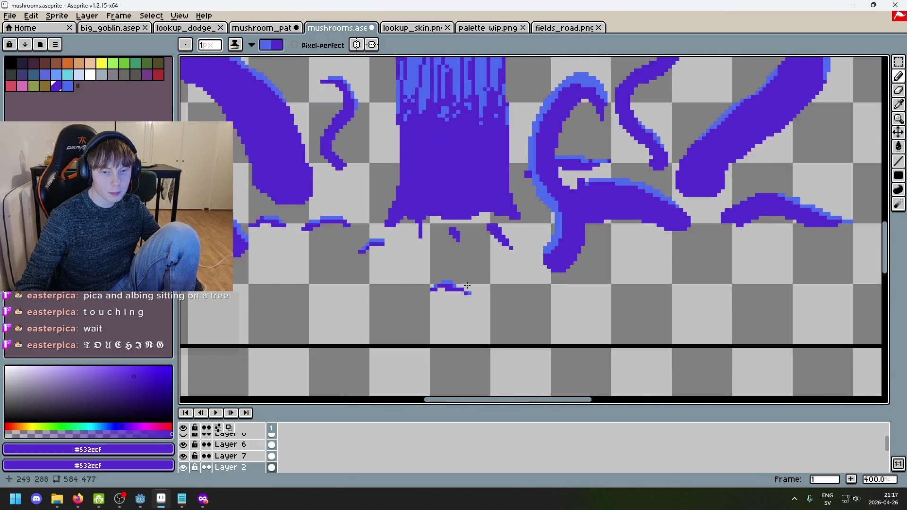
scroll(462, 296, up, 3)
Step: Paint light-blue pixels on the diagonal drips below the stem, plus a three-pixel row
click(442, 131)
mouse_move(443, 131)
mouse_down()
mouse_move(430, 187)
mouse_move(390, 248)
mouse_up()
click(515, 237)
click(526, 259)
click(537, 282)
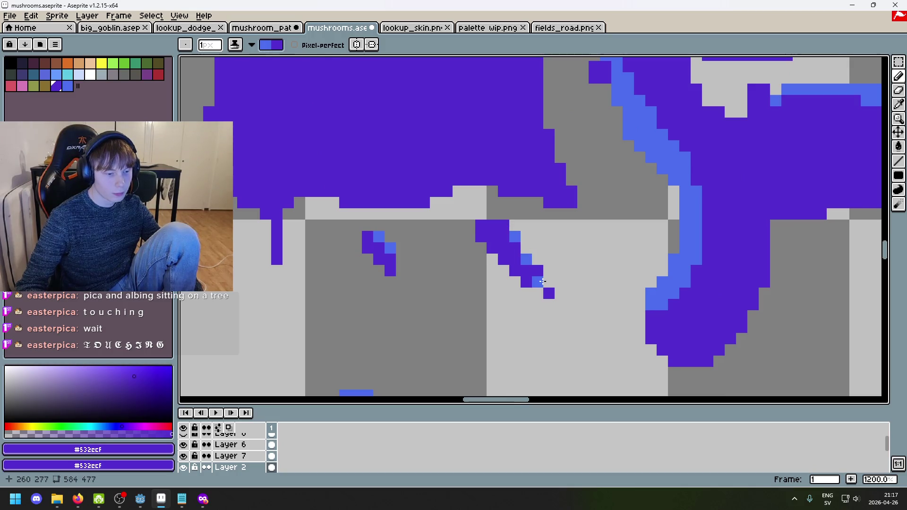
click(543, 281)
scroll(549, 282, up, 1)
key(ctrl+z)
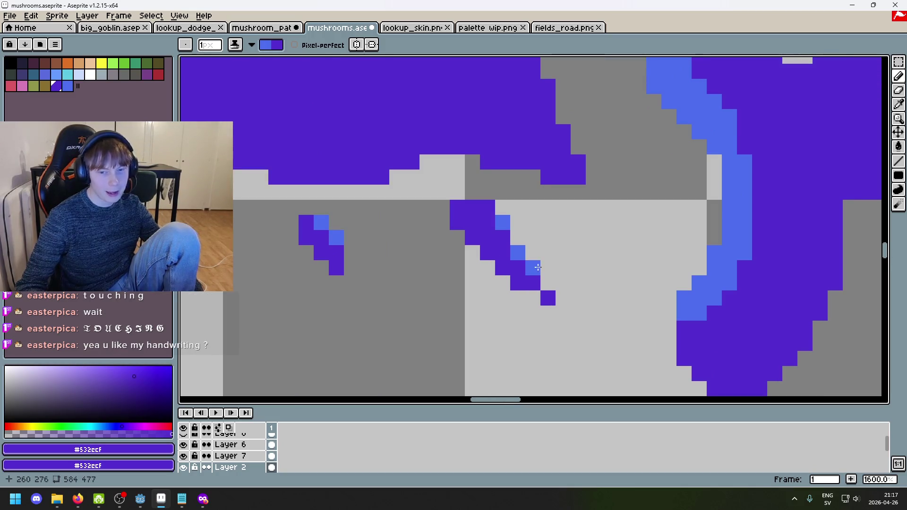
click(538, 270)
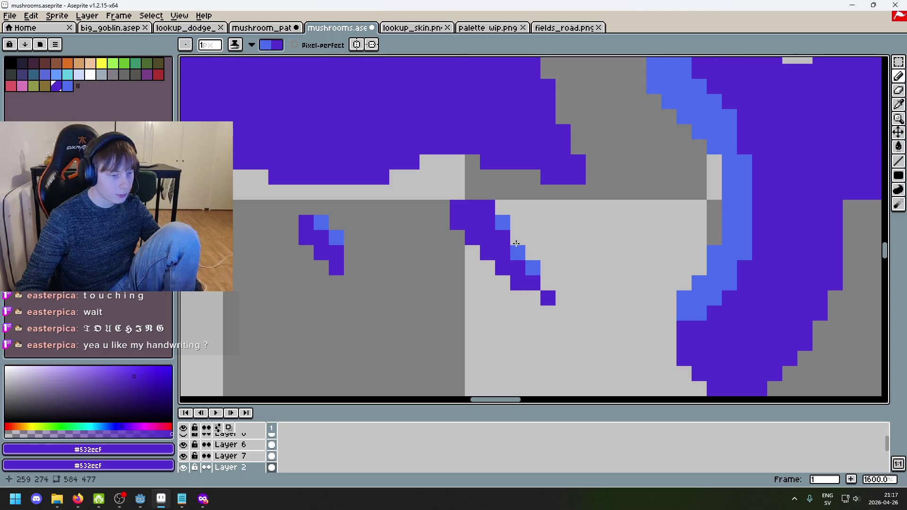
drag(458, 206, 484, 203)
Step: Inspect the drips up close and undo the last highlight stroke
scroll(539, 215, down, 5)
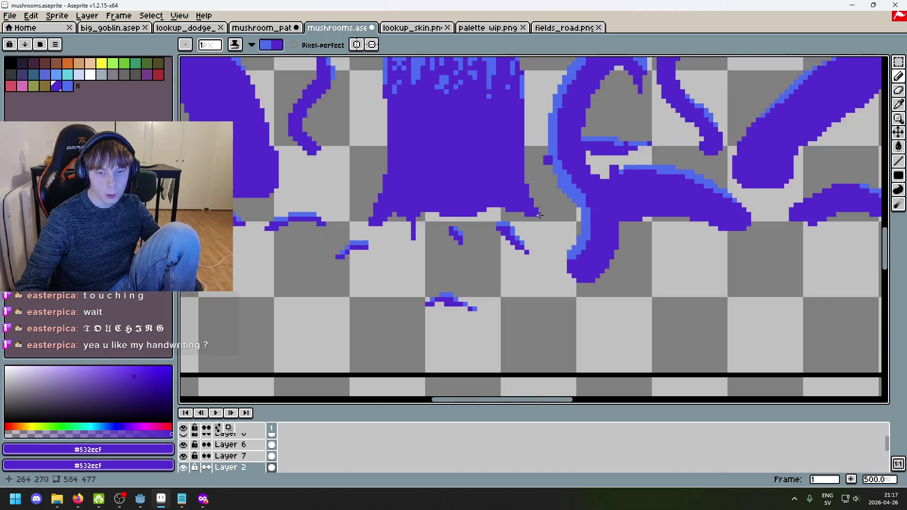
scroll(535, 207, down, 2)
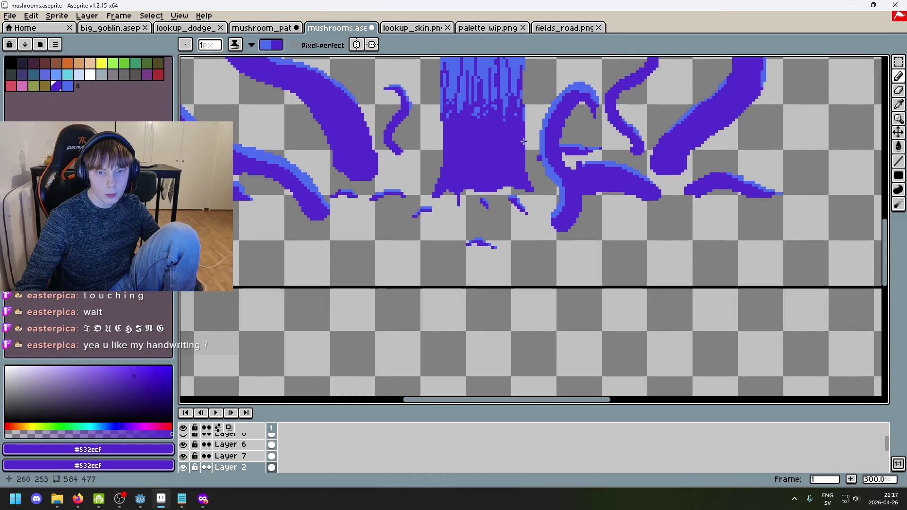
scroll(523, 141, up, 3)
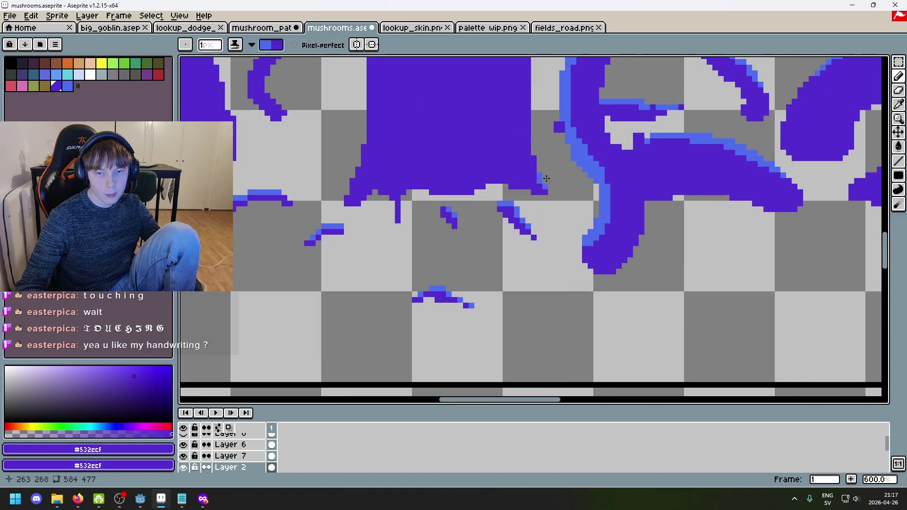
scroll(537, 157, down, 3)
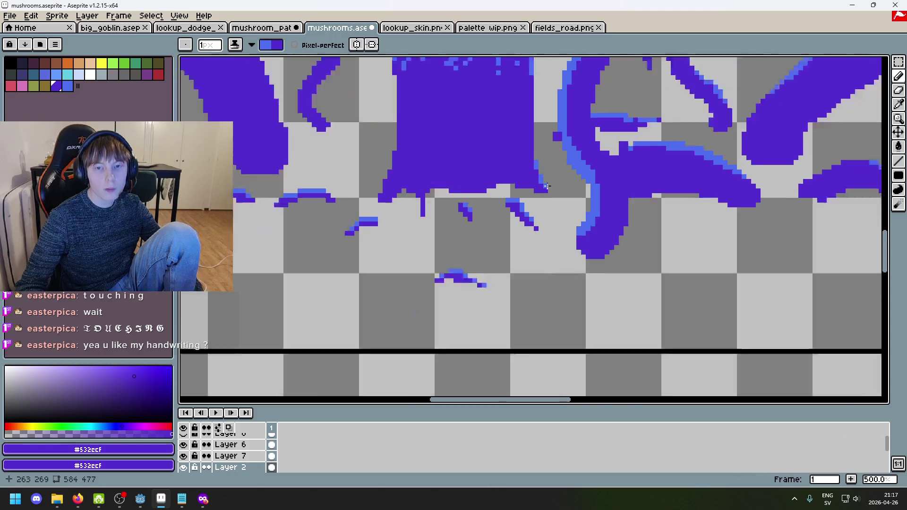
scroll(485, 178, up, 3)
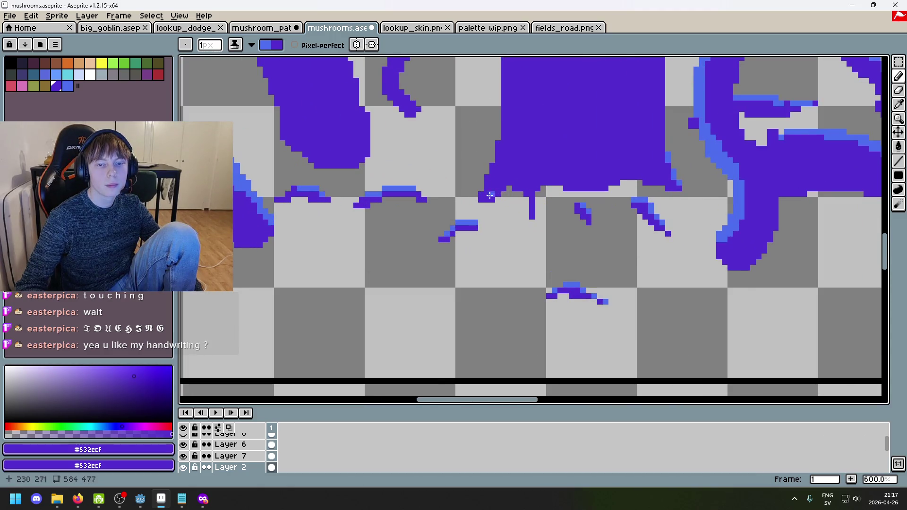
scroll(517, 192, down, 3)
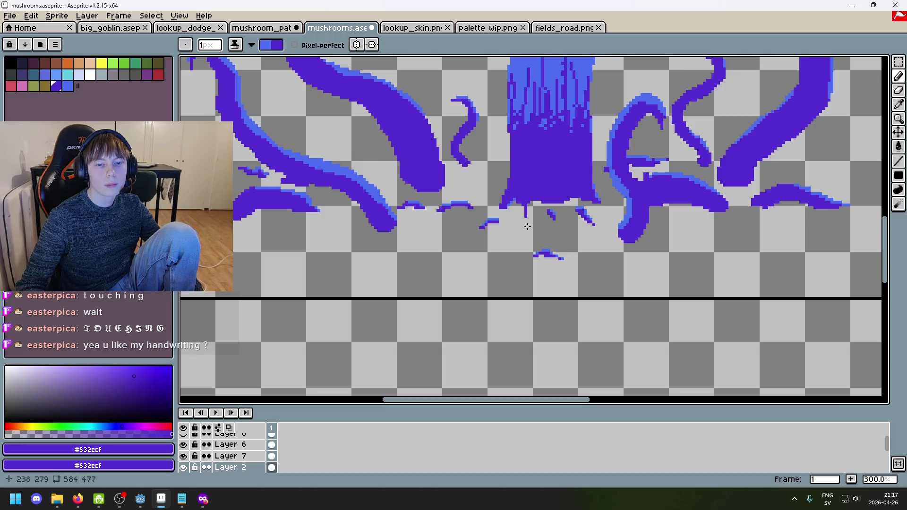
scroll(551, 200, up, 3)
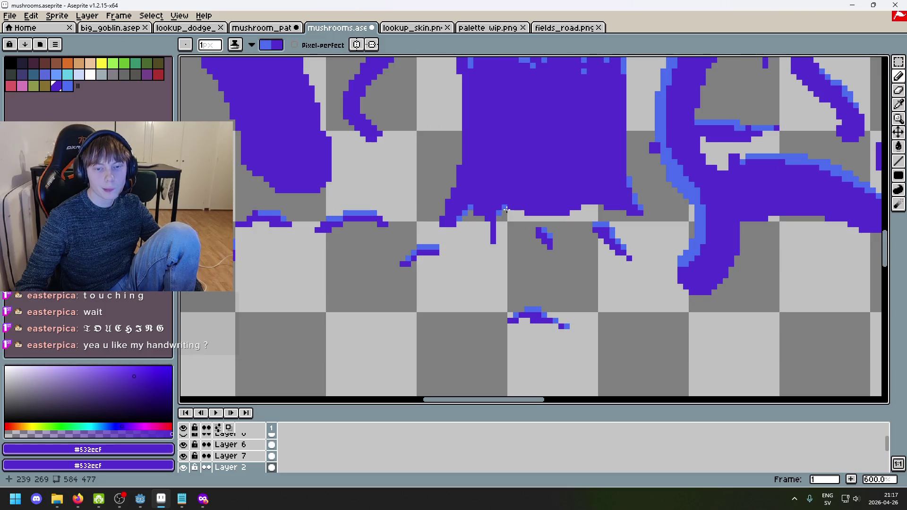
scroll(494, 218, down, 3)
key(ctrl+z)
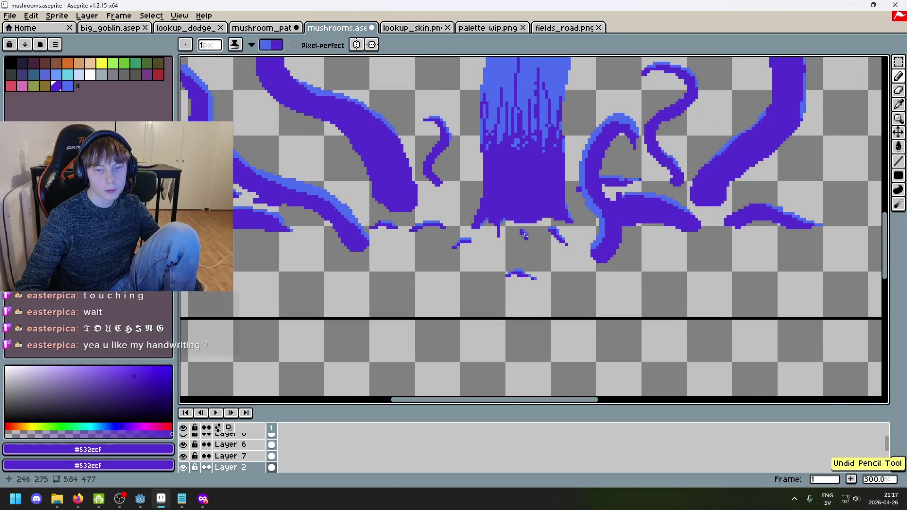
scroll(516, 231, up, 3)
scroll(505, 235, down, 5)
scroll(496, 239, up, 2)
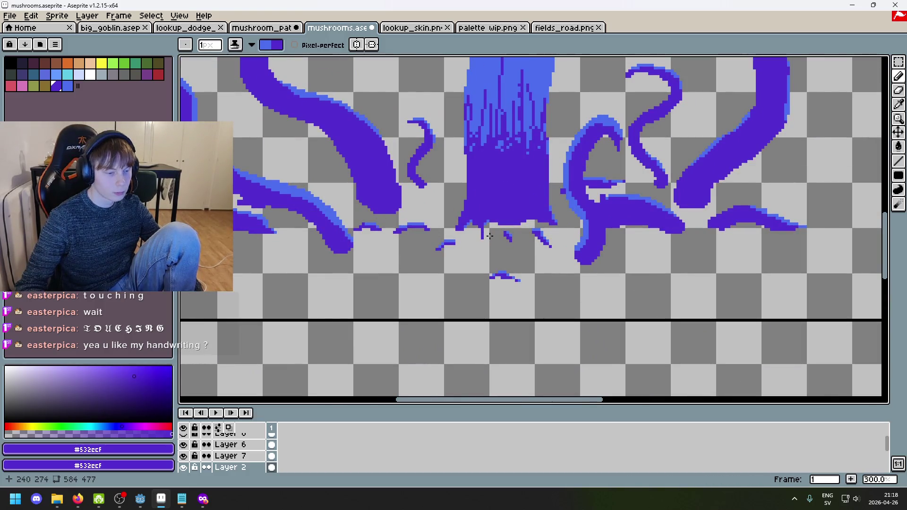
scroll(489, 236, up, 2)
scroll(484, 222, down, 1)
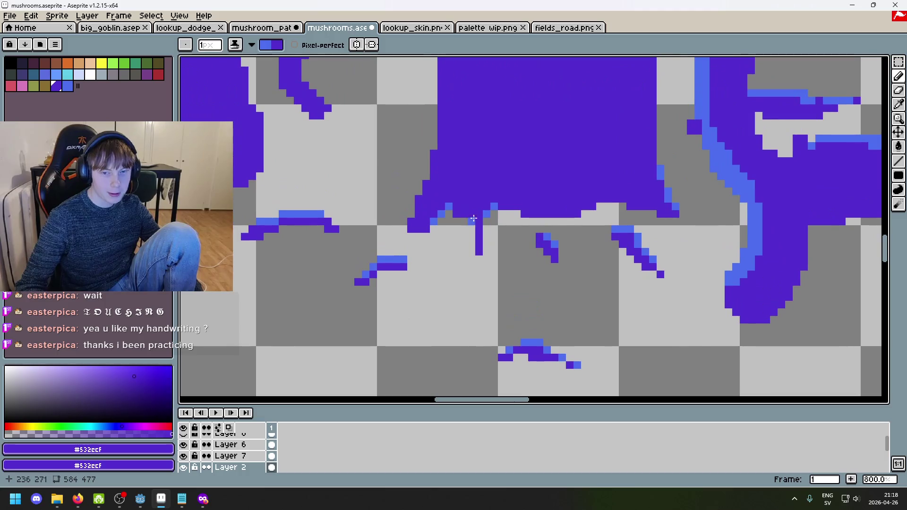
scroll(491, 236, down, 3)
scroll(497, 254, up, 1)
scroll(496, 251, down, 1)
scroll(497, 251, up, 2)
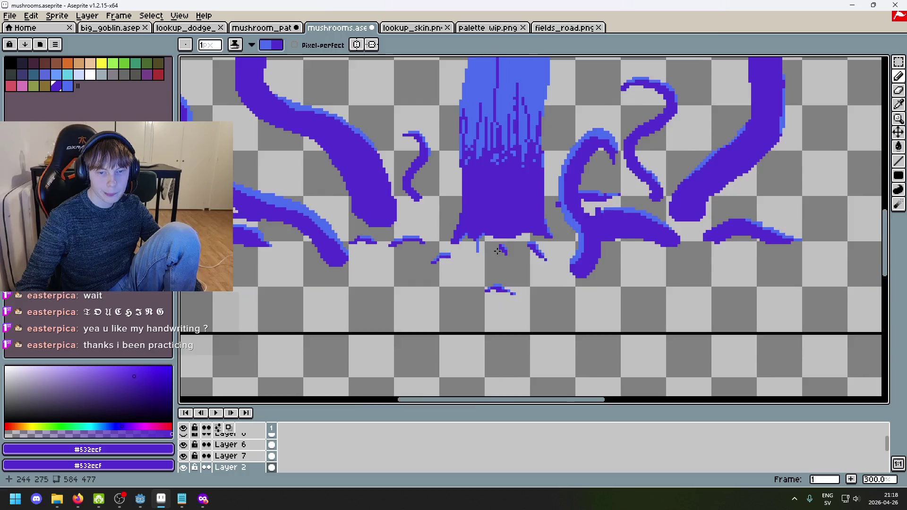
scroll(497, 252, up, 2)
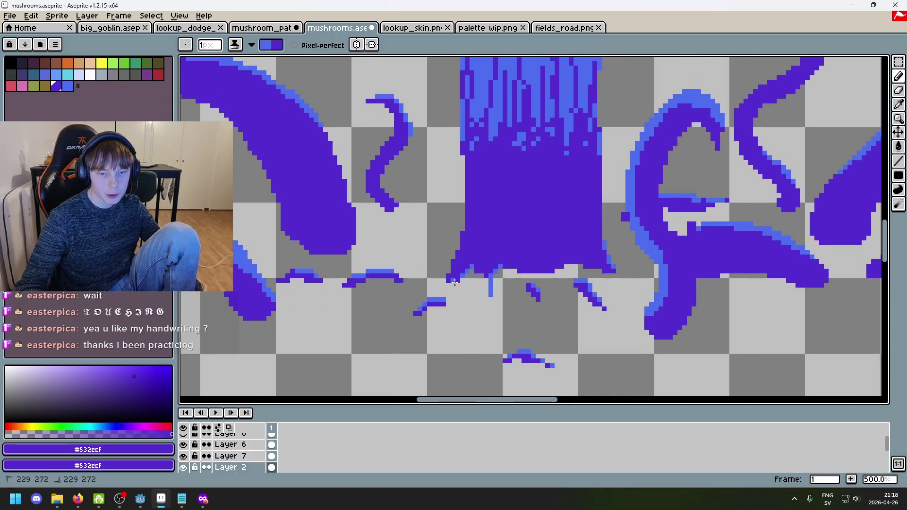
scroll(470, 293, up, 1)
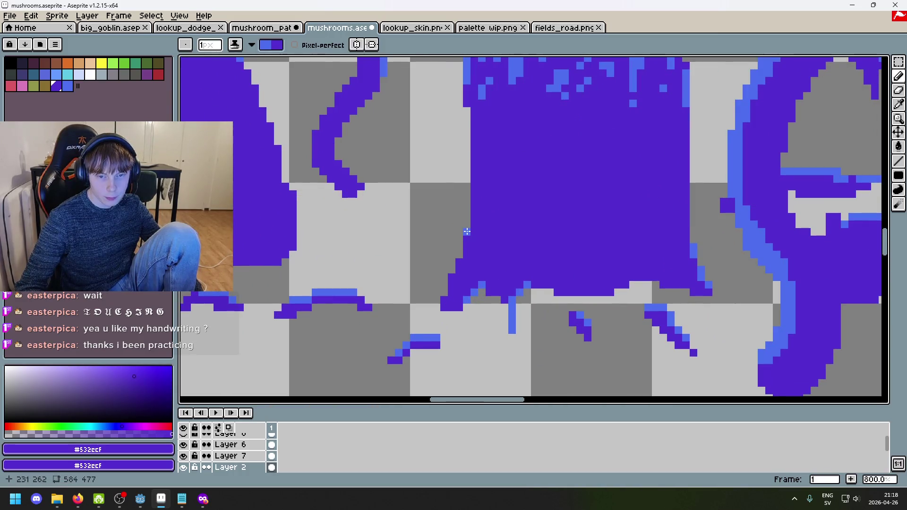
scroll(467, 232, down, 2)
scroll(466, 232, up, 2)
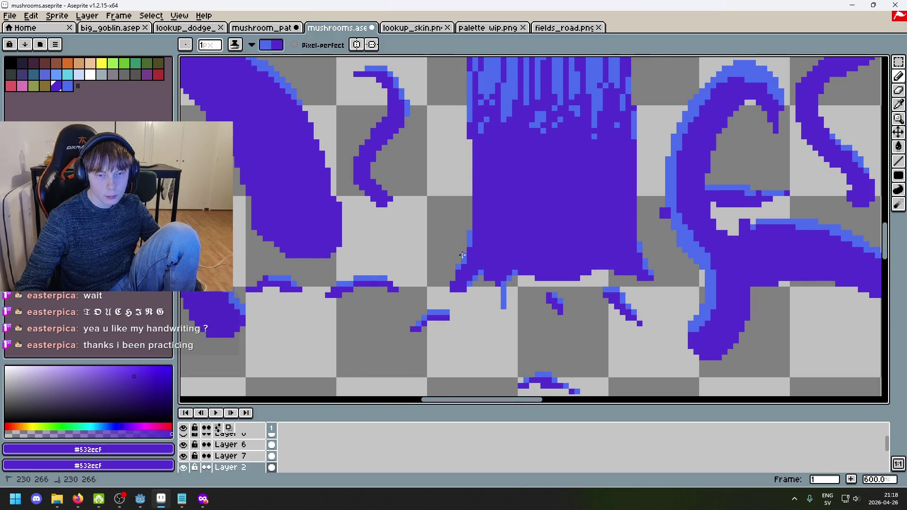
scroll(463, 255, down, 4)
scroll(491, 280, down, 2)
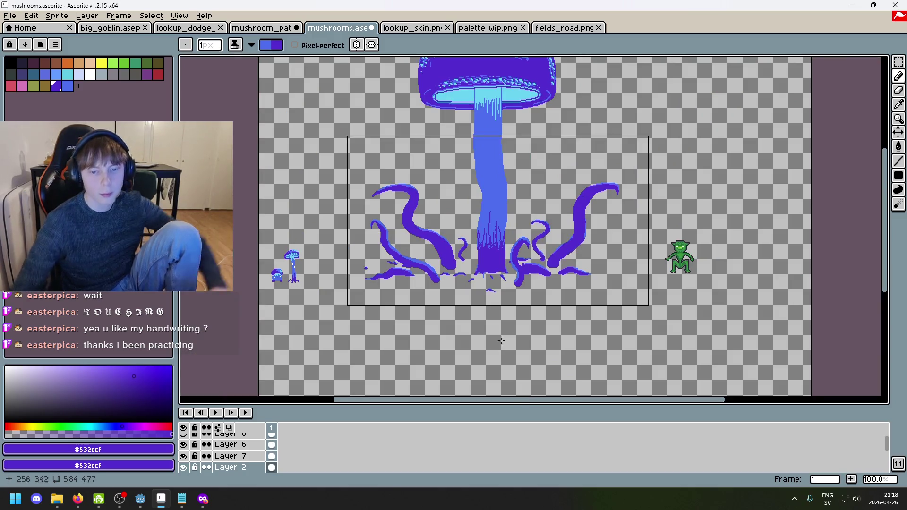
Step: Frame the tall mushroom, its tentacles and the goblin in the view
drag(541, 358, 551, 413)
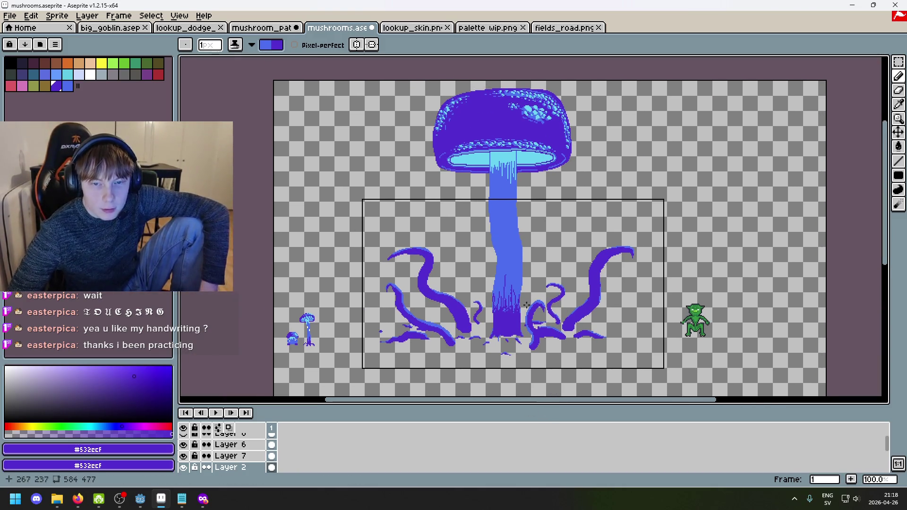
scroll(556, 354, down, 1)
drag(555, 354, 566, 298)
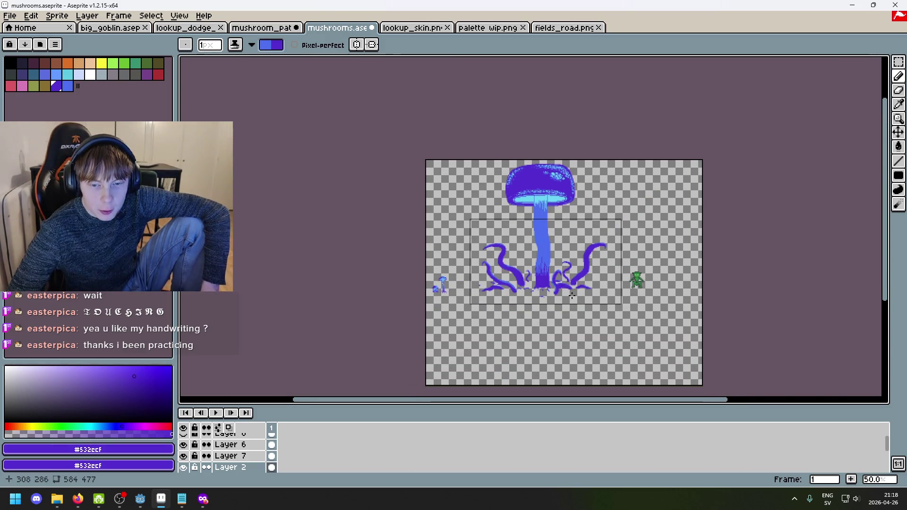
scroll(566, 285, up, 1)
scroll(539, 149, up, 3)
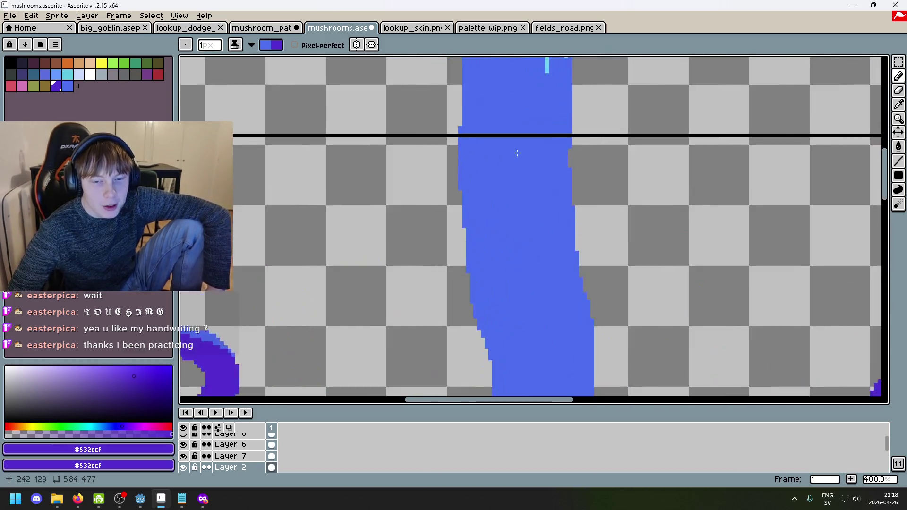
scroll(516, 151, down, 2)
scroll(465, 278, down, 2)
drag(465, 278, 504, 249)
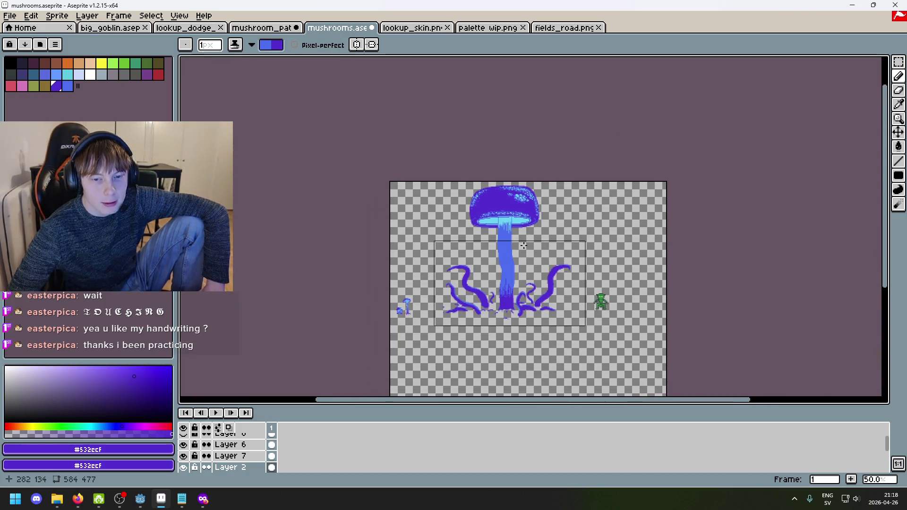
scroll(504, 249, up, 1)
drag(502, 291, 567, 242)
drag(629, 275, 585, 242)
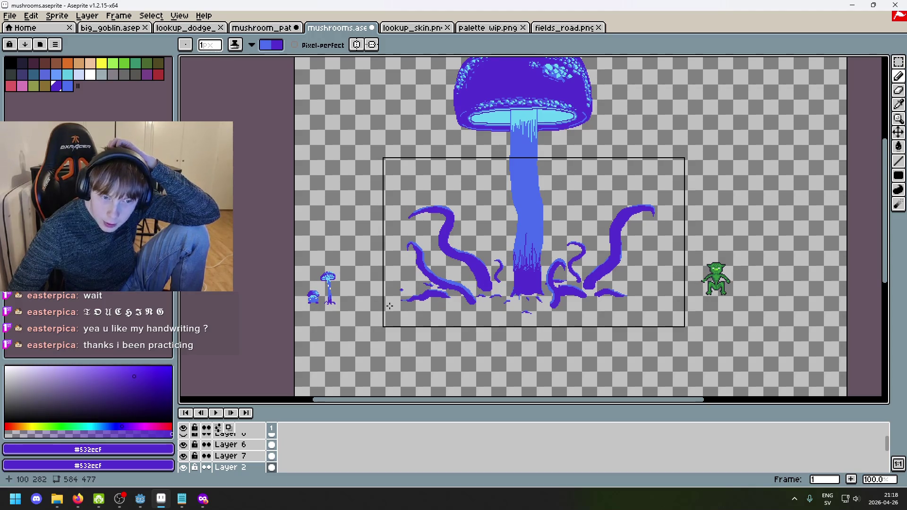
scroll(463, 314, up, 2)
scroll(512, 303, down, 2)
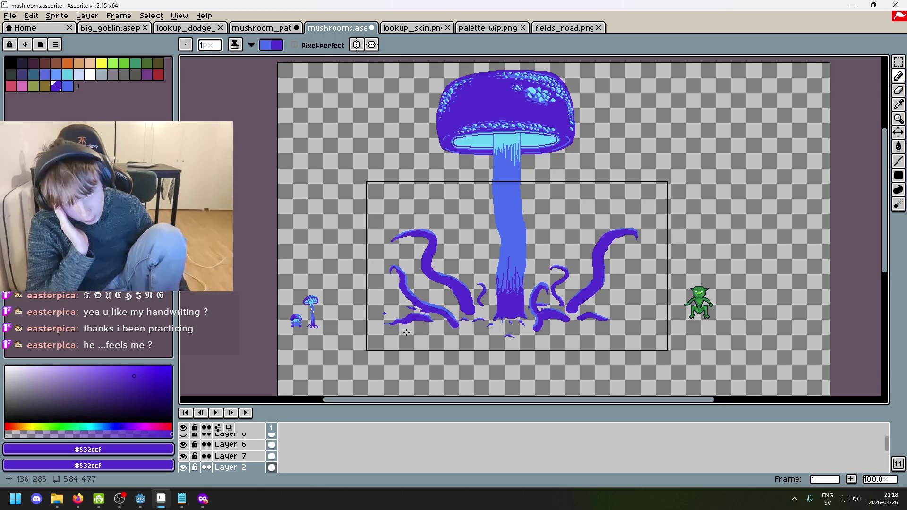
scroll(409, 292, up, 3)
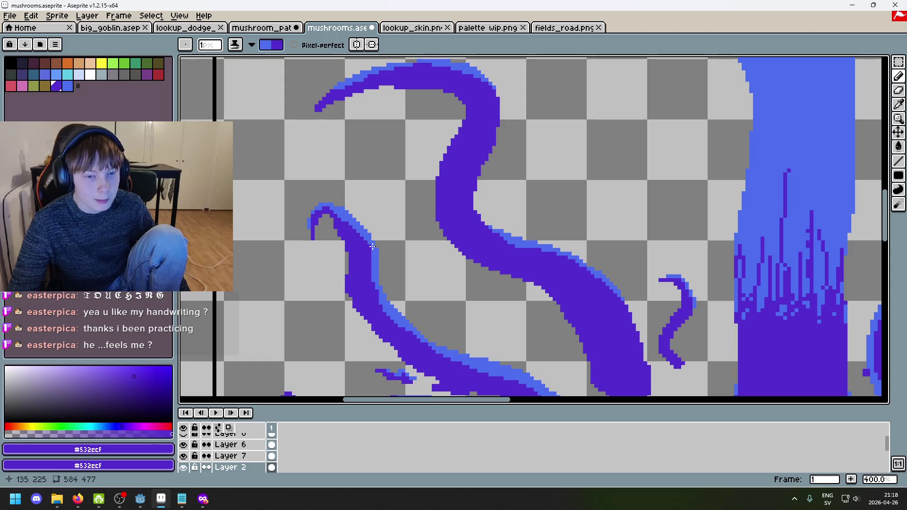
scroll(387, 280, down, 4)
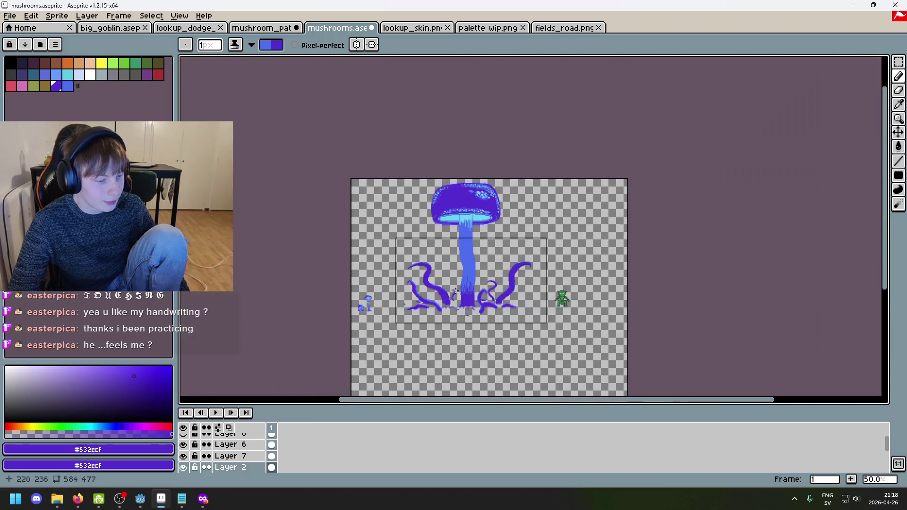
scroll(222, 454, up, 1)
Step: Hide Layer 8 and switch to the rectangular marquee selection
click(184, 439)
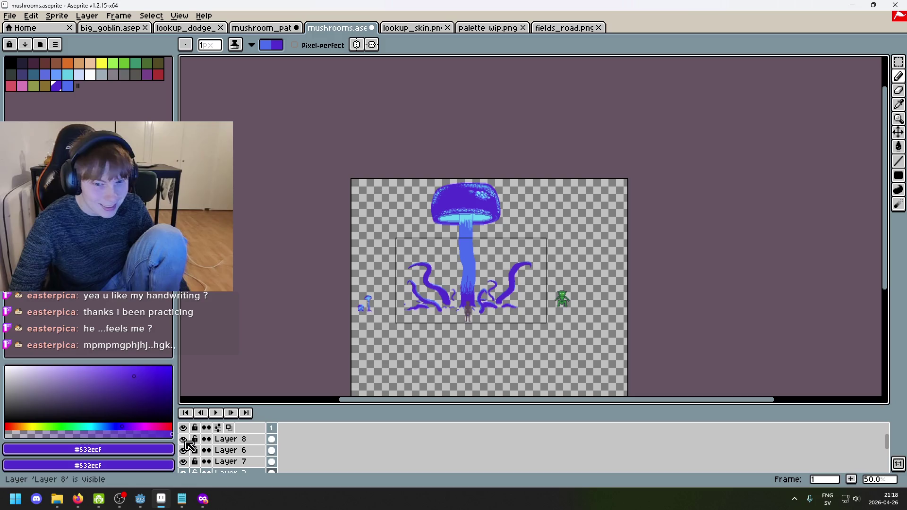
scroll(493, 320, up, 1)
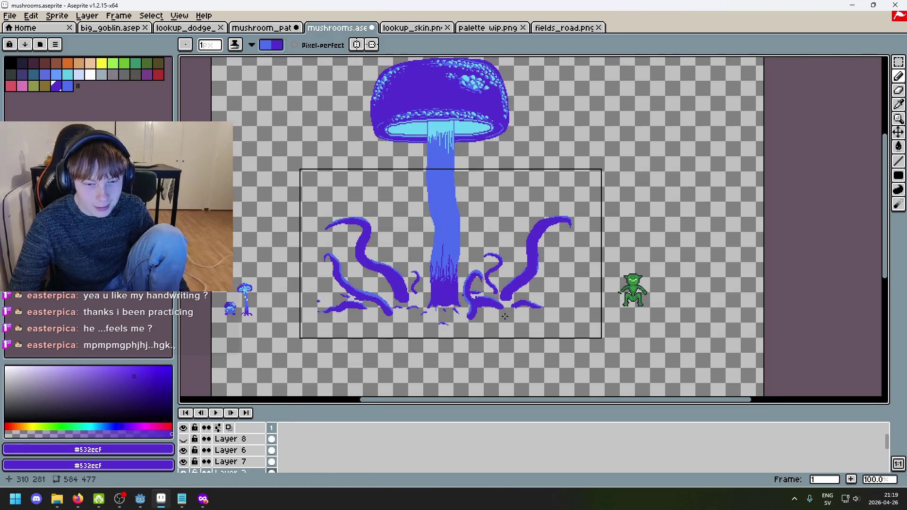
click(899, 62)
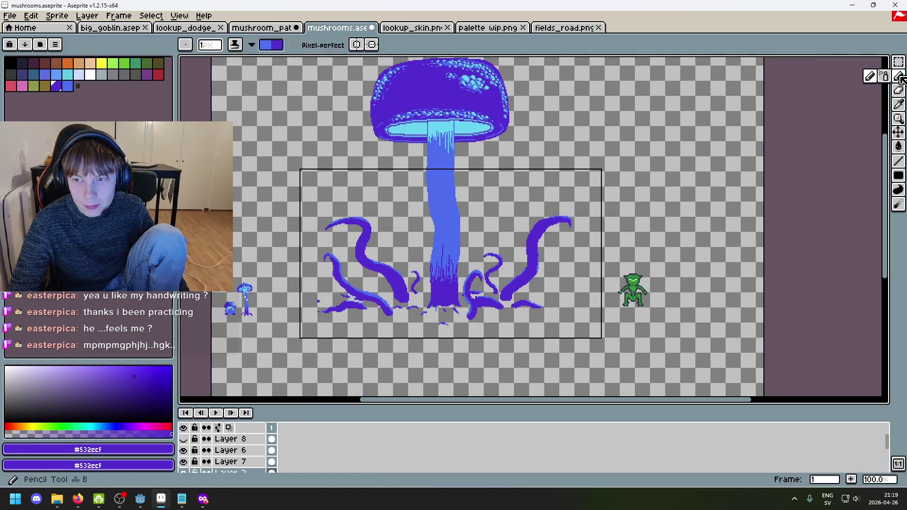
click(898, 62)
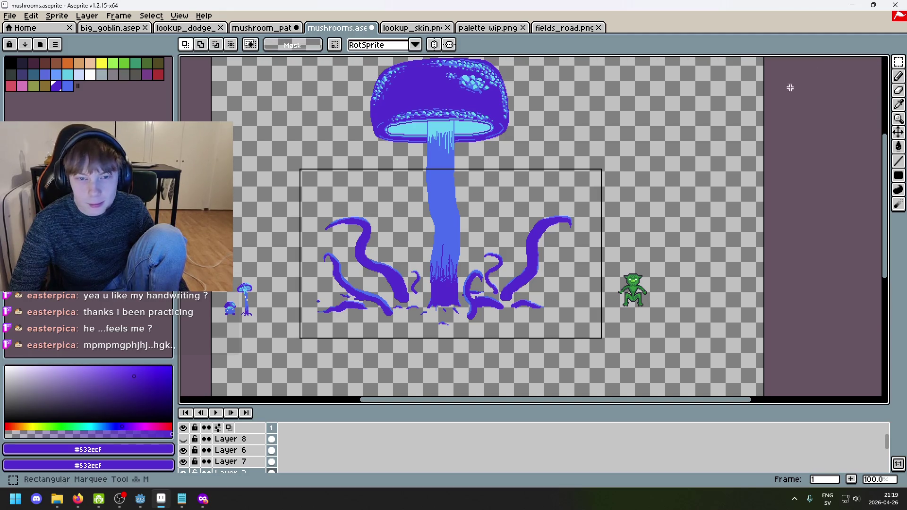
scroll(538, 184, down, 1)
scroll(198, 456, down, 1)
scroll(193, 465, down, 2)
Step: Toggle Layers 1, 4, 2 and 7 to see what each one holds
click(183, 455)
click(184, 445)
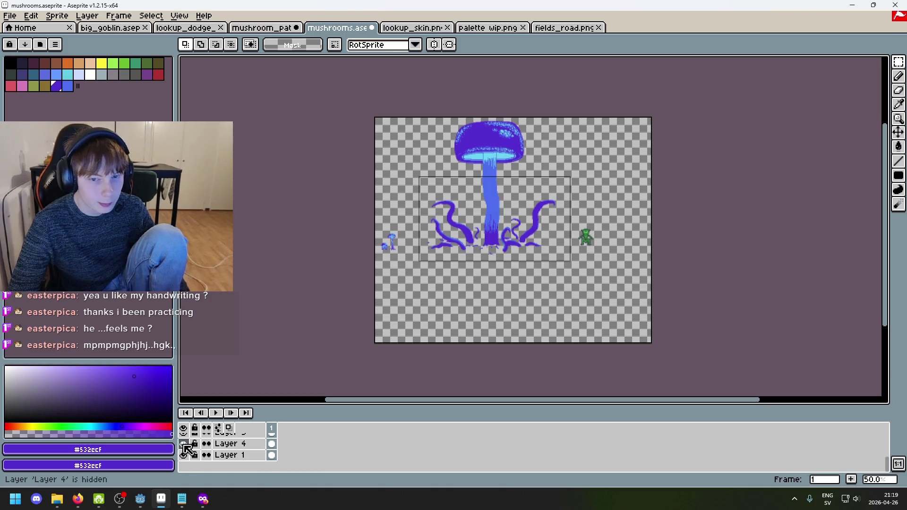
scroll(186, 449, up, 1)
click(185, 455)
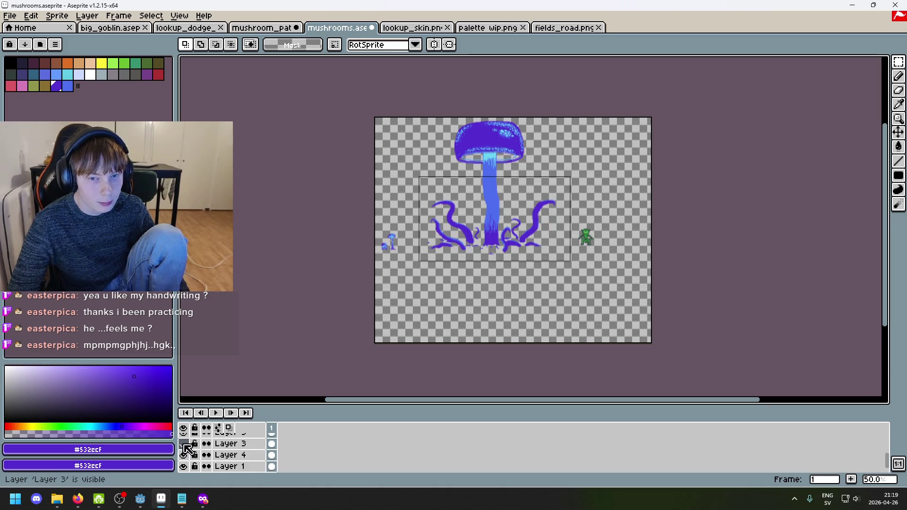
scroll(186, 451, up, 1)
scroll(185, 449, up, 2)
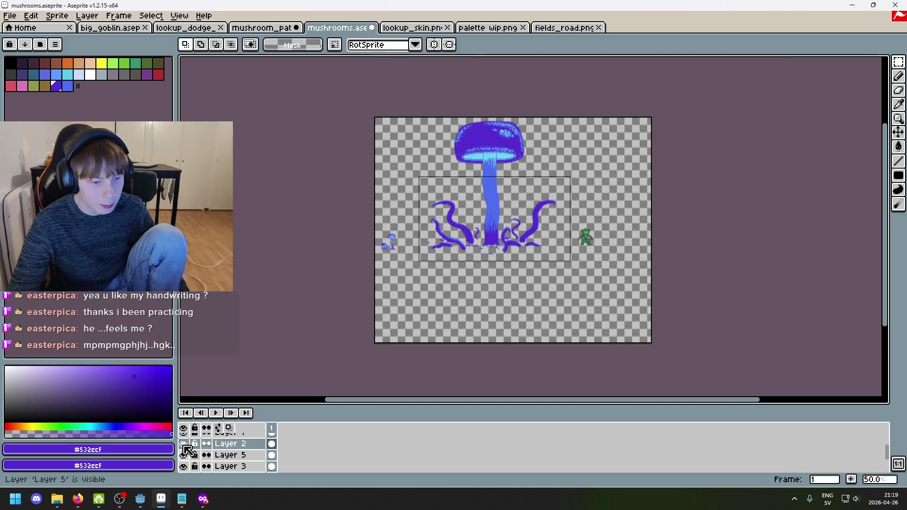
click(184, 454)
click(184, 455)
click(183, 444)
click(184, 443)
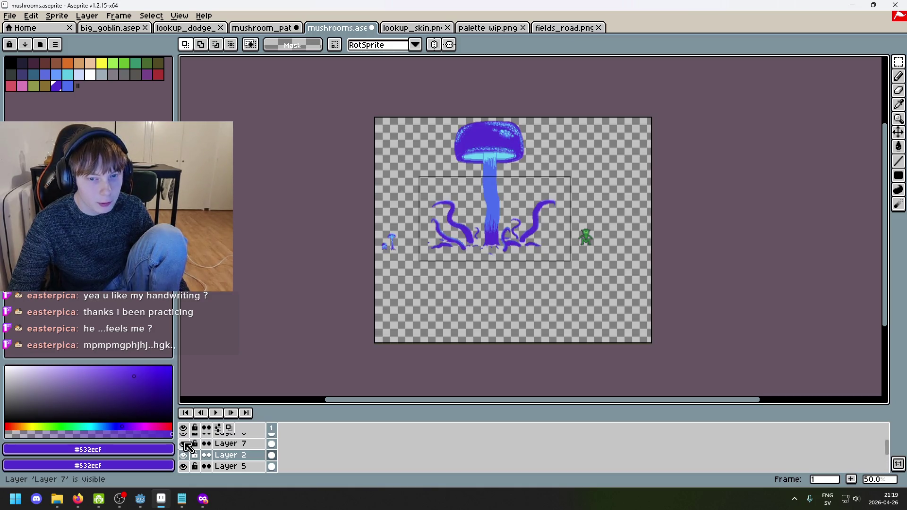
click(184, 444)
click(183, 443)
scroll(189, 449, up, 2)
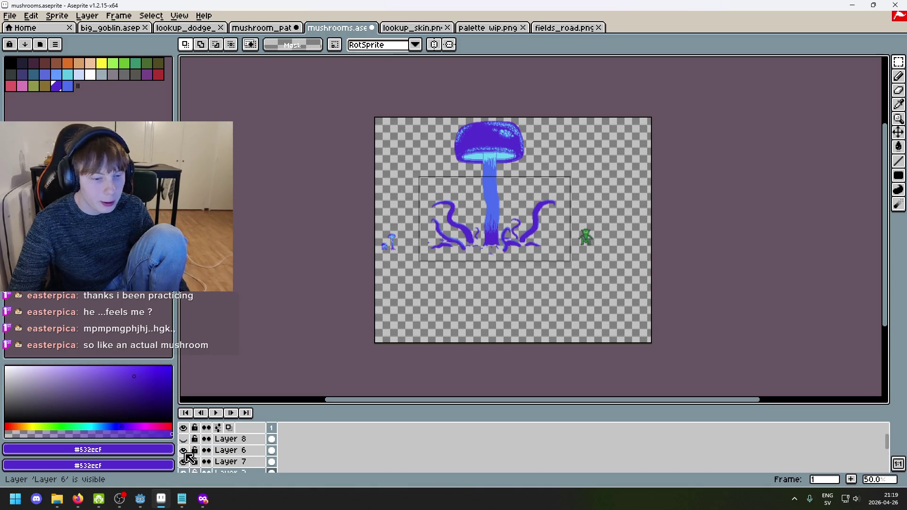
Step: On Layer 6, select and cut the small strokes below the stem base
click(227, 450)
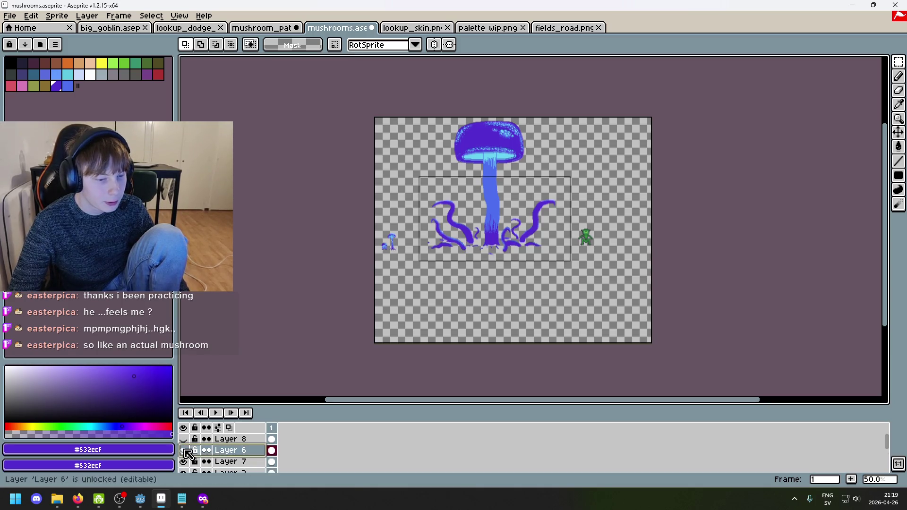
scroll(468, 241, up, 3)
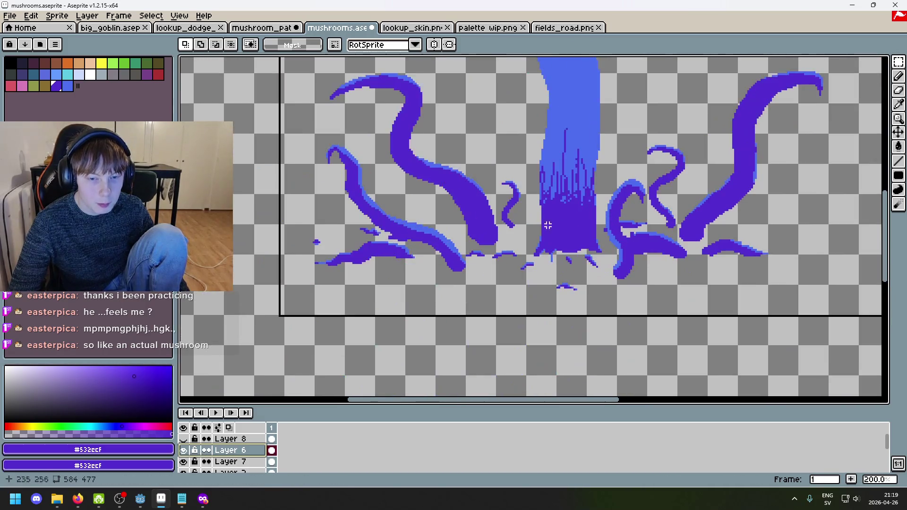
click(184, 461)
click(184, 461)
click(185, 450)
click(184, 450)
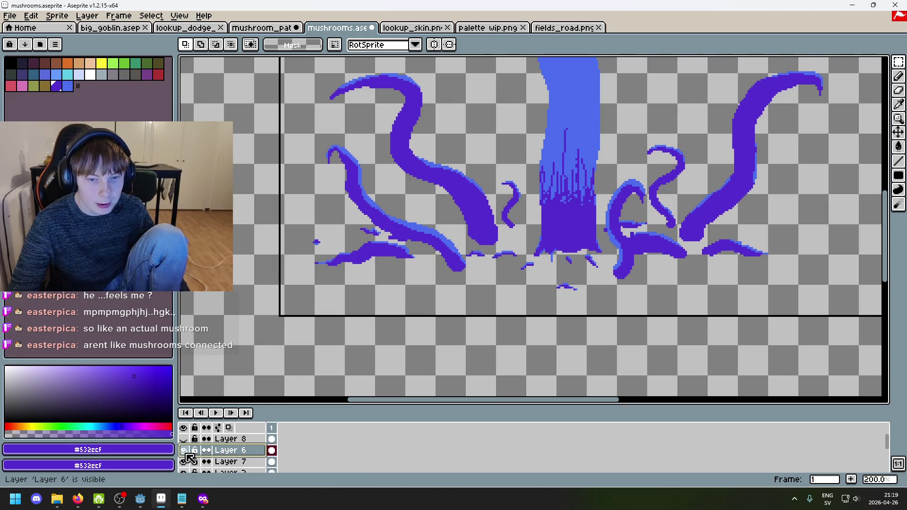
scroll(525, 243, up, 1)
drag(525, 263, 443, 240)
key(Delete)
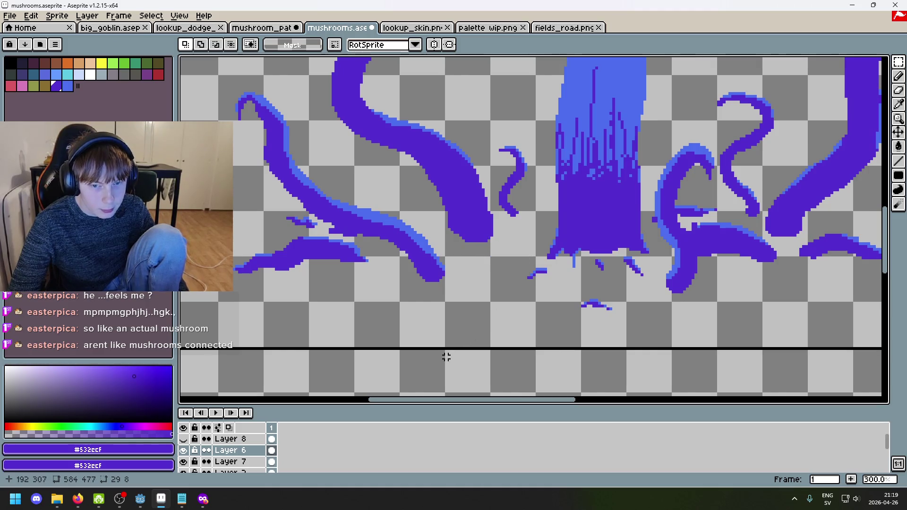
Step: Return to actual-size zoom and make Layer 7 active, checking its pixels
click(185, 461)
click(184, 462)
key(1)
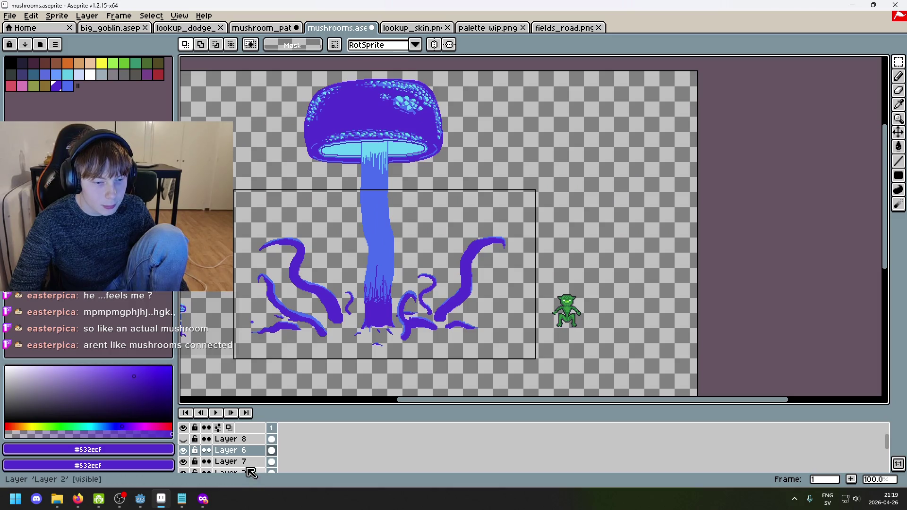
click(227, 461)
click(185, 463)
click(184, 463)
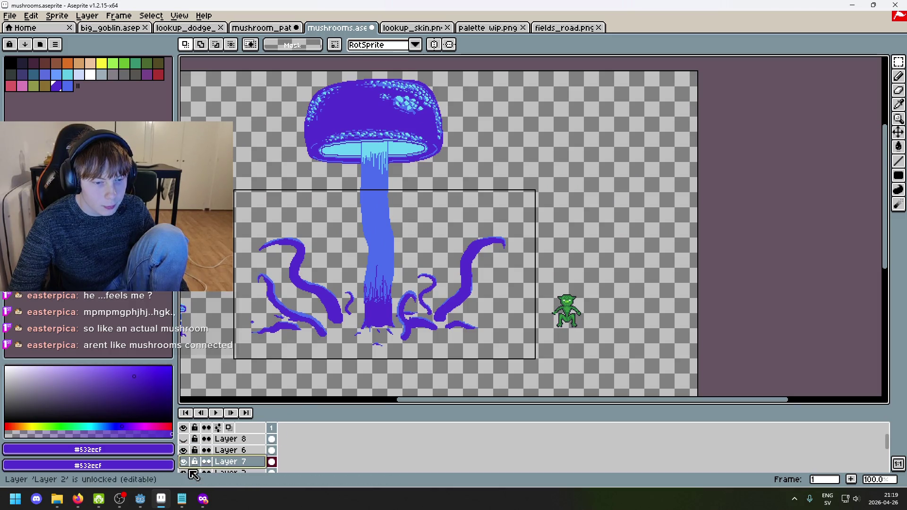
scroll(185, 463, down, 1)
Step: Paste the cut strokes into Layer 2 at the stem's base, then open mushroom_path.aseprite
click(184, 463)
click(185, 462)
click(229, 462)
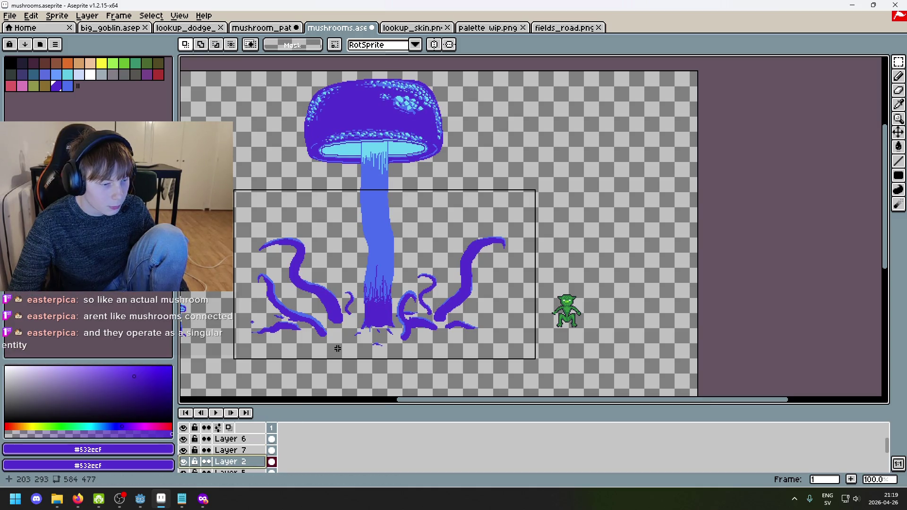
key(ctrl+v)
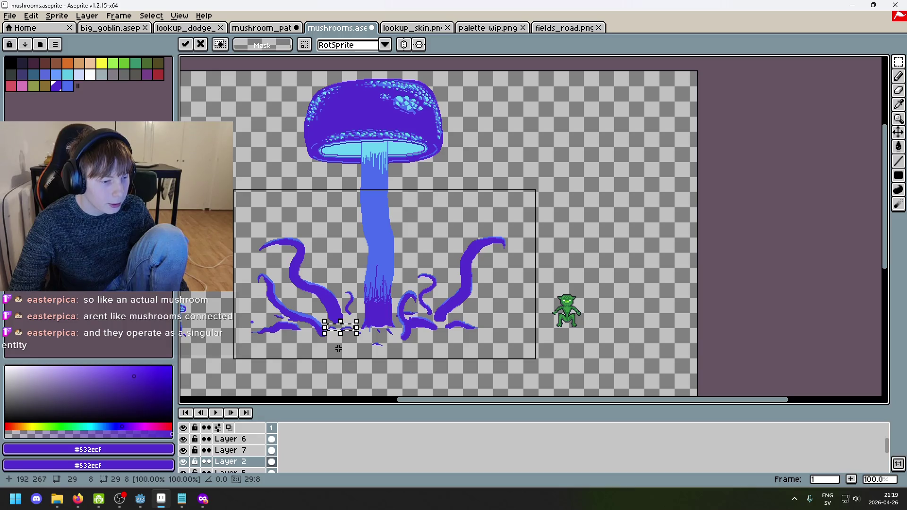
click(371, 367)
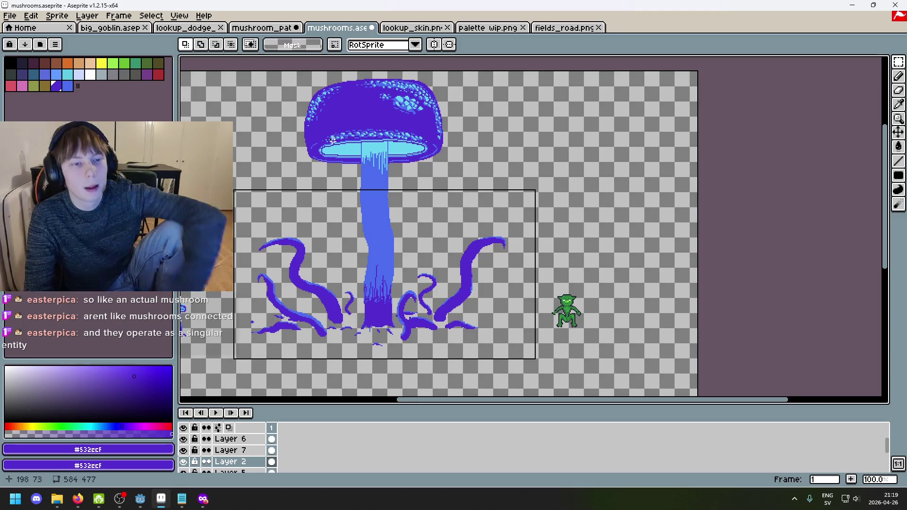
click(274, 38)
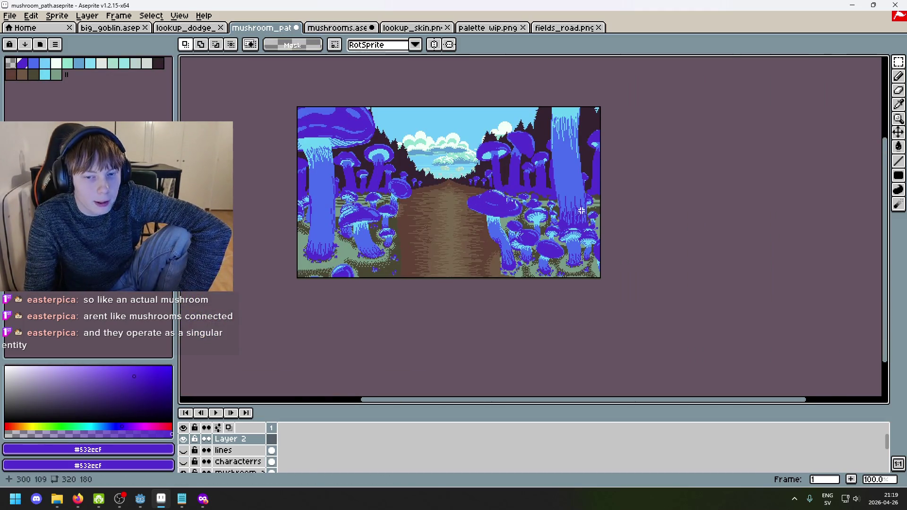
Step: Look over the mushroom_path scene, selecting and deselecting all, zooming and panning across it
key(ctrl+a)
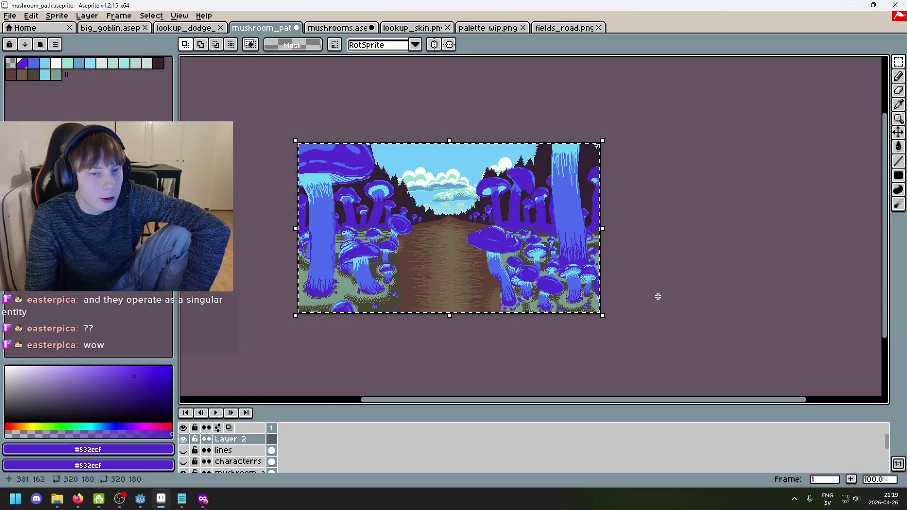
key(ctrl+d)
scroll(614, 290, up, 4)
scroll(382, 182, down, 4)
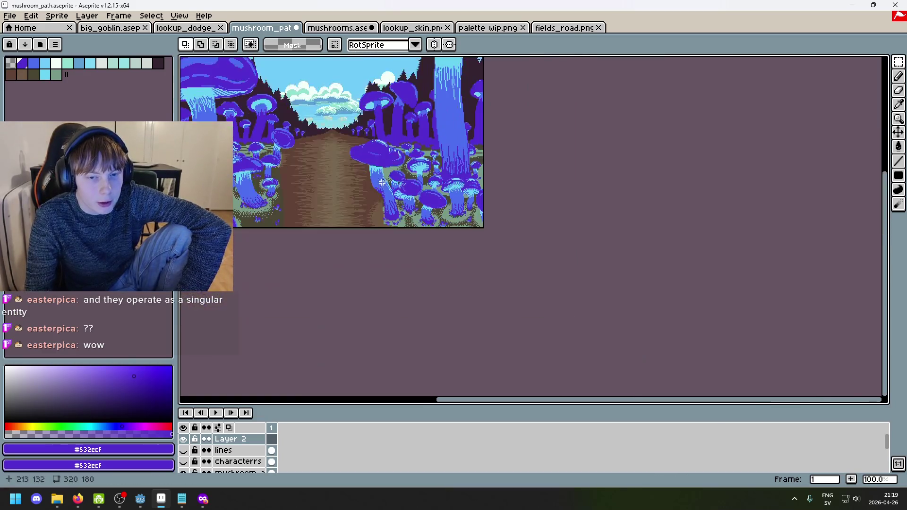
scroll(381, 182, down, 2)
key(ctrl+a)
key(ctrl+d)
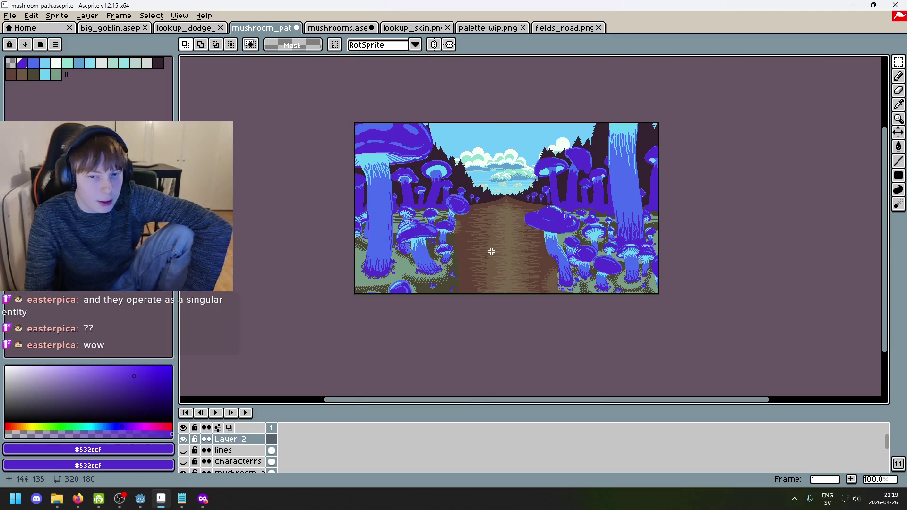
scroll(519, 264, up, 1)
drag(525, 266, 512, 282)
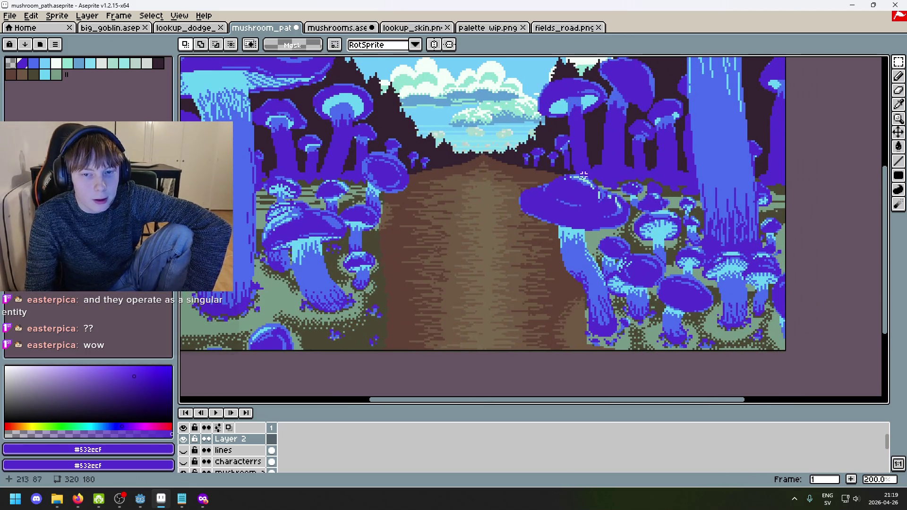
scroll(427, 367, down, 1)
scroll(509, 315, up, 1)
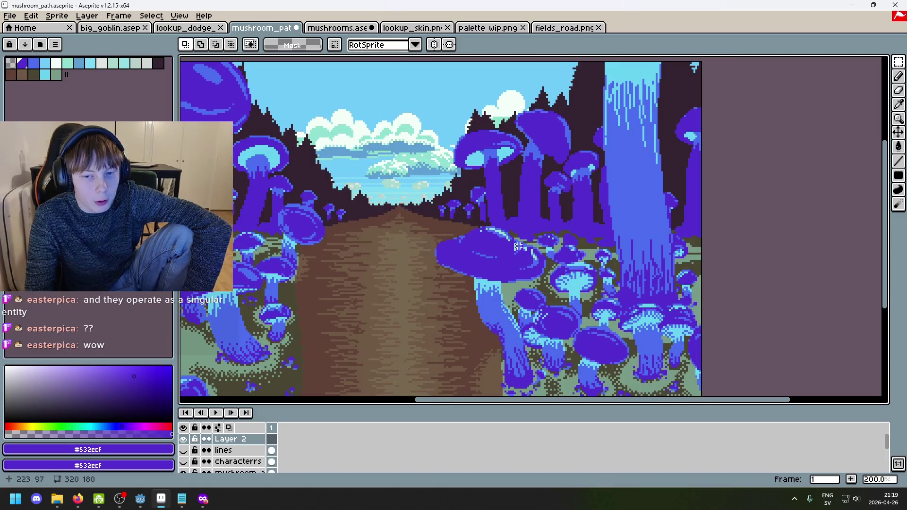
drag(518, 246, 611, 301)
Step: Cycle the tabs back to mushrooms.aseprite
key(ctrl+shift+Tab)
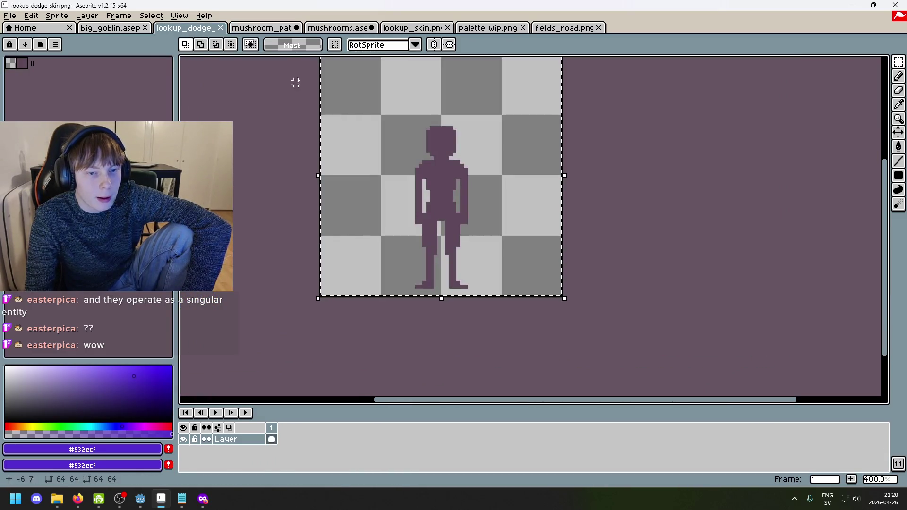
key(ctrl+Tab)
key(ctrl+Tab)
scroll(487, 246, up, 3)
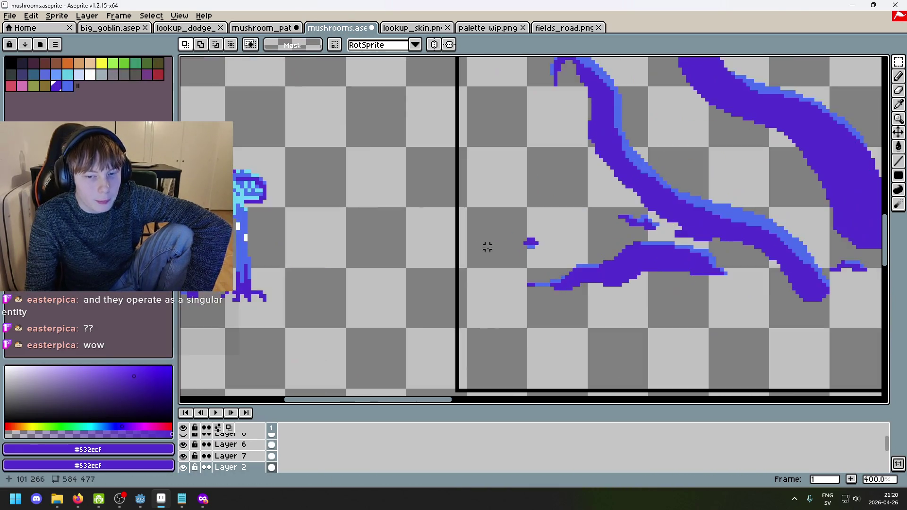
Step: Box the small purple blob and drop it further left
scroll(487, 246, up, 2)
mouse_move(476, 192)
mouse_down()
mouse_move(556, 252)
mouse_move(506, 245)
mouse_move(322, 286)
mouse_move(474, 257)
mouse_move(487, 279)
mouse_up()
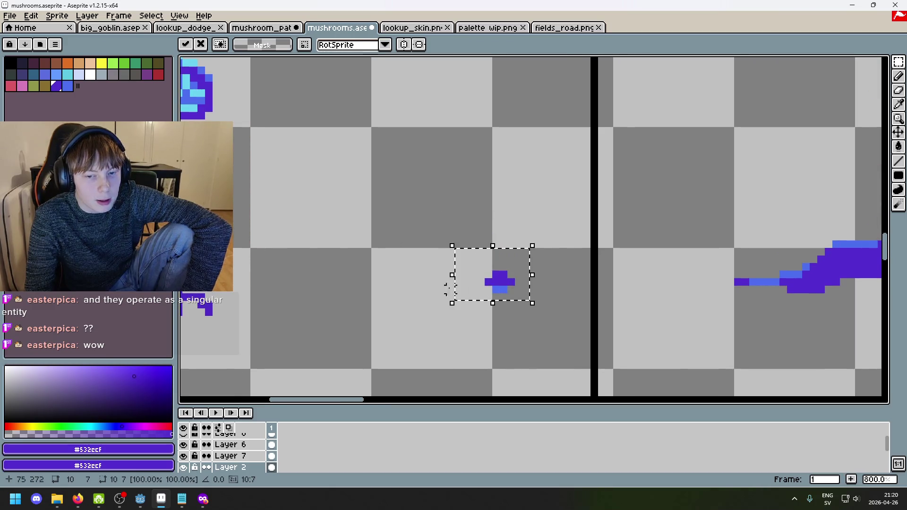
click(370, 273)
scroll(367, 274, left, 5)
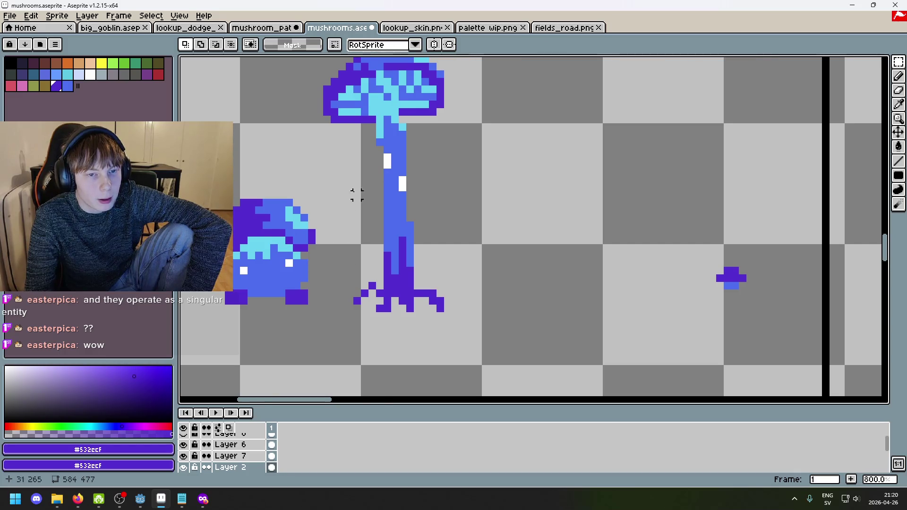
scroll(373, 217, down, 2)
Step: Move the blob up-right into the frame, then back down-left out of it
drag(624, 282, 557, 206)
drag(609, 265, 764, 213)
click(706, 288)
scroll(310, 284, down, 2)
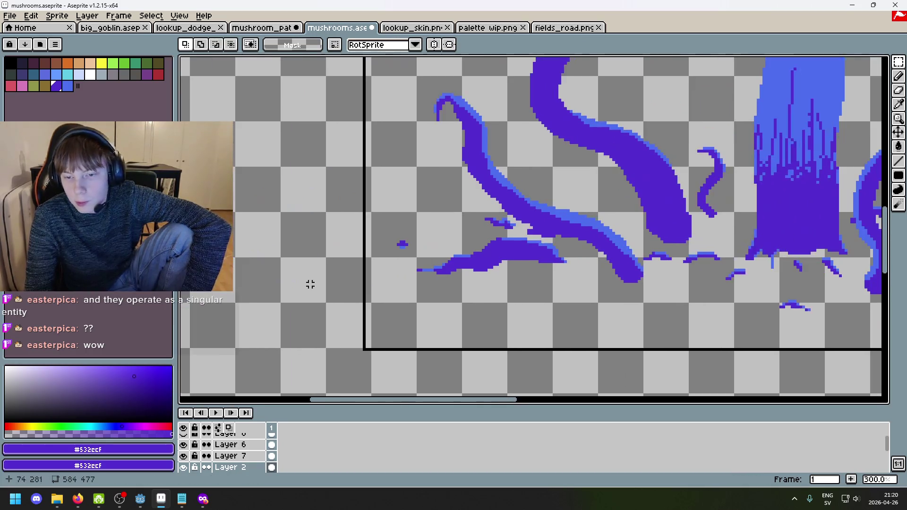
mouse_move(413, 254)
mouse_down()
mouse_move(377, 228)
mouse_move(256, 268)
mouse_move(263, 276)
mouse_up()
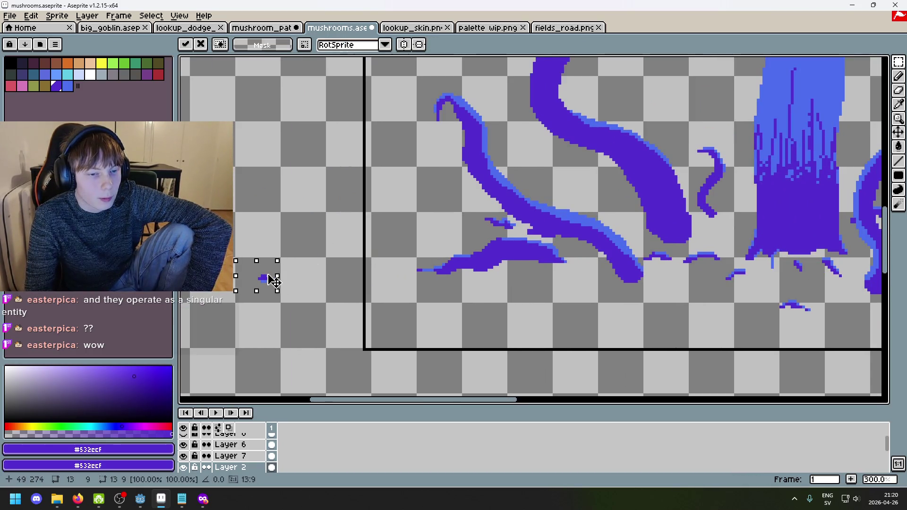
click(335, 261)
Step: Reselect around the tiny blob several times, clearing each selection attempt
scroll(335, 261, down, 2)
scroll(429, 277, up, 10)
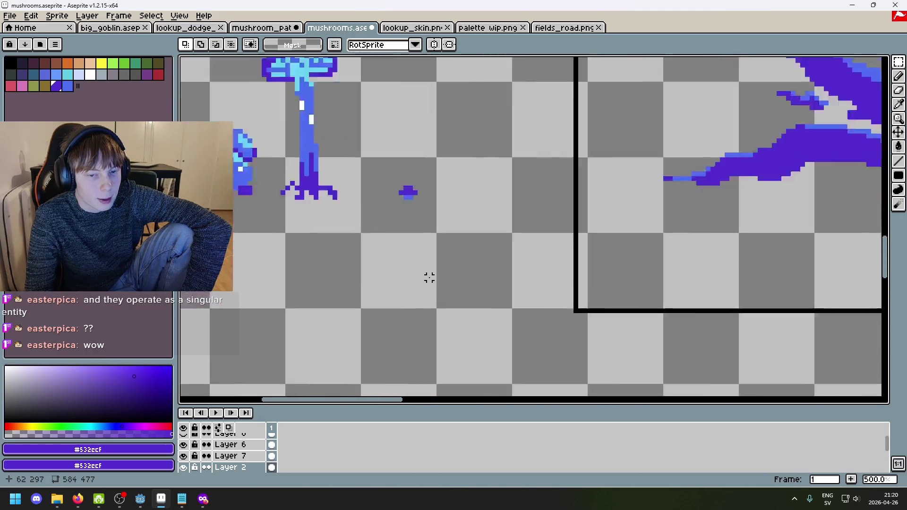
mouse_move(340, 135)
mouse_down()
mouse_move(479, 233)
mouse_move(360, 154)
mouse_up()
click(510, 259)
click(509, 258)
drag(500, 251, 360, 154)
click(555, 236)
scroll(555, 243, down, 7)
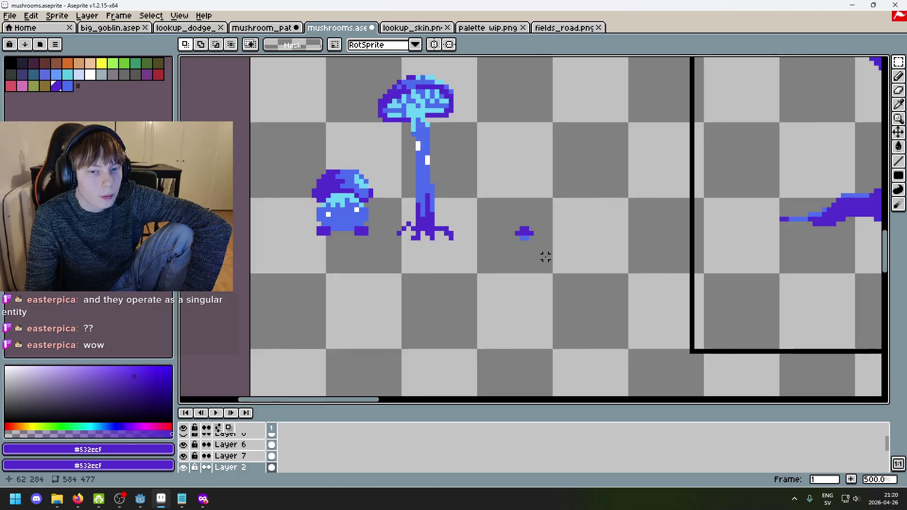
mouse_move(549, 261)
mouse_down()
mouse_move(492, 199)
mouse_move(564, 254)
mouse_up()
click(505, 237)
click(531, 242)
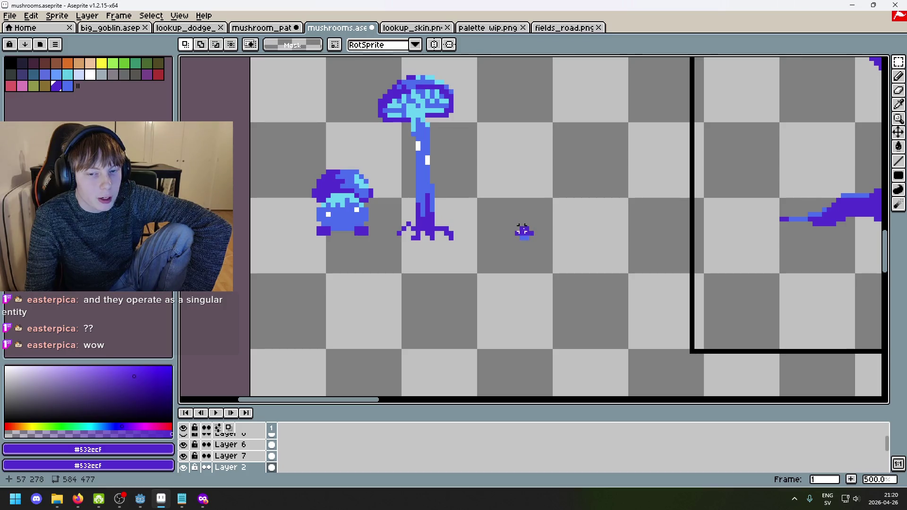
Step: Try moving the blob further right, undo it, and clear the selection
scroll(643, 172, down, 5)
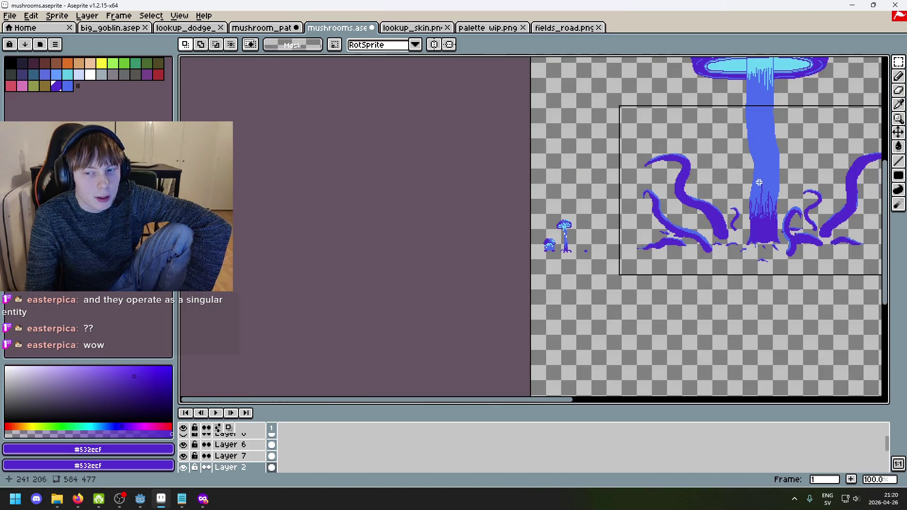
scroll(609, 260, up, 1)
scroll(494, 214, up, 7)
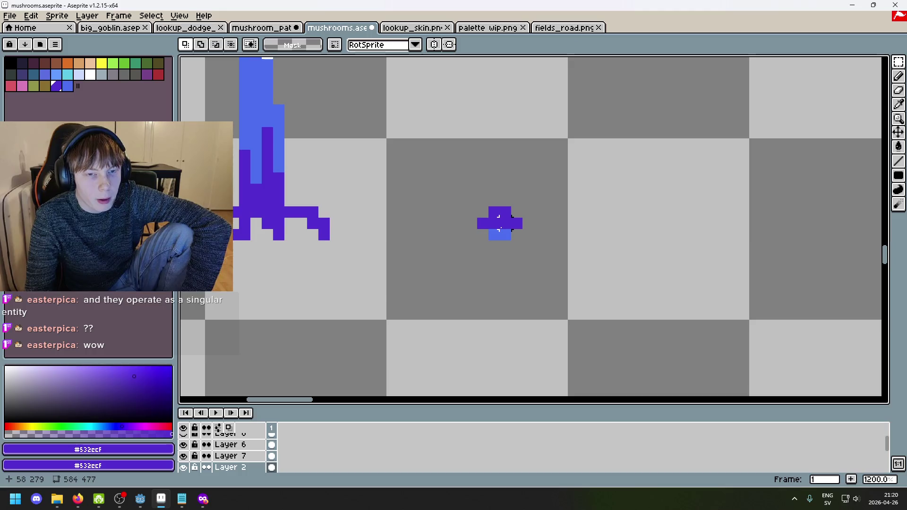
scroll(499, 222, down, 1)
mouse_move(477, 194)
mouse_down()
mouse_move(520, 237)
mouse_move(543, 225)
mouse_move(461, 188)
mouse_move(532, 225)
mouse_up()
key(ctrl+z)
click(514, 299)
click(589, 245)
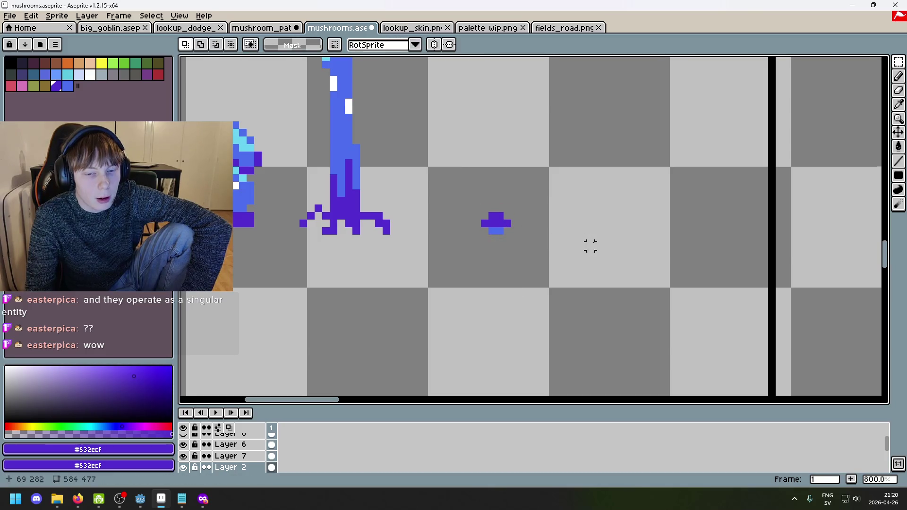
scroll(589, 245, down, 3)
drag(591, 280, 515, 299)
drag(275, 259, 448, 251)
Step: Select the tiny blob and slide it left to sit beside the tall mushroom
scroll(448, 251, up, 1)
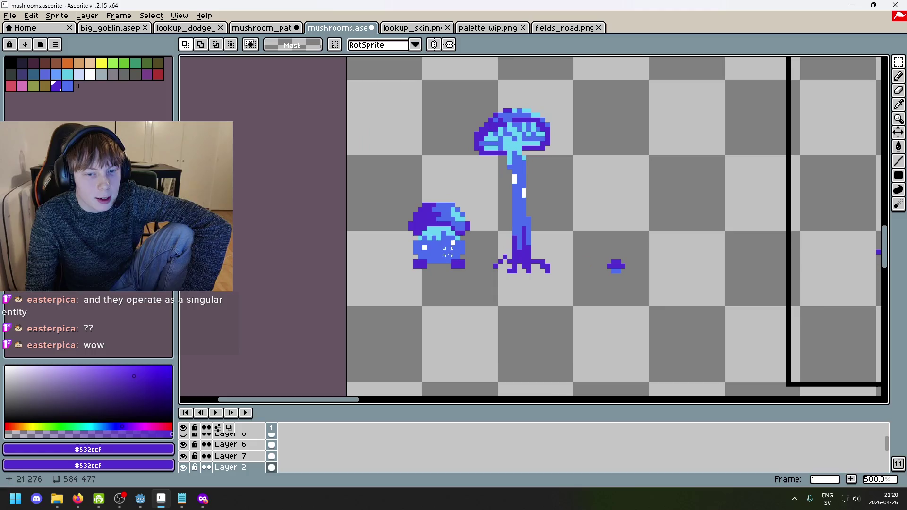
scroll(504, 264, down, 3)
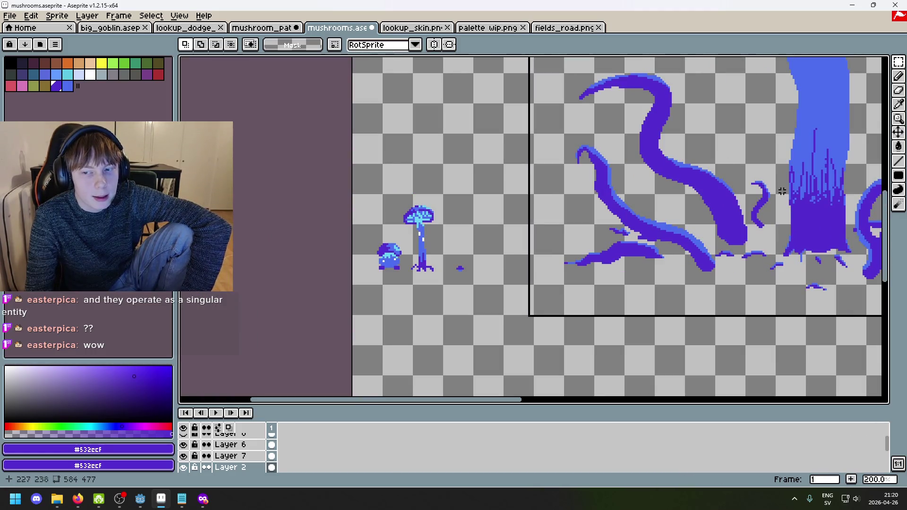
scroll(458, 260, up, 5)
mouse_move(431, 253)
mouse_down()
mouse_move(505, 327)
mouse_move(429, 279)
mouse_up()
click(494, 308)
mouse_move(501, 283)
mouse_down()
mouse_move(586, 285)
mouse_move(464, 283)
mouse_up()
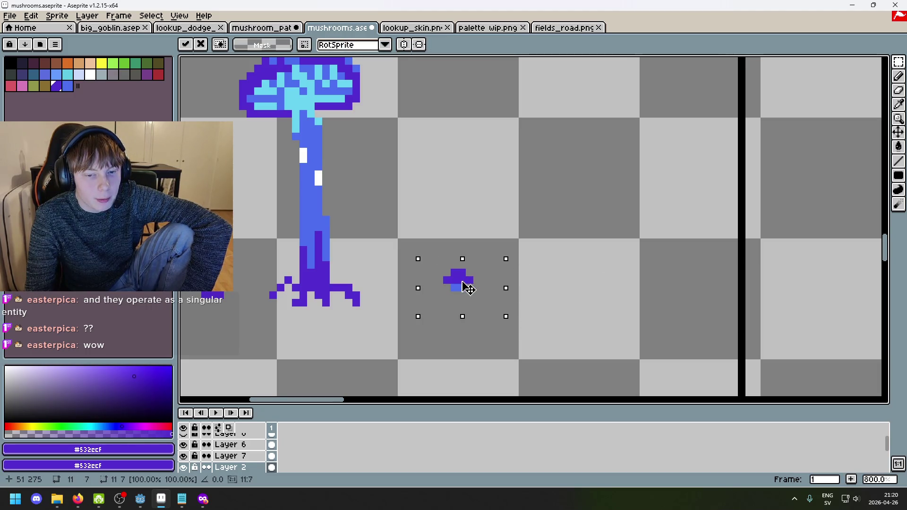
Step: Drop the blob in place, then move it further right and deselect
click(575, 289)
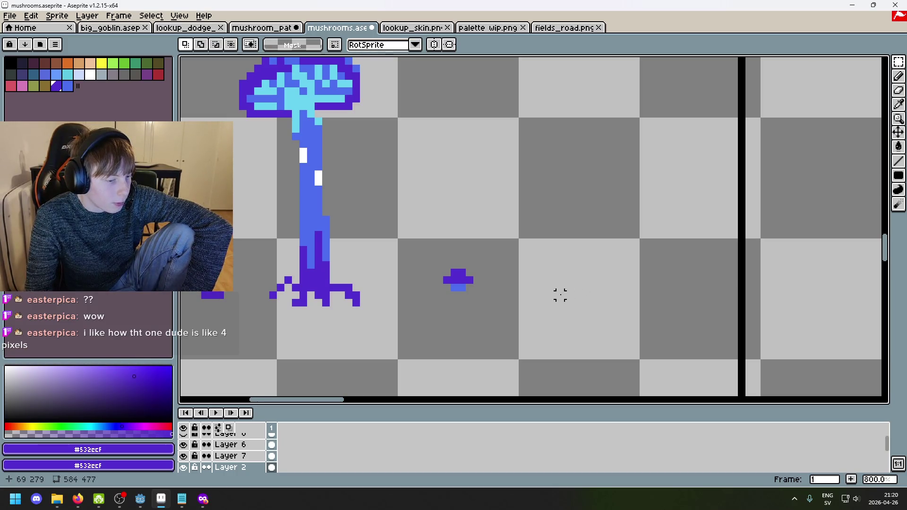
scroll(455, 273, up, 5)
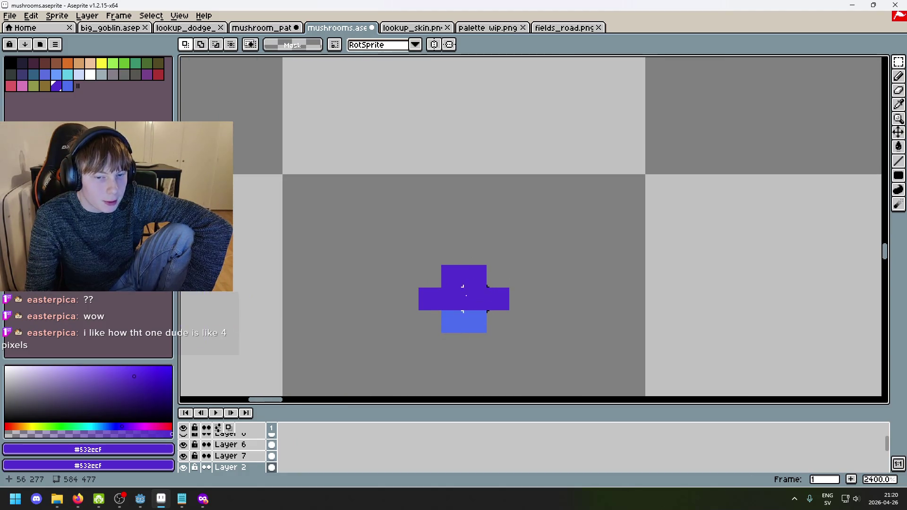
scroll(493, 306, down, 5)
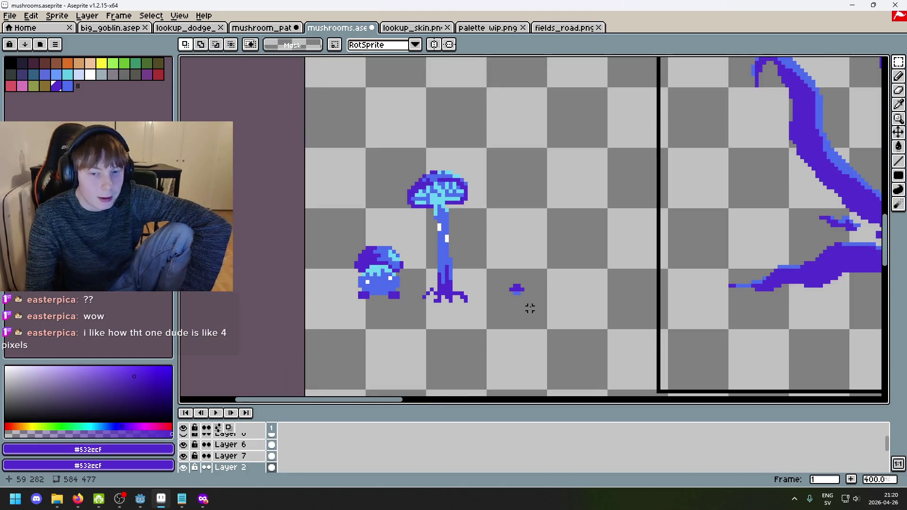
scroll(528, 305, down, 1)
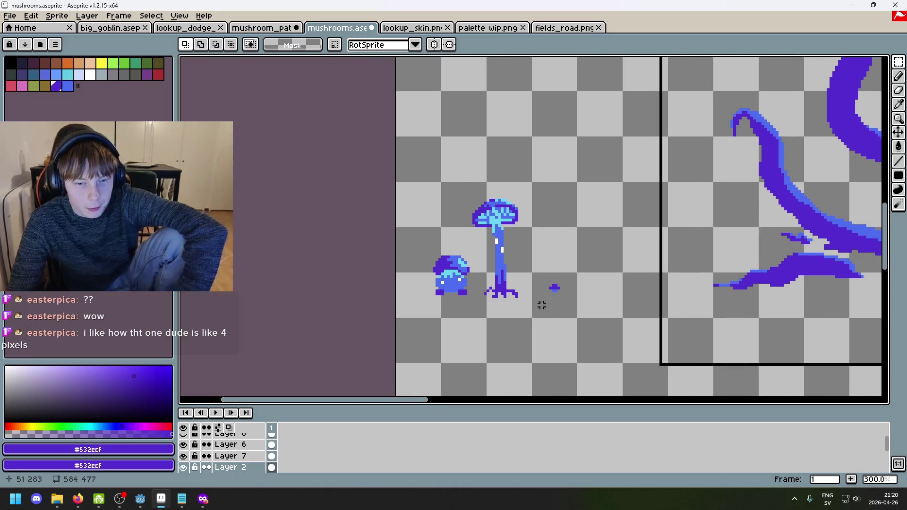
scroll(541, 304, down, 2)
scroll(523, 283, up, 2)
scroll(523, 283, up, 2)
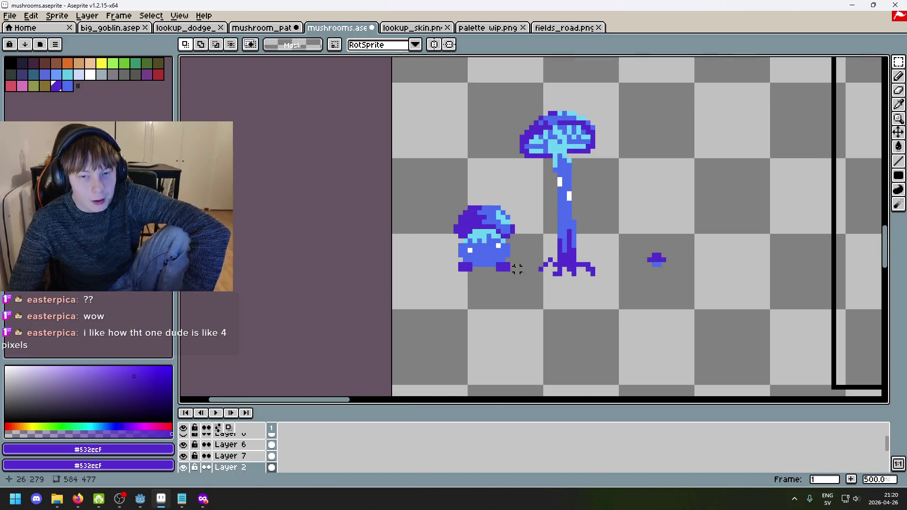
scroll(542, 233, up, 1)
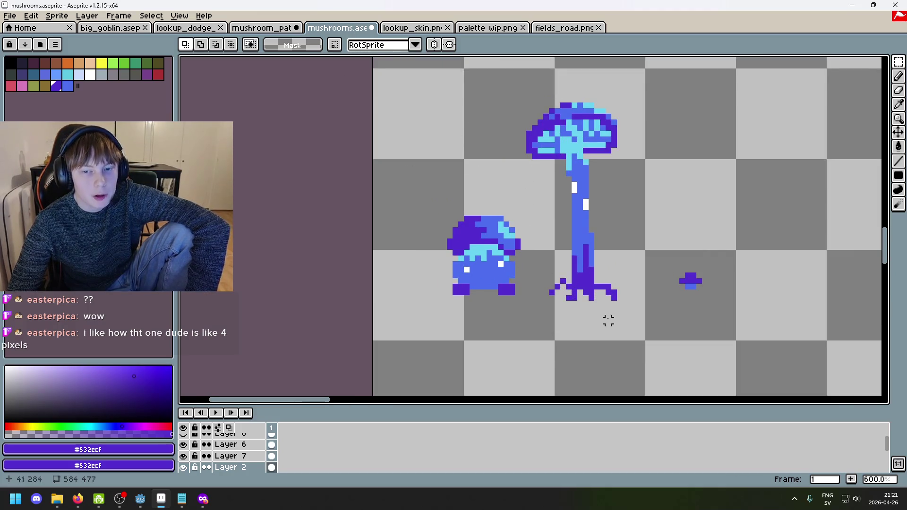
scroll(609, 330, down, 3)
scroll(477, 301, up, 1)
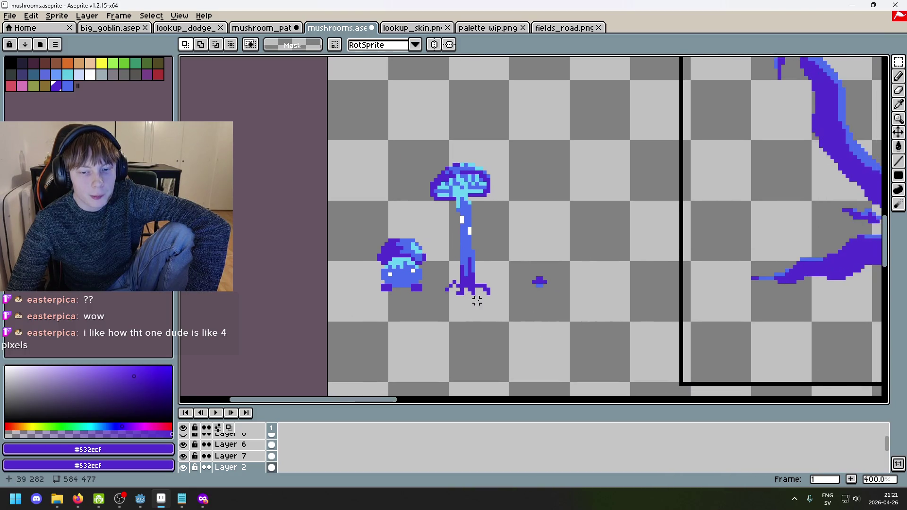
scroll(556, 294, down, 1)
scroll(500, 284, up, 3)
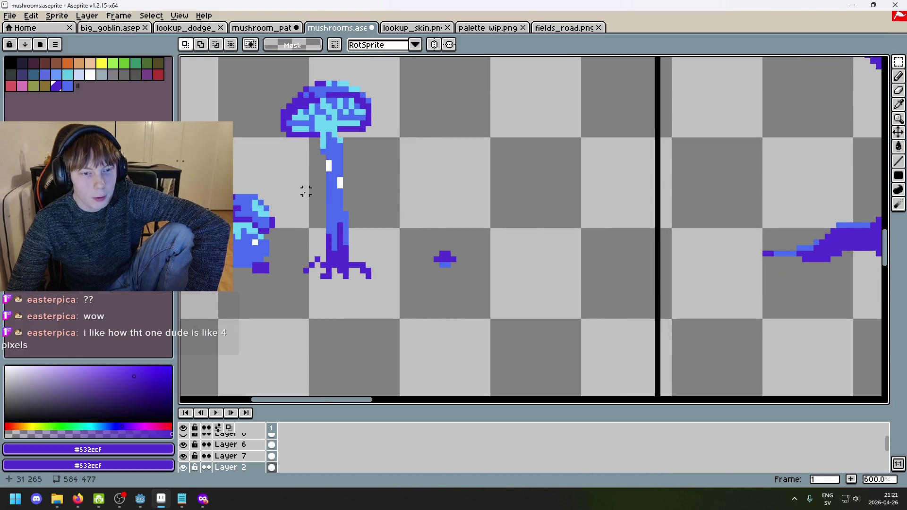
mouse_move(385, 213)
mouse_down()
mouse_move(479, 297)
mouse_move(546, 269)
mouse_up()
key(ctrl+d)
Step: Briefly switch to the mushroom path scene and return to the mushrooms sprite
scroll(549, 265, up, 3)
key(ctrl+shift+Tab)
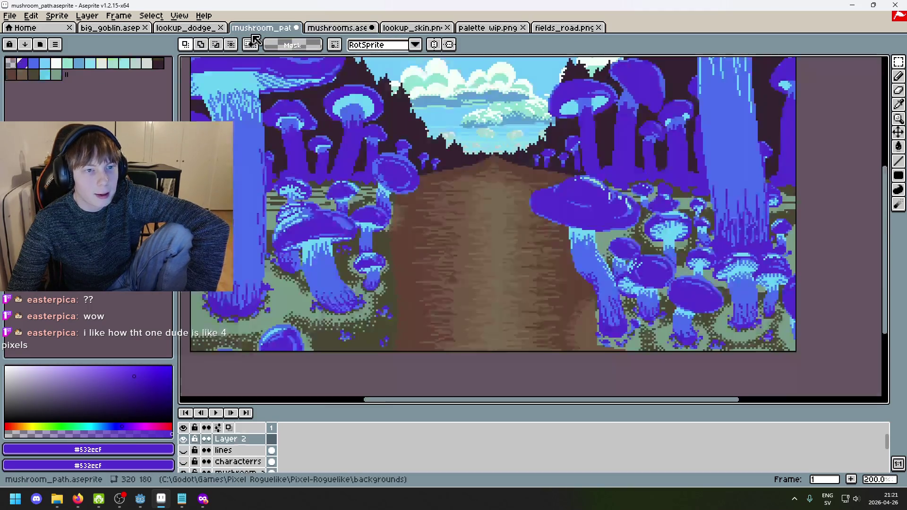
key(ctrl+Tab)
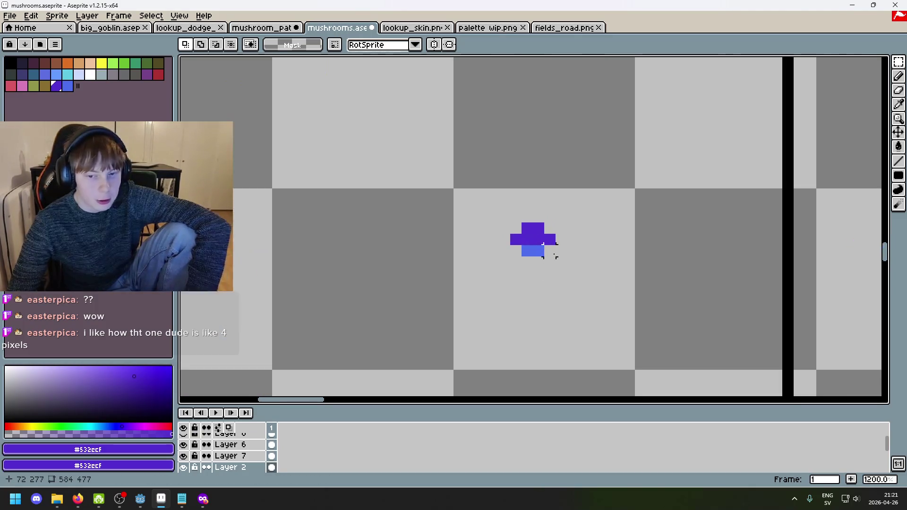
scroll(532, 234, up, 1)
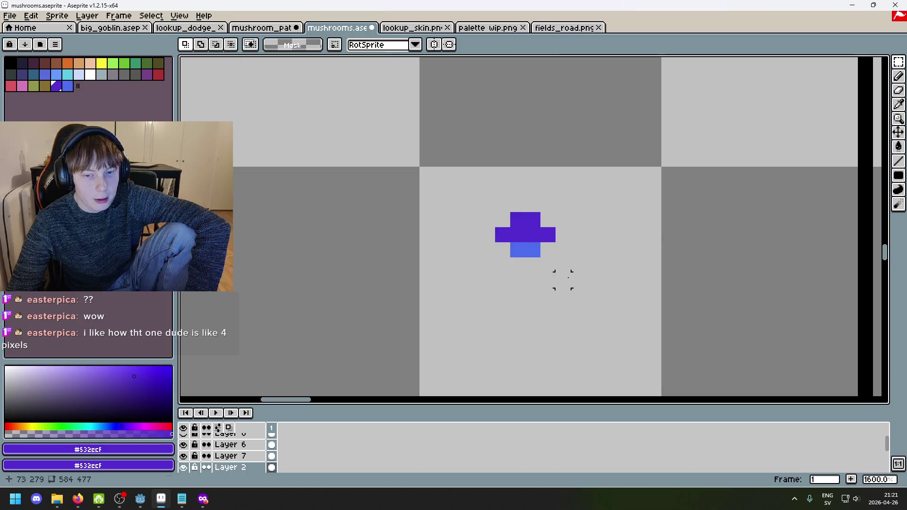
scroll(607, 279, down, 3)
scroll(608, 277, up, 3)
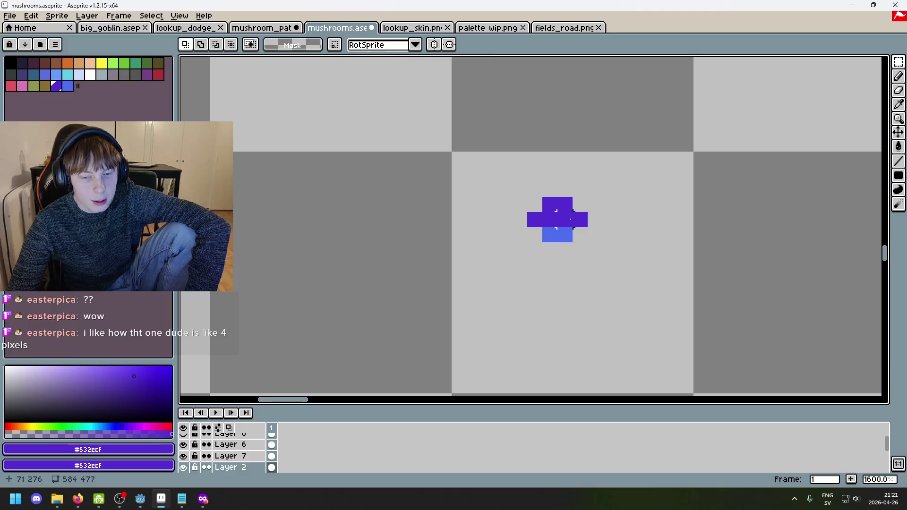
scroll(570, 219, down, 3)
scroll(567, 224, down, 3)
scroll(582, 255, up, 3)
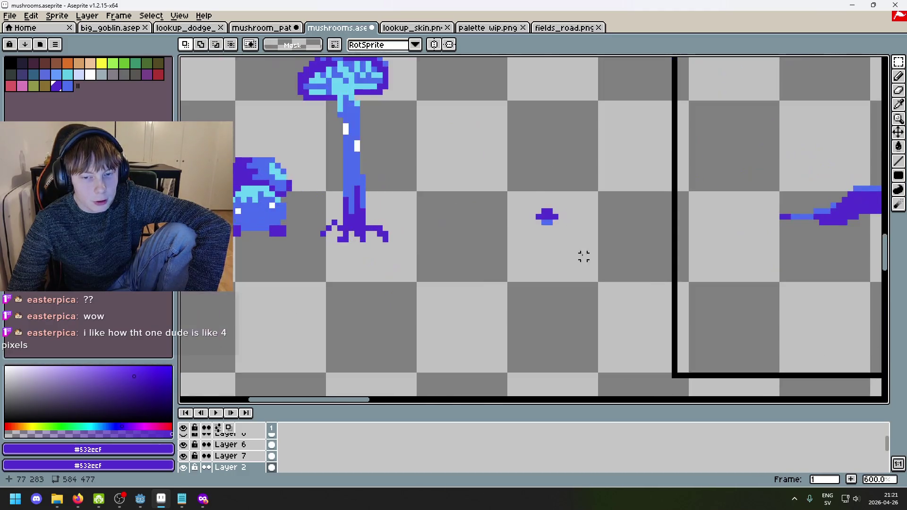
scroll(583, 255, down, 3)
scroll(662, 206, up, 1)
scroll(663, 207, down, 3)
scroll(580, 204, up, 3)
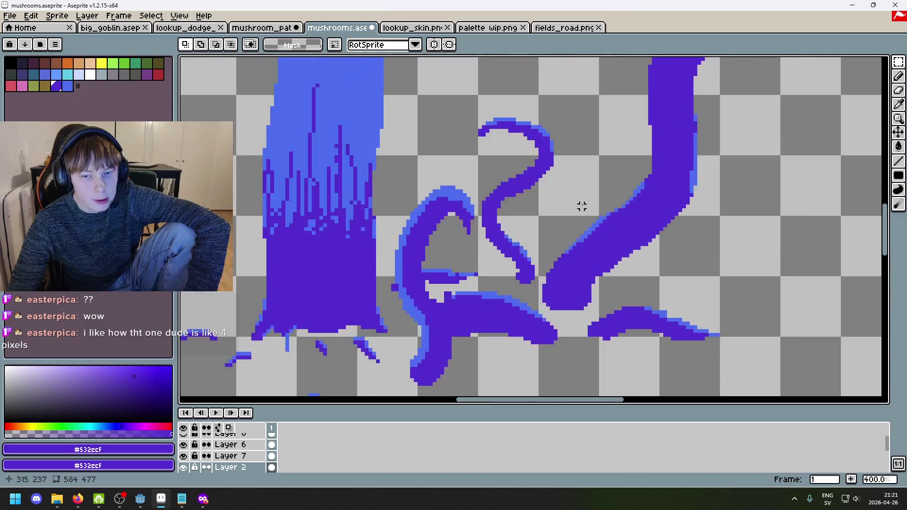
scroll(529, 272, down, 3)
scroll(529, 272, left, 1)
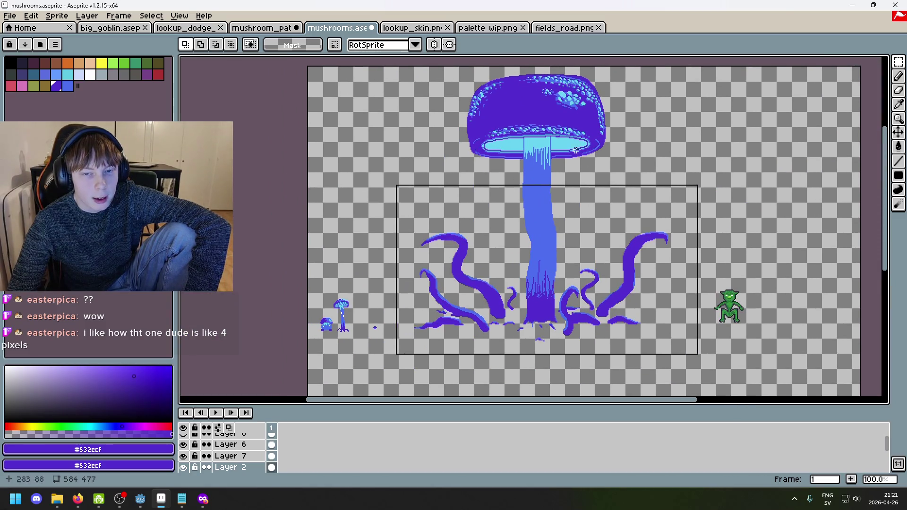
Step: Select the area around the large mushroom, then clear the selection
drag(436, 72, 670, 333)
click(671, 332)
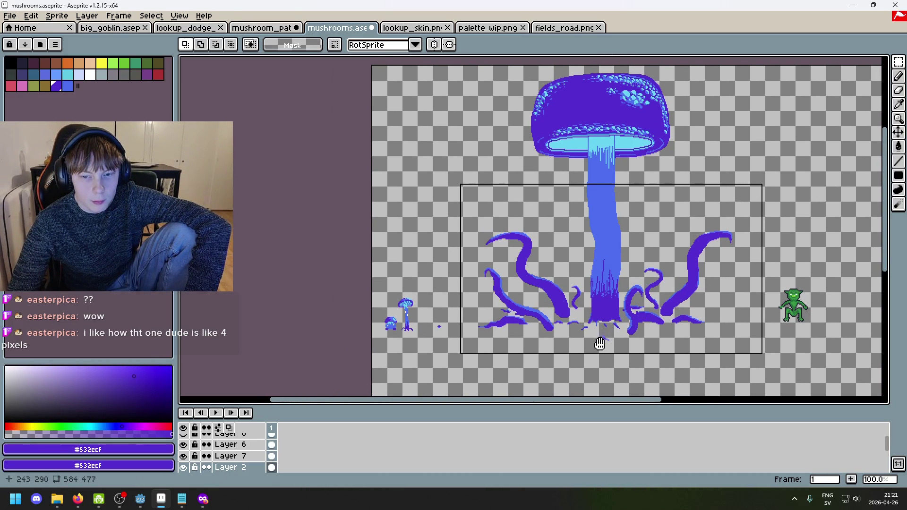
scroll(550, 340, up, 2)
scroll(551, 340, up, 1)
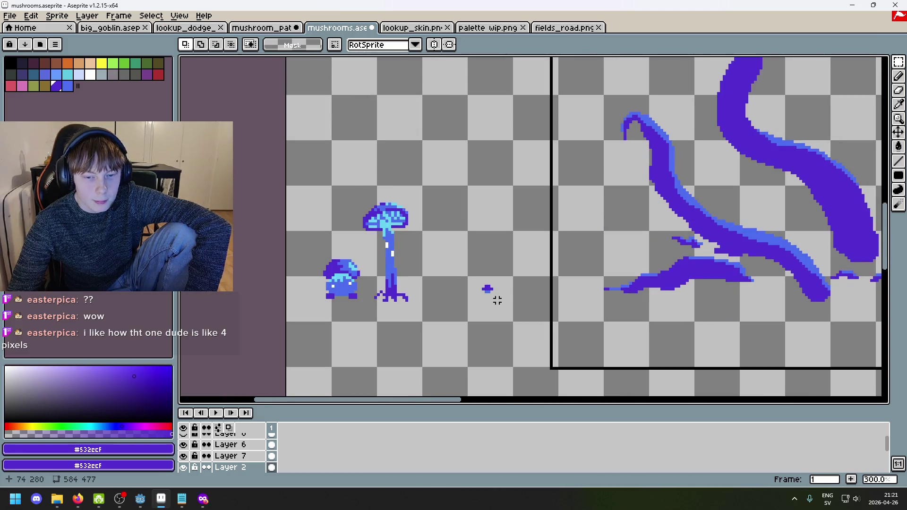
scroll(497, 300, up, 2)
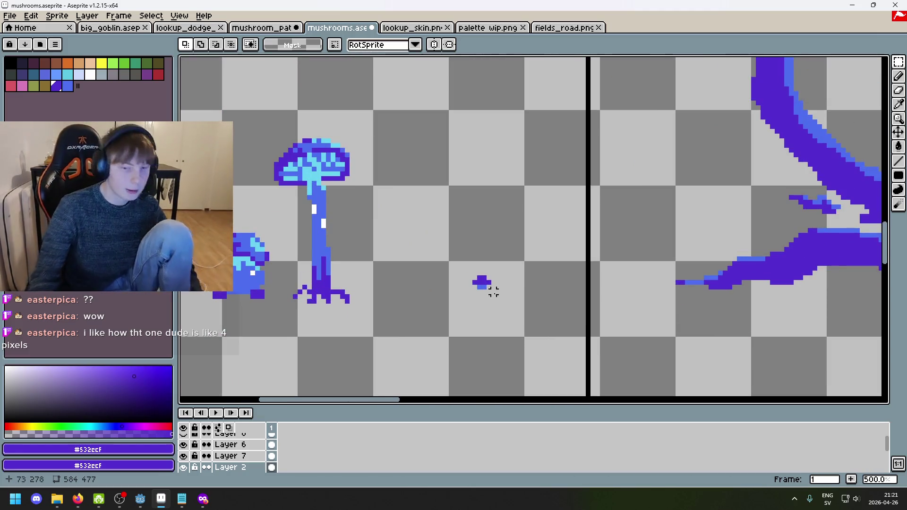
scroll(470, 289, down, 4)
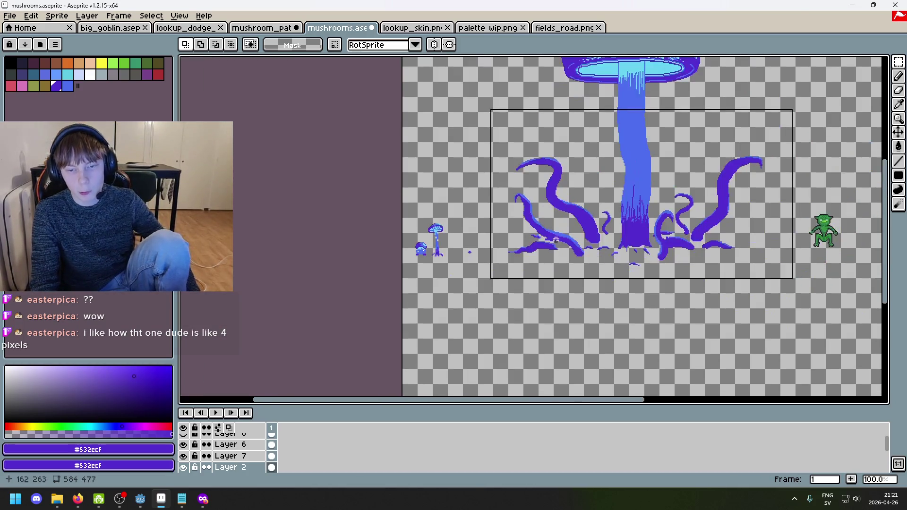
Step: Drag the small purple blob left toward the tall mushroom and reselect it
scroll(555, 240, right, 2)
scroll(427, 275, up, 2)
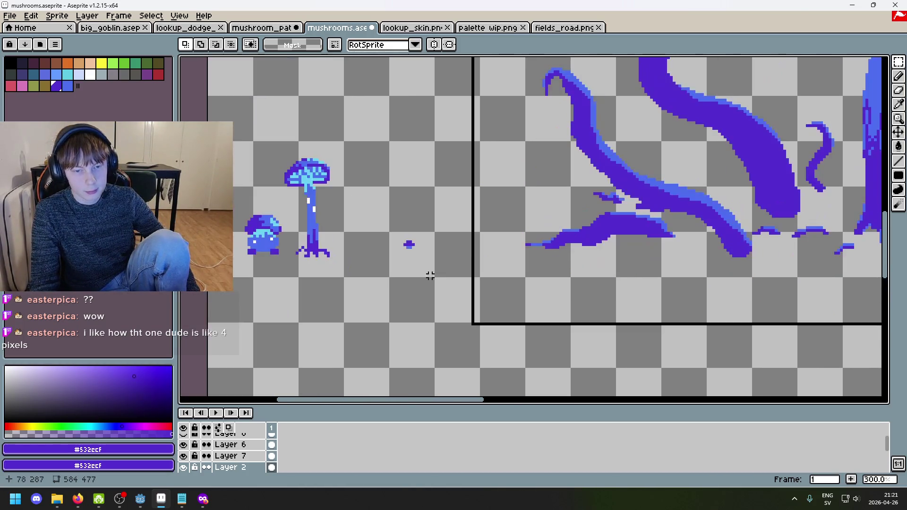
scroll(420, 248, up, 2)
mouse_move(365, 223)
mouse_down()
mouse_move(425, 263)
mouse_move(307, 258)
mouse_up()
drag(429, 268, 612, 277)
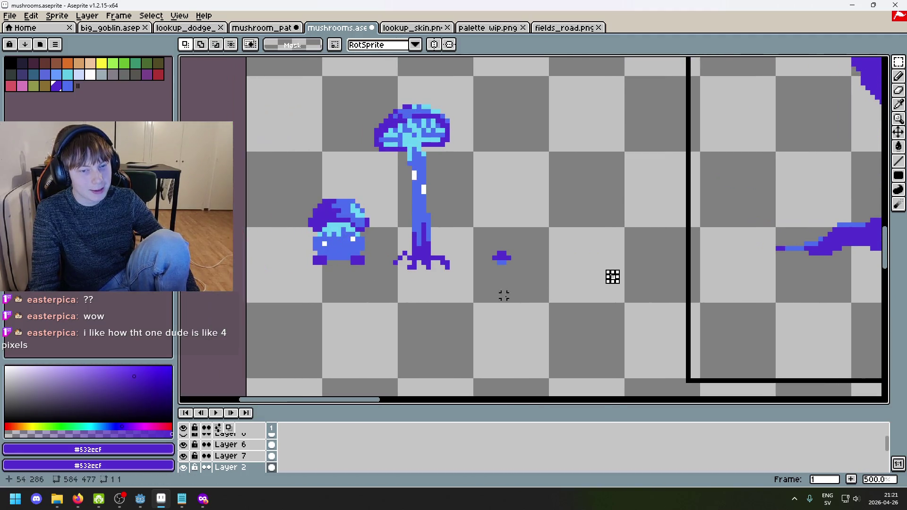
drag(482, 240, 534, 274)
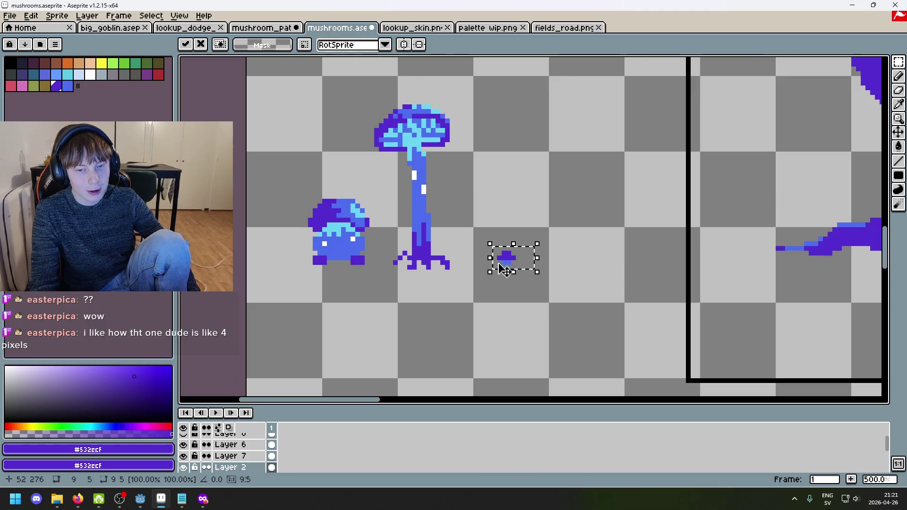
Step: Apply the blob's move beside the tall mushroom's base and clear the selection
scroll(507, 265, up, 5)
scroll(509, 272, up, 5)
scroll(528, 273, down, 4)
scroll(644, 295, up, 3)
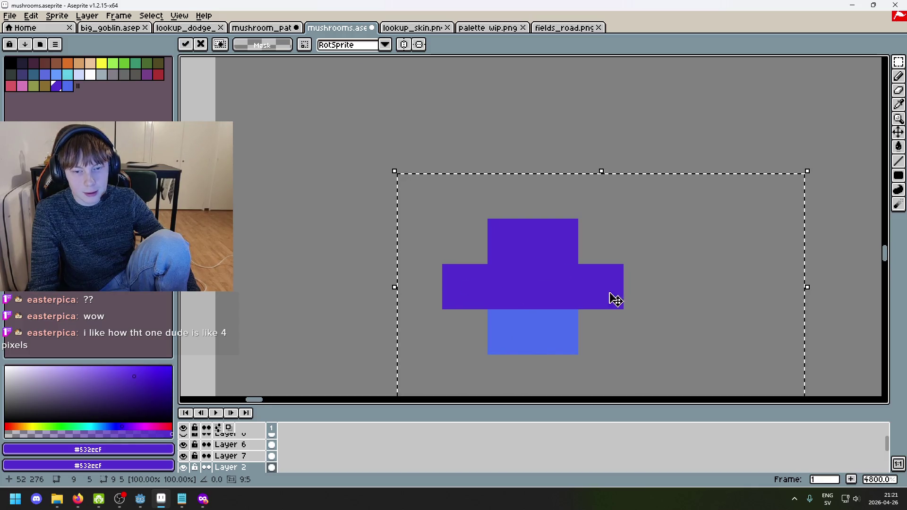
scroll(697, 297, down, 4)
key(ctrl+d)
scroll(785, 279, down, 3)
key(ctrl+shift+d)
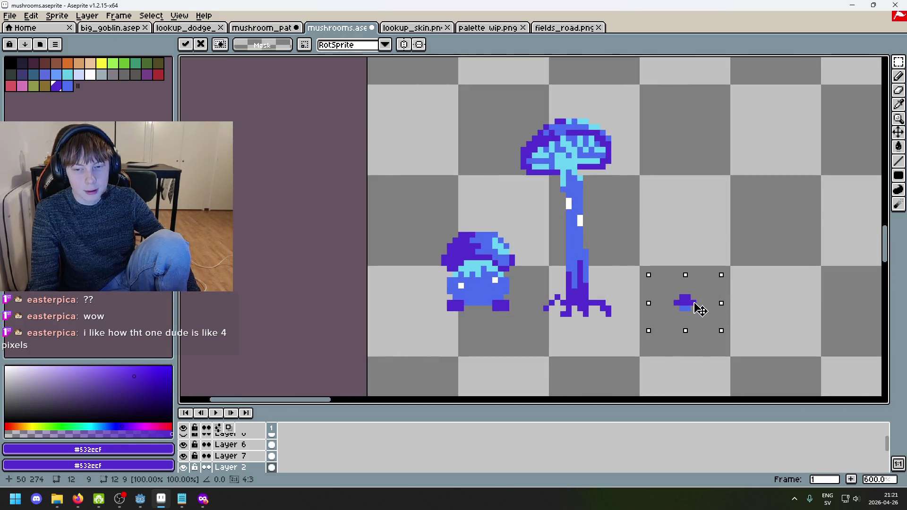
key(ctrl+d)
scroll(771, 303, down, 4)
drag(678, 345, 592, 320)
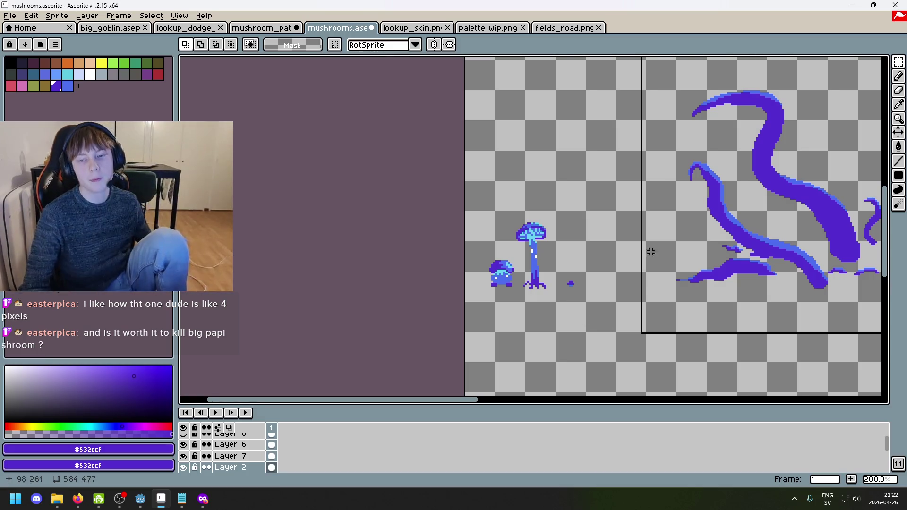
scroll(448, 214, up, 5)
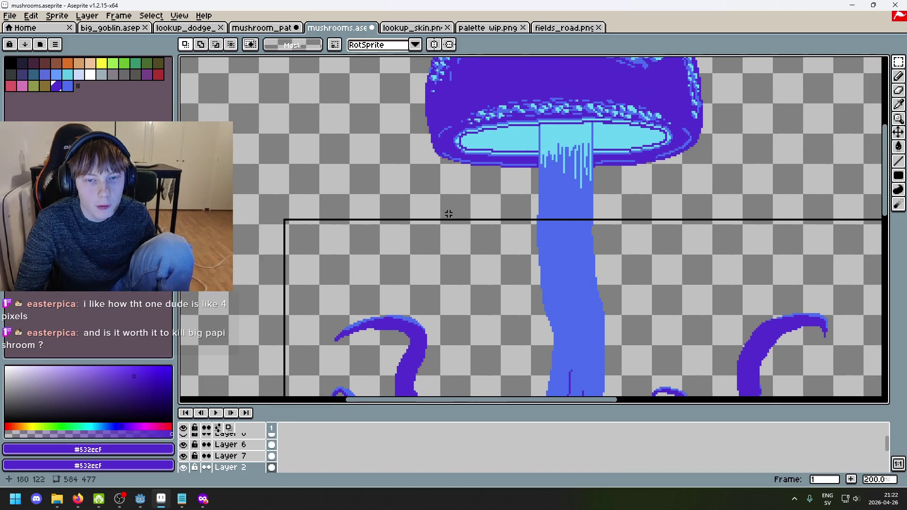
scroll(448, 214, down, 5)
scroll(395, 175, up, 3)
scroll(420, 182, up, 1)
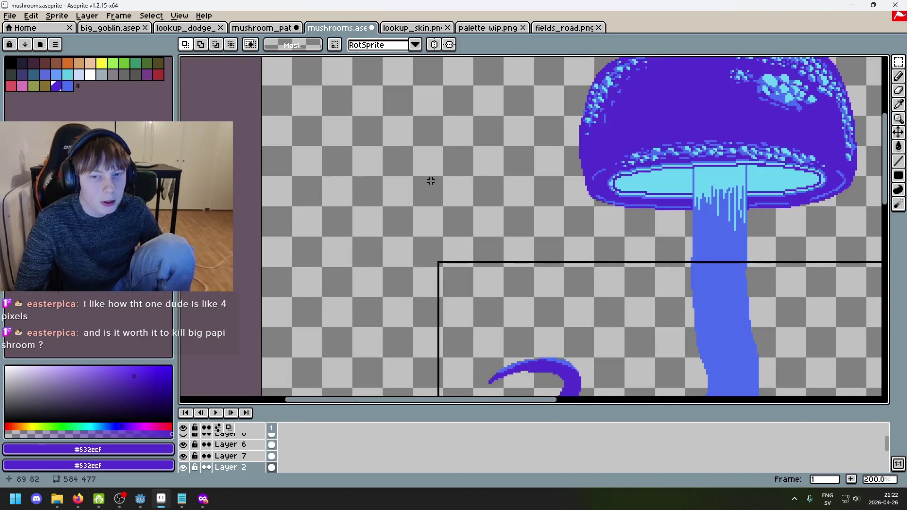
scroll(427, 183, down, 2)
scroll(504, 194, up, 1)
scroll(506, 194, down, 1)
scroll(562, 179, up, 2)
scroll(621, 167, down, 1)
scroll(614, 167, up, 1)
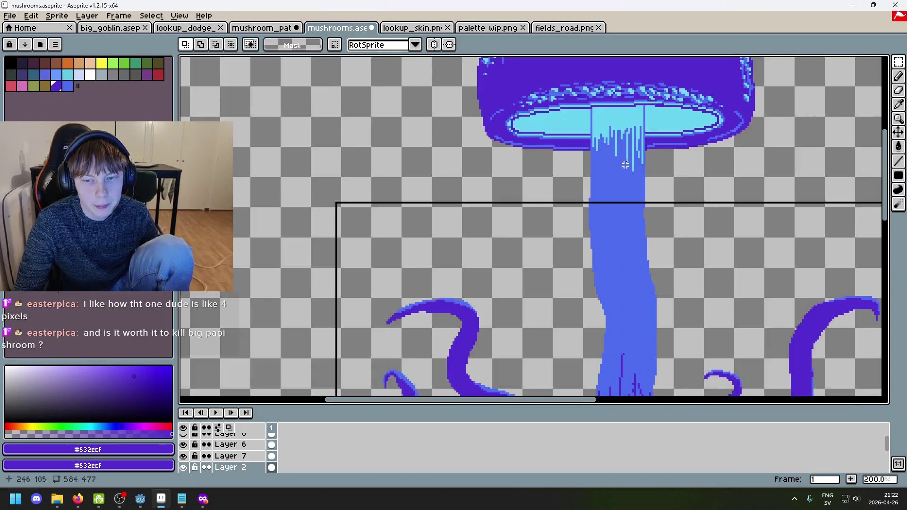
scroll(788, 182, down, 2)
scroll(677, 163, up, 1)
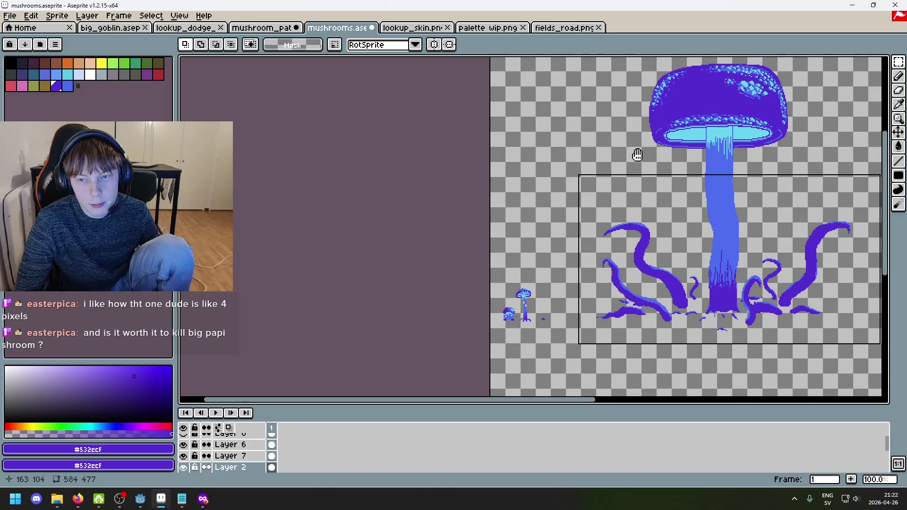
scroll(613, 177, down, 1)
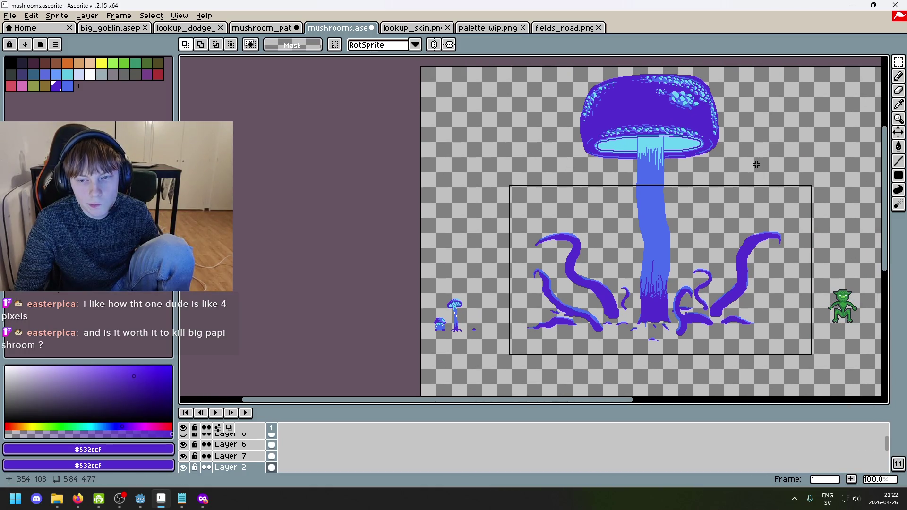
scroll(628, 163, up, 2)
scroll(652, 165, down, 2)
scroll(669, 166, up, 1)
scroll(692, 170, up, 2)
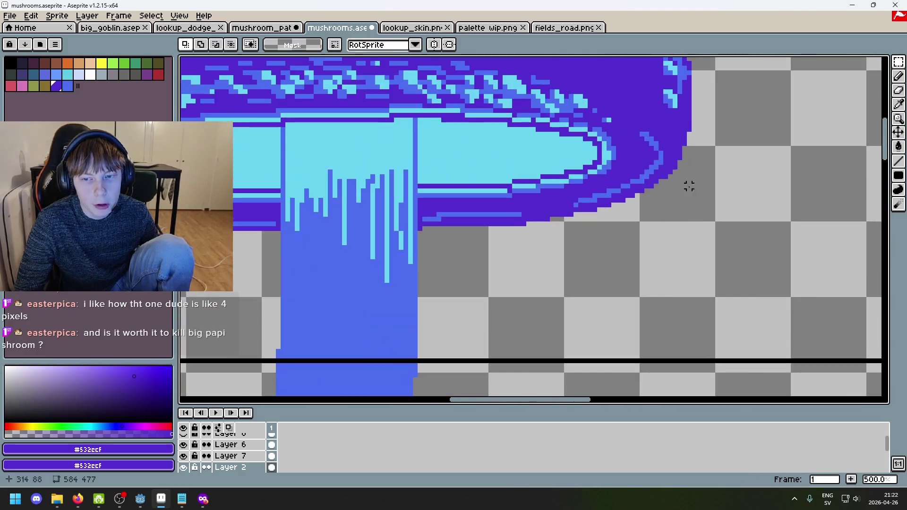
scroll(688, 186, down, 4)
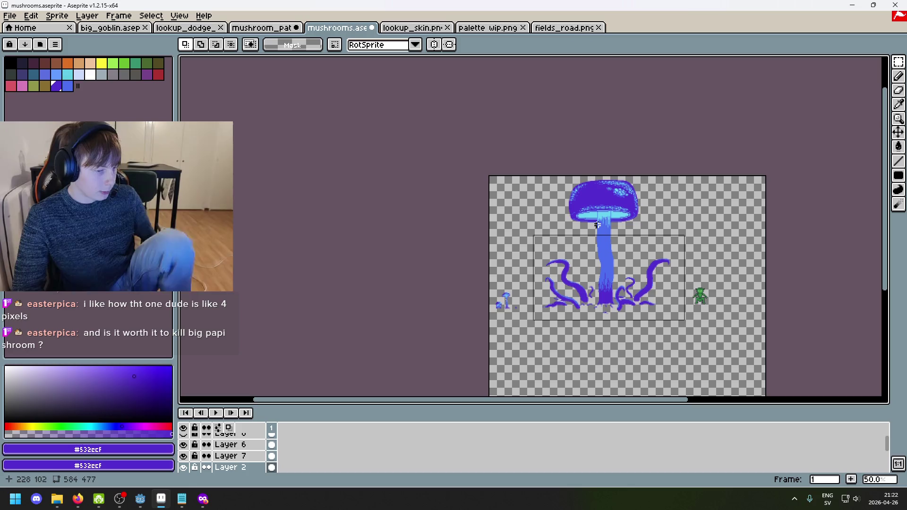
scroll(666, 208, up, 4)
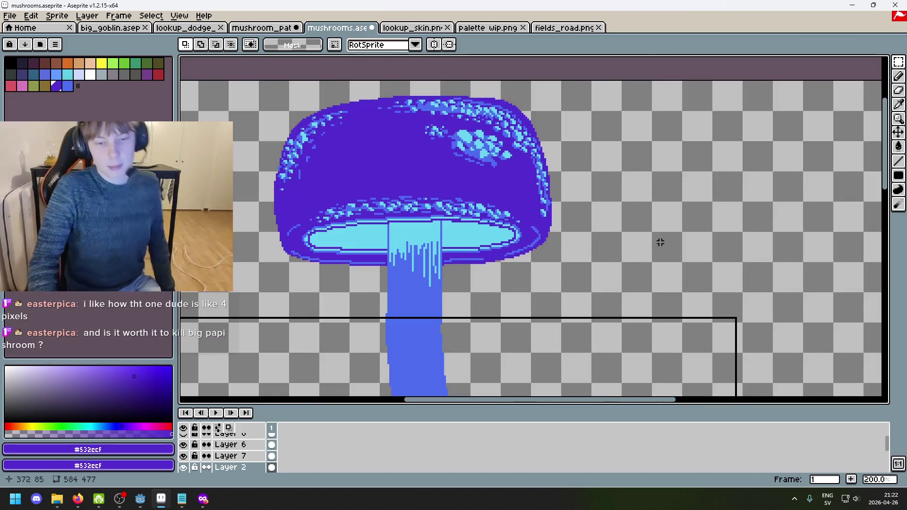
scroll(657, 242, down, 2)
mouse_move(688, 263)
mouse_down()
mouse_move(724, 162)
mouse_move(767, 136)
mouse_move(777, 116)
mouse_up()
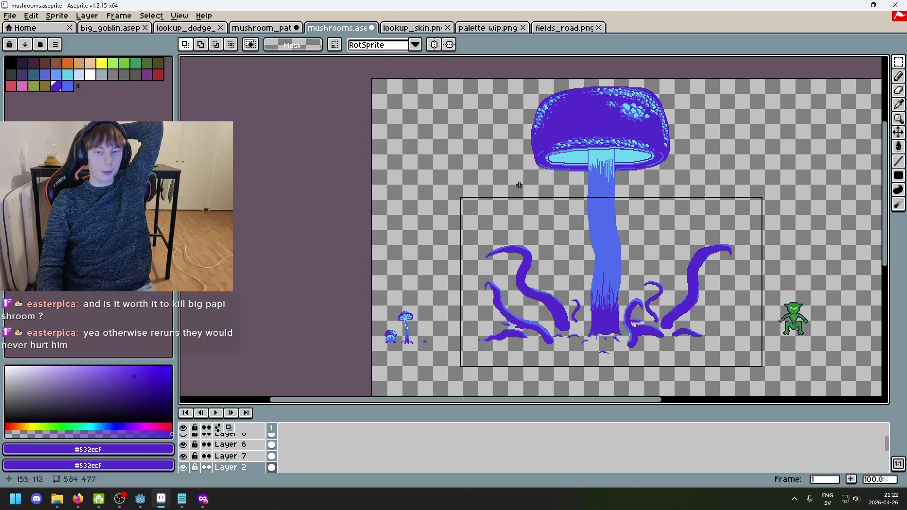
drag(655, 160, 607, 204)
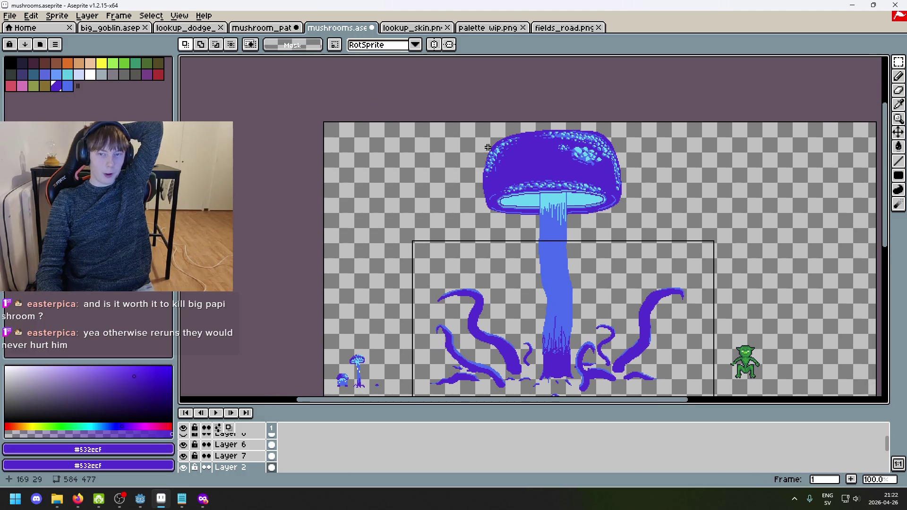
drag(666, 222, 453, 106)
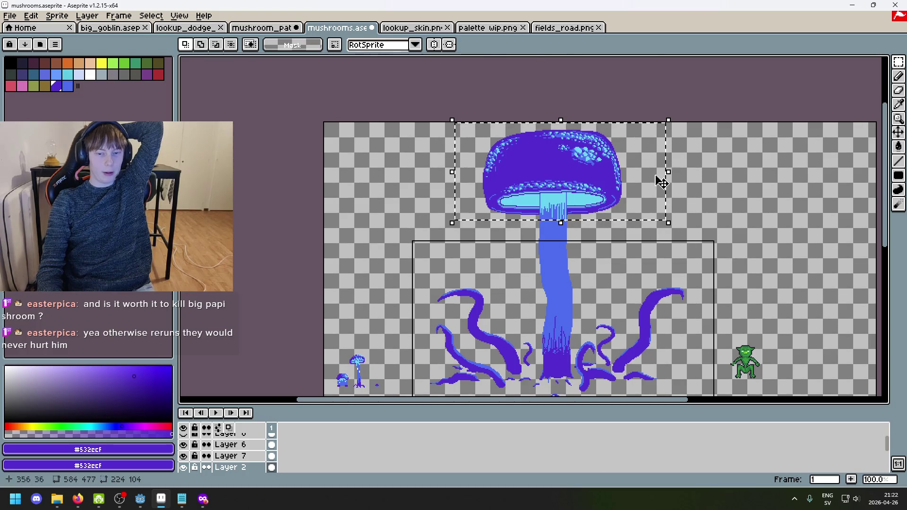
drag(653, 182, 663, 89)
drag(585, 224, 583, 216)
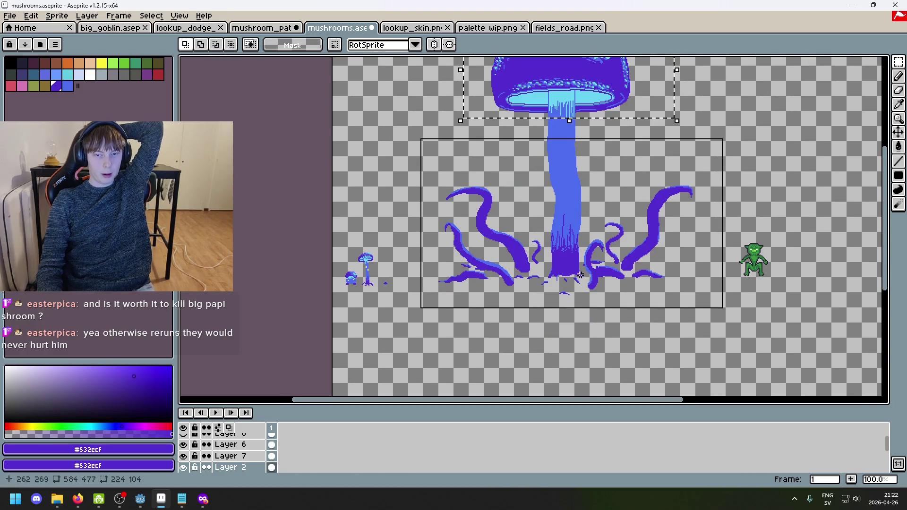
drag(580, 275, 577, 368)
mouse_move(406, 112)
mouse_down()
mouse_move(689, 197)
mouse_move(456, 126)
mouse_up()
click(721, 198)
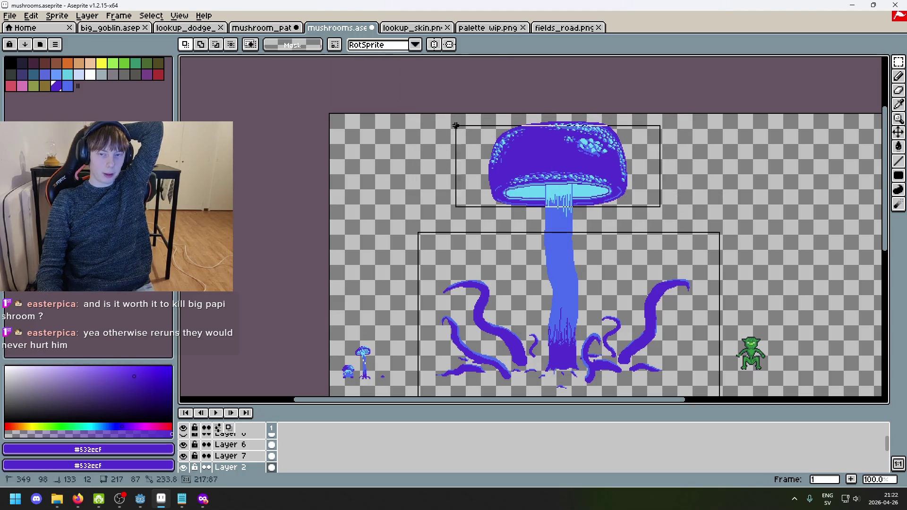
scroll(597, 265, up, 3)
scroll(569, 253, left, 5)
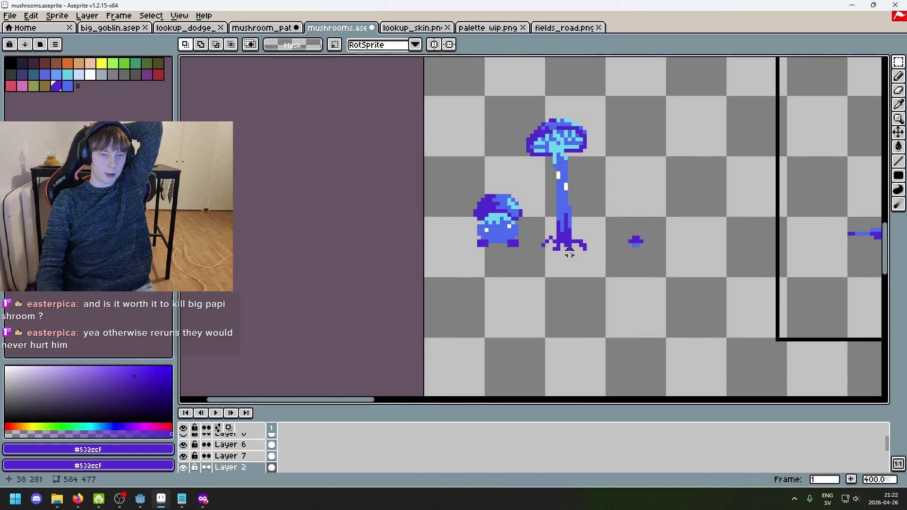
drag(667, 287, 435, 112)
click(704, 300)
drag(704, 299, 425, 101)
click(716, 268)
drag(693, 278, 431, 87)
click(746, 212)
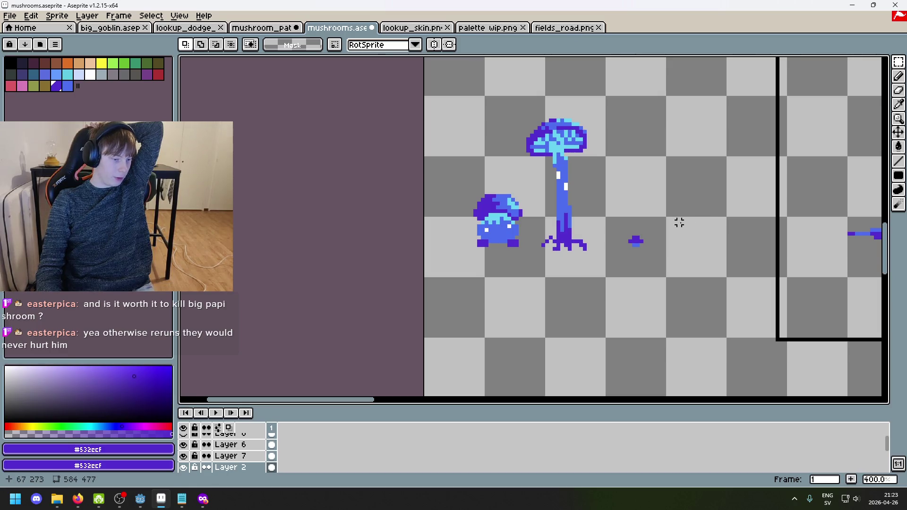
scroll(678, 222, down, 3)
scroll(584, 248, up, 4)
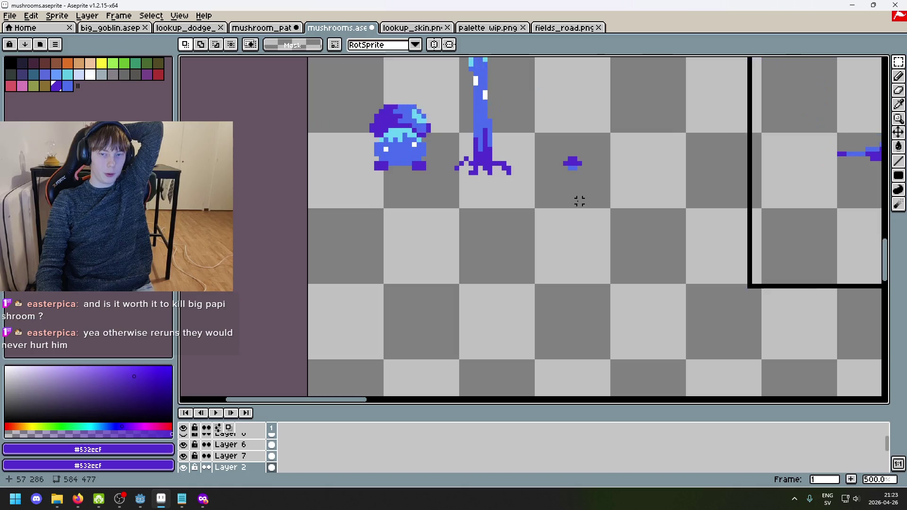
drag(541, 205, 610, 132)
click(687, 157)
scroll(560, 167, up, 4)
drag(521, 172, 603, 106)
click(663, 189)
drag(523, 146, 628, 132)
click(704, 182)
scroll(704, 181, down, 4)
drag(704, 181, 518, 178)
scroll(518, 178, down, 5)
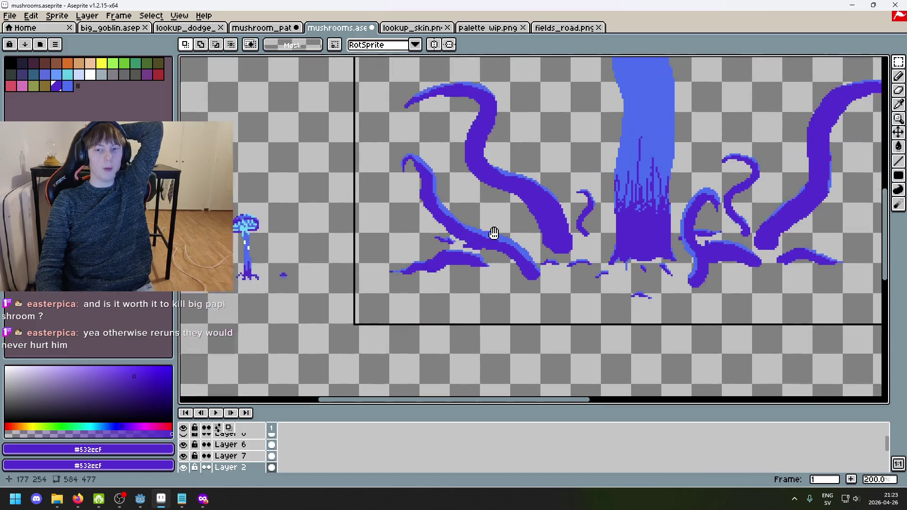
scroll(596, 256, up, 1)
scroll(694, 147, up, 2)
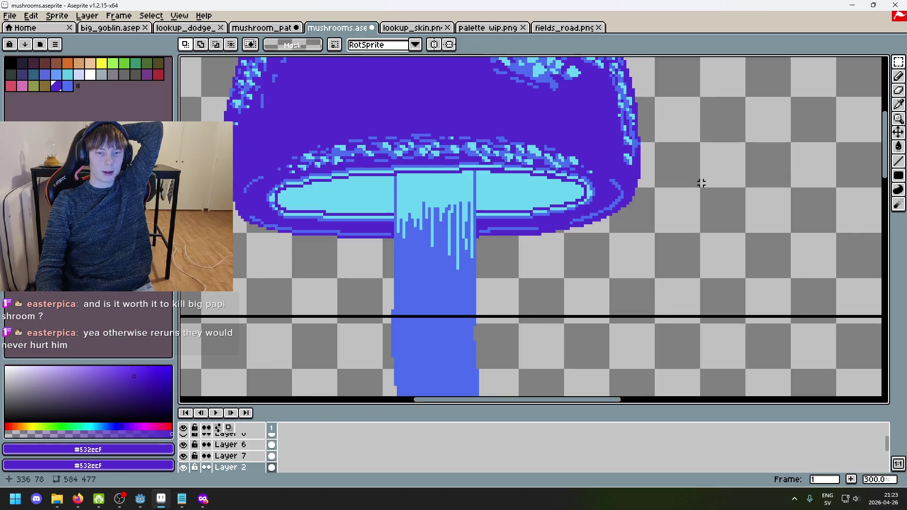
scroll(700, 184, down, 1)
scroll(701, 195, up, 1)
drag(606, 191, 847, 128)
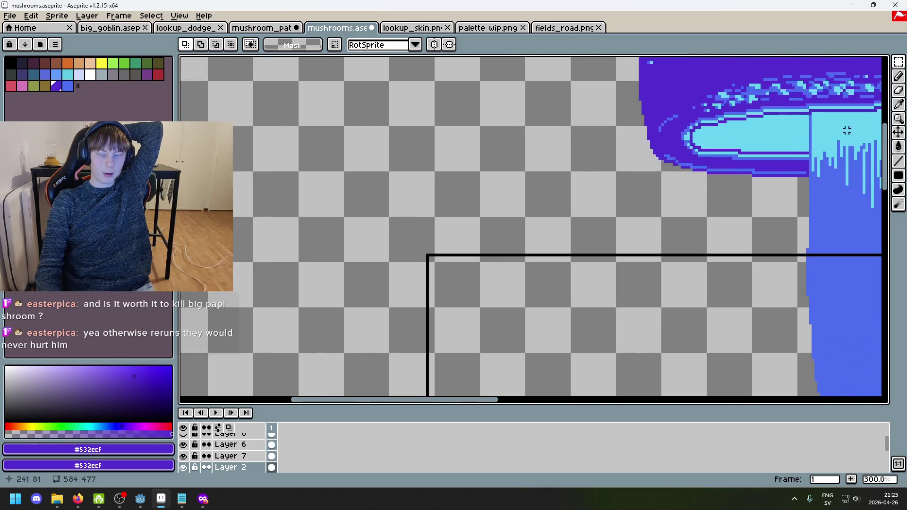
scroll(677, 232, down, 1)
mouse_move(676, 233)
mouse_down()
mouse_move(663, 181)
mouse_move(706, 114)
mouse_up()
scroll(700, 148, up, 1)
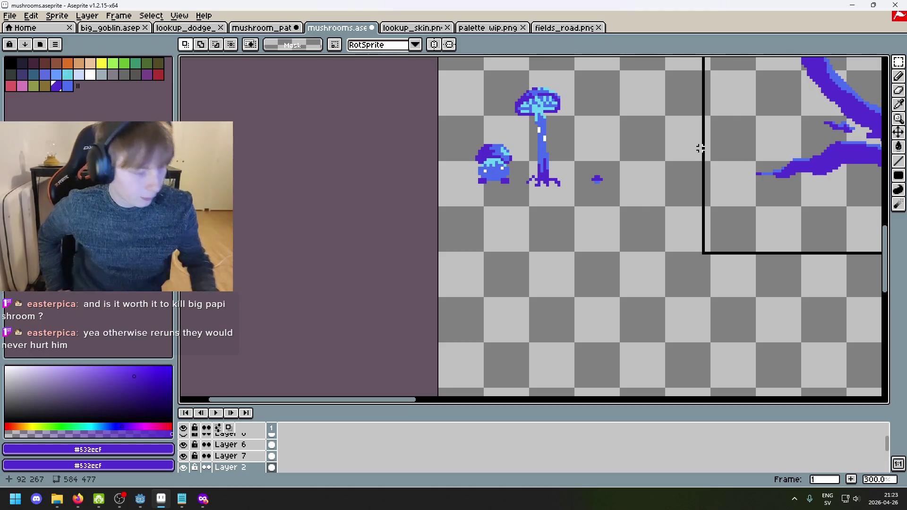
scroll(561, 170, up, 4)
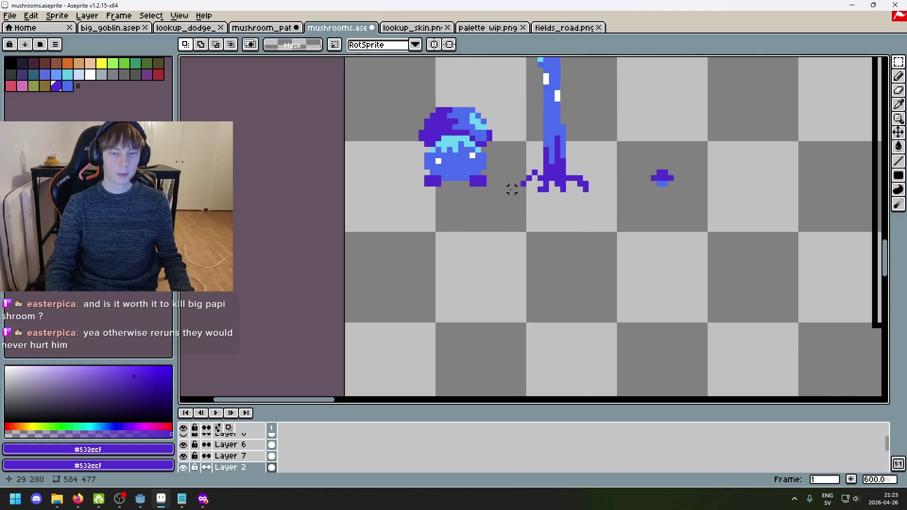
scroll(451, 257, down, 1)
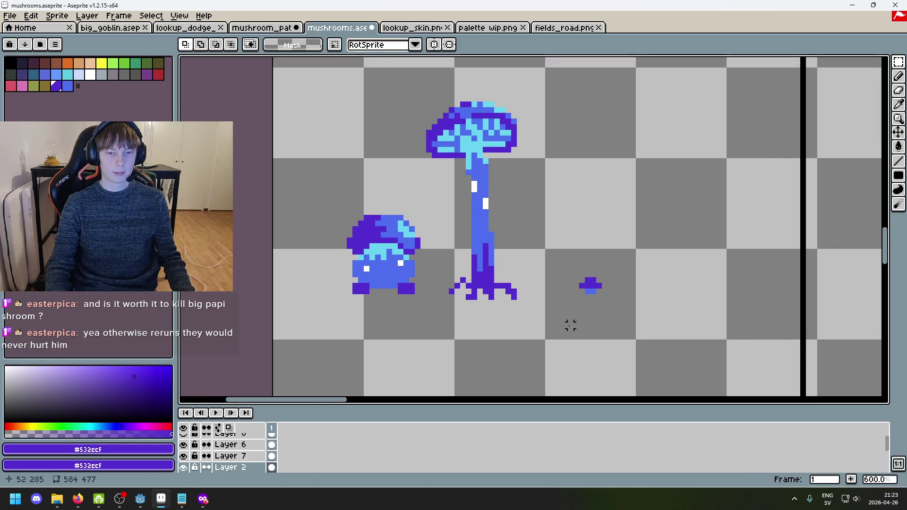
scroll(638, 308, down, 5)
scroll(608, 306, up, 2)
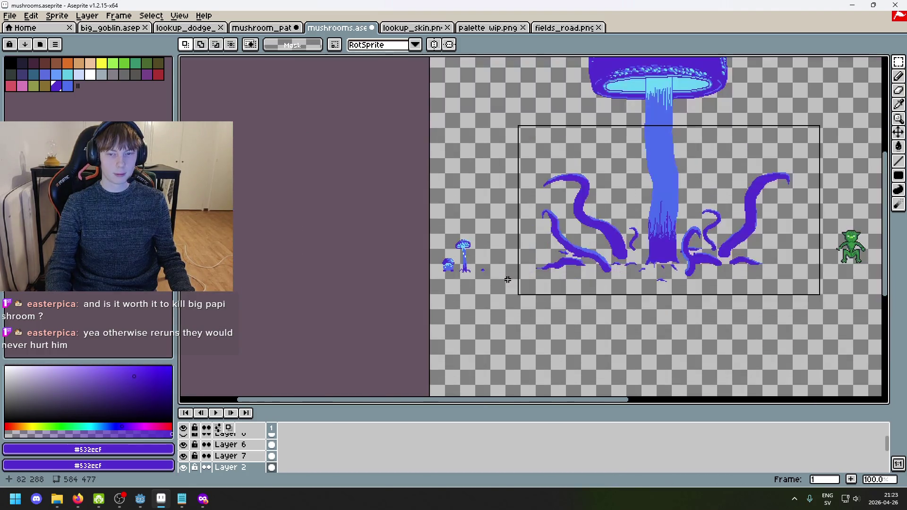
scroll(609, 302, up, 1)
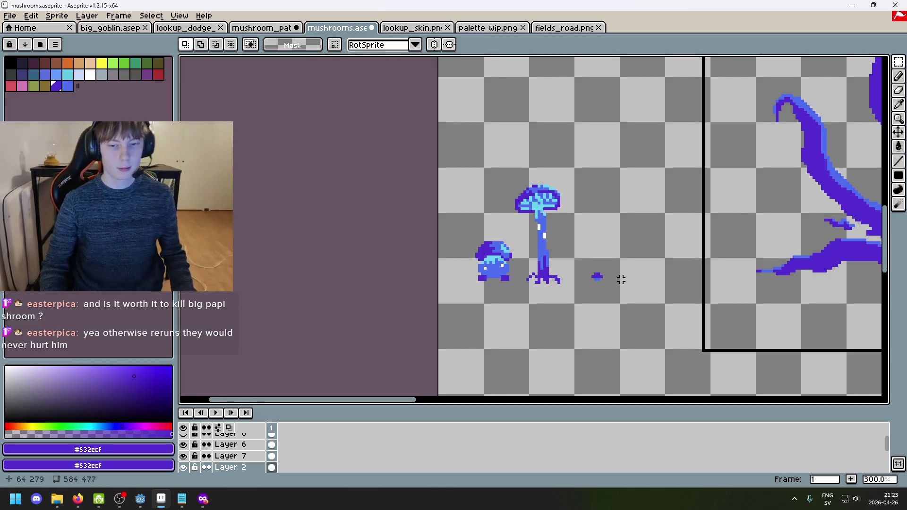
scroll(620, 272, up, 1)
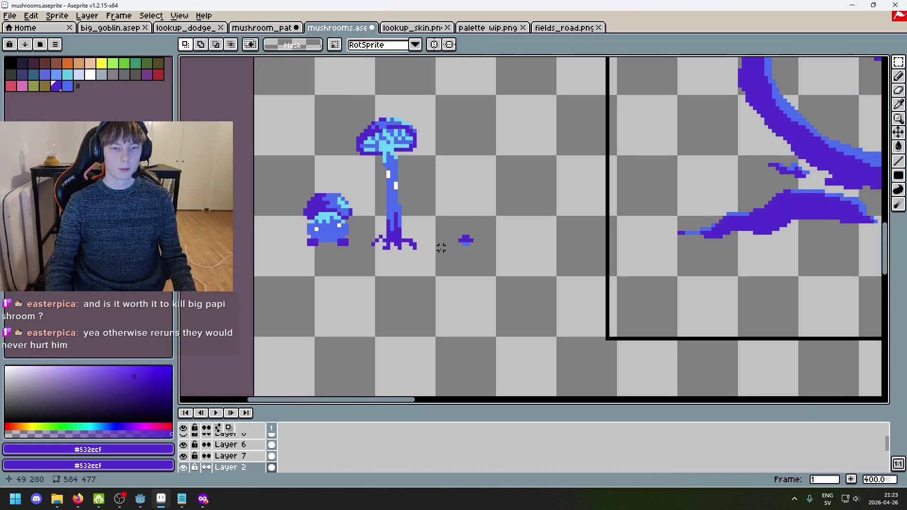
scroll(433, 138, up, 1)
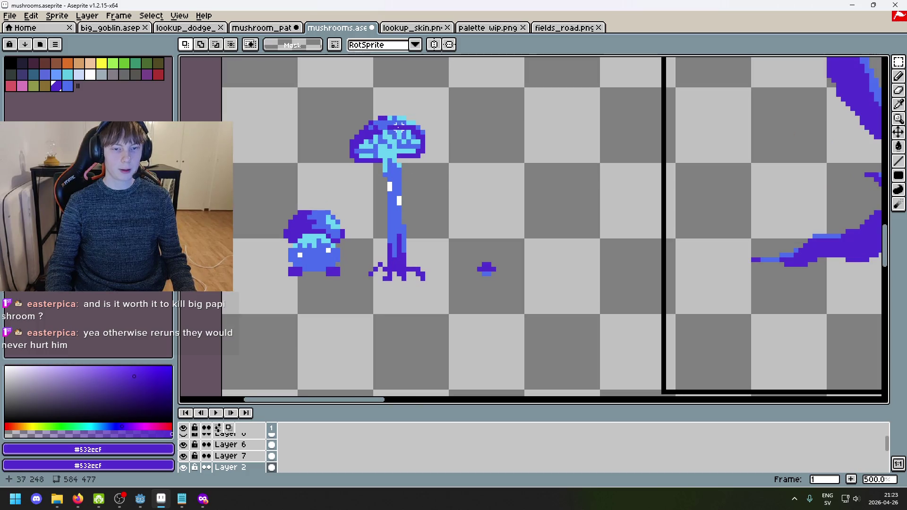
scroll(475, 288, down, 1)
drag(515, 313, 300, 126)
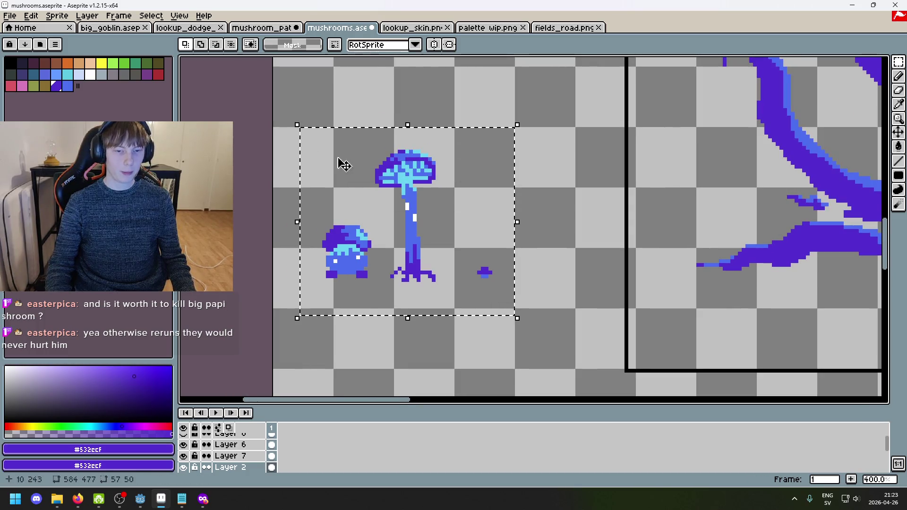
Step: Deselect and toggle layer visibility to inspect the branch layers
key(ctrl+d)
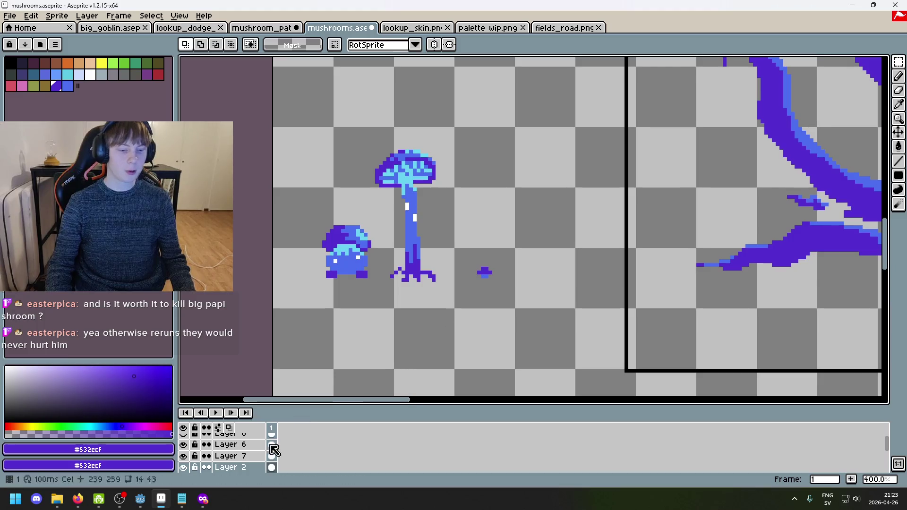
click(183, 467)
click(184, 467)
click(184, 456)
click(184, 455)
scroll(184, 457, up, 1)
click(184, 453)
click(183, 453)
click(183, 427)
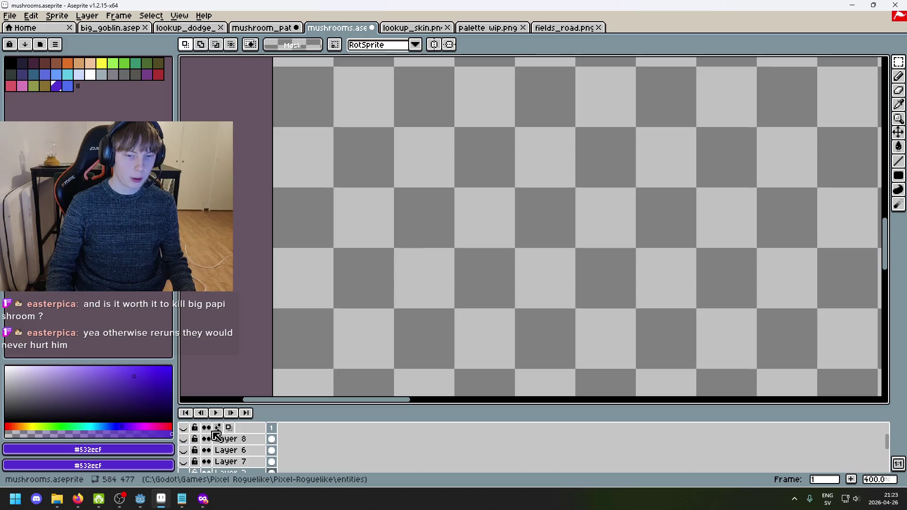
click(183, 427)
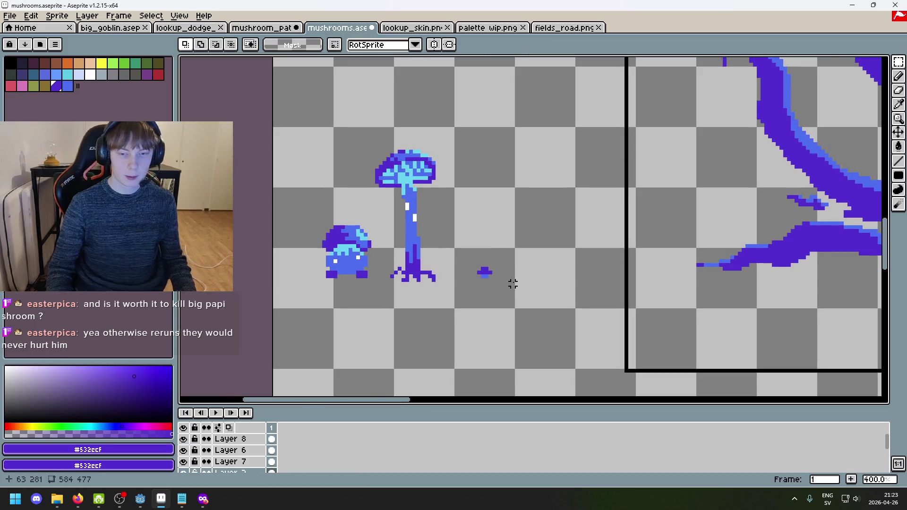
scroll(510, 281, down, 2)
Step: Add a second frame to the animation
key(shift+n)
key(ctrl+z)
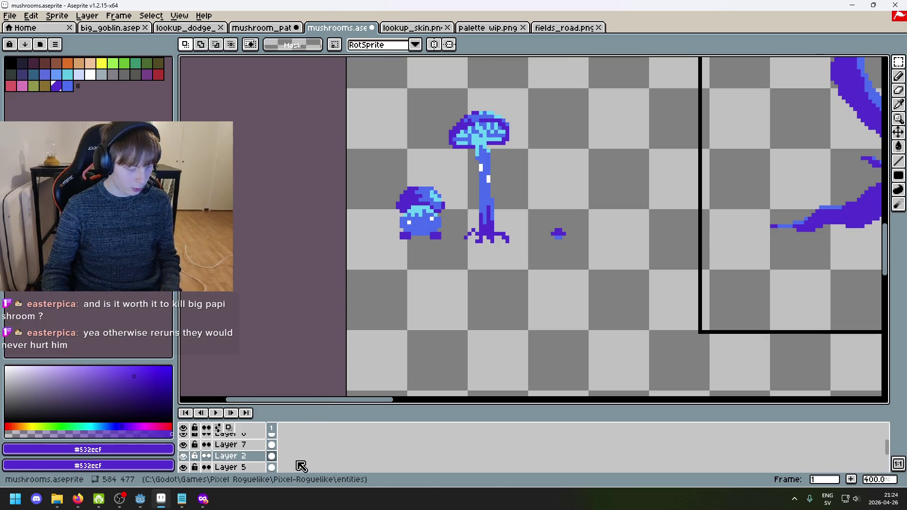
key(alt+n)
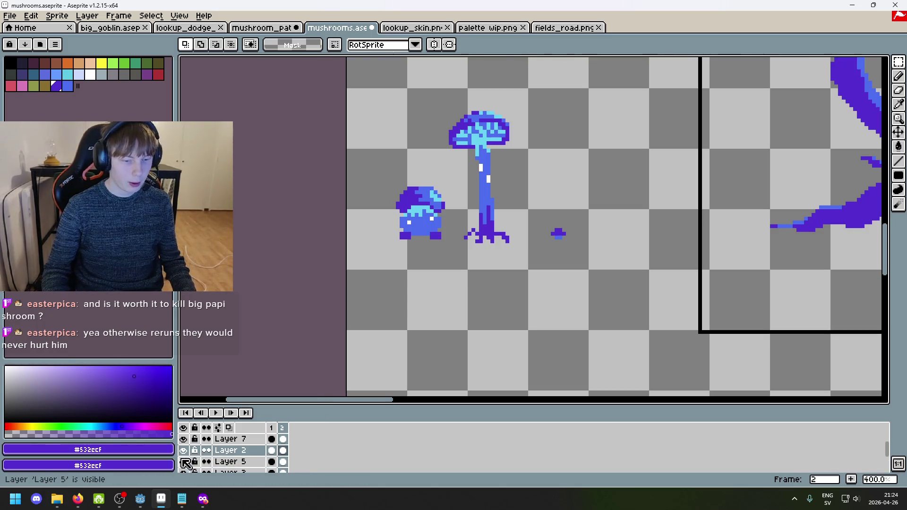
Step: On Layer 5, select the tall mushroom and cut it out
click(244, 465)
drag(551, 267, 449, 97)
click(607, 179)
drag(521, 260, 446, 97)
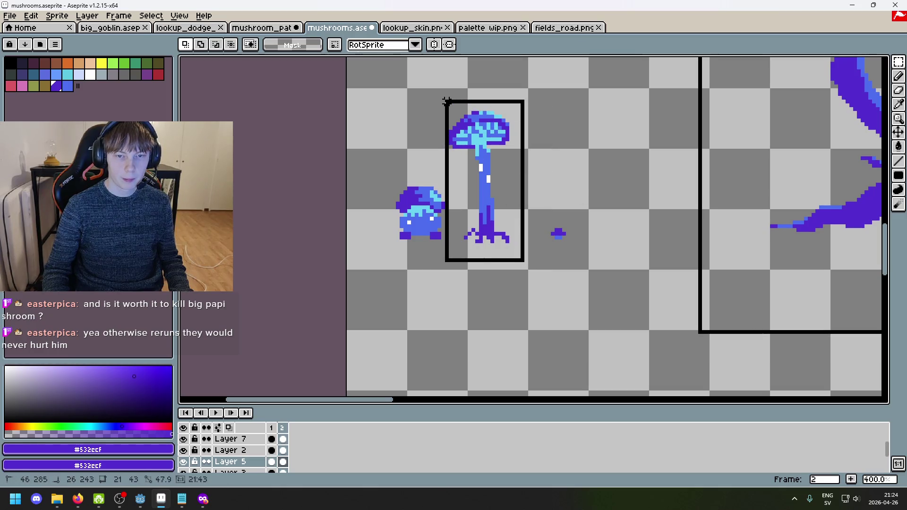
click(579, 241)
drag(533, 260, 456, 105)
key(Delete)
Step: Create a new layer named 'long boy' and paste the tall mushroom into it
right_click(225, 466)
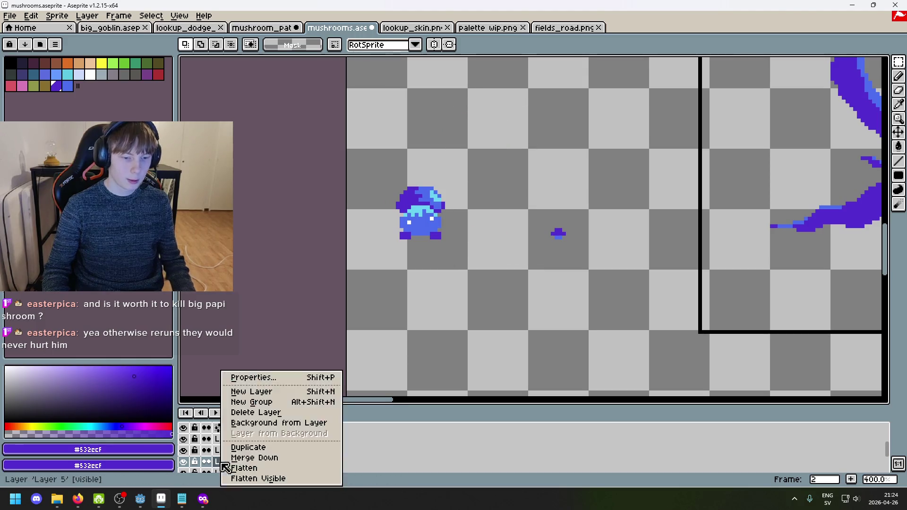
click(272, 393)
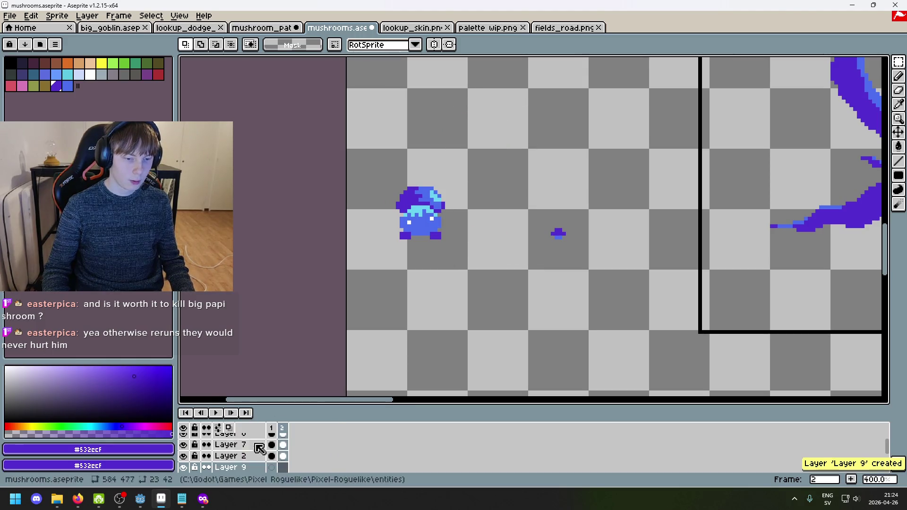
double_click(236, 472)
key(BackSpace)
text(long boy)
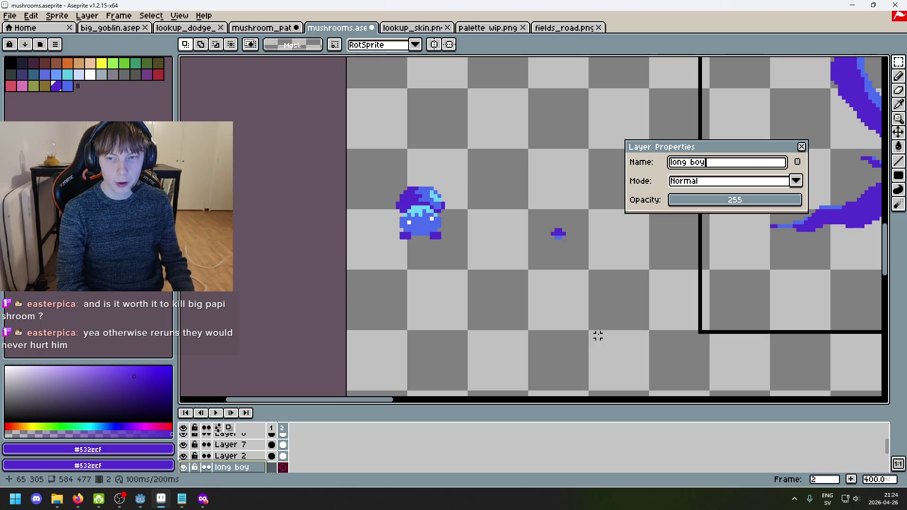
key(Return)
key(ctrl+v)
click(587, 307)
Step: Rename Layer 5 to 'Chubby' and return to frame 1
scroll(261, 467, down, 2)
click(256, 461)
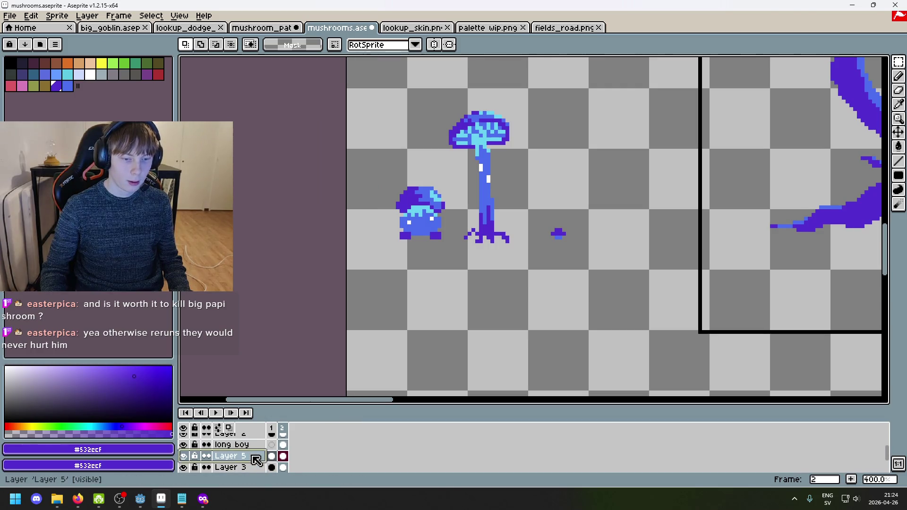
double_click(259, 459)
text(Chubby)
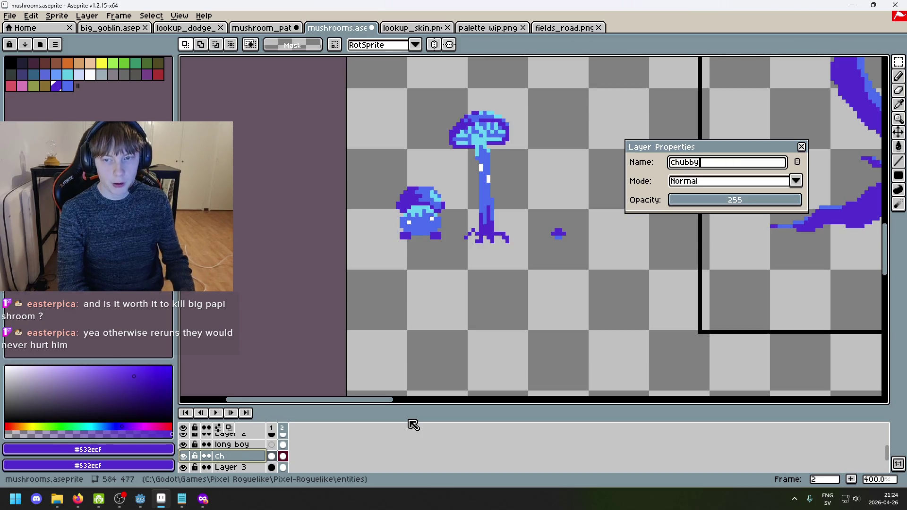
key(Return)
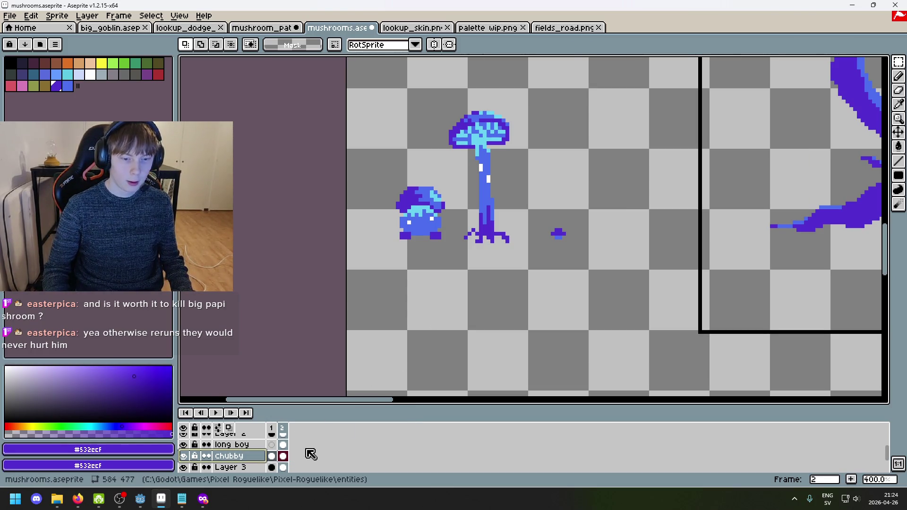
key(Left)
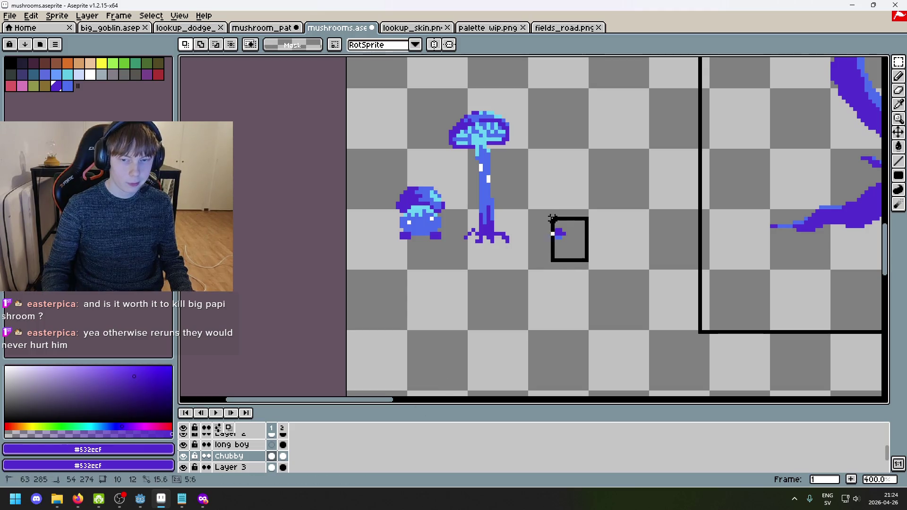
right_click(243, 454)
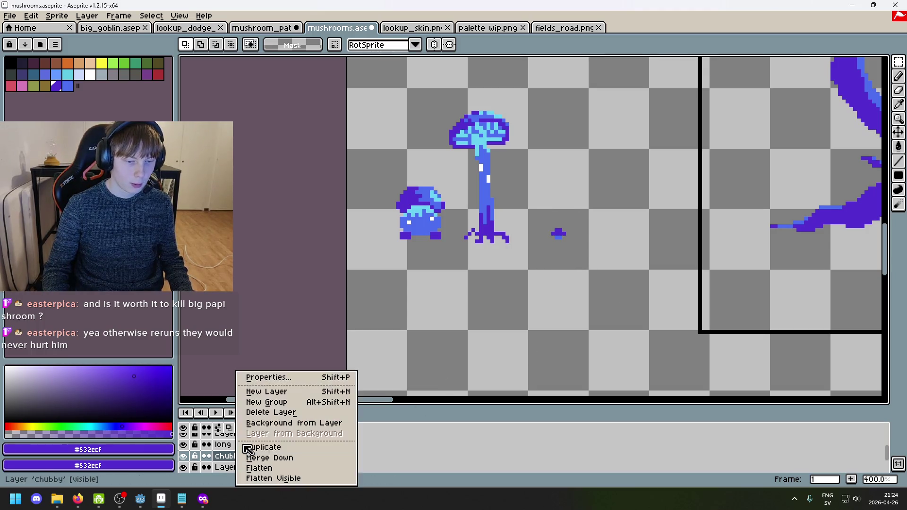
Step: Add a new layer below Chubby and name it 'ppL'
click(283, 395)
scroll(248, 466, down, 1)
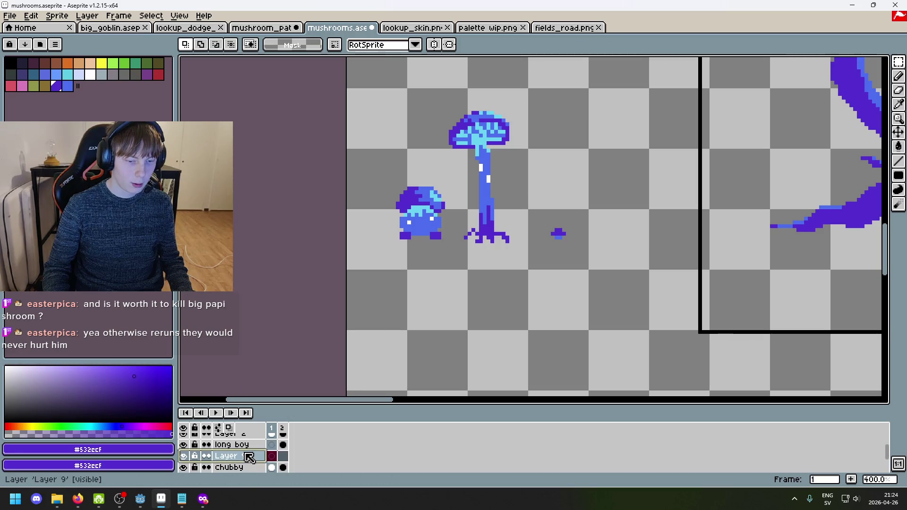
drag(247, 479, 246, 477)
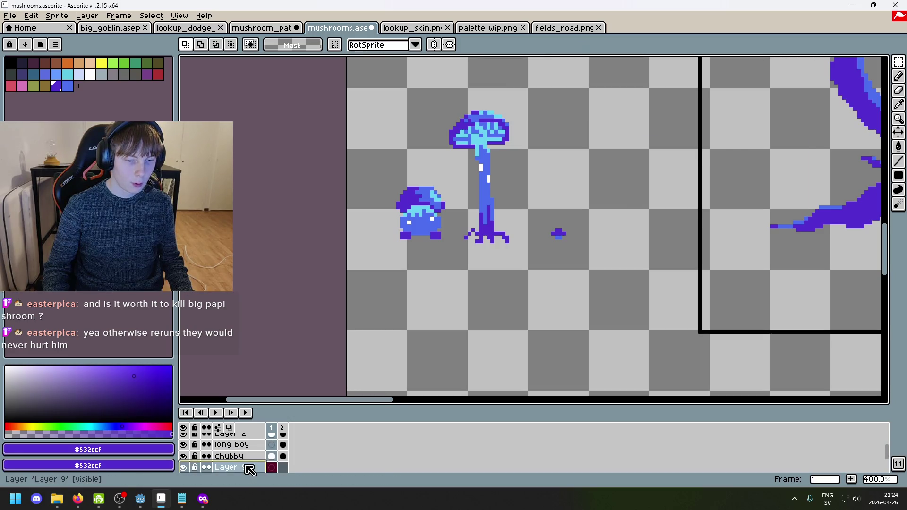
double_click(236, 467)
text(pplö)
key(BackSpace)
key(Return)
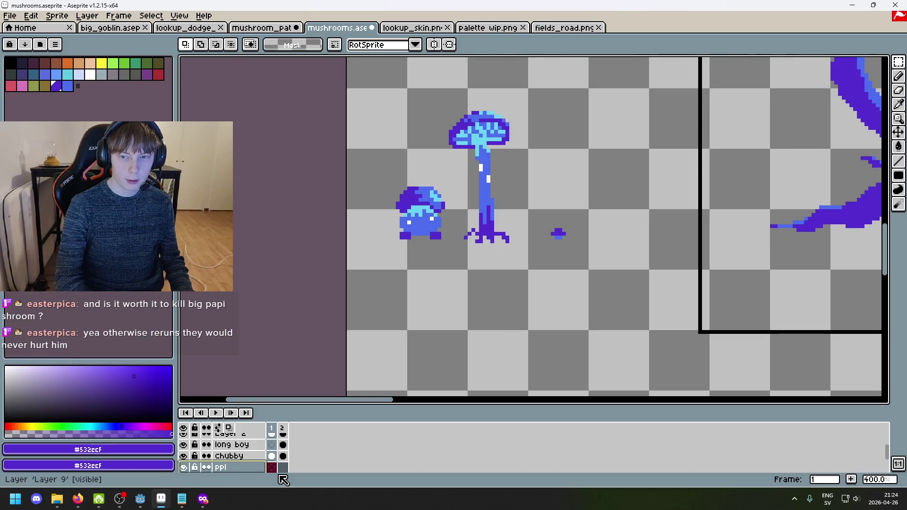
double_click(241, 467)
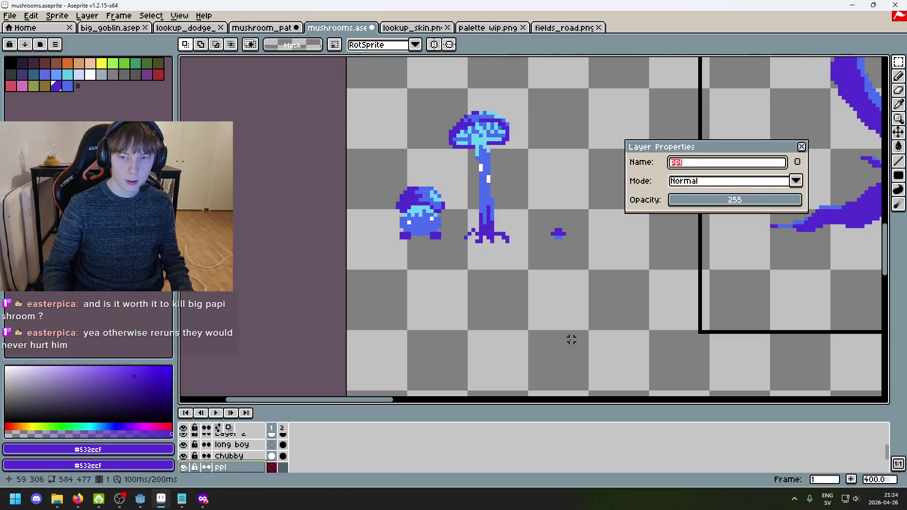
key(Return)
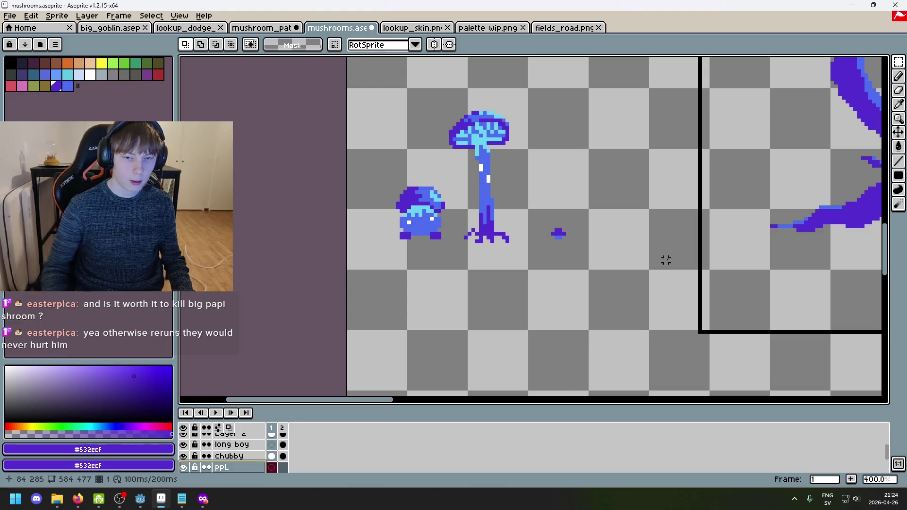
Step: Transform the small blob, then hide the long boy and Chubby layers
key(ctrl+t)
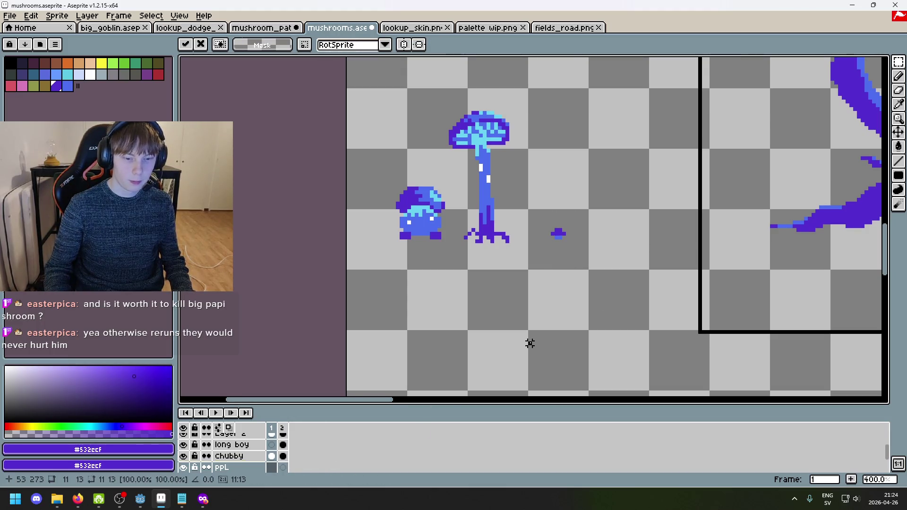
click(529, 343)
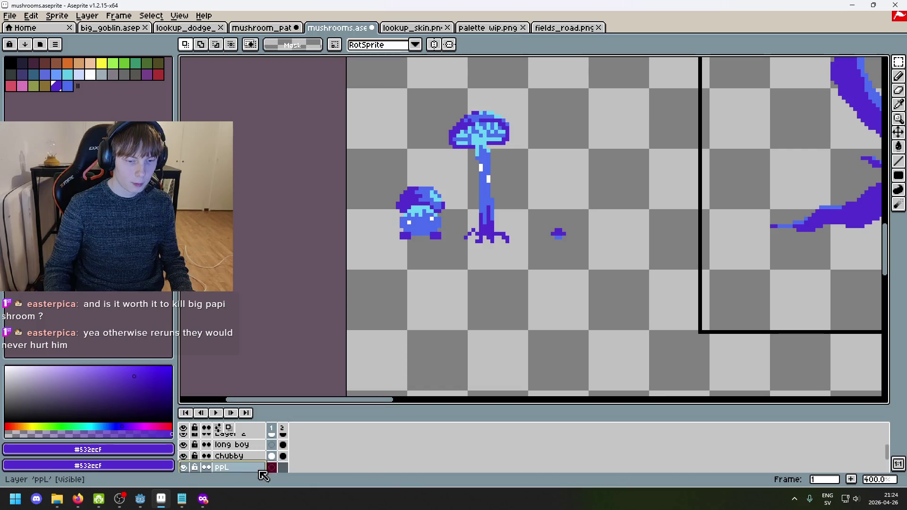
key(ctrl+t)
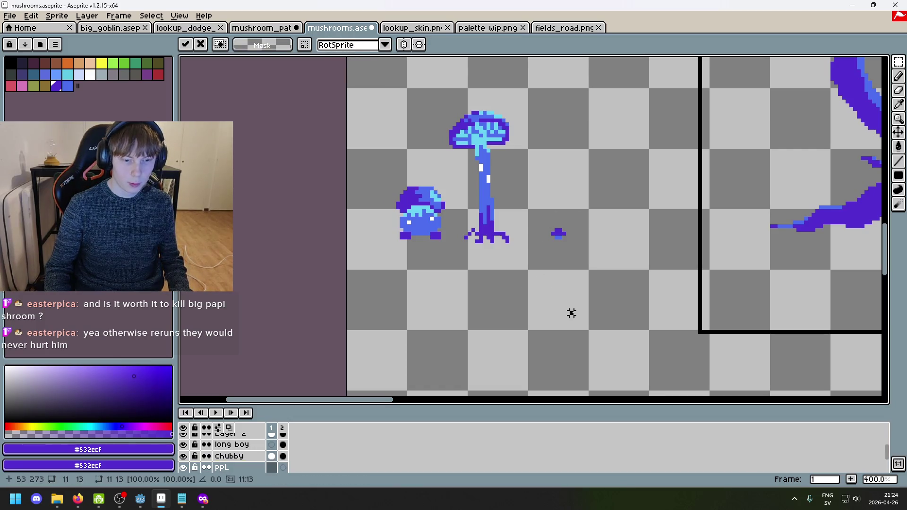
click(571, 313)
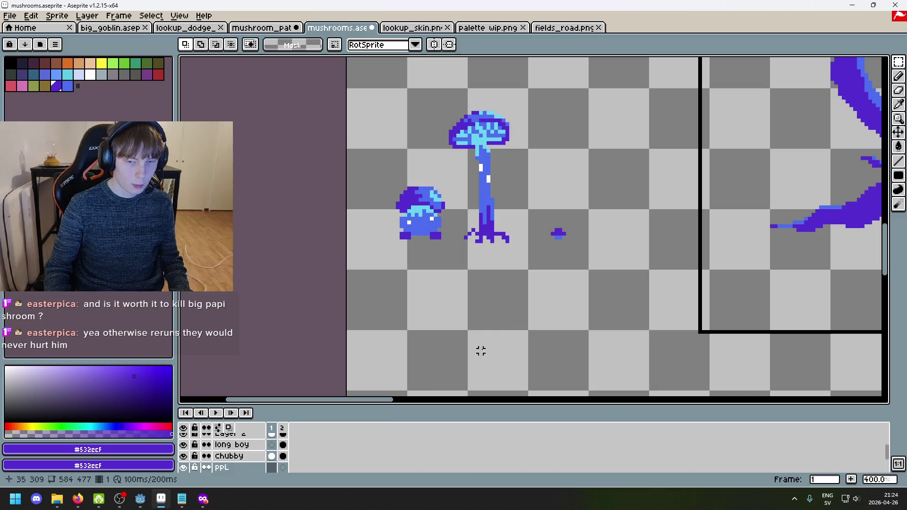
drag(184, 446, 185, 455)
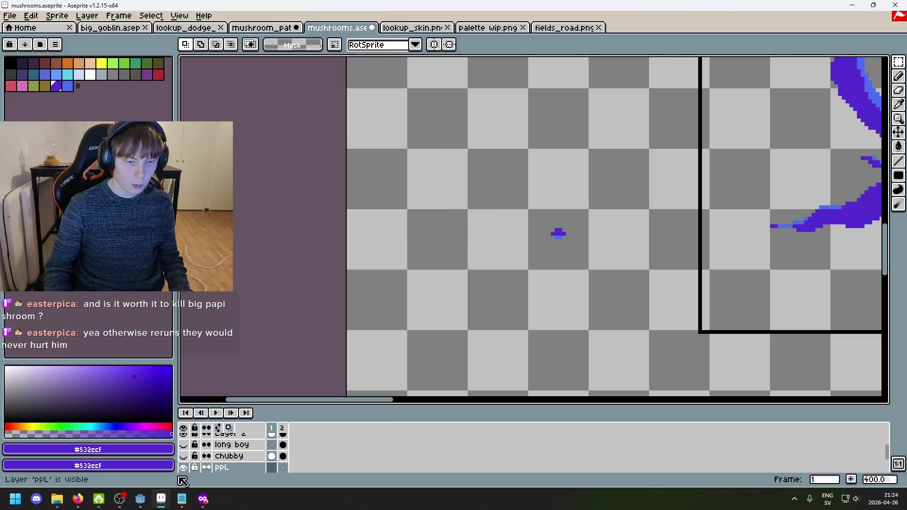
Step: Hide the ppL layer, flick Layer 2's visibility to find the blob, and make Layer 2 active
click(184, 467)
scroll(185, 472, down, 2)
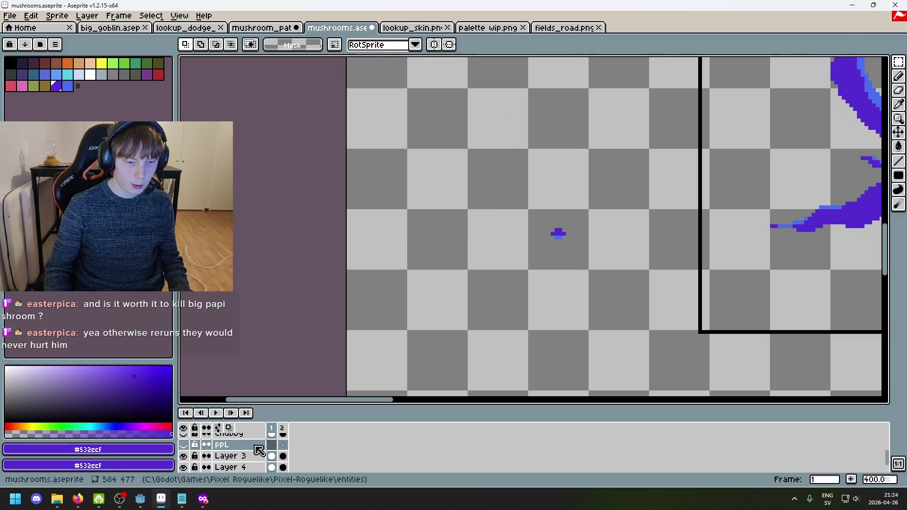
scroll(191, 457, up, 3)
click(183, 445)
click(184, 444)
click(231, 444)
Step: Marquee the area around the stray purple blob on Layer 2
drag(591, 276, 499, 184)
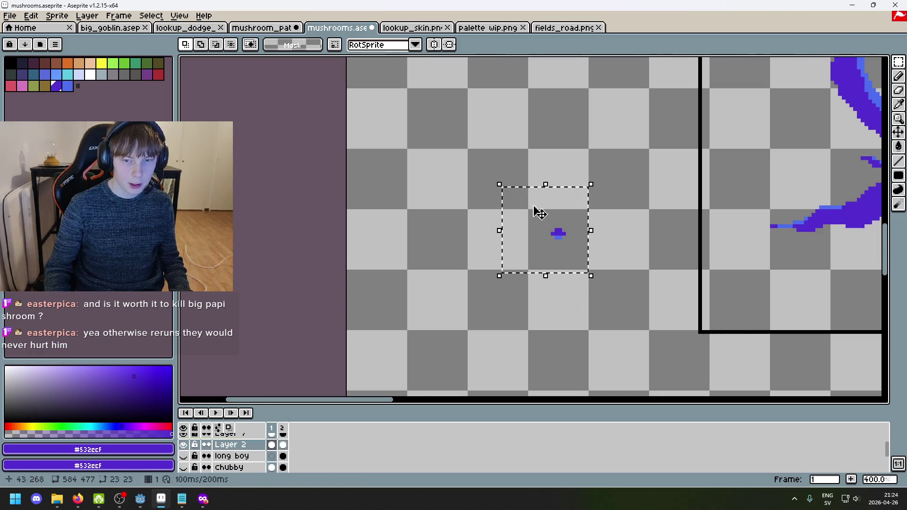
click(620, 230)
scroll(265, 456, down, 2)
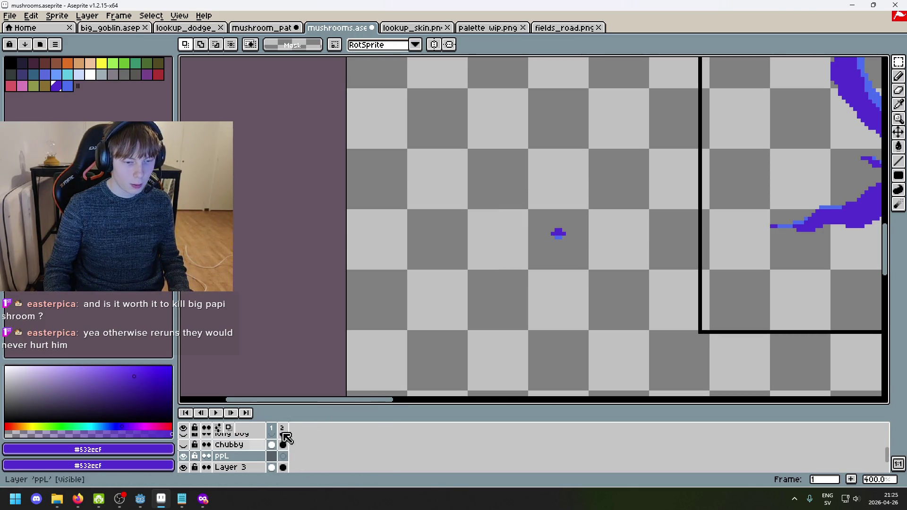
key(ctrl+z)
scroll(243, 449, up, 3)
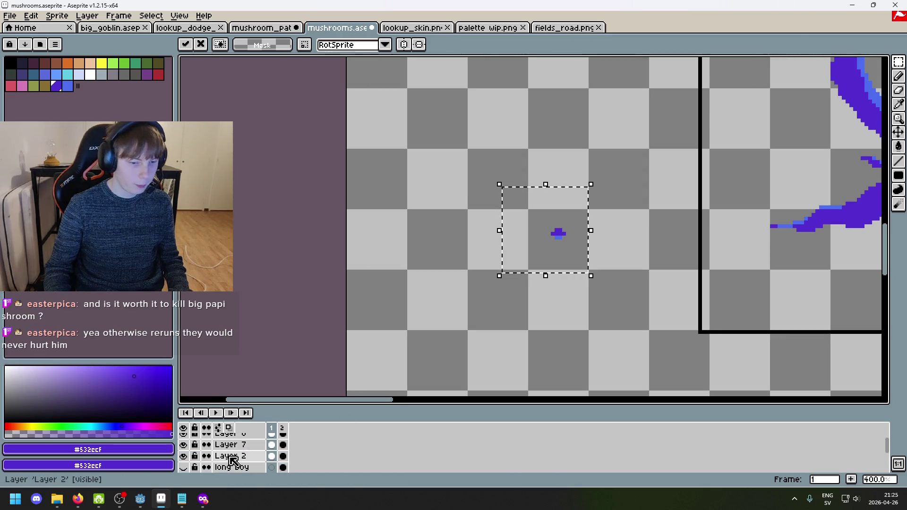
scroll(198, 460, down, 2)
scroll(191, 465, up, 2)
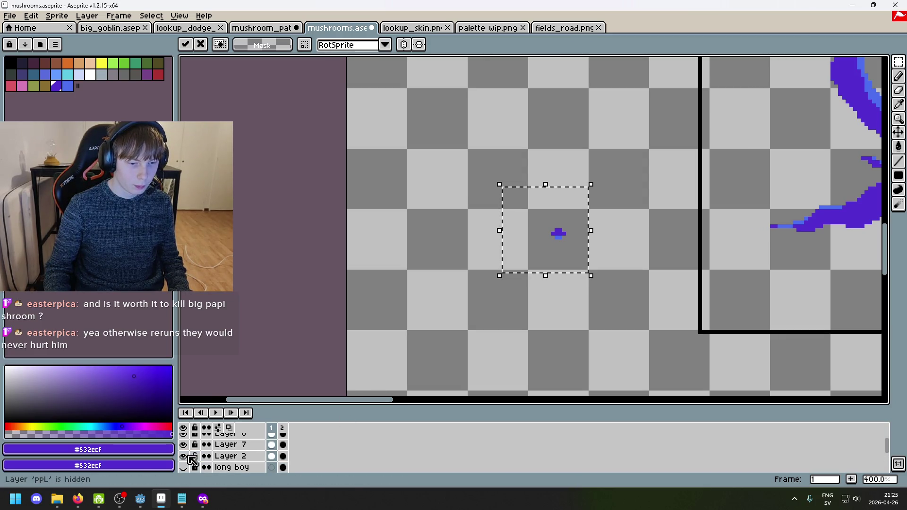
Step: Check Layer 2 by hiding and showing it, then drop the selection around the blob
click(184, 456)
click(184, 456)
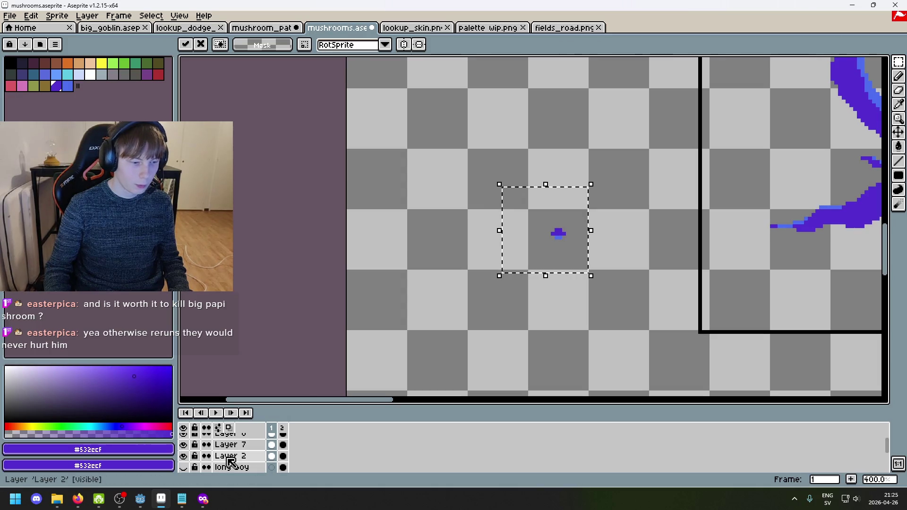
scroll(222, 456, down, 3)
click(405, 324)
scroll(188, 461, up, 1)
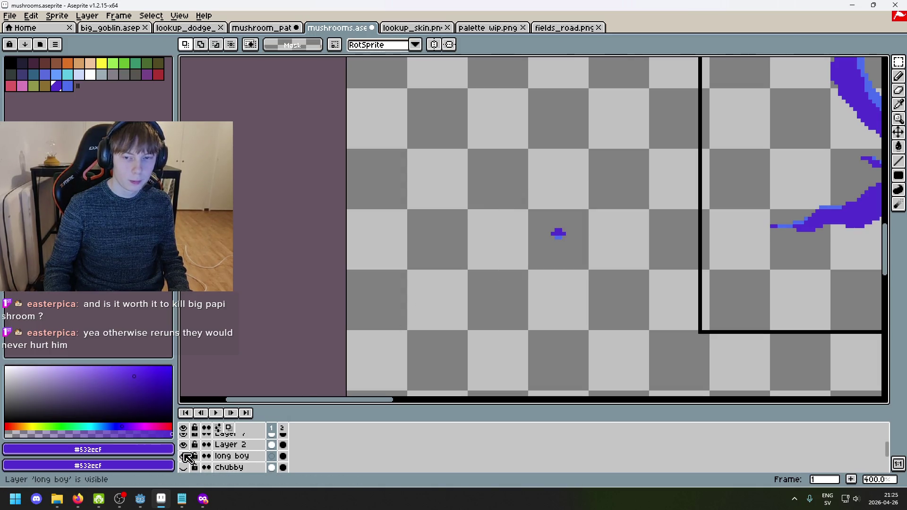
Step: Undo Layer 2's recent edits until the purple blob is gone, then show the chubby layer
click(183, 445)
click(256, 447)
key(ctrl+z)
click(449, 361)
key(ctrl+z)
key(ctrl+z)
key(ctrl+z)
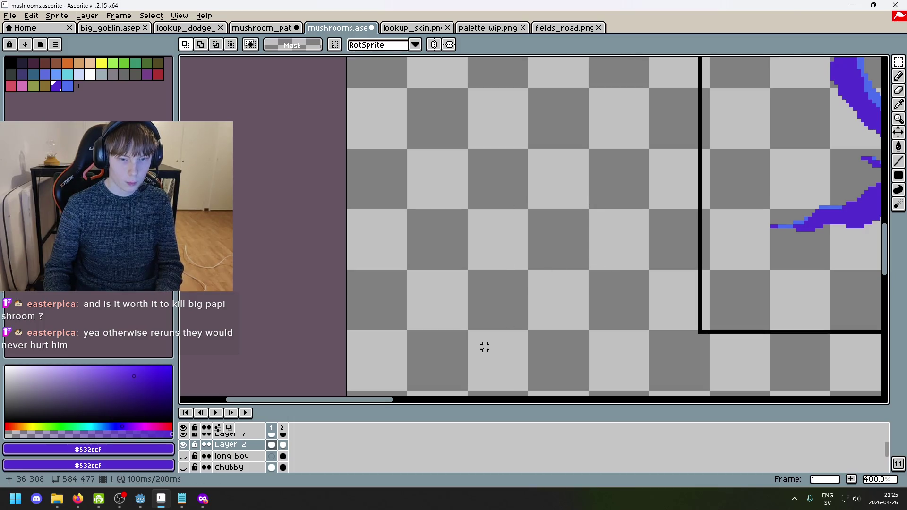
key(ctrl+z)
key(ctrl+z)
key(ctrl+z)
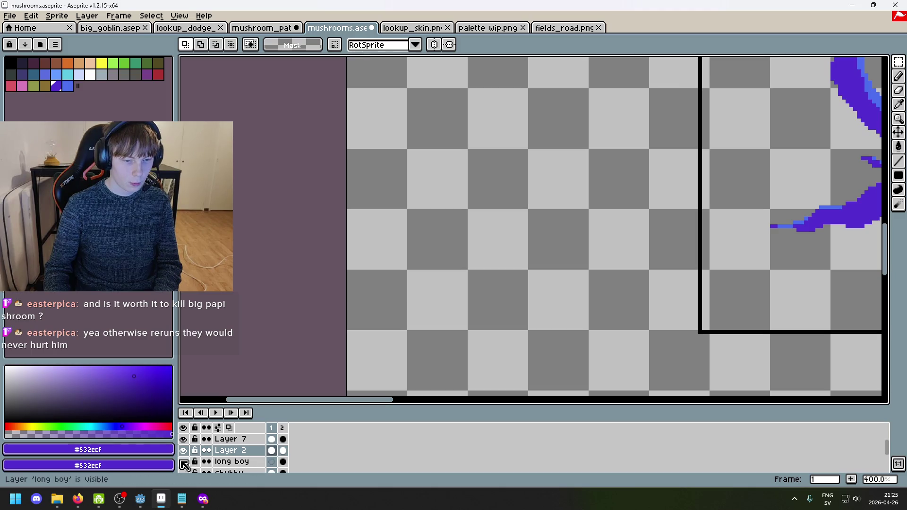
scroll(184, 465, down, 1)
click(184, 462)
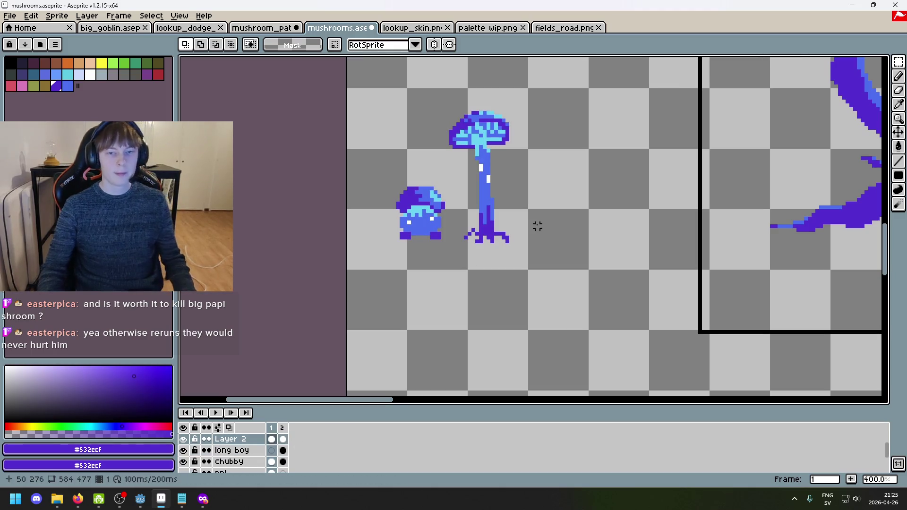
Step: Delete frame 2 from the long boy layer
click(271, 450)
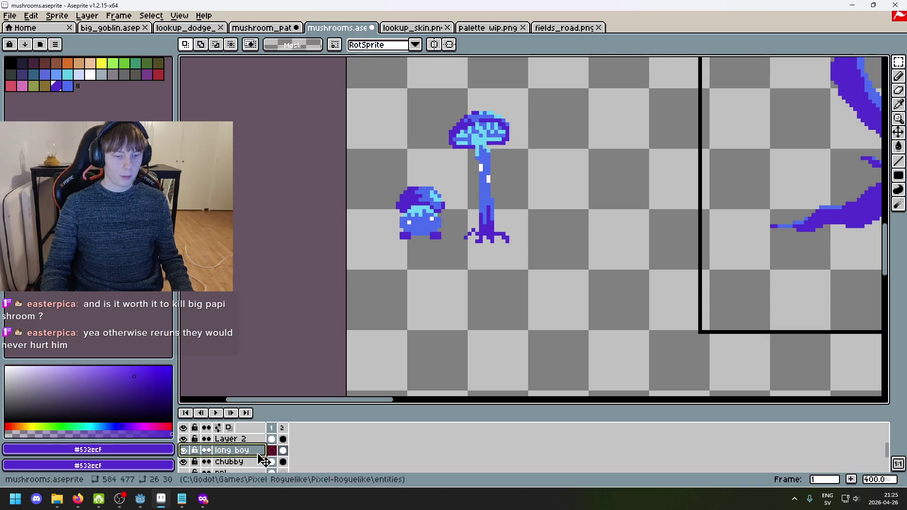
click(283, 450)
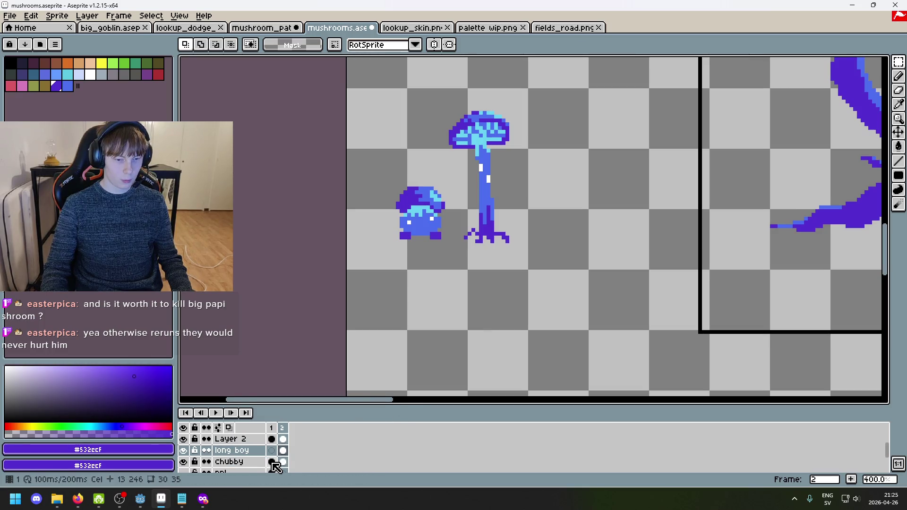
key(alt+c)
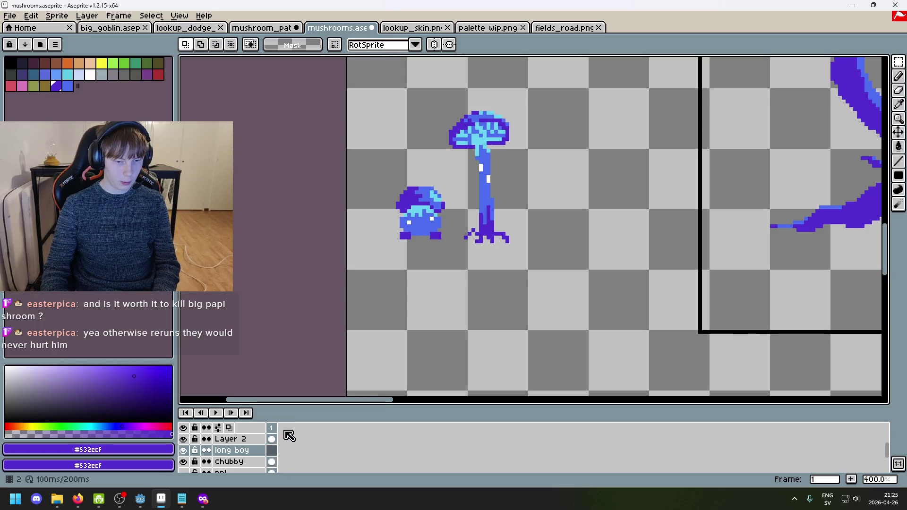
Step: Cut the tall mushroom out of the chubby layer
click(183, 461)
click(183, 461)
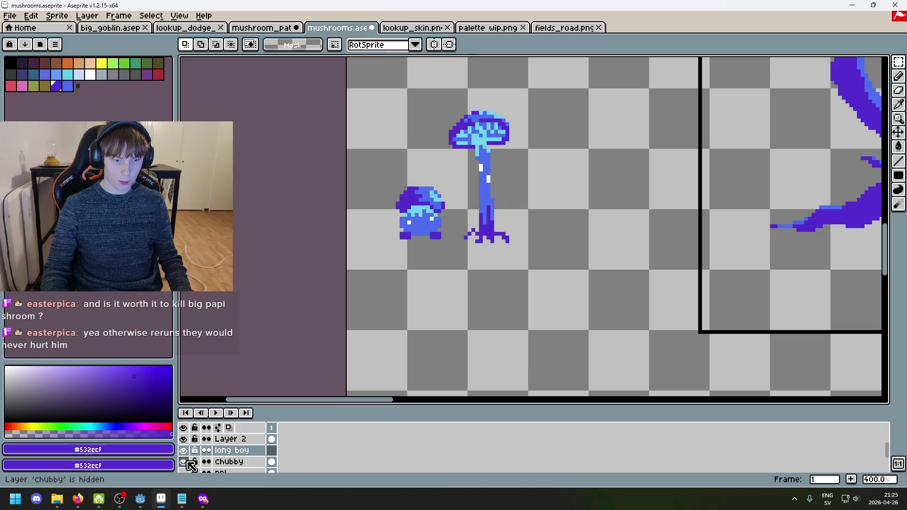
click(236, 461)
drag(573, 278, 454, 79)
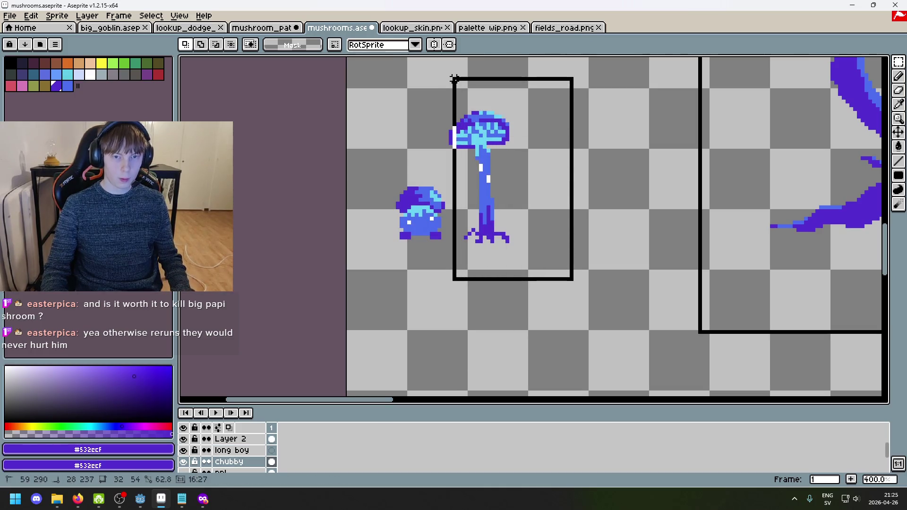
key(Delete)
Step: Paste the tall mushroom onto the long boy layer and shift it to the right
click(236, 450)
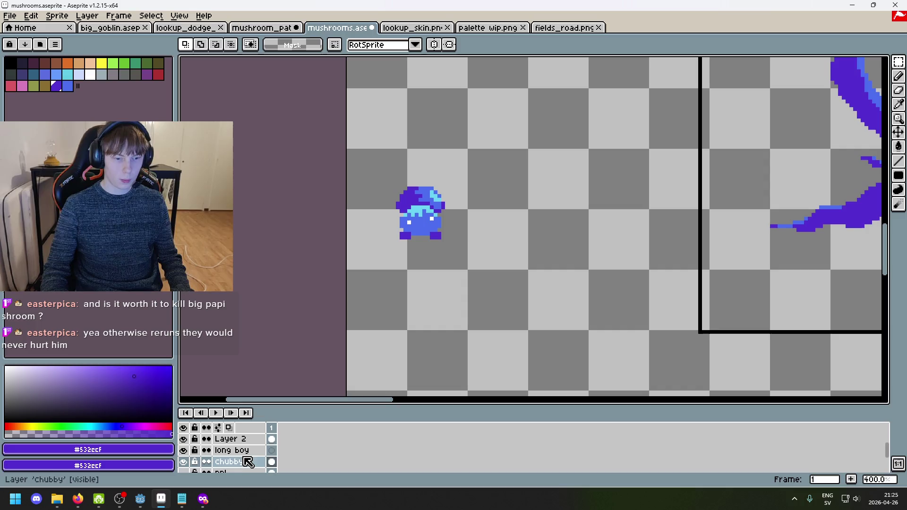
key(ctrl+v)
click(613, 290)
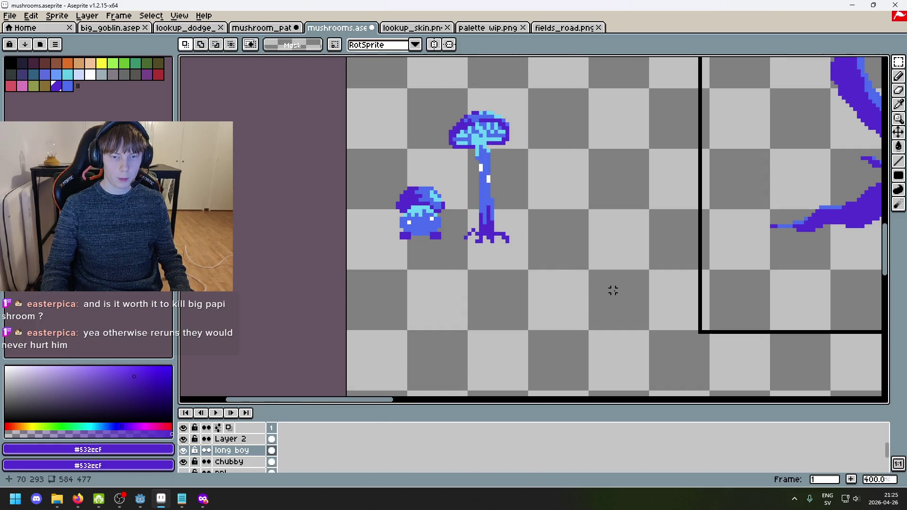
drag(575, 276, 446, 82)
mouse_move(504, 148)
mouse_down()
mouse_move(553, 158)
mouse_move(547, 156)
mouse_move(571, 219)
mouse_up()
click(536, 324)
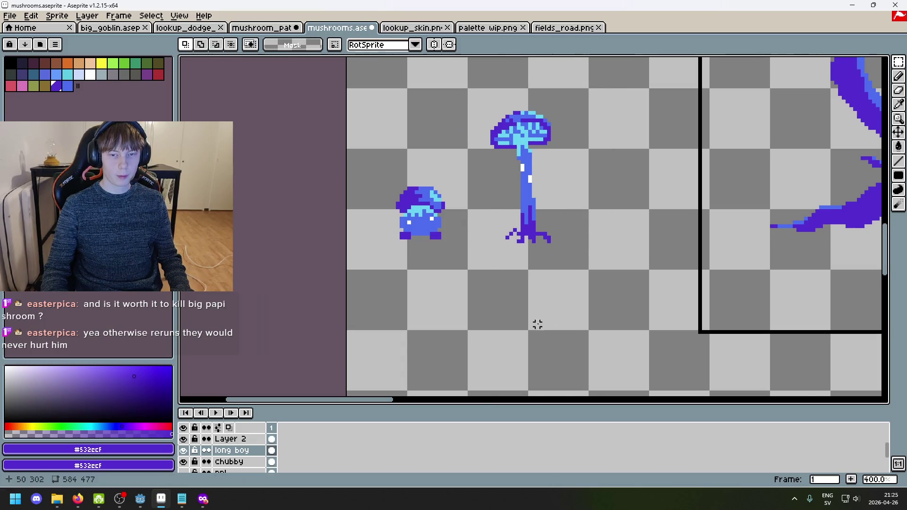
Step: Add a new layer, Layer 9, and drag it just above Layer 1
scroll(545, 296, down, 2)
scroll(545, 297, up, 1)
scroll(265, 461, down, 5)
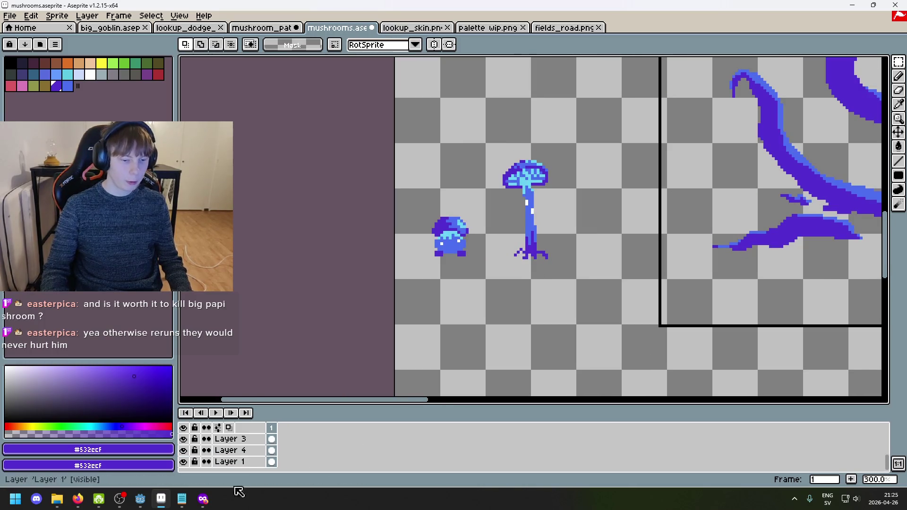
right_click(246, 458)
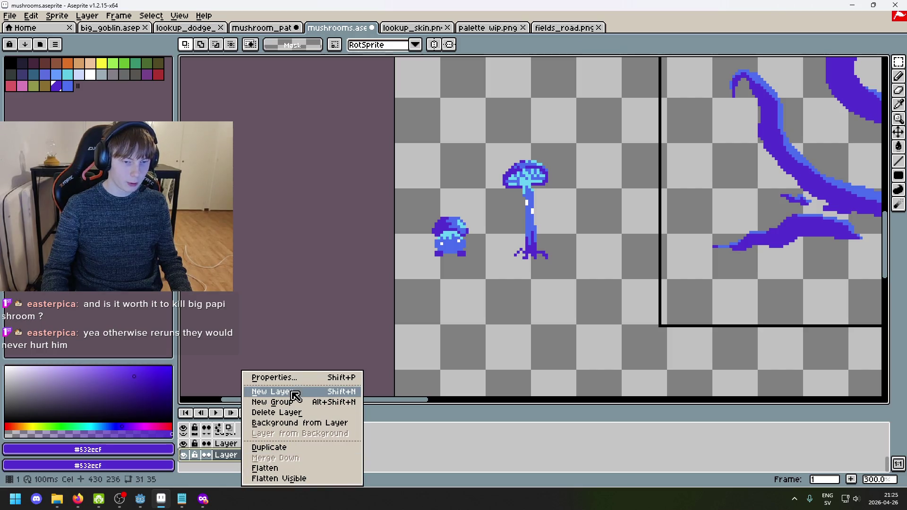
click(293, 391)
mouse_move(236, 450)
mouse_down()
mouse_move(251, 472)
mouse_move(251, 454)
mouse_move(250, 469)
mouse_up()
Step: Sample the dirt path's dark brown #5F4135 in the mushroom_path scene with the Eyedropper
click(413, 29)
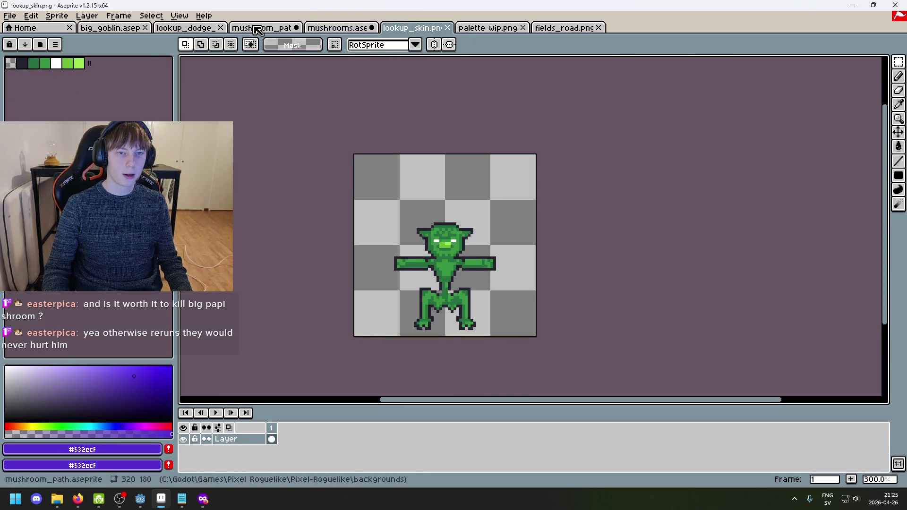
click(265, 29)
scroll(432, 134, down, 1)
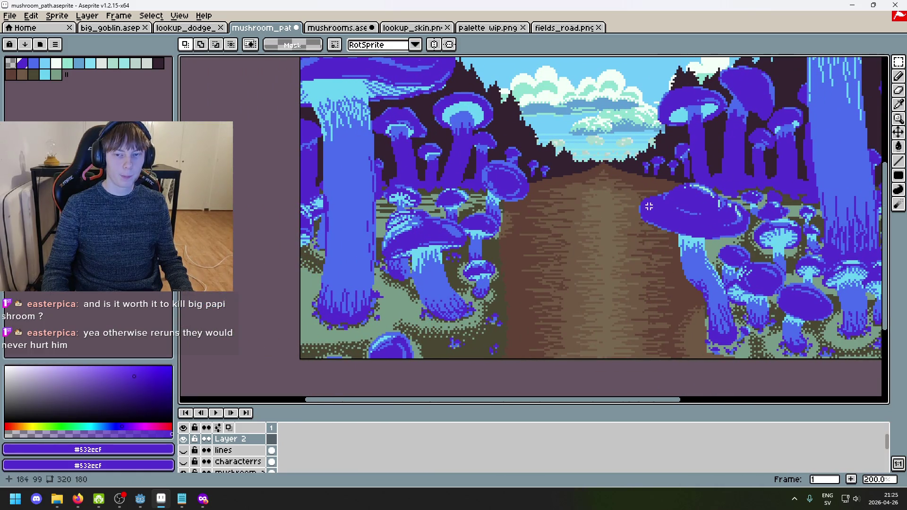
scroll(619, 204, up, 1)
key(i)
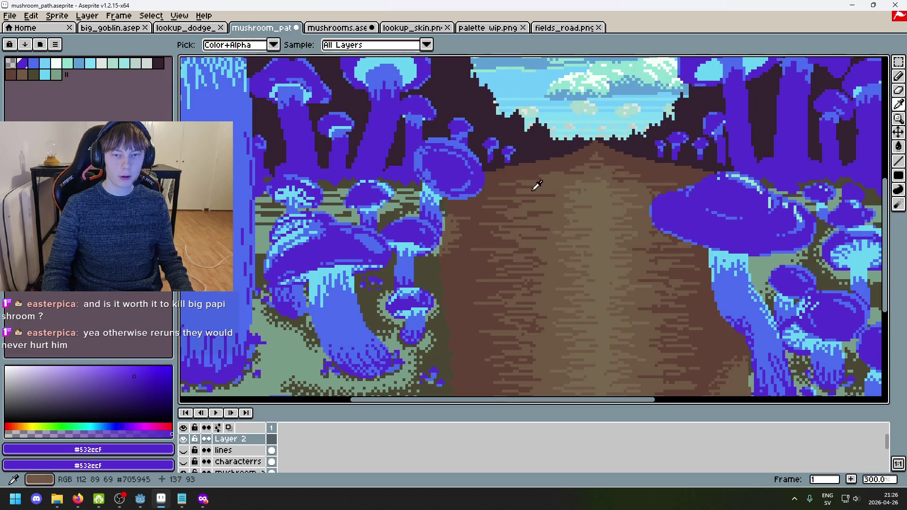
click(501, 185)
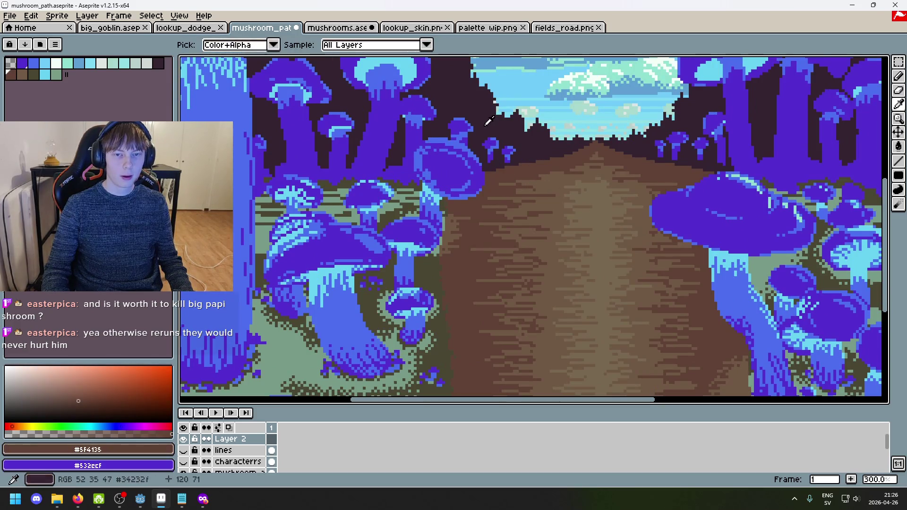
key(ctrl+shift+Tab)
click(273, 29)
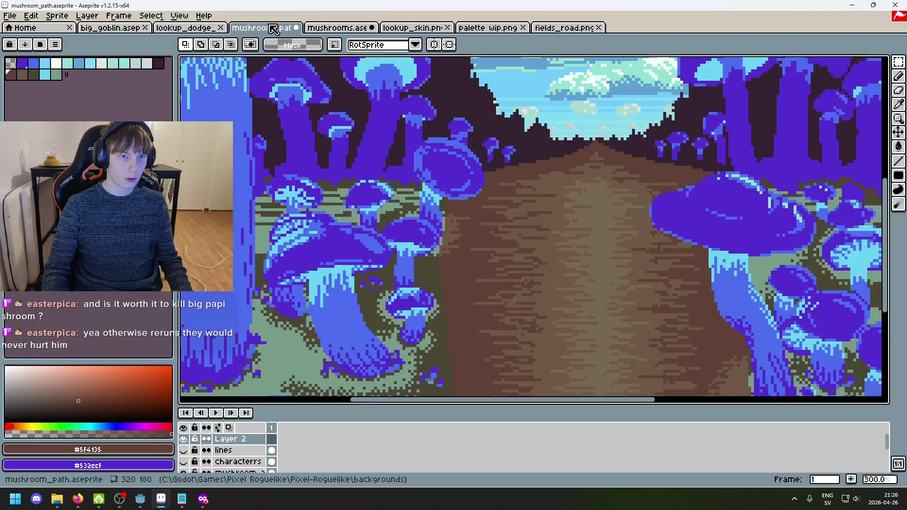
Step: Return to the mushrooms.aseprite document after a brief look at the goblin sprite
key(ctrl+shift+Tab)
click(338, 27)
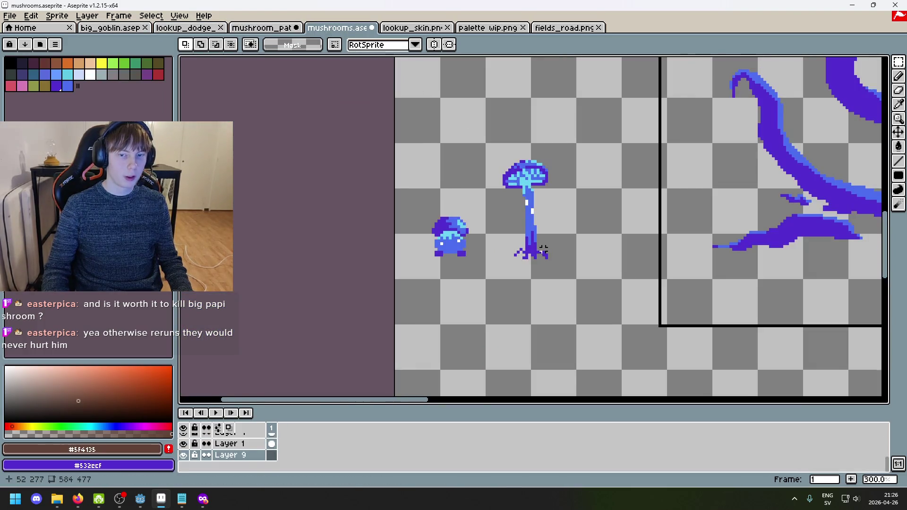
scroll(632, 184, down, 2)
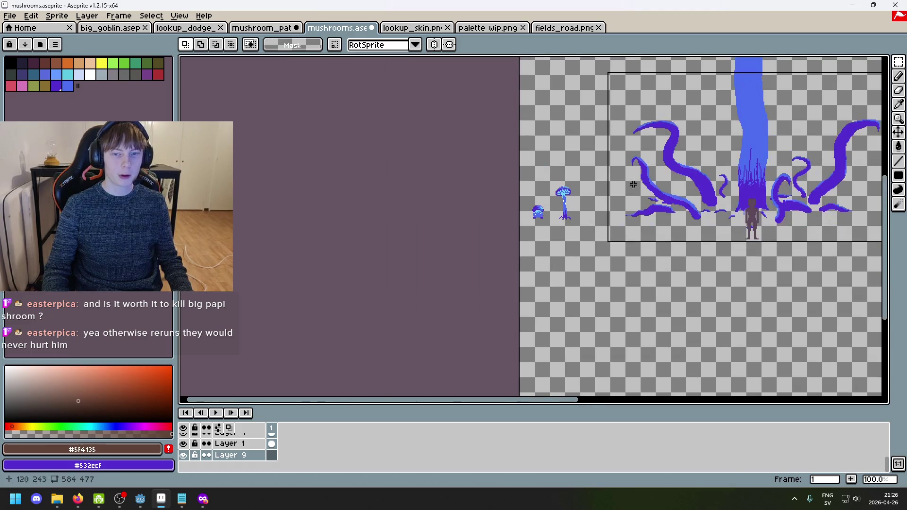
click(412, 27)
click(340, 28)
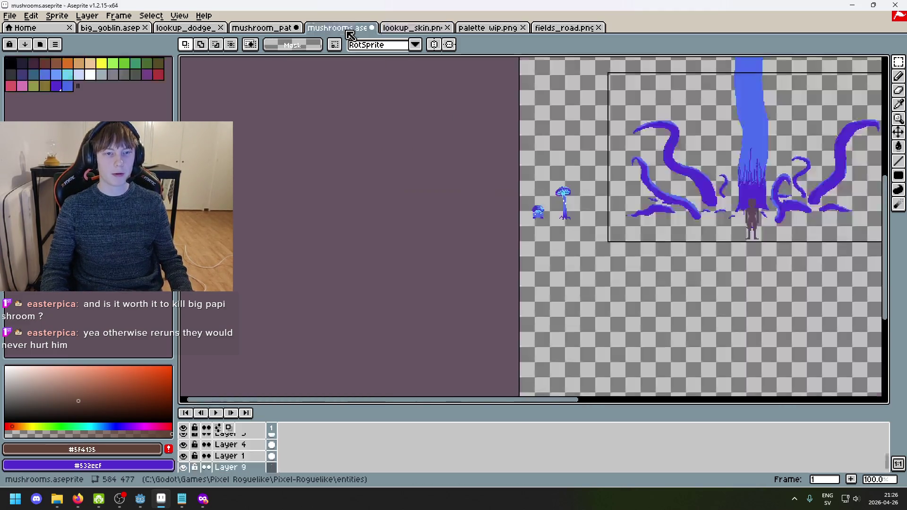
scroll(552, 253, up, 1)
scroll(552, 252, up, 1)
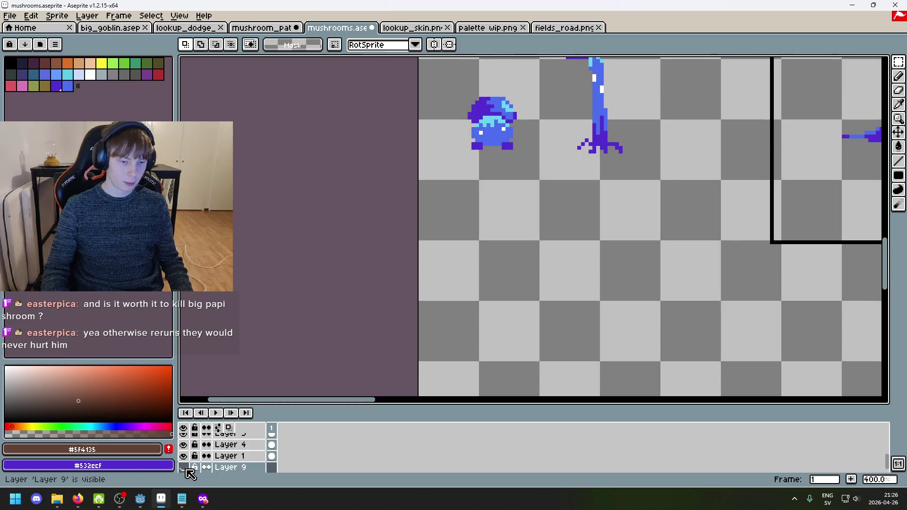
mouse_move(501, 330)
mouse_down()
mouse_move(399, 348)
mouse_move(243, 469)
mouse_up()
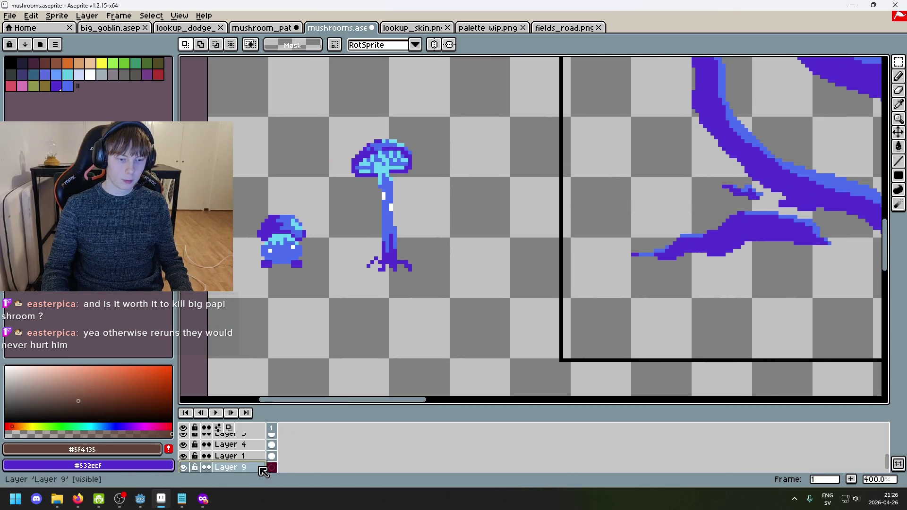
Step: Pick the Paint Bucket and rename Layer 9 to BG
key(g)
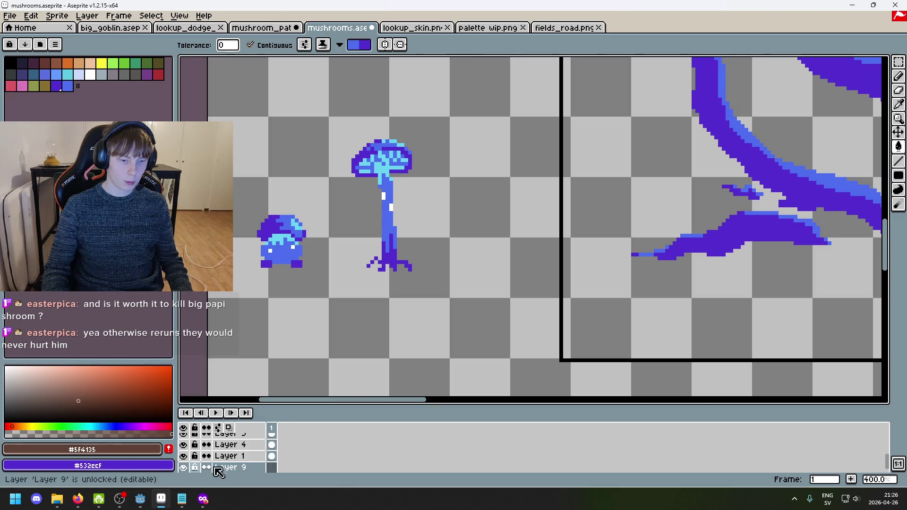
scroll(342, 330, down, 2)
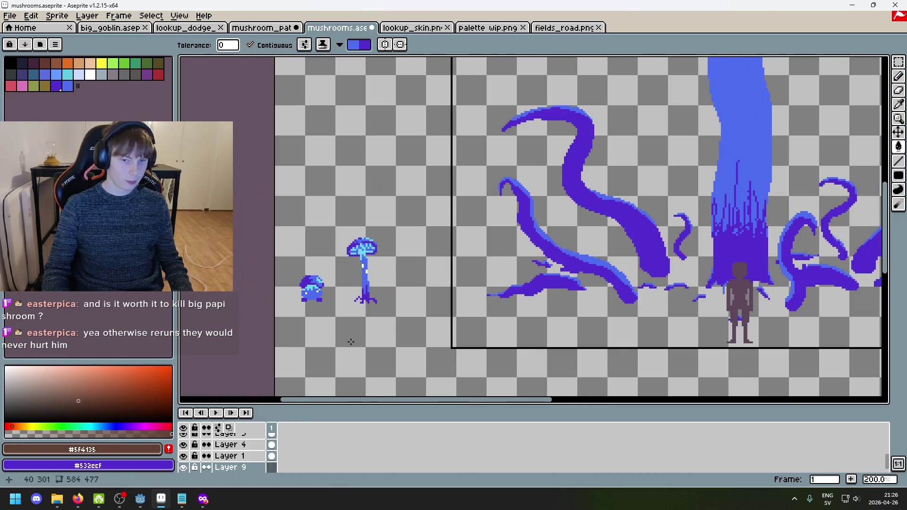
scroll(344, 333, up, 1)
double_click(244, 468)
text(BG)
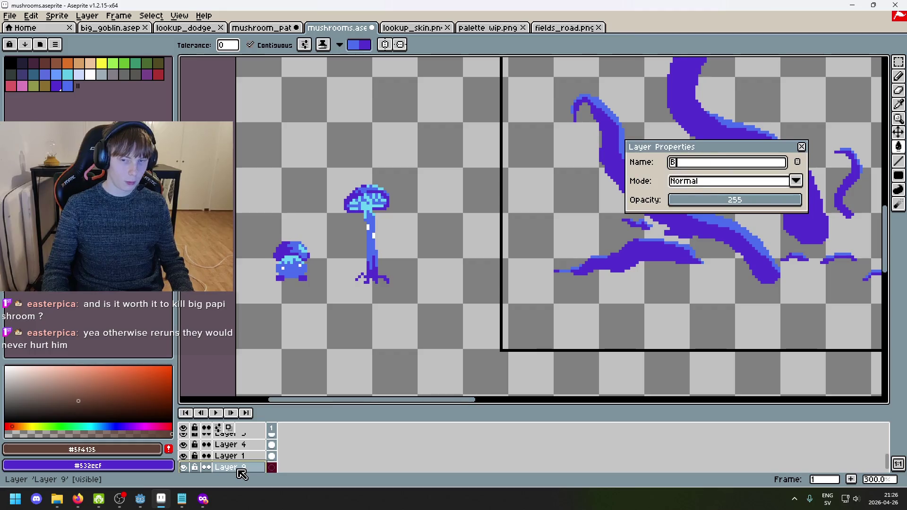
key(Return)
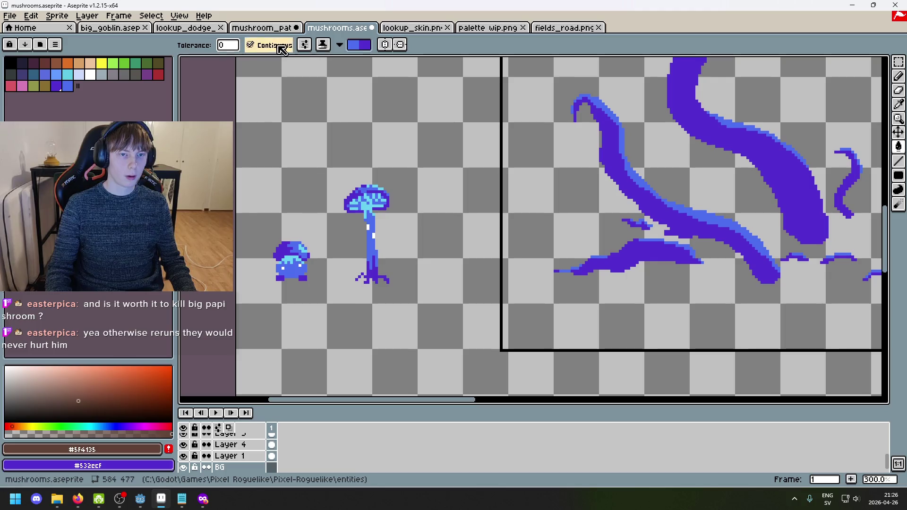
Step: Set the bucket to Simple ink and fill the empty BG layer with the path brown
click(322, 44)
click(332, 59)
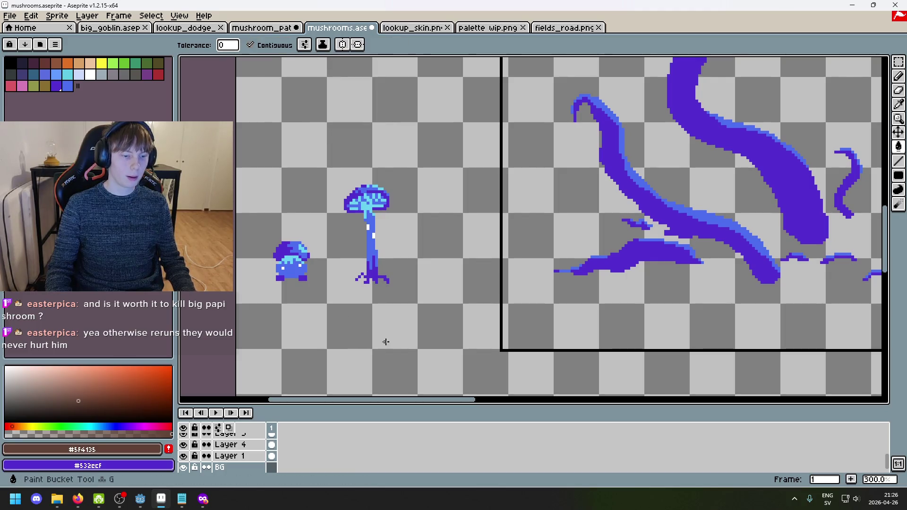
click(386, 341)
scroll(386, 342, down, 3)
scroll(387, 326, up, 3)
drag(387, 326, 335, 326)
mouse_move(635, 307)
mouse_down()
mouse_move(469, 304)
mouse_move(313, 279)
mouse_up()
scroll(645, 257, down, 3)
scroll(652, 239, up, 3)
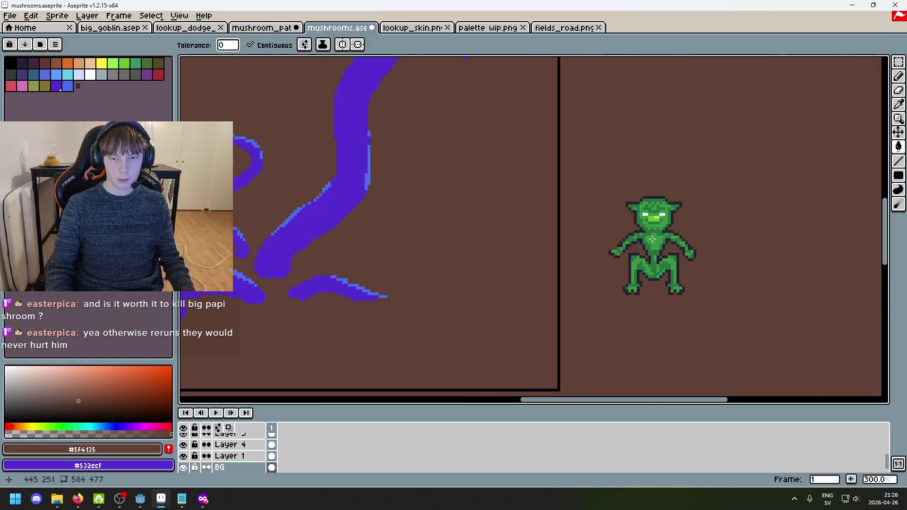
scroll(651, 239, up, 5)
Step: Sample the goblin's dark outline colour #252230 and switch to the Pencil
key(i)
click(595, 135)
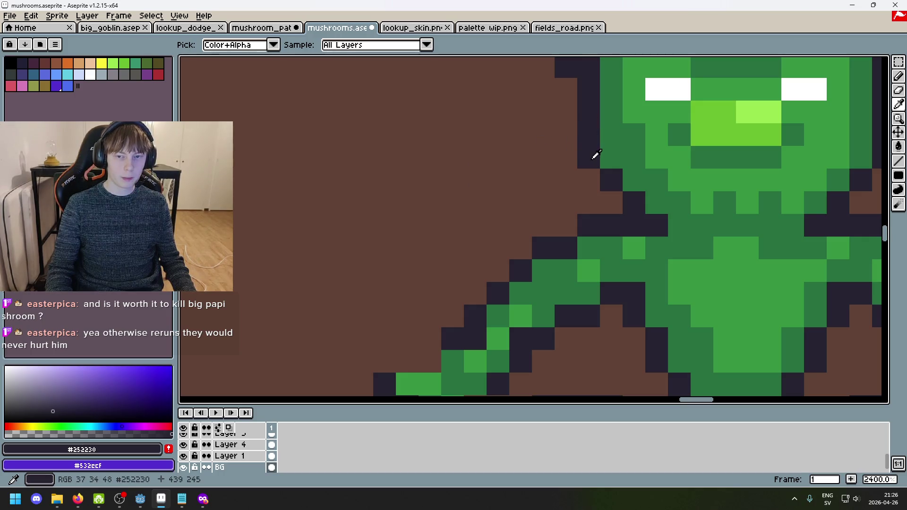
key(b)
scroll(529, 250, up, 5)
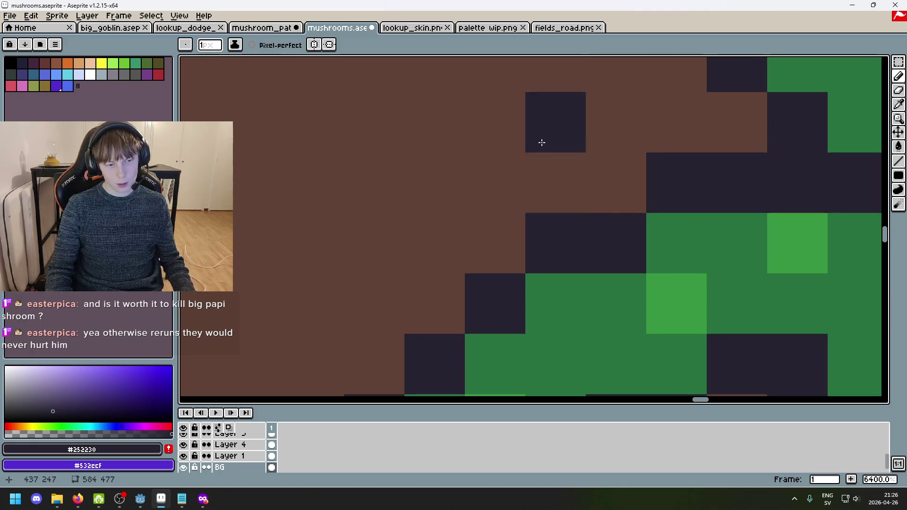
Step: Look over the palette wip.png painting, zooming in and out
click(498, 29)
scroll(516, 146, up, 2)
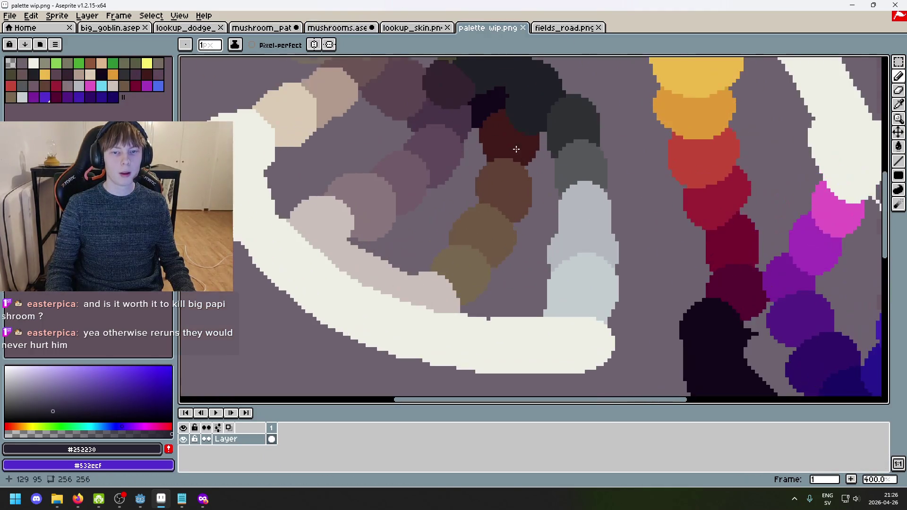
scroll(488, 188, down, 4)
scroll(488, 188, up, 8)
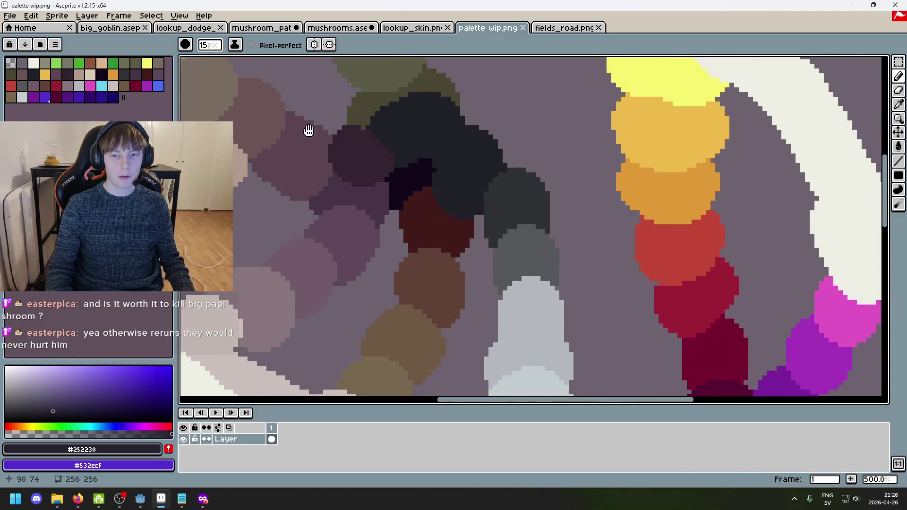
scroll(480, 247, down, 5)
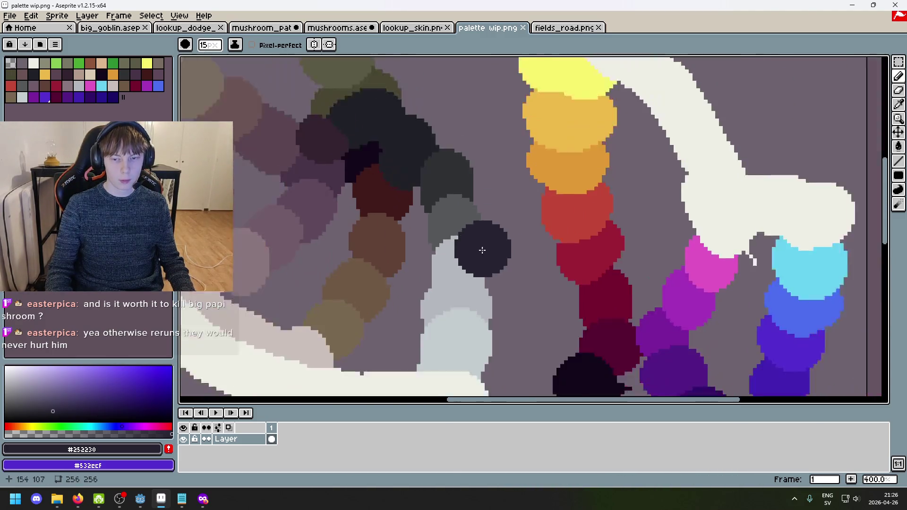
scroll(344, 168, up, 1)
scroll(415, 226, up, 1)
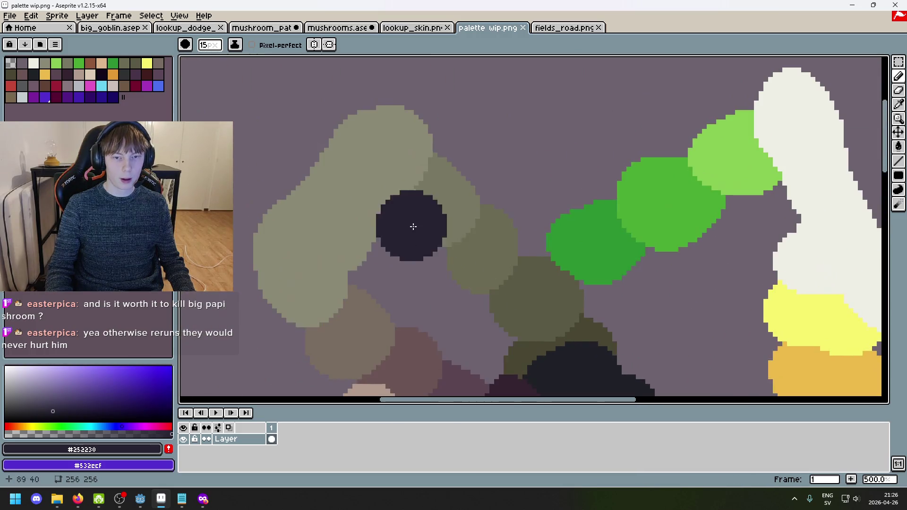
scroll(360, 133, down, 1)
scroll(313, 140, up, 2)
scroll(503, 158, up, 1)
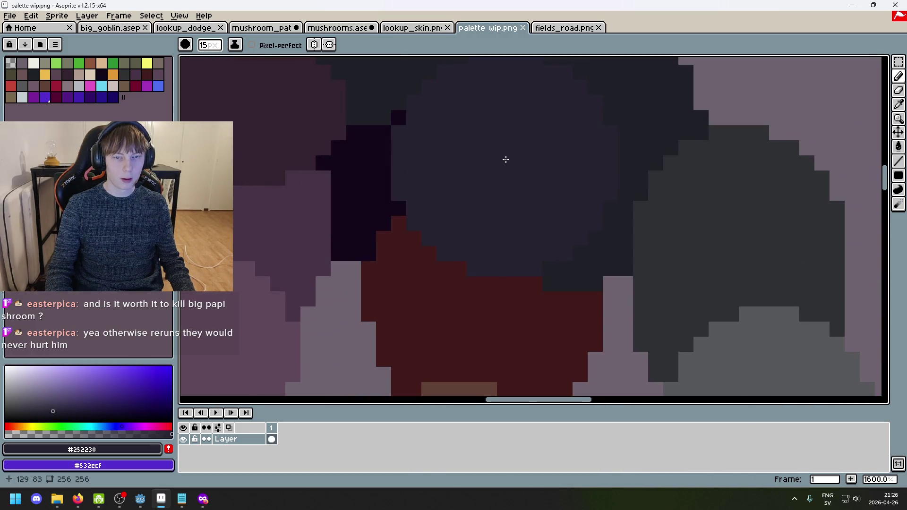
scroll(504, 158, down, 7)
Step: Browse the mushroom_path, goblin and palette tabs, ending back on mushrooms.aseprite
click(262, 28)
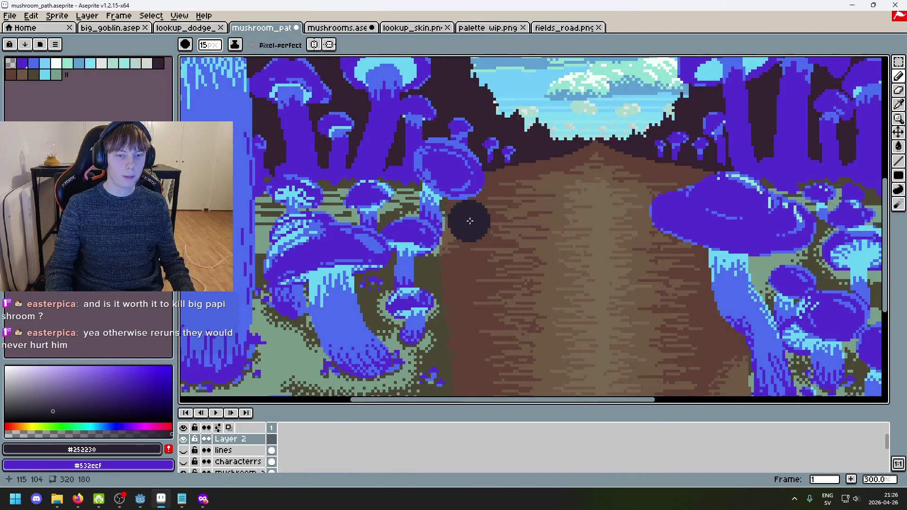
click(177, 29)
click(262, 28)
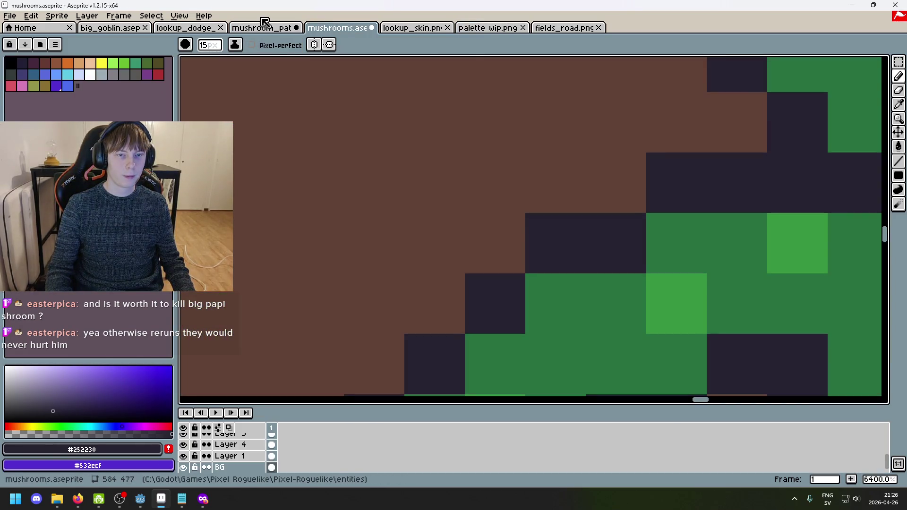
click(115, 29)
click(418, 28)
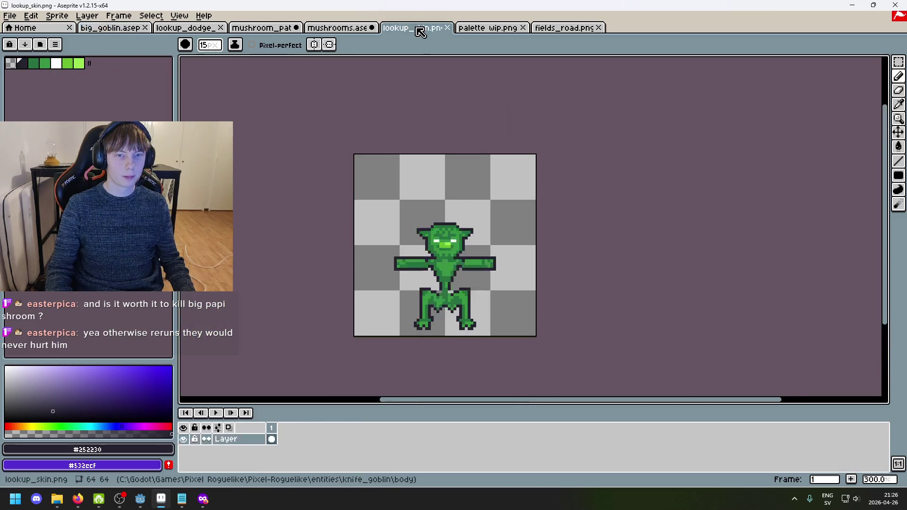
click(498, 28)
click(340, 27)
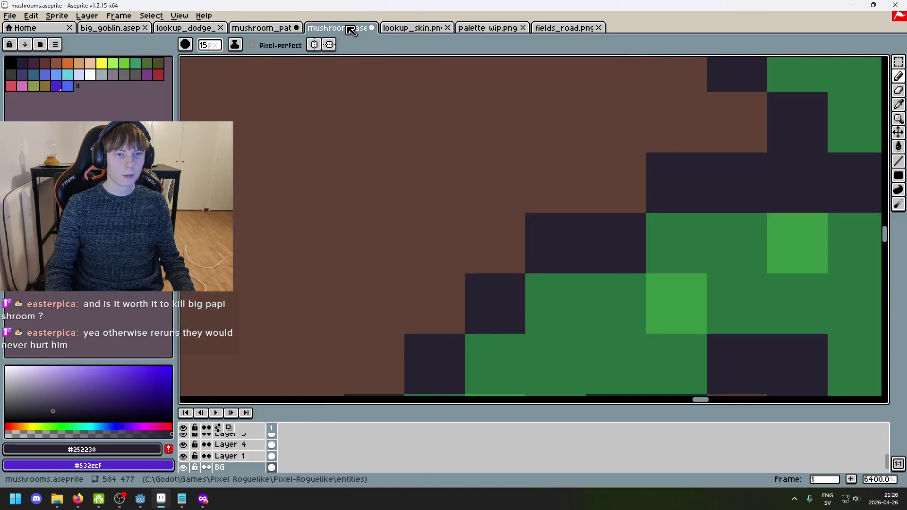
click(264, 27)
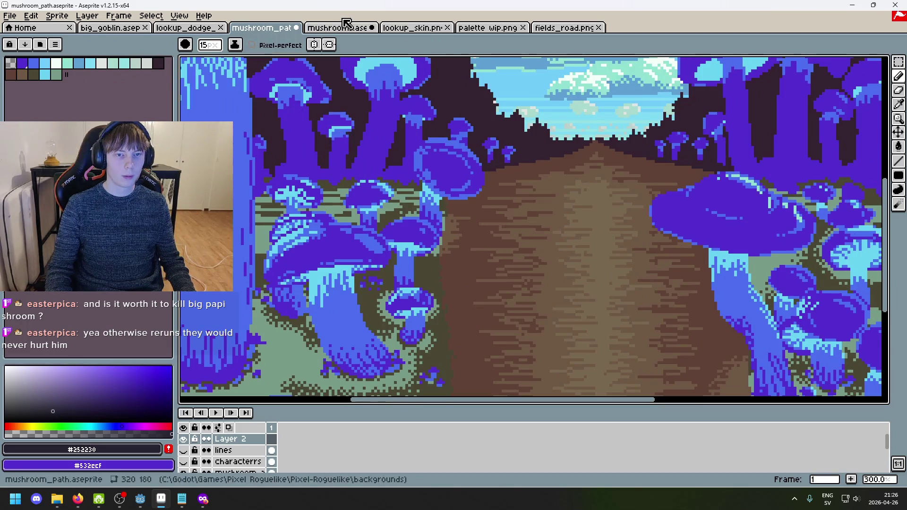
click(341, 28)
scroll(325, 245, down, 8)
Step: Sample the tall cap's purple and try a dark column beside the stem, then undo it
scroll(343, 263, up, 5)
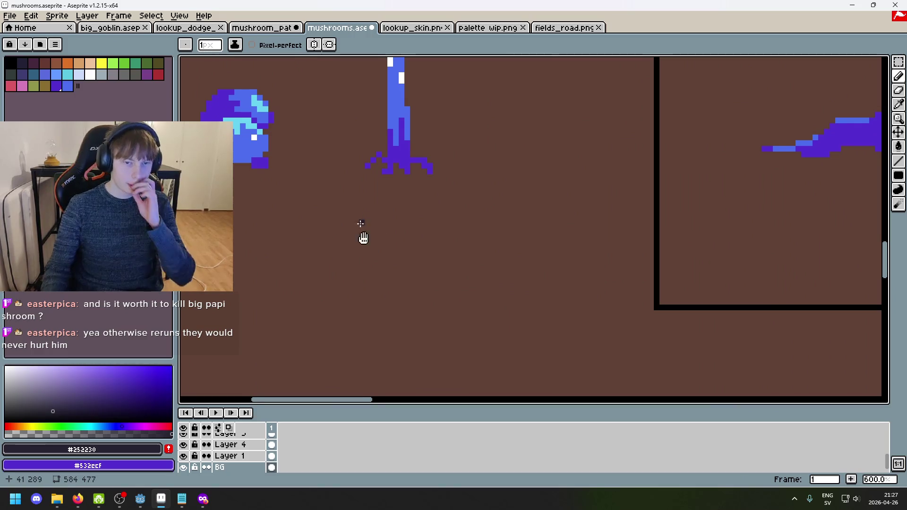
scroll(359, 127, up, 3)
alt+click(359, 128)
key(bracketleft)
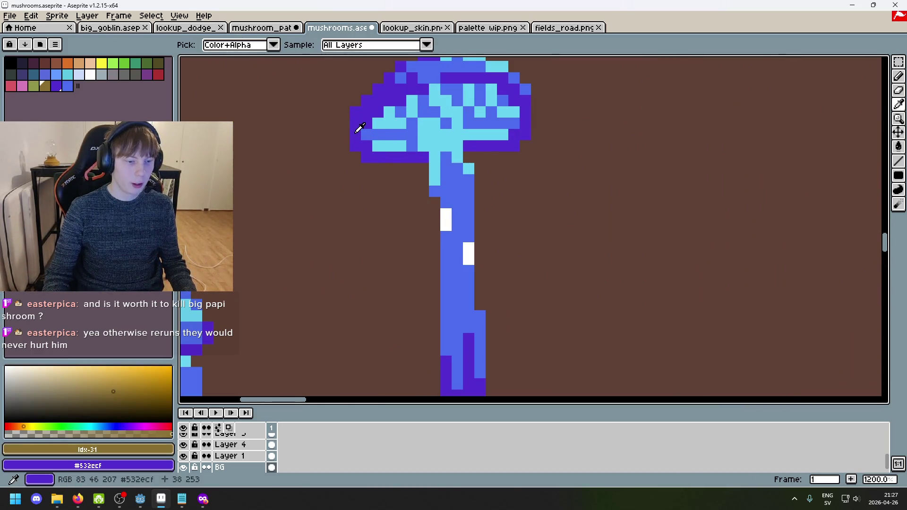
scroll(359, 127, down, 2)
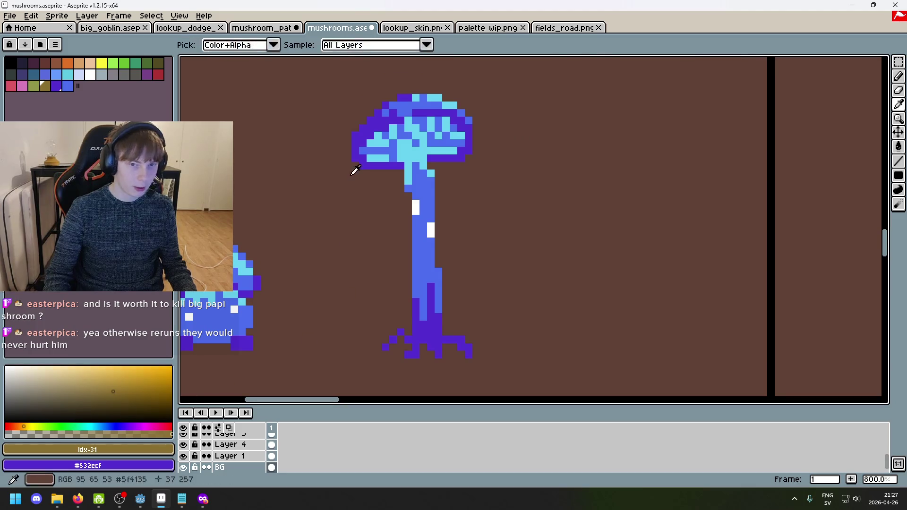
alt+click(360, 145)
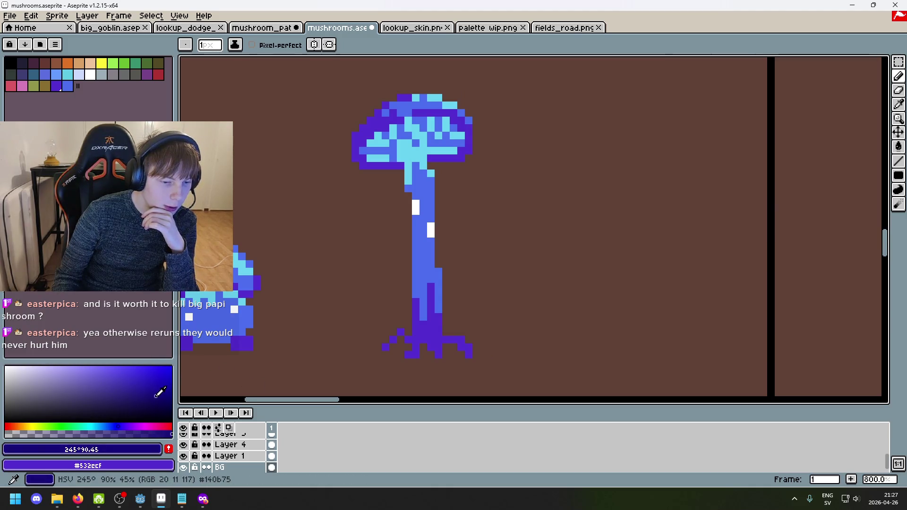
click(405, 201)
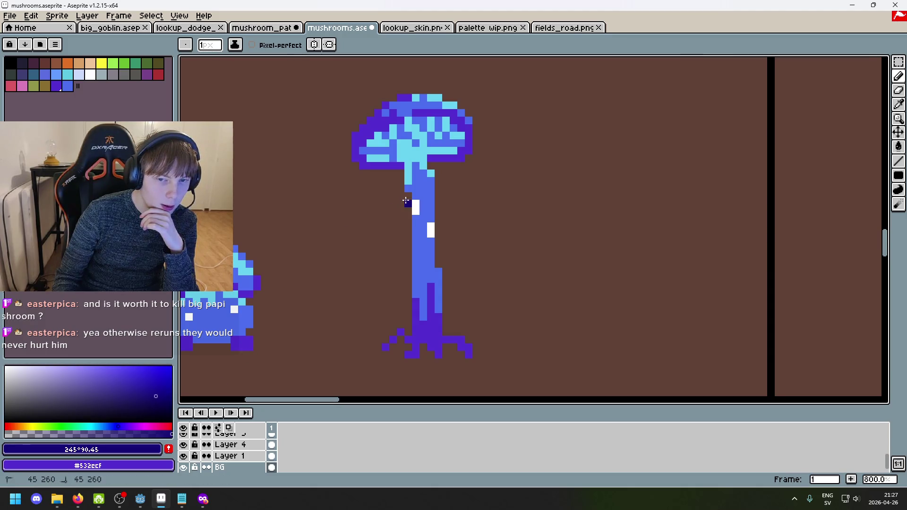
scroll(414, 307, down, 2)
scroll(352, 313, up, 2)
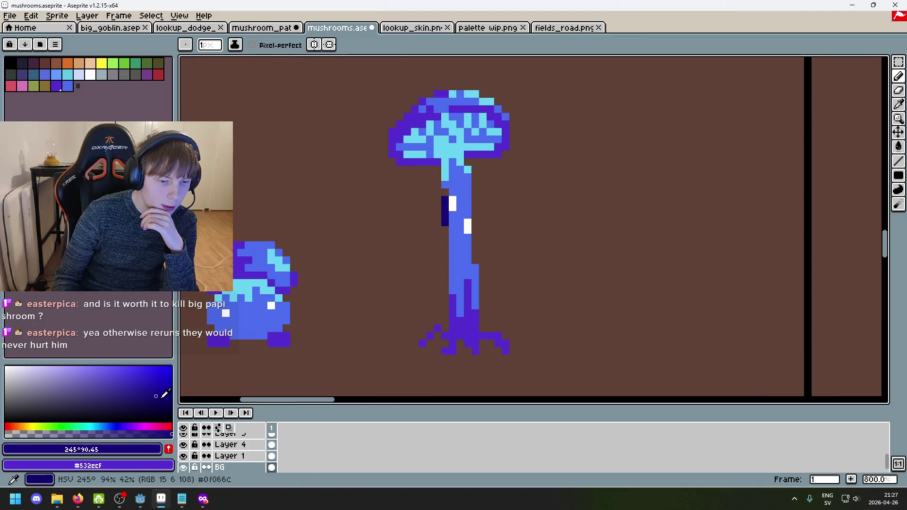
scroll(448, 176, up, 2)
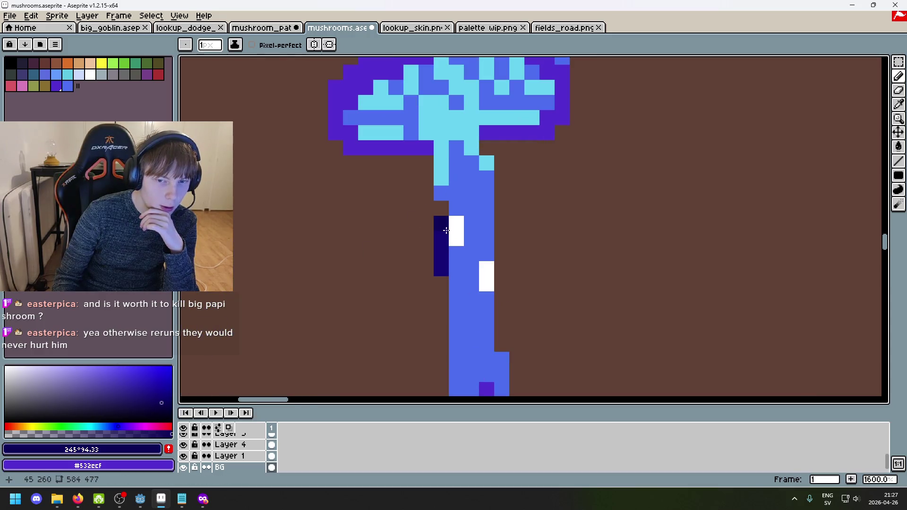
scroll(434, 272, down, 5)
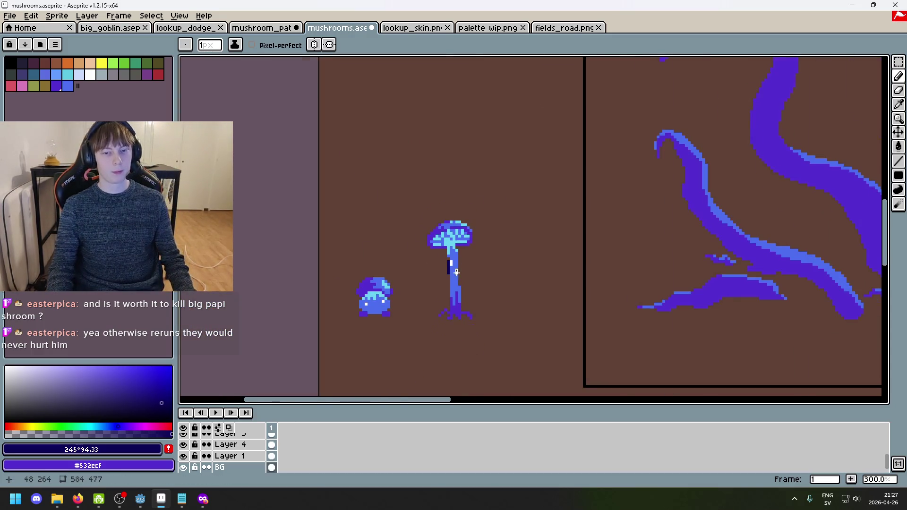
scroll(423, 236, up, 5)
drag(410, 212, 412, 191)
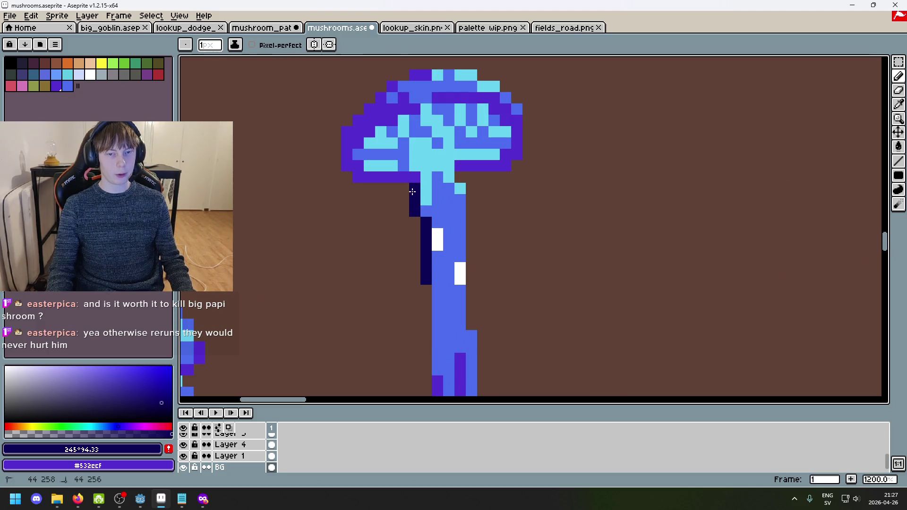
key(ctrl+z)
key(ctrl+z)
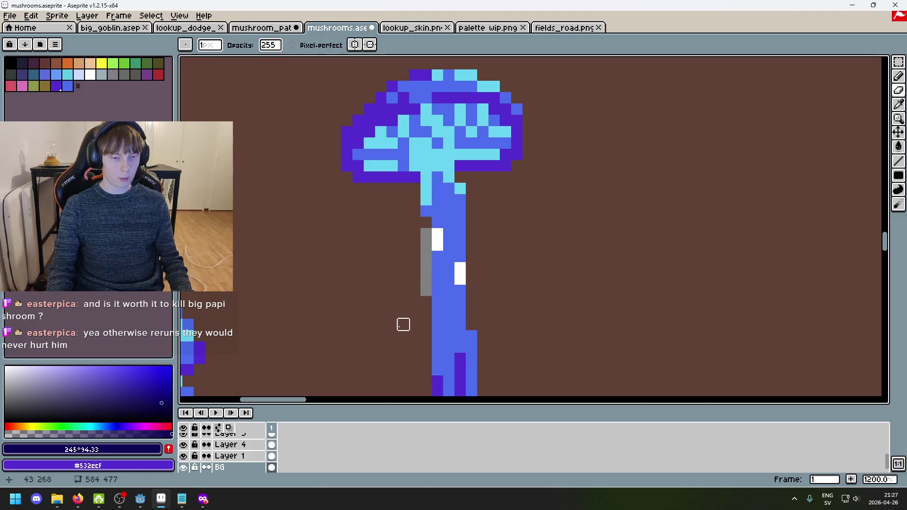
Step: On the long boy layer, test a dark pixel at the stem's left edge and undo it
scroll(222, 449, up, 2)
scroll(213, 455, up, 2)
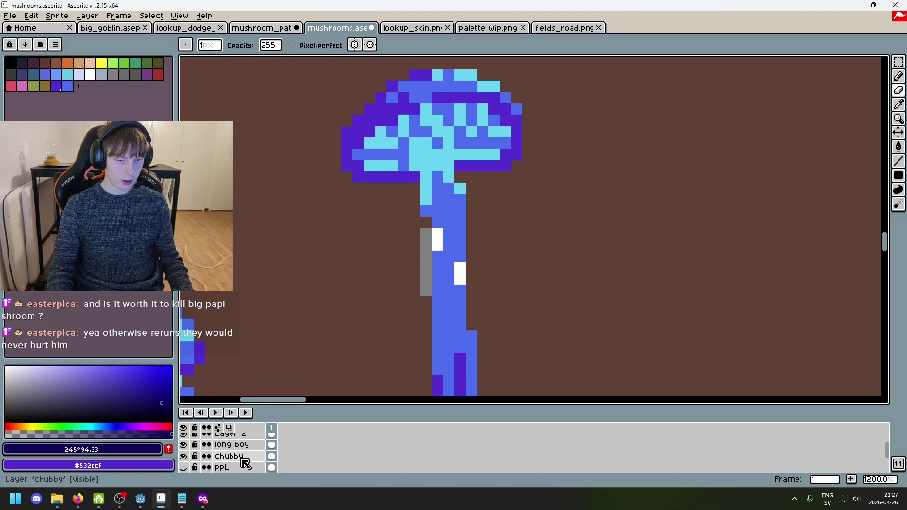
click(231, 444)
click(423, 229)
key(ctrl+z)
drag(425, 335, 424, 314)
Step: On the BG layer, paint the grey pixels beside the stem with background brown #5f4135
scroll(250, 455, down, 2)
click(231, 455)
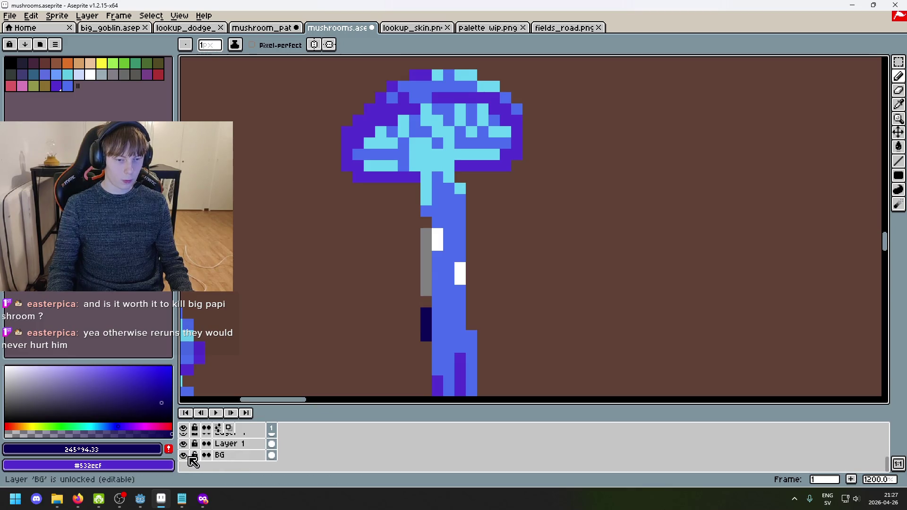
alt+click(435, 241)
drag(435, 241, 432, 277)
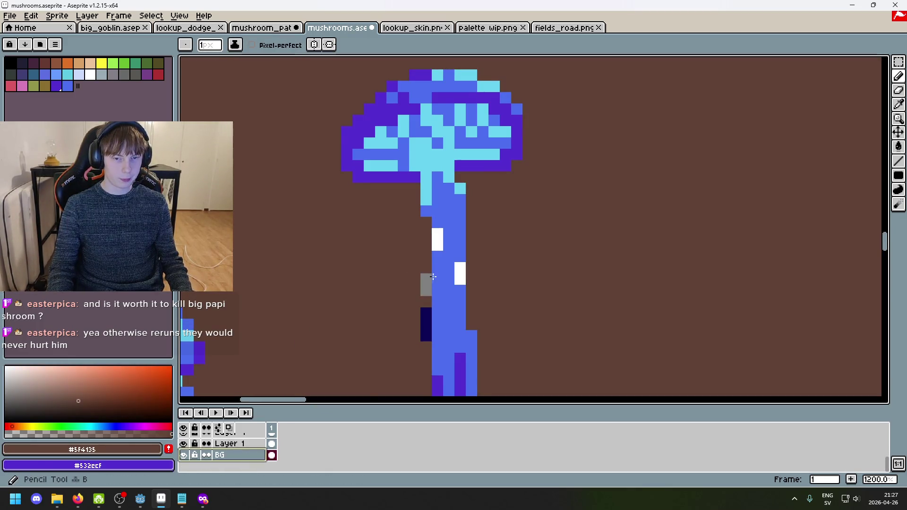
scroll(243, 456, up, 2)
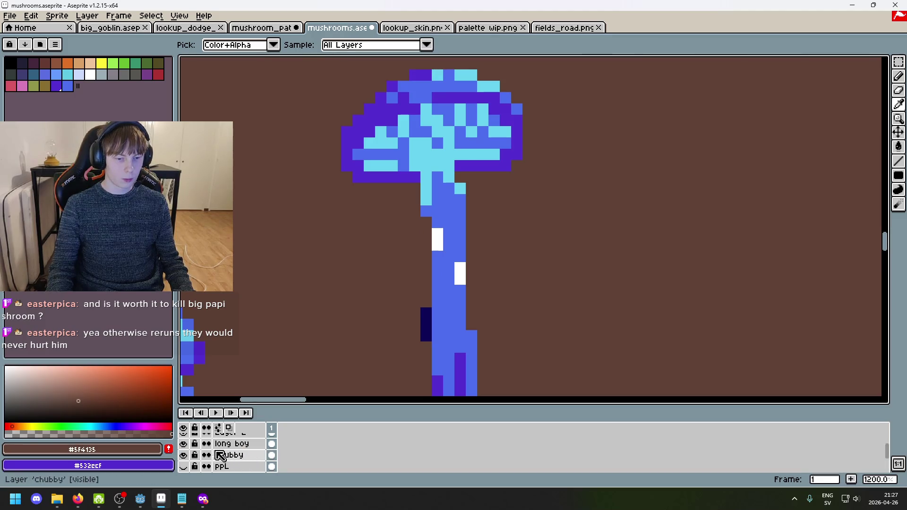
Step: On the long boy layer, paint a dark navy #0c0556 strip up the stem's left edge
click(227, 444)
alt+click(426, 326)
drag(425, 305, 426, 228)
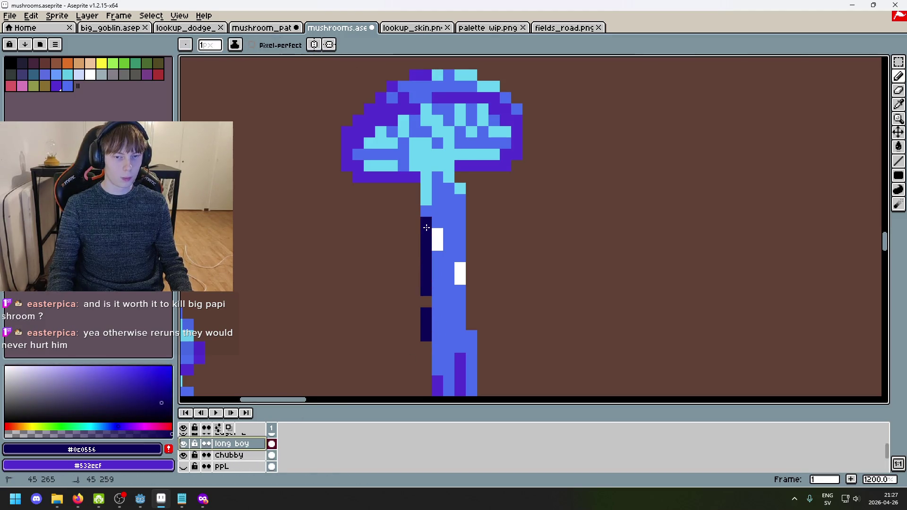
scroll(424, 303, down, 6)
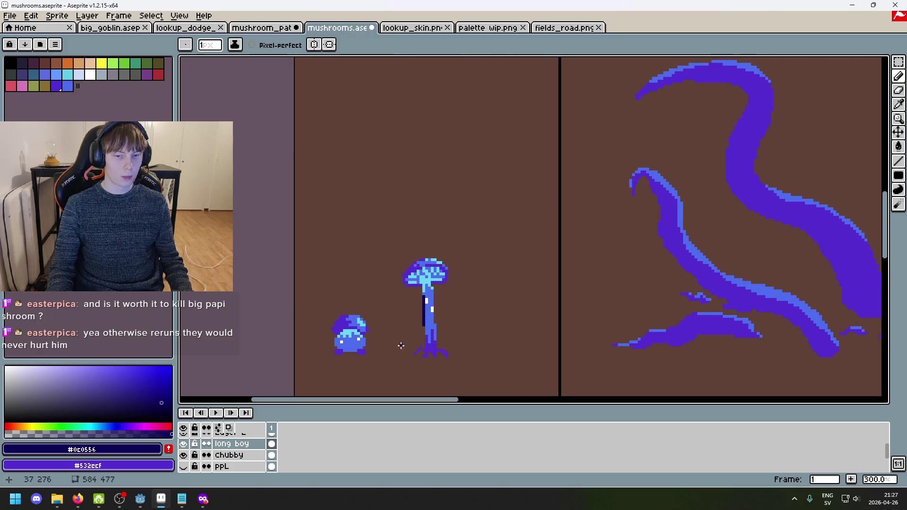
scroll(419, 307, up, 4)
scroll(640, 300, right, 5)
scroll(540, 253, down, 3)
scroll(468, 265, up, 3)
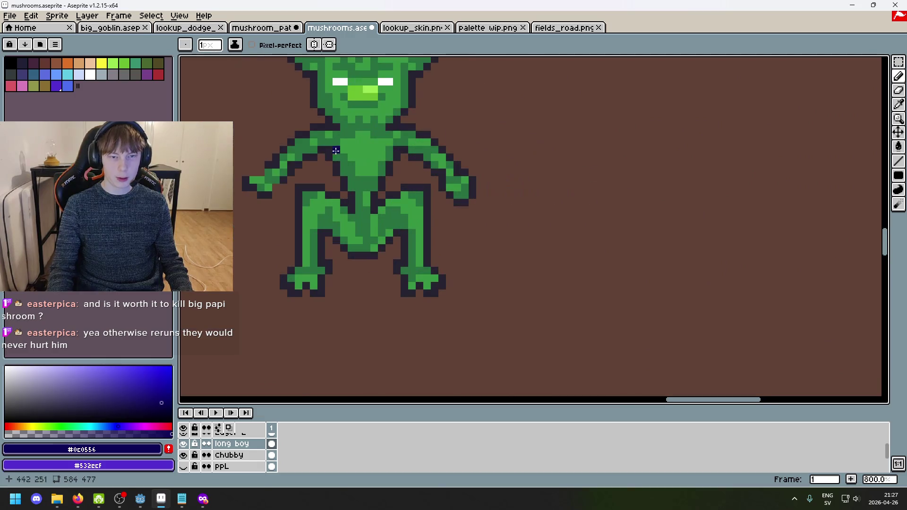
Step: Sample the goblin's darks, then shift the stem navy to a greyer HSV 245°, 46%, 32%
alt+click(301, 131)
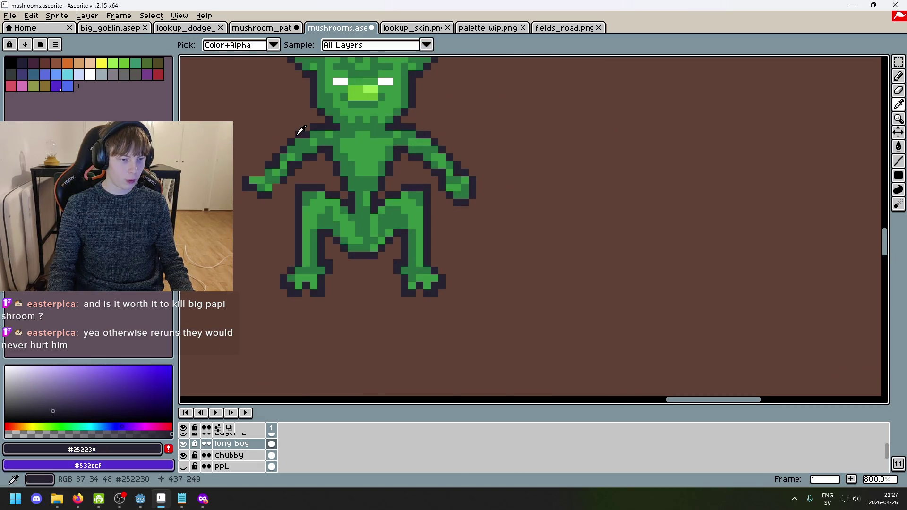
alt+click(313, 195)
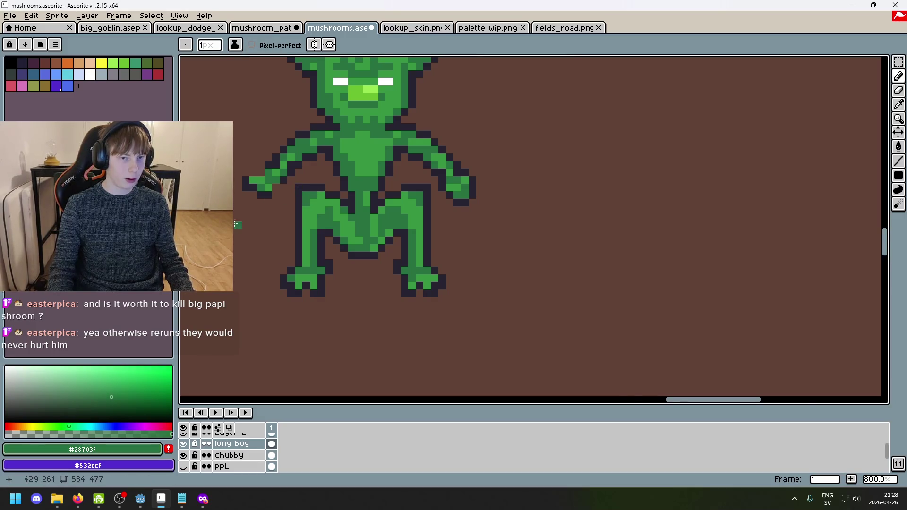
scroll(234, 224, down, 5)
scroll(475, 257, up, 4)
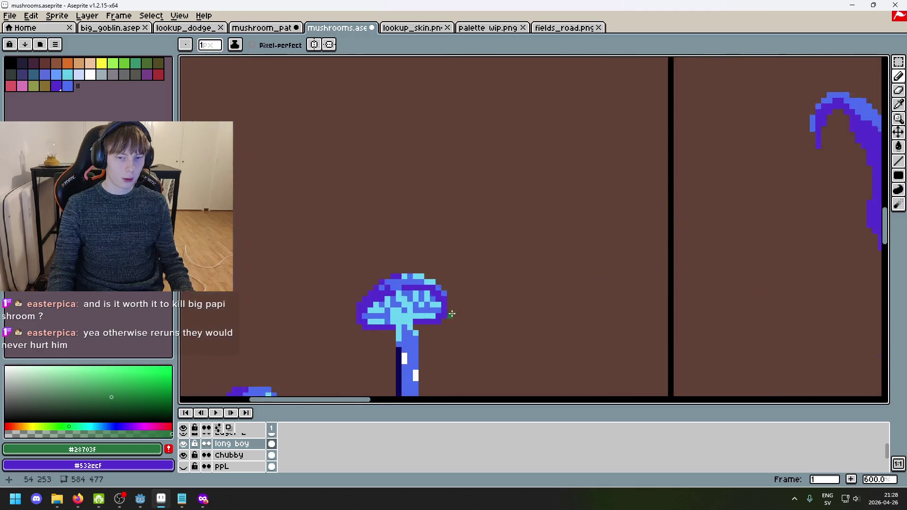
scroll(451, 314, up, 6)
alt+click(552, 255)
drag(138, 394, 72, 400)
Step: Bucket-fill the stem strip with the greyer navy, then slightly raise its saturation
click(554, 288)
scroll(585, 301, down, 7)
click(83, 403)
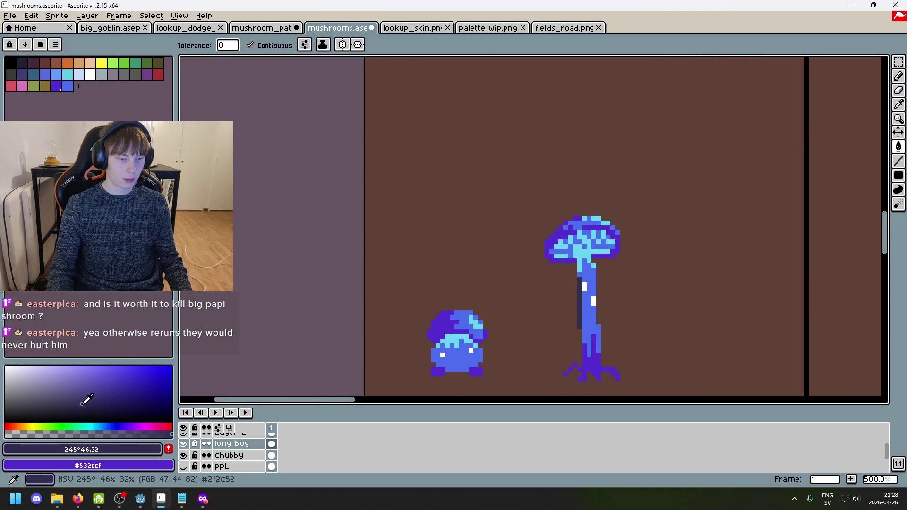
scroll(562, 329, up, 4)
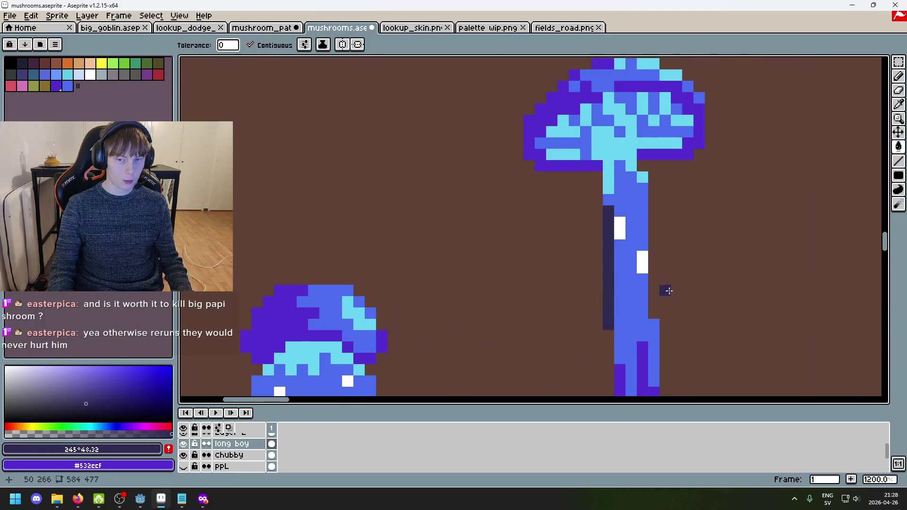
scroll(669, 291, down, 7)
scroll(623, 185, up, 5)
Step: Eyedrop the goblin's green and shoulder colours, ending on its dark outline colour #252230
key(i)
click(526, 165)
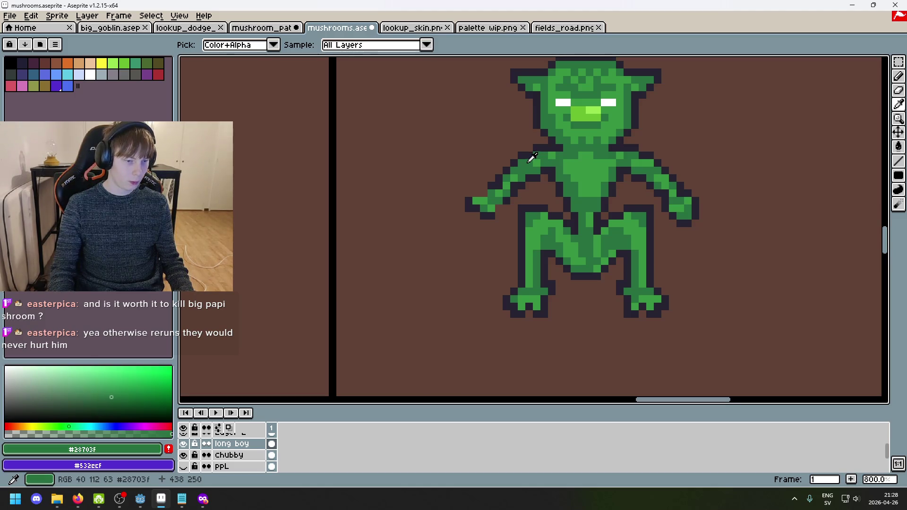
click(524, 154)
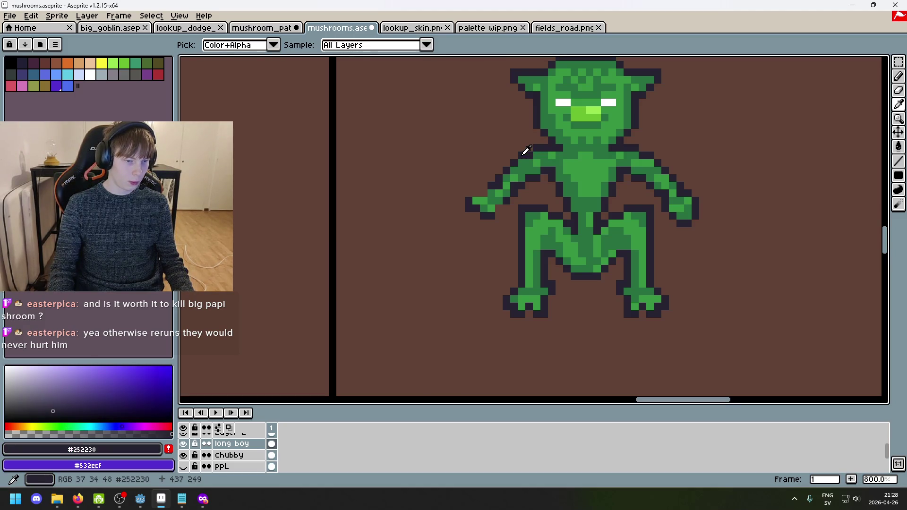
click(525, 165)
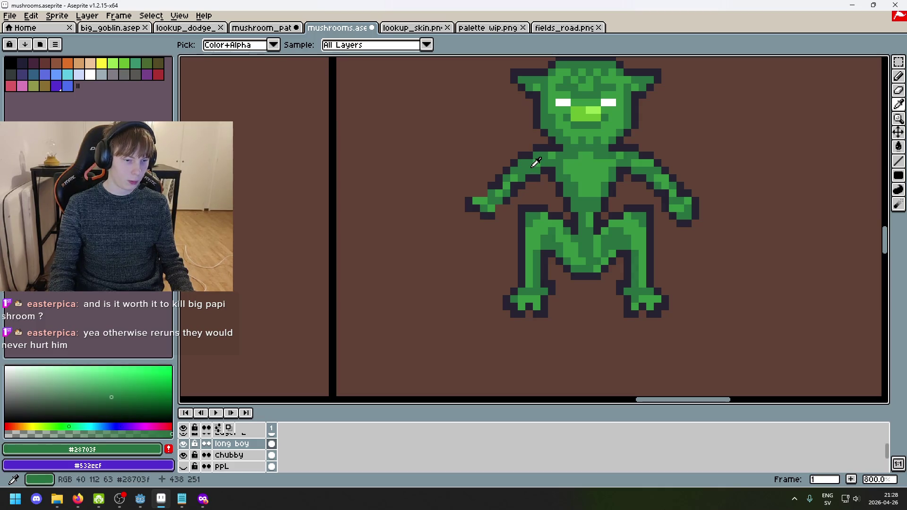
key(g)
scroll(529, 155, down, 5)
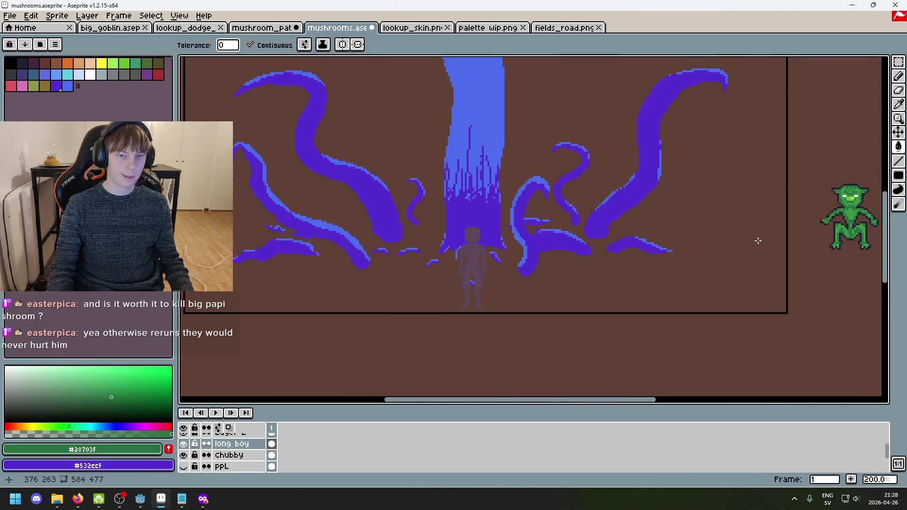
scroll(649, 221, left, 5)
scroll(571, 245, right, 10)
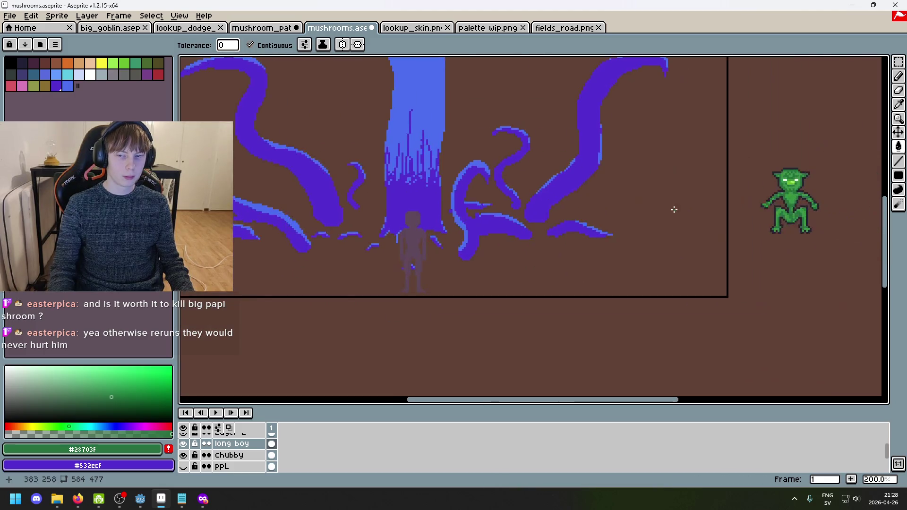
scroll(729, 176, up, 4)
key(i)
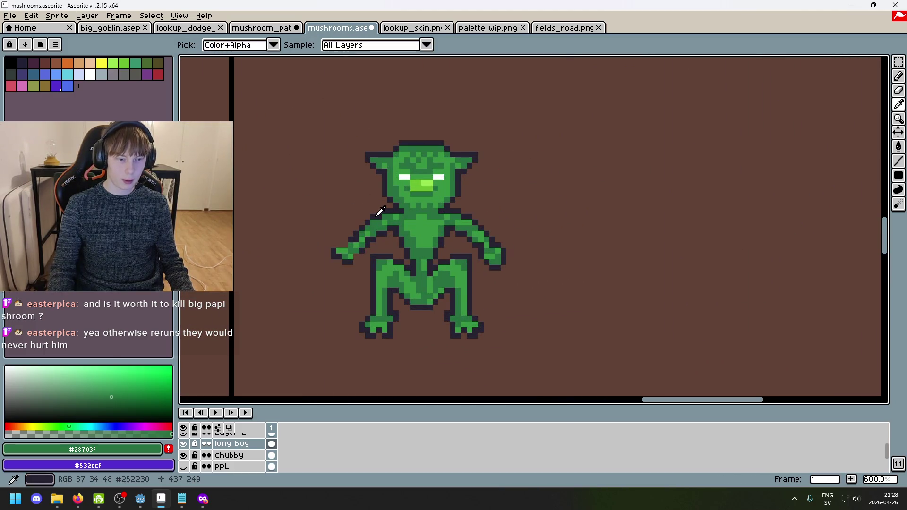
click(380, 212)
Step: Bucket-fill the stem's left stripe with #252230, undoing an overlong pencil extension
key(g)
scroll(330, 202, down, 4)
scroll(330, 202, left, 8)
scroll(431, 212, up, 5)
scroll(516, 162, right, 3)
scroll(491, 175, up, 3)
click(449, 237)
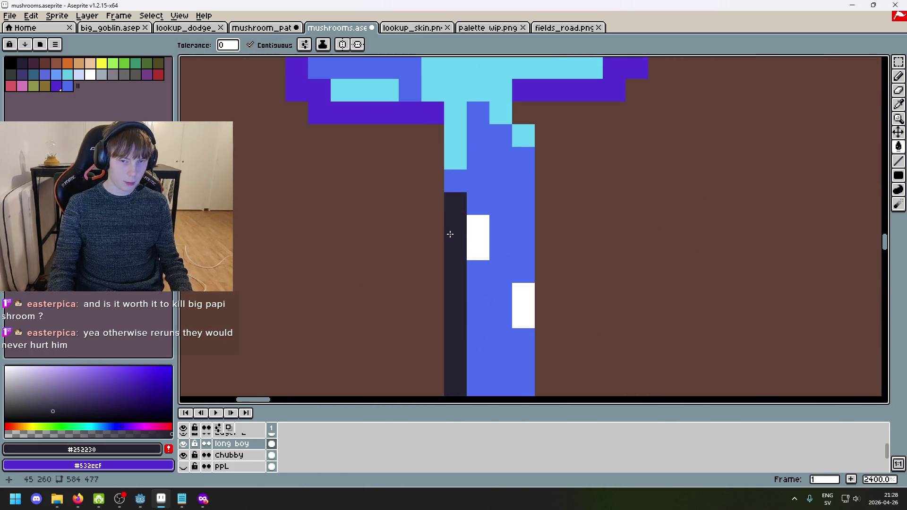
scroll(450, 233, down, 5)
scroll(450, 277, up, 5)
key(b)
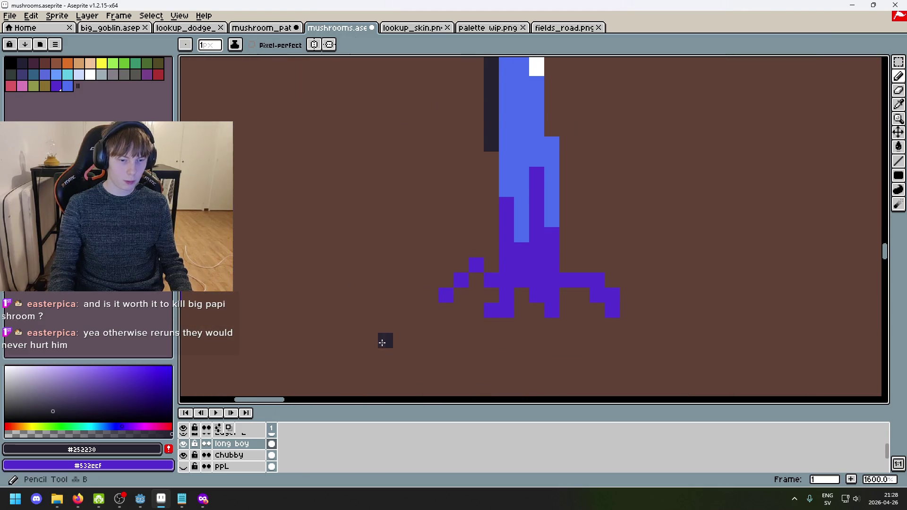
mouse_move(488, 178)
mouse_down()
mouse_move(490, 263)
mouse_move(486, 148)
mouse_up()
key(ctrl+z)
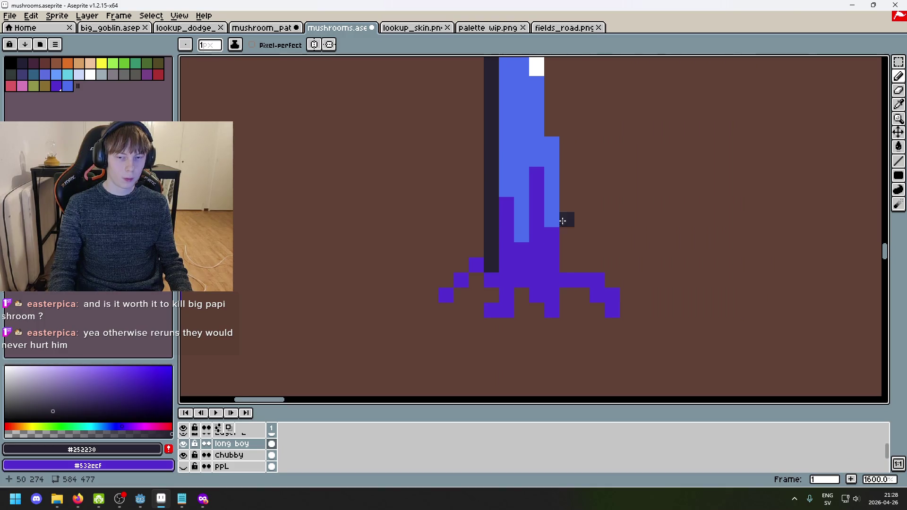
Step: Pencil #252230 outline pixels under the cap and along its left and upper-left edges
scroll(562, 221, down, 5)
scroll(525, 207, up, 5)
mouse_move(538, 207)
mouse_down()
mouse_move(538, 195)
mouse_move(463, 176)
mouse_move(447, 162)
mouse_up()
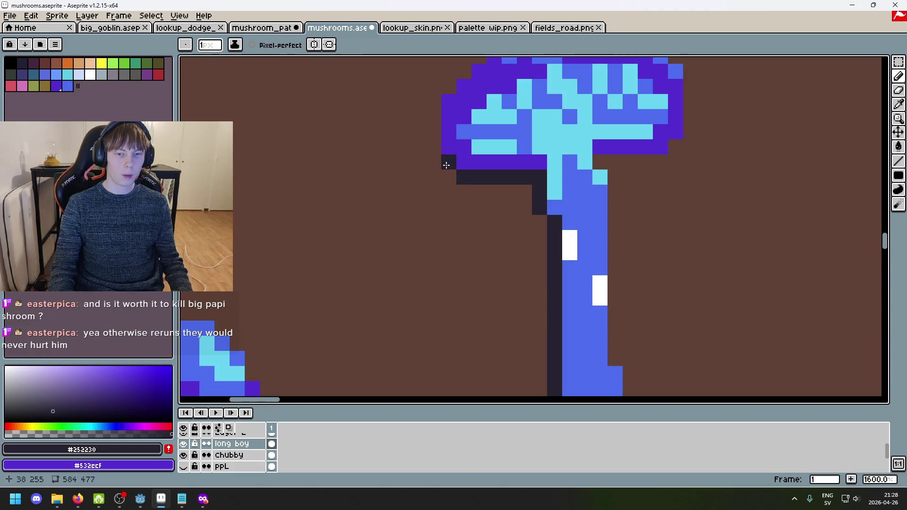
scroll(463, 242, down, 1)
drag(464, 242, 454, 298)
click(438, 229)
click(441, 188)
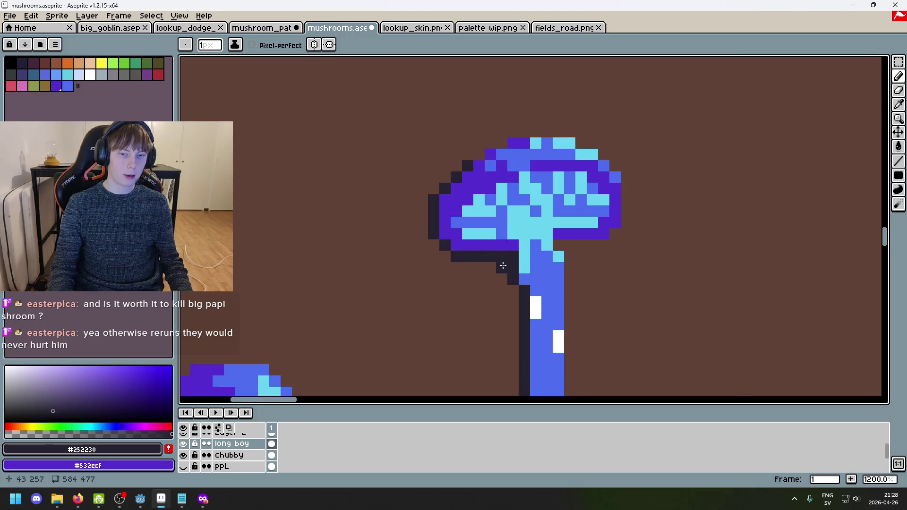
scroll(495, 260, down, 3)
scroll(491, 227, up, 6)
scroll(481, 132, down, 6)
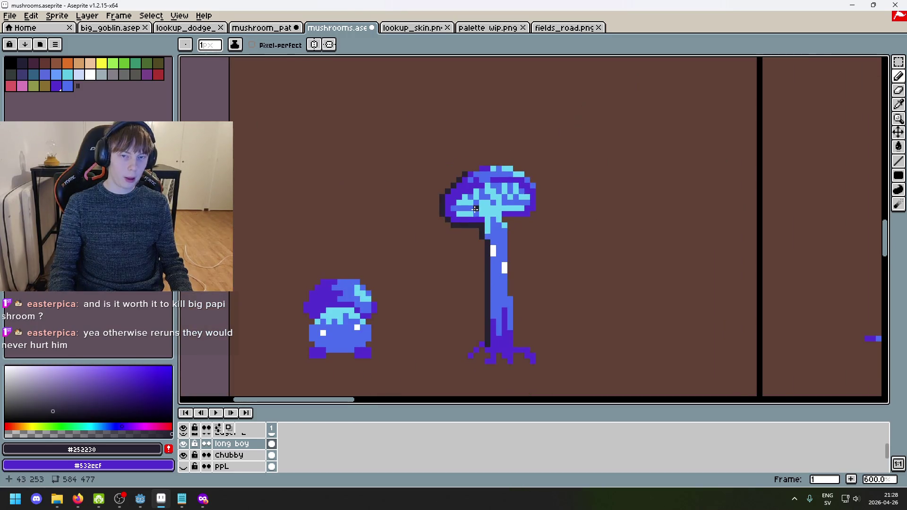
scroll(525, 147, up, 1)
Step: Outline the cap's top, top-left corner and right edge in dark #252230 pixels
drag(453, 173, 454, 173)
click(510, 169)
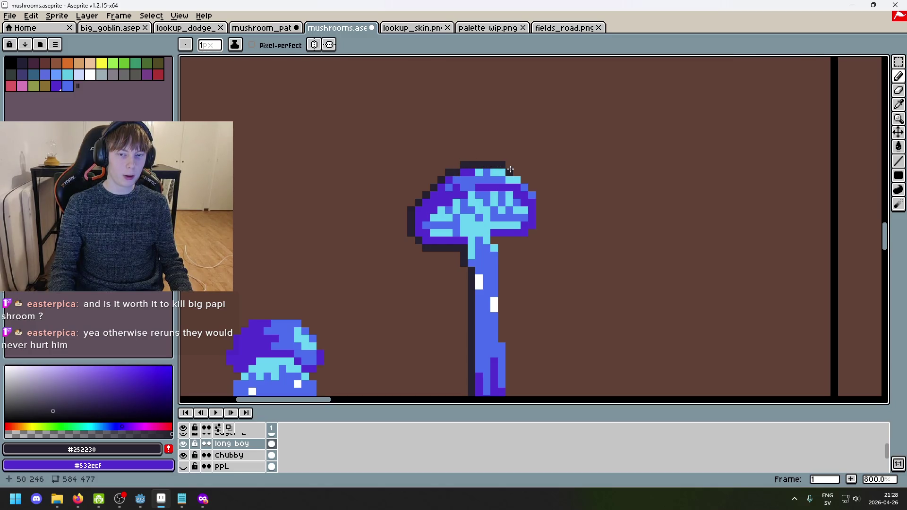
scroll(451, 166, up, 5)
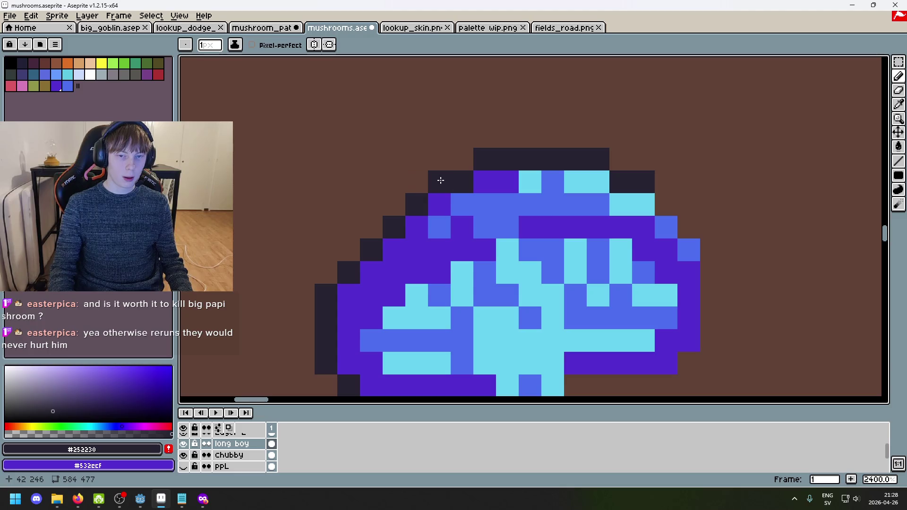
click(419, 185)
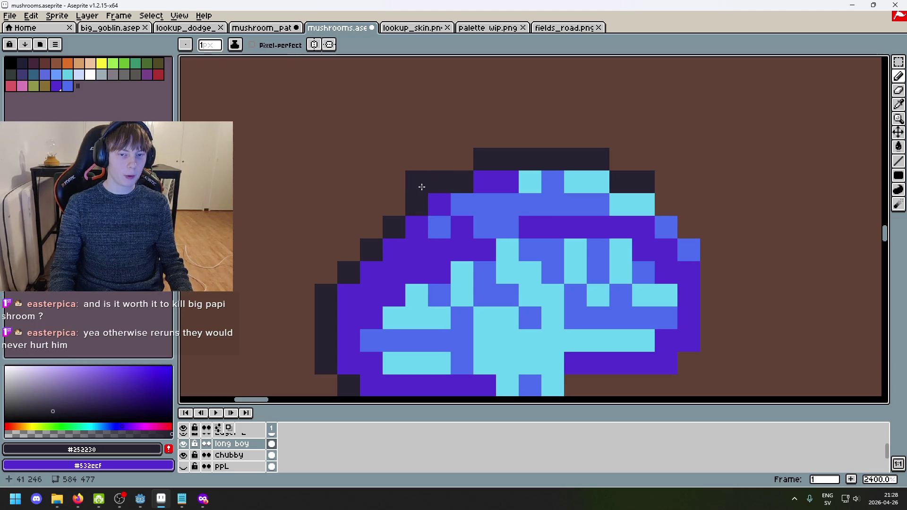
click(394, 214)
scroll(439, 227, down, 6)
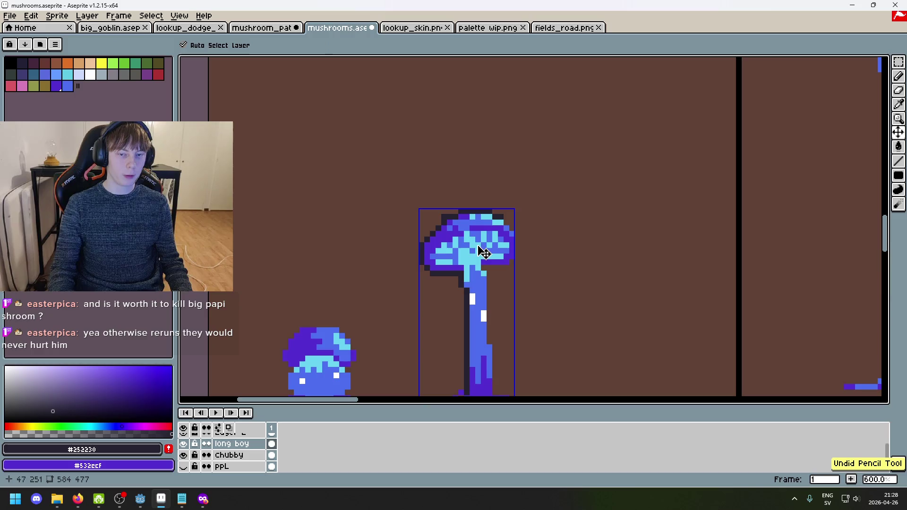
drag(456, 243, 483, 167)
scroll(456, 194, up, 3)
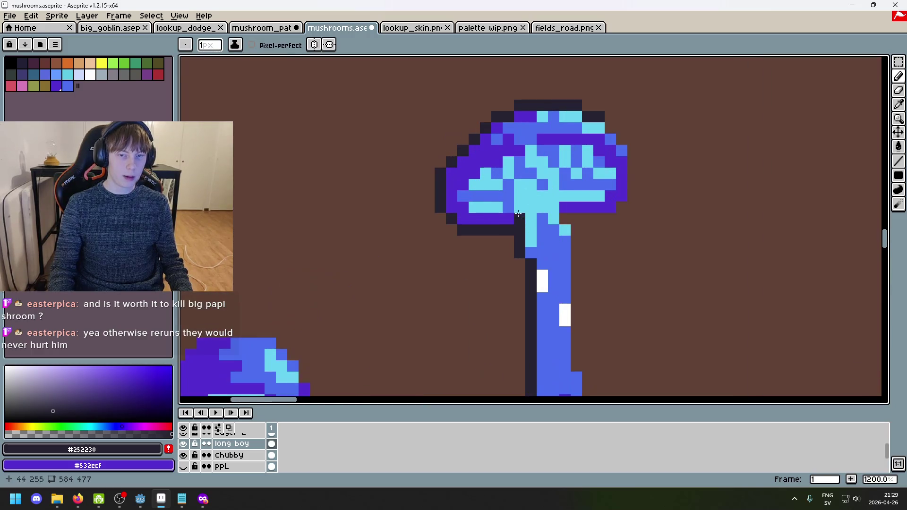
scroll(439, 159, down, 6)
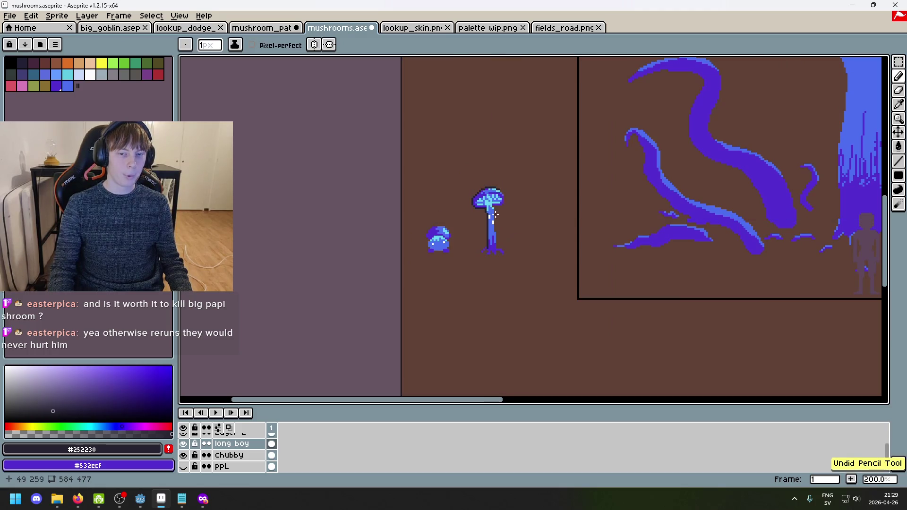
scroll(509, 192, up, 5)
mouse_move(542, 207)
mouse_down()
mouse_move(557, 228)
mouse_move(553, 281)
mouse_move(606, 212)
mouse_move(586, 233)
mouse_move(528, 233)
mouse_move(544, 256)
mouse_move(523, 139)
mouse_up()
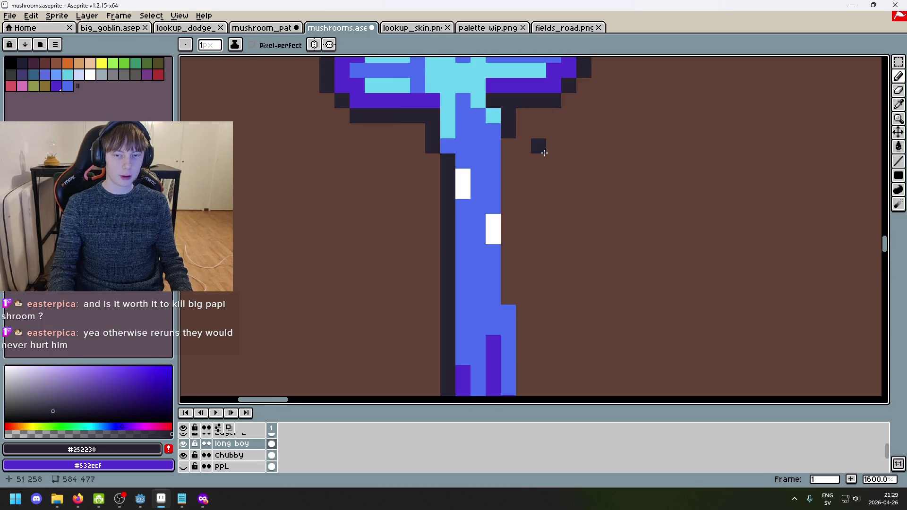
Step: Outline the stem's right edge and its foot above the purple base in #252230
drag(511, 252, 508, 298)
mouse_move(508, 299)
mouse_down()
mouse_move(555, 178)
mouse_move(530, 150)
mouse_move(531, 270)
mouse_up()
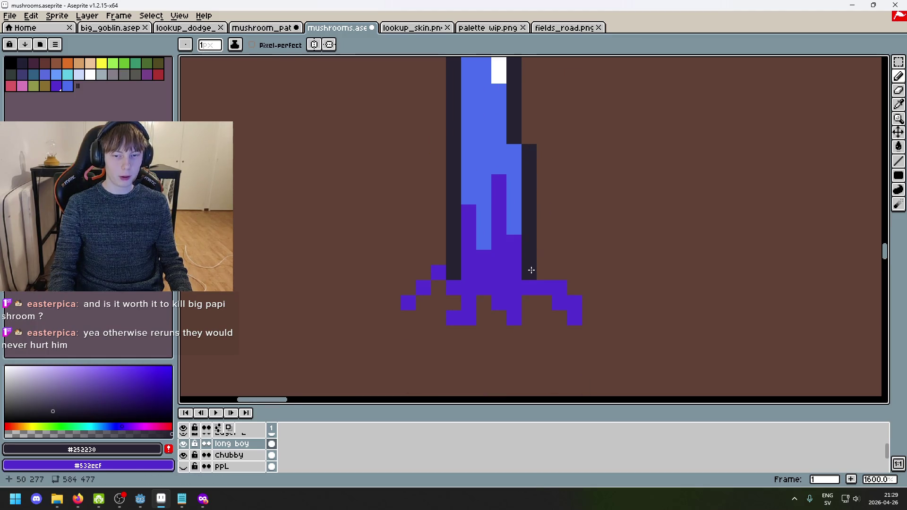
scroll(587, 297, up, 5)
drag(437, 229, 516, 232)
drag(519, 267, 549, 276)
scroll(548, 276, down, 5)
scroll(591, 246, down, 4)
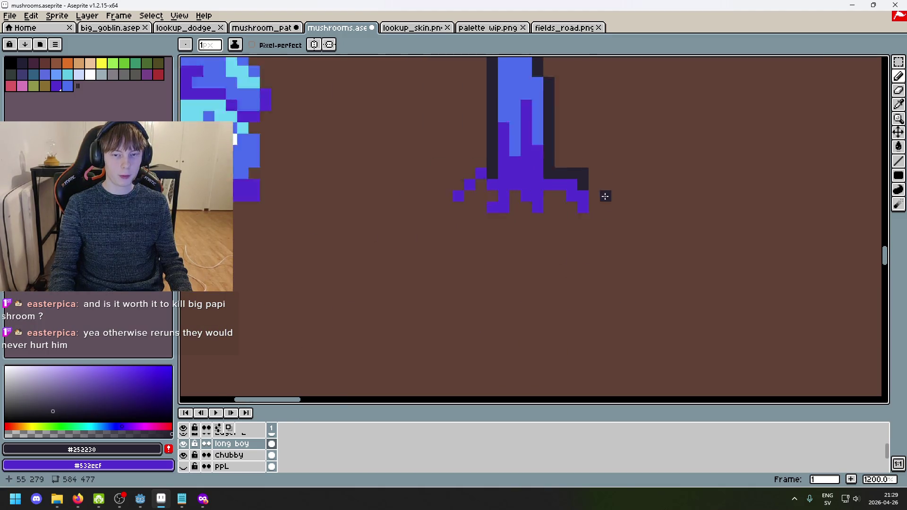
scroll(613, 182, up, 3)
click(601, 225)
scroll(609, 234, down, 2)
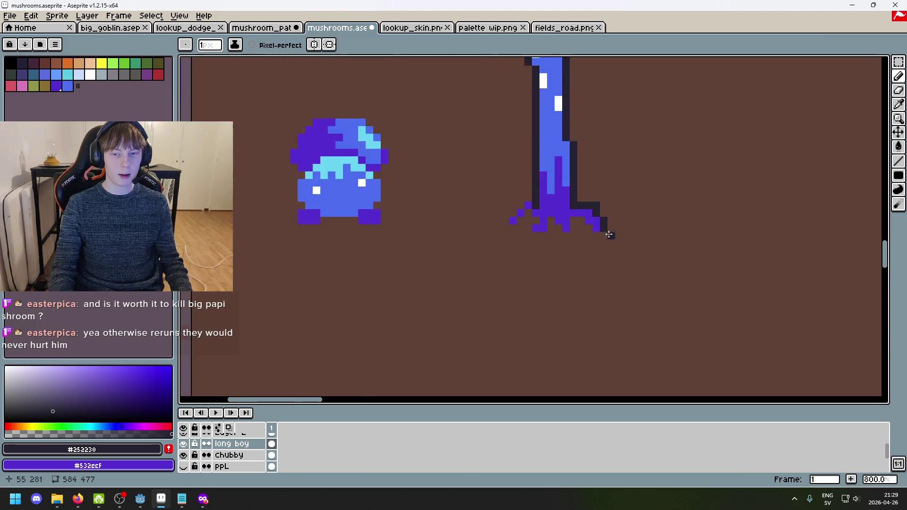
scroll(639, 228, down, 1)
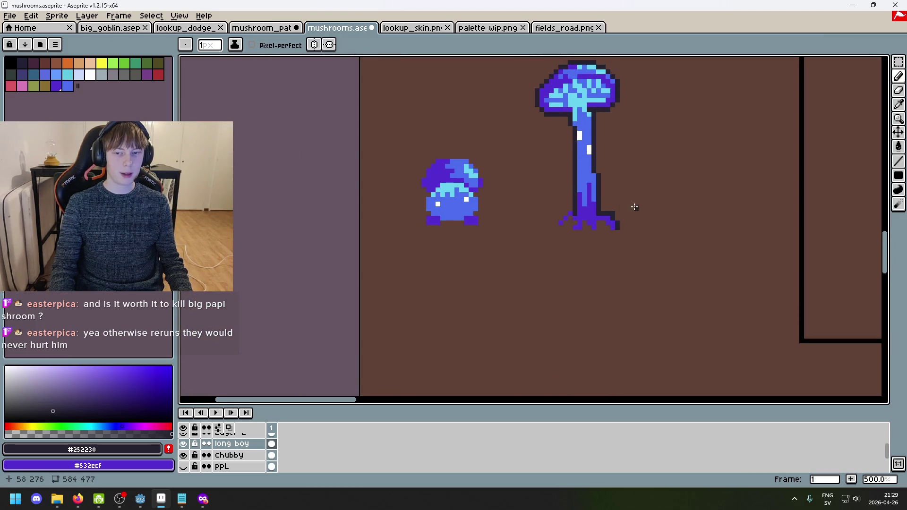
scroll(629, 218, up, 7)
drag(623, 252, 623, 298)
scroll(645, 293, down, 8)
scroll(645, 289, up, 5)
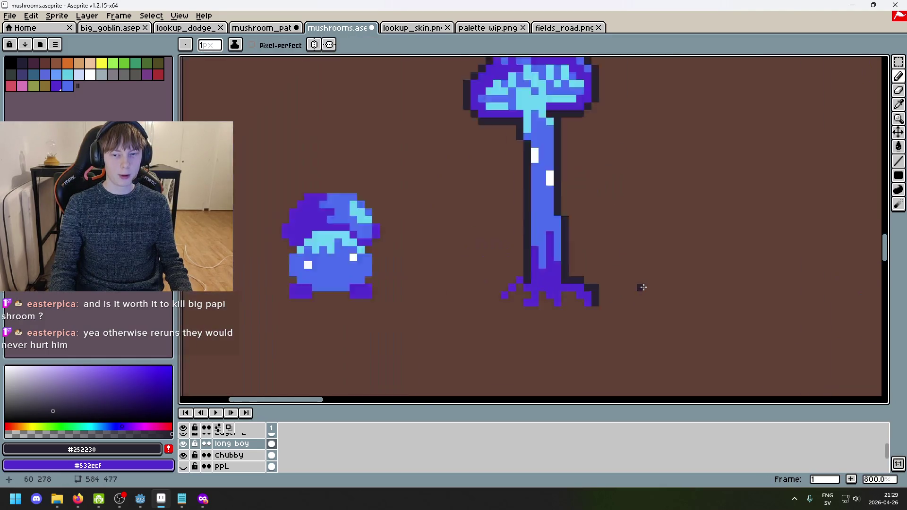
Step: Outline the left root diagonally, each root tip along the bottom row, and the gaps between roots
key(b)
key(b)
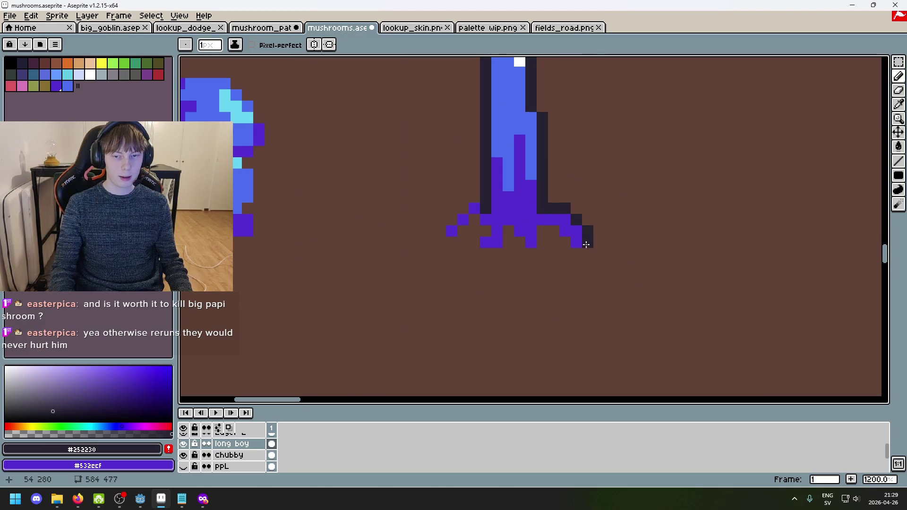
scroll(637, 230, down, 5)
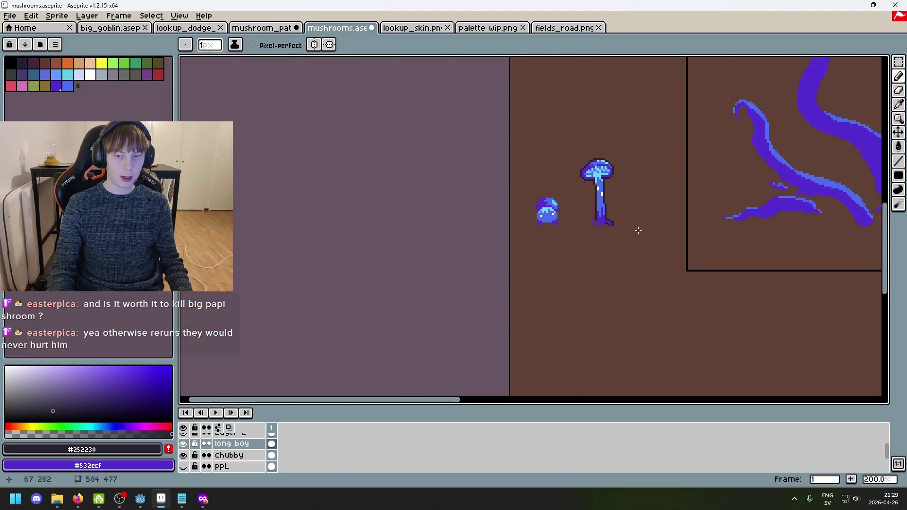
scroll(637, 233, up, 4)
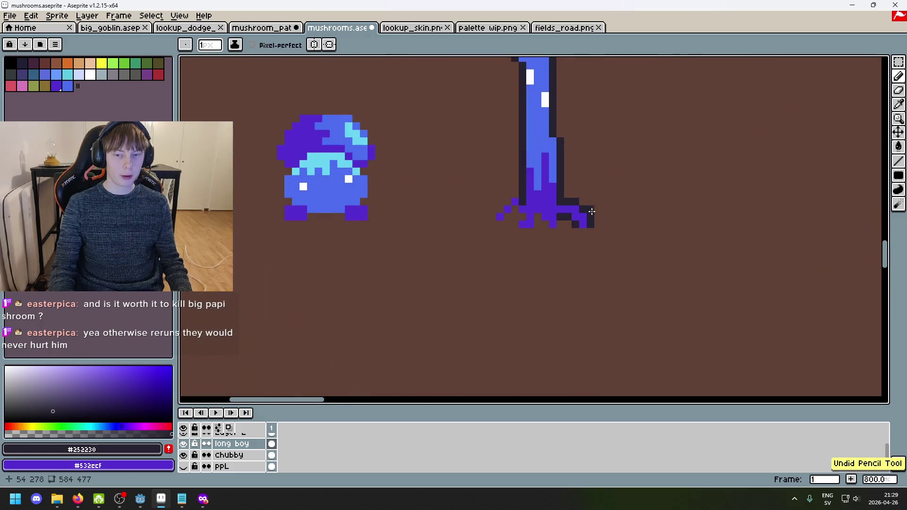
scroll(608, 226, down, 3)
scroll(608, 226, down, 1)
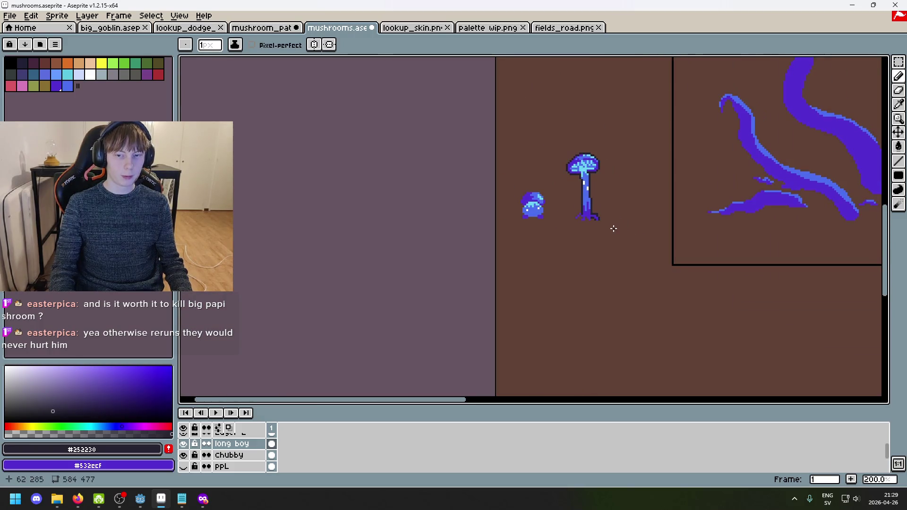
scroll(613, 230, up, 3)
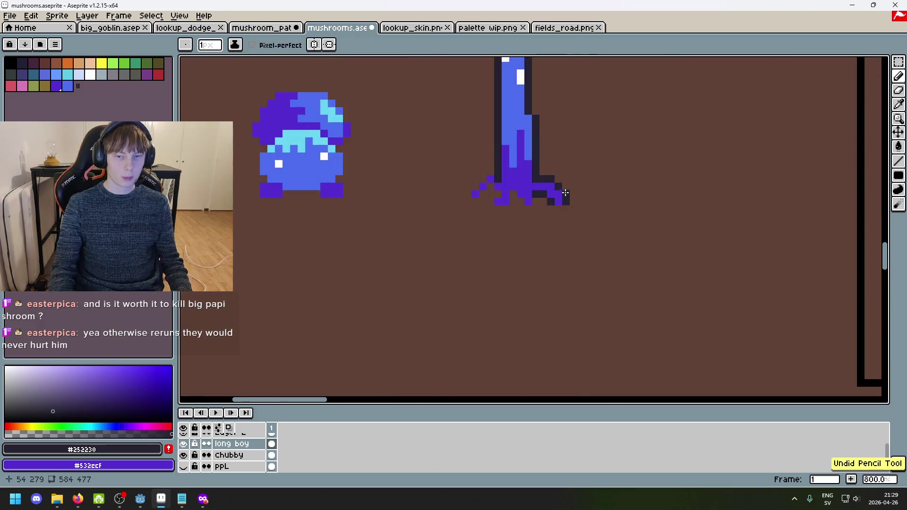
scroll(586, 225, down, 2)
scroll(552, 211, up, 6)
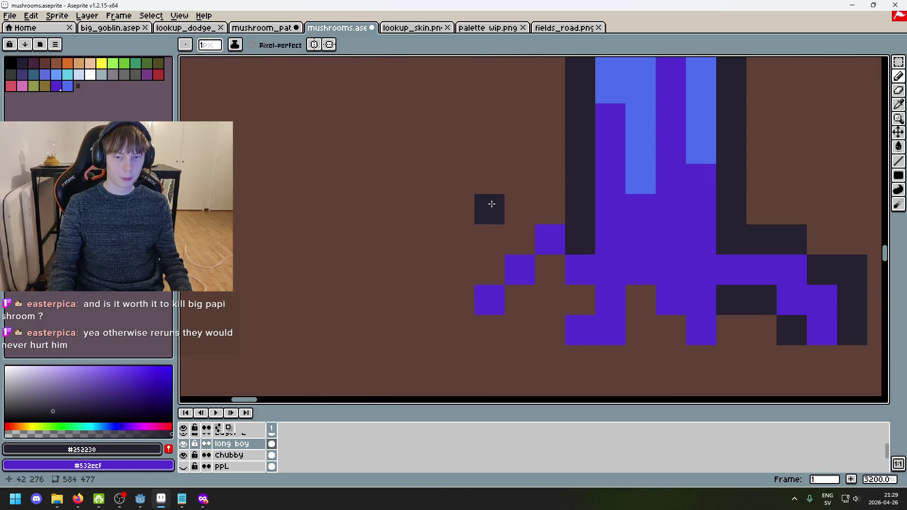
drag(540, 211, 493, 269)
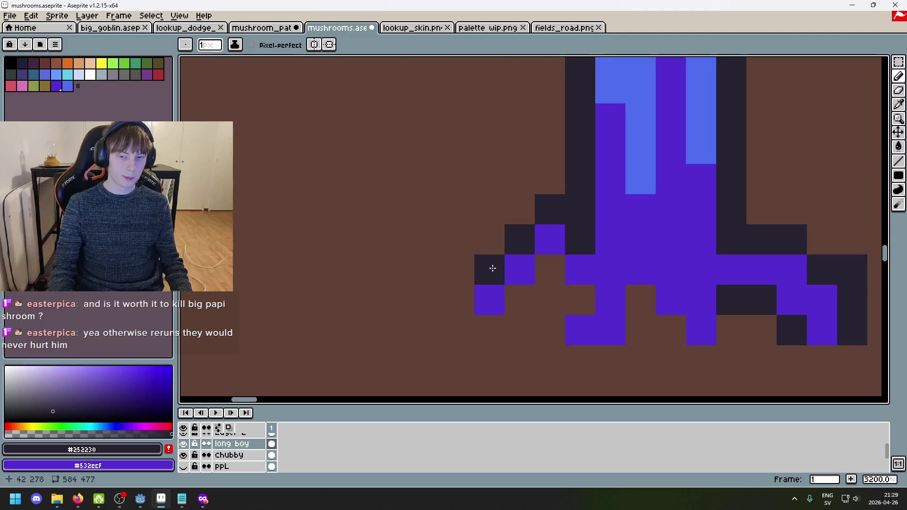
click(460, 301)
click(520, 301)
click(550, 270)
click(576, 299)
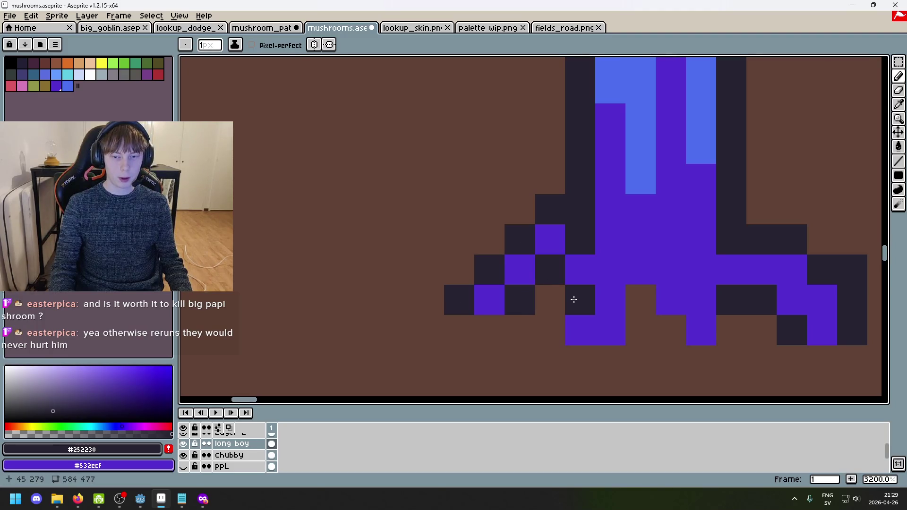
click(631, 299)
click(637, 328)
click(668, 329)
click(560, 337)
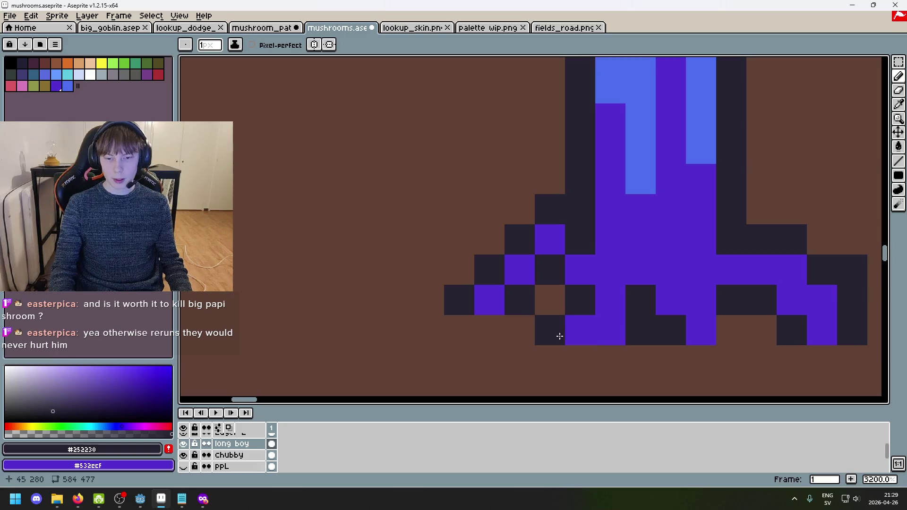
click(741, 325)
Step: Add a final dark outline pixel at the foot's right end
scroll(735, 330, down, 6)
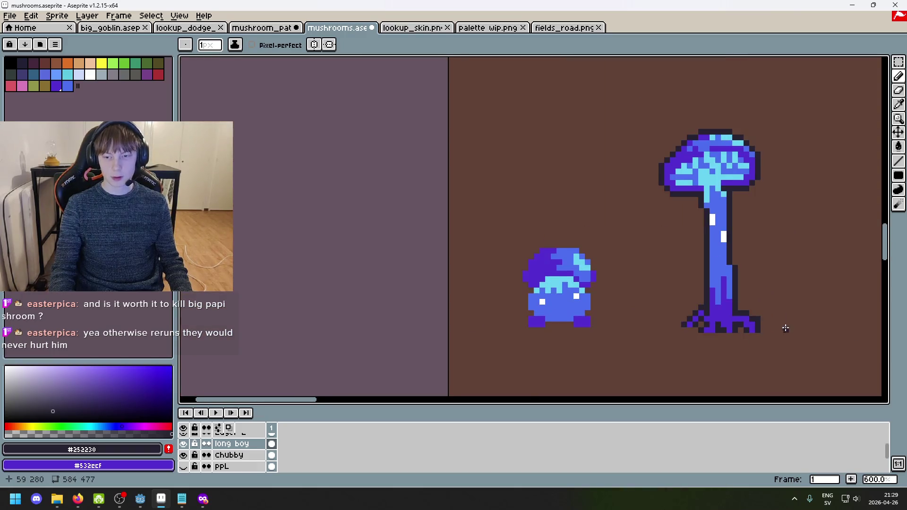
scroll(596, 251, up, 6)
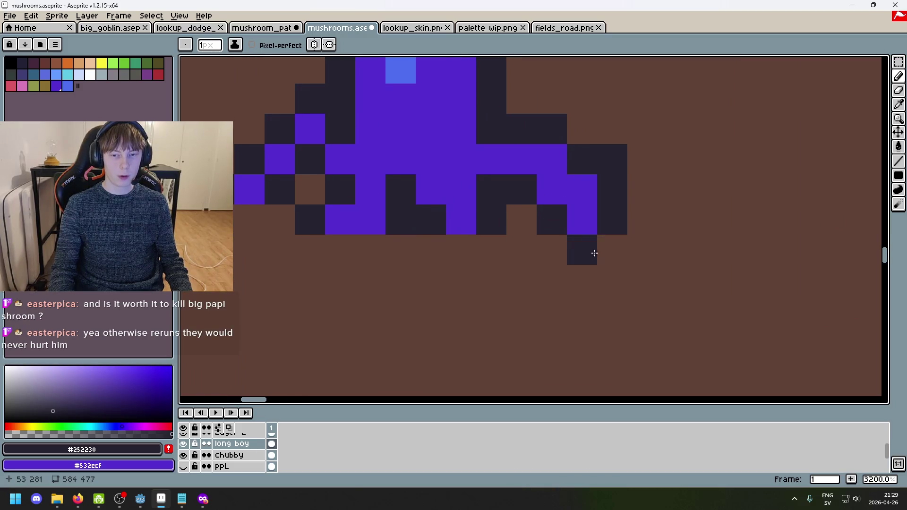
scroll(577, 243, down, 6)
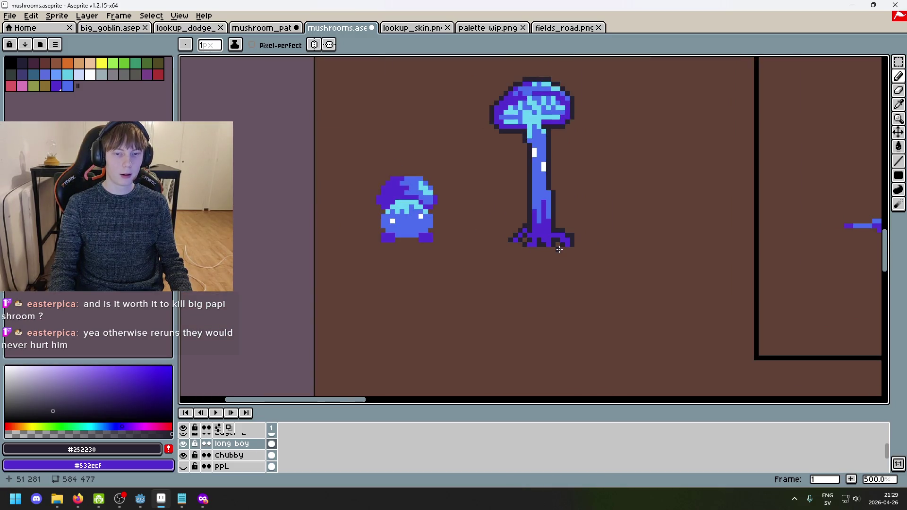
scroll(559, 249, up, 6)
scroll(570, 251, down, 7)
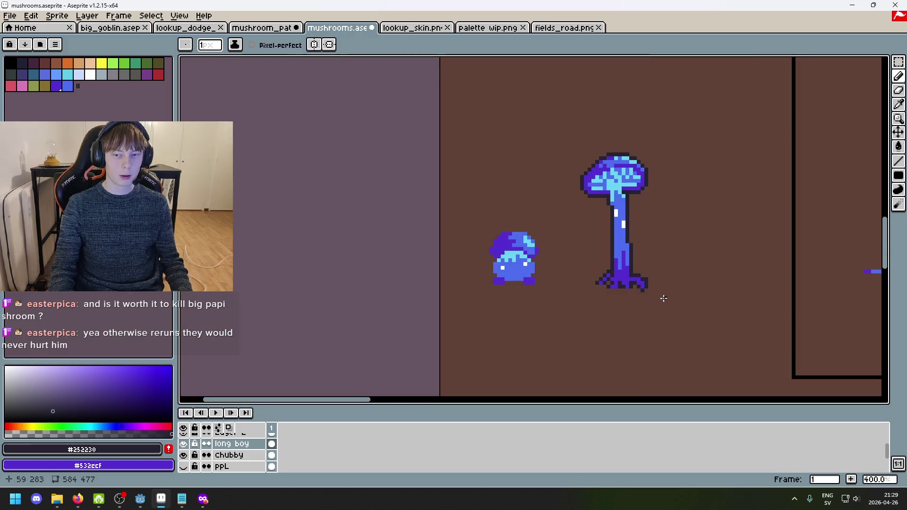
scroll(658, 296, up, 4)
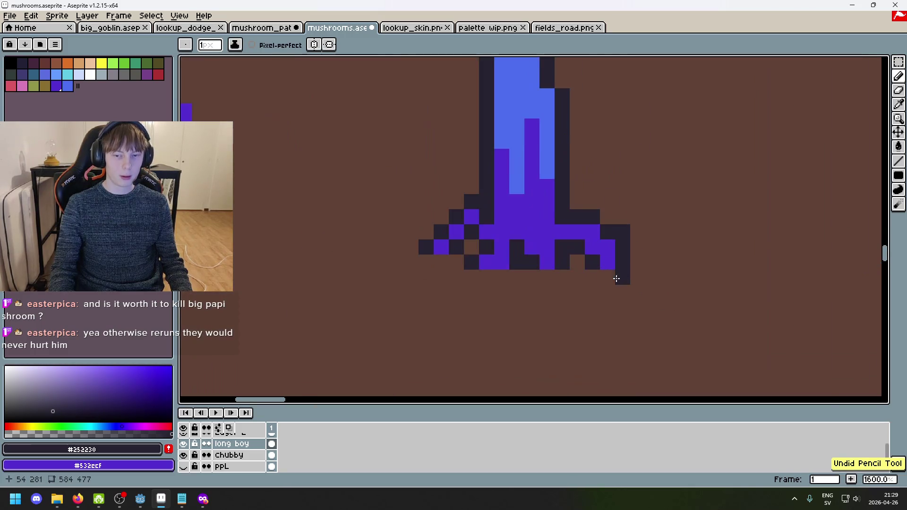
drag(612, 278, 622, 278)
scroll(656, 288, down, 4)
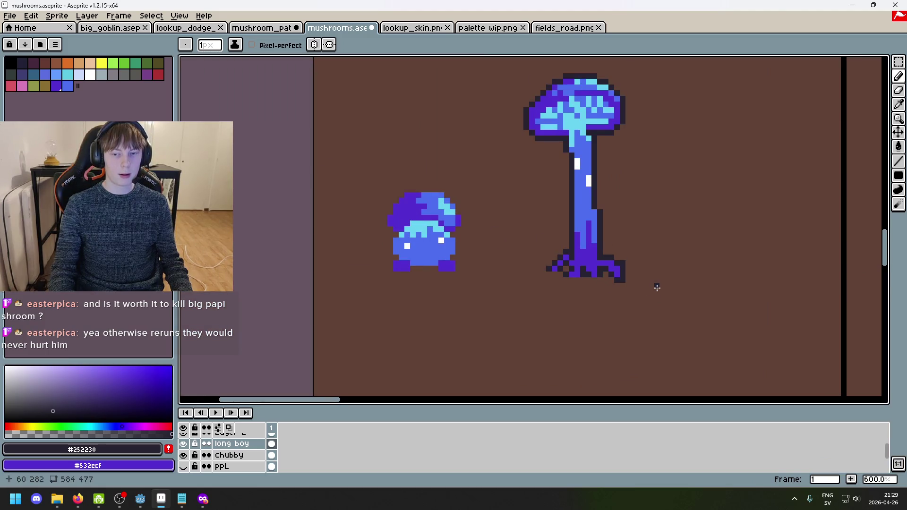
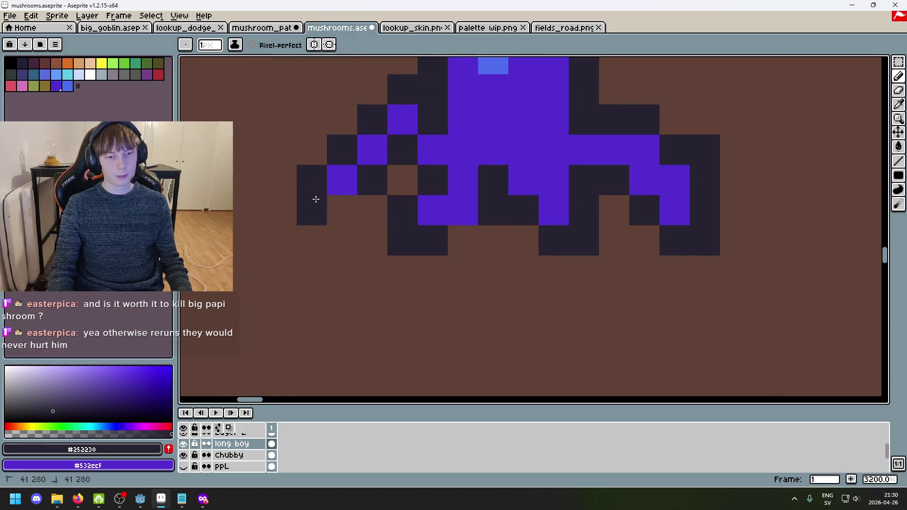
Step: Recentre and zoom the view on the mushrooms, and make the Chubby layer active
scroll(416, 248, down, 8)
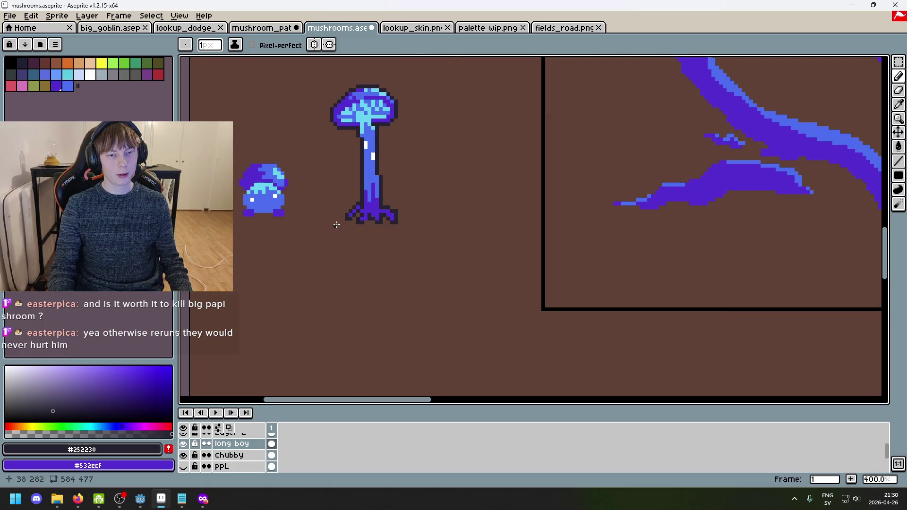
scroll(336, 226, down, 2)
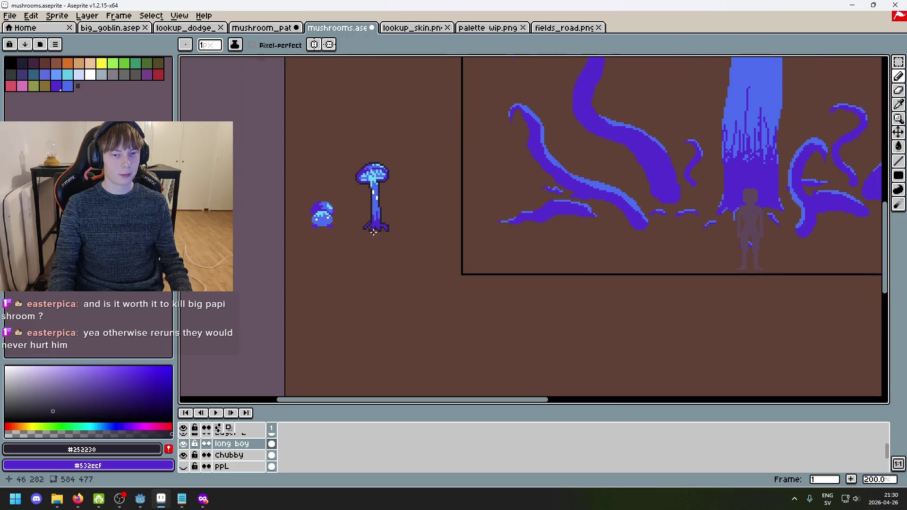
scroll(364, 222, up, 9)
scroll(356, 216, down, 8)
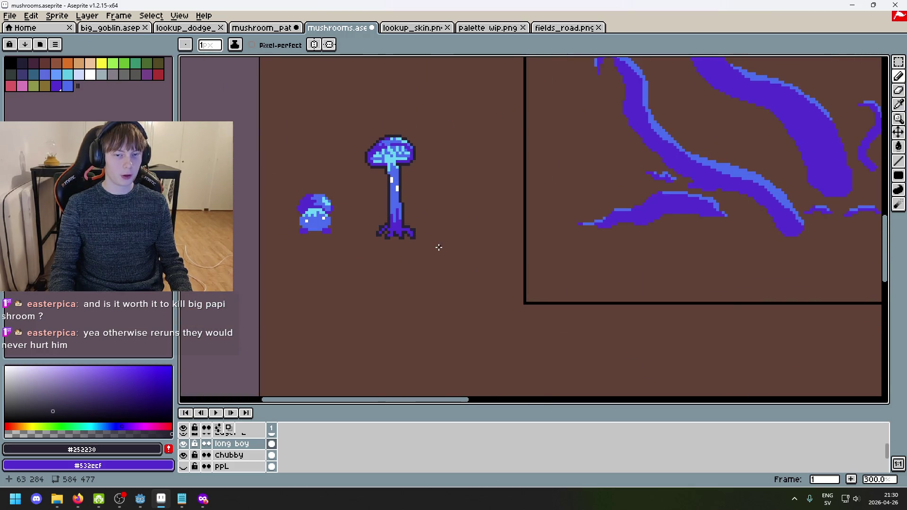
drag(439, 247, 520, 247)
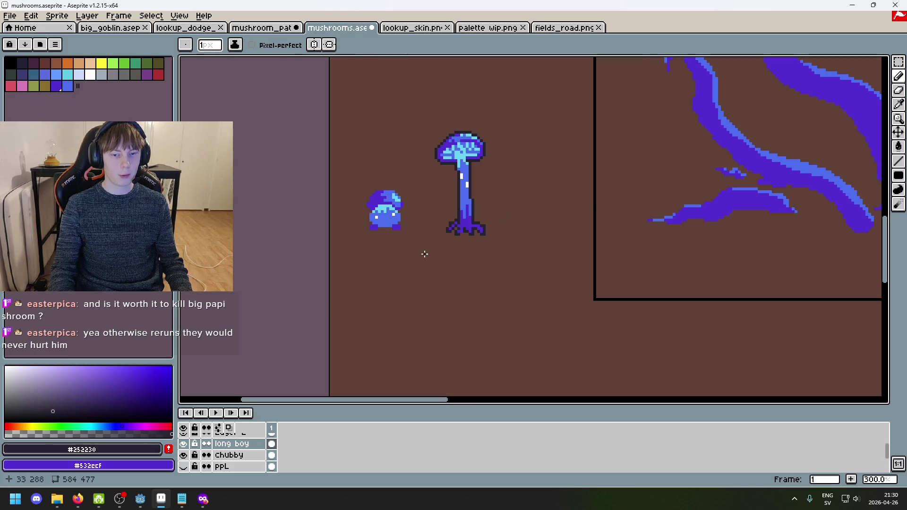
scroll(505, 257, left, 3)
scroll(527, 272, down, 1)
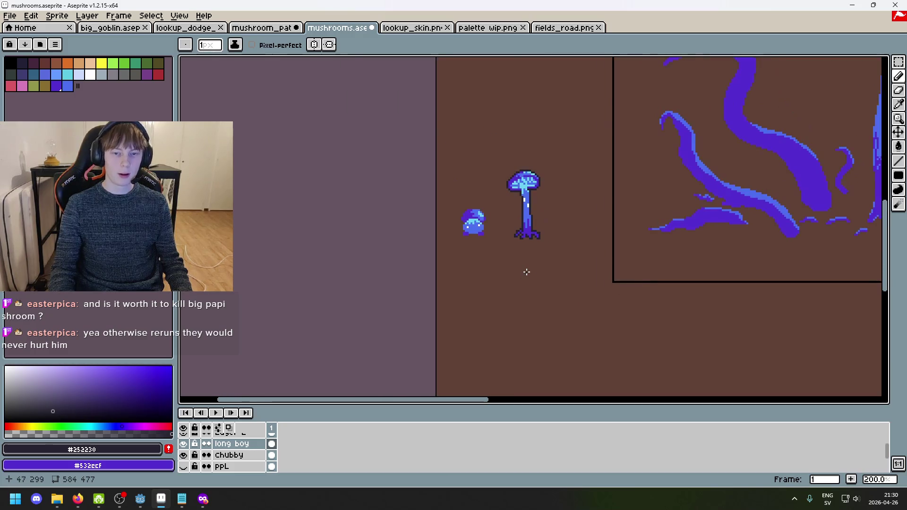
scroll(526, 272, up, 7)
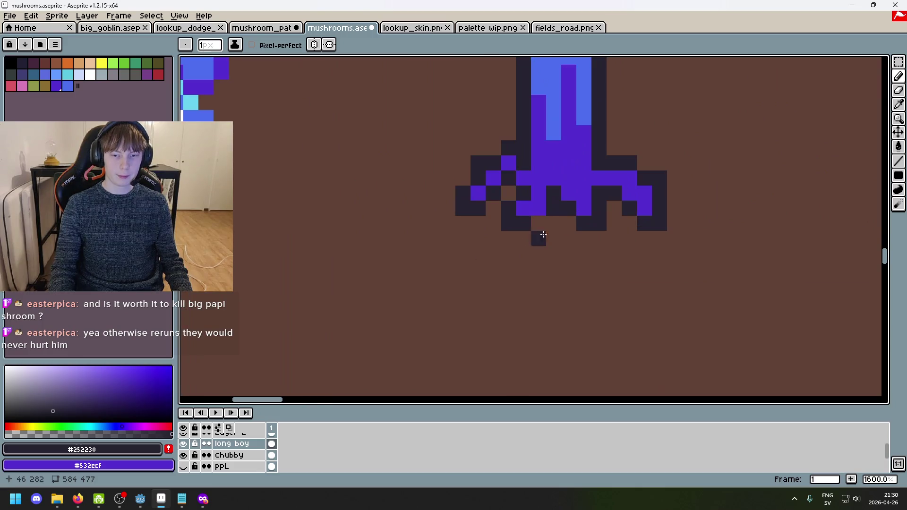
scroll(542, 218, down, 6)
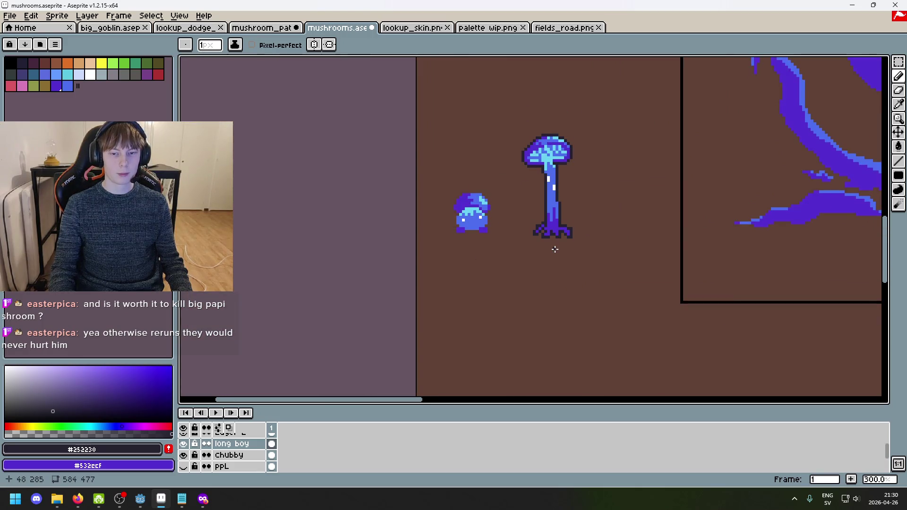
click(232, 455)
scroll(512, 224, up, 6)
scroll(516, 227, up, 3)
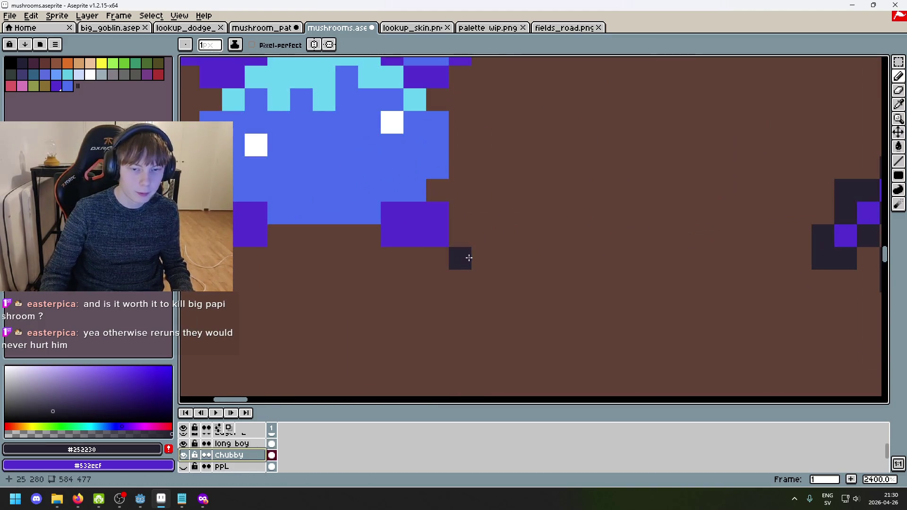
Step: Pencil dark outline pixels around the right foot's corner and bottom, undoing one mistaken stroke
click(460, 235)
click(437, 190)
click(438, 257)
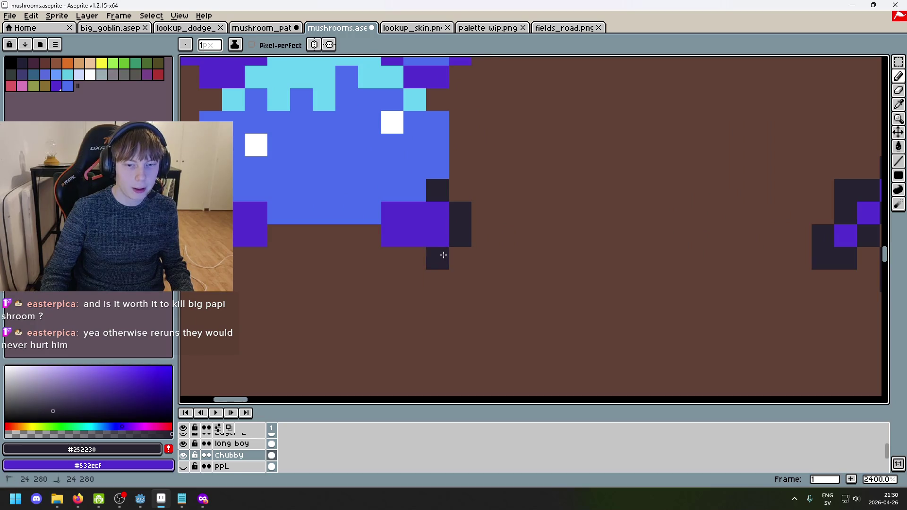
click(415, 258)
click(392, 258)
click(369, 236)
scroll(472, 258, down, 7)
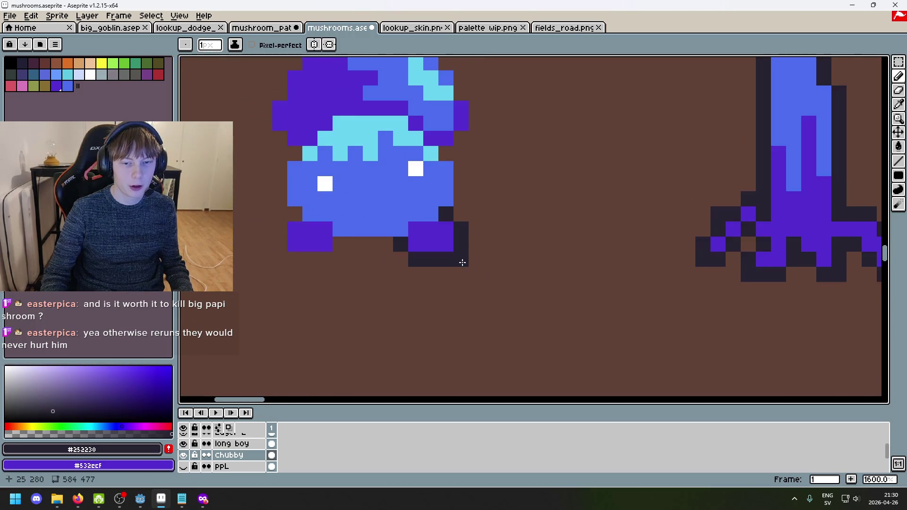
key(ctrl+z)
Step: Outline the cap's bottom edge, the left foot, and the body's left side
scroll(463, 278, up, 8)
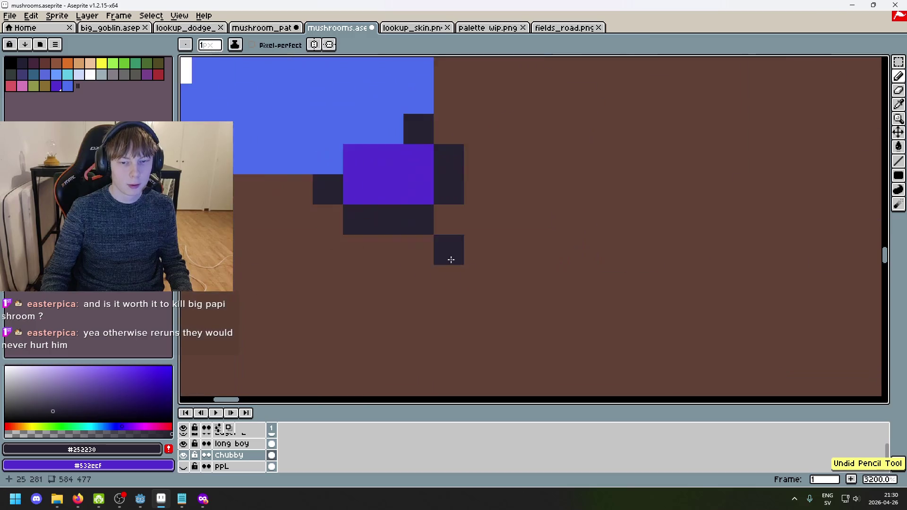
mouse_move(383, 182)
mouse_down()
mouse_move(401, 178)
mouse_move(313, 210)
mouse_move(532, 206)
mouse_move(438, 177)
mouse_move(443, 149)
mouse_up()
drag(440, 162, 463, 281)
mouse_move(490, 233)
mouse_down()
mouse_move(459, 148)
mouse_move(454, 280)
mouse_up()
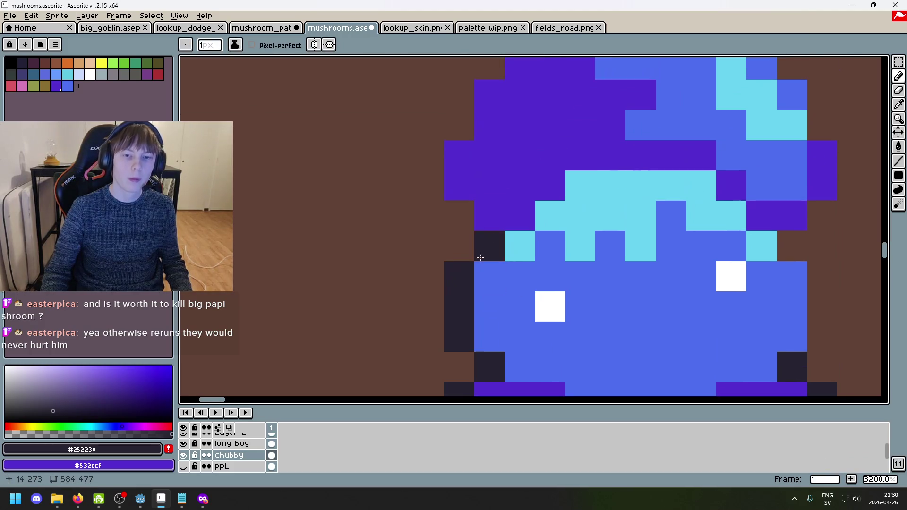